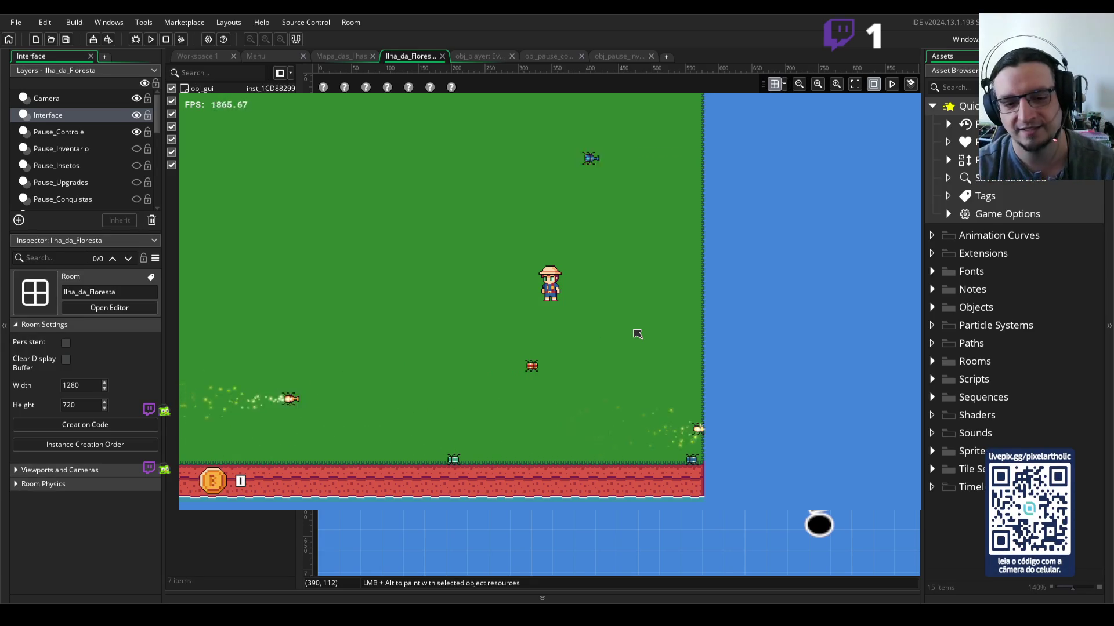
Step: Walk the player left, up, right and down around the island, then open the Inventário/Venda book
{"action": "key", "text": "Left"}
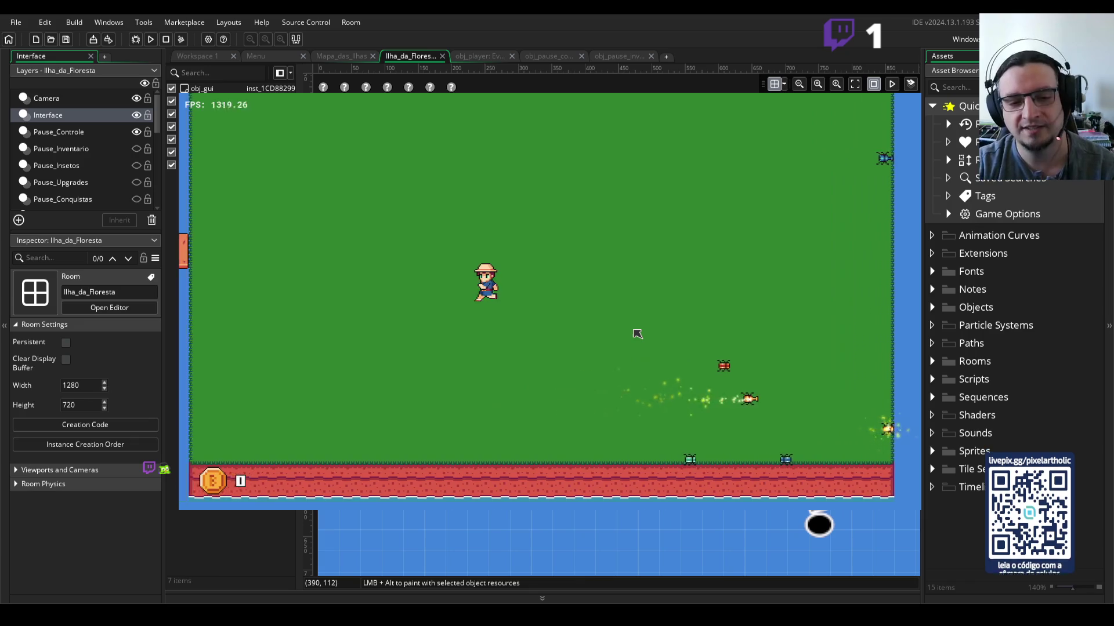
{"action": "key", "text": "Up"}
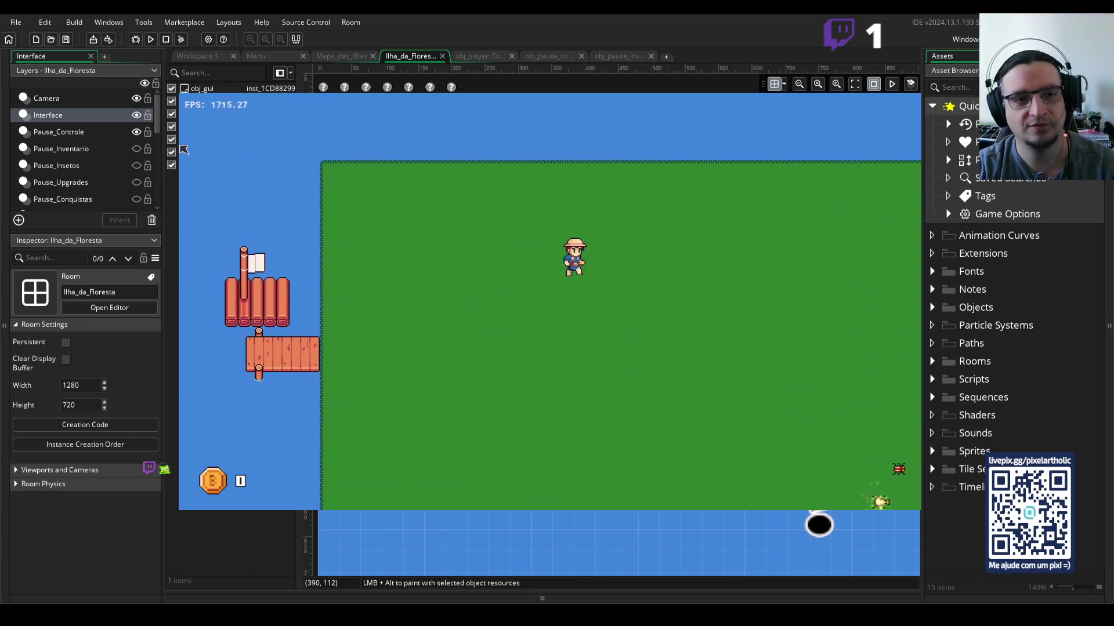
{"action": "key", "text": "Right"}
{"action": "key", "text": "Down"}
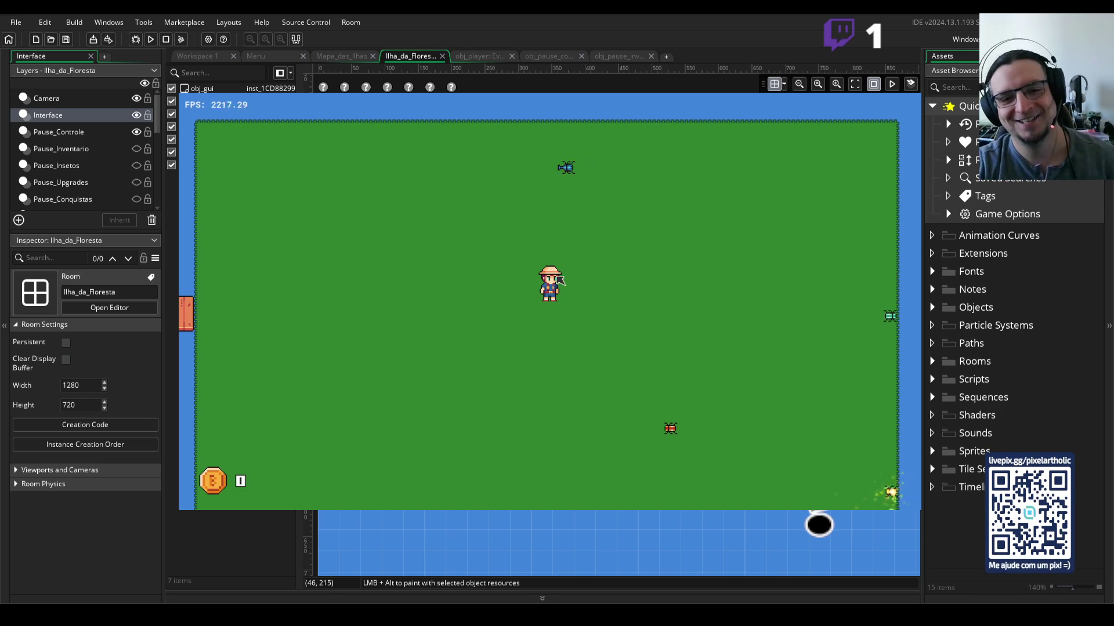
{"action": "key", "text": "w"}
{"action": "key", "text": "w"}
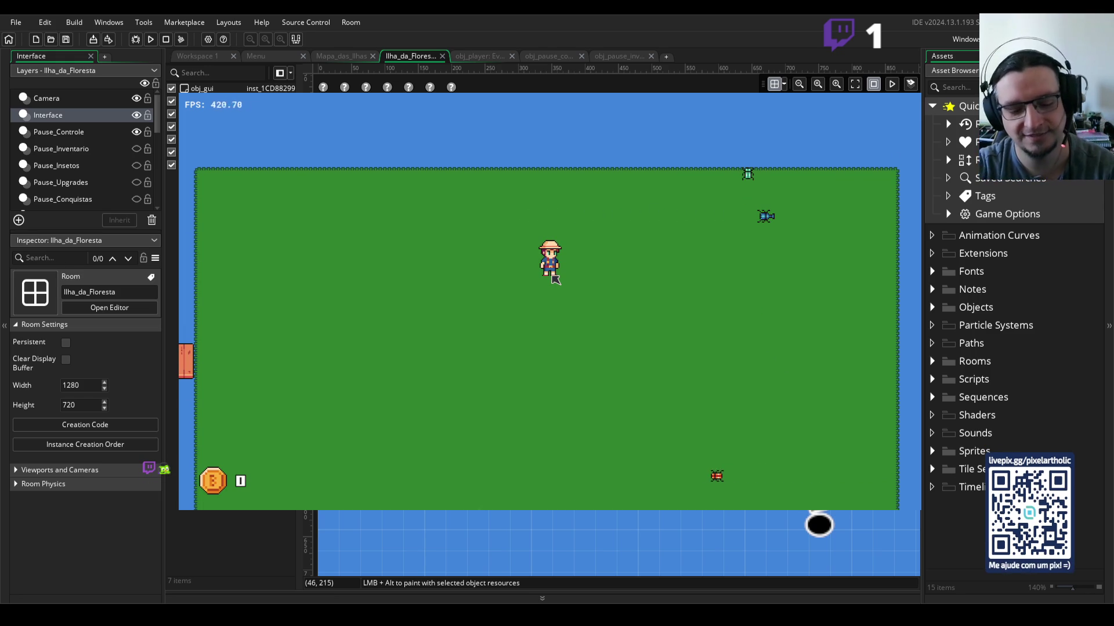
{"action": "key", "text": "i"}
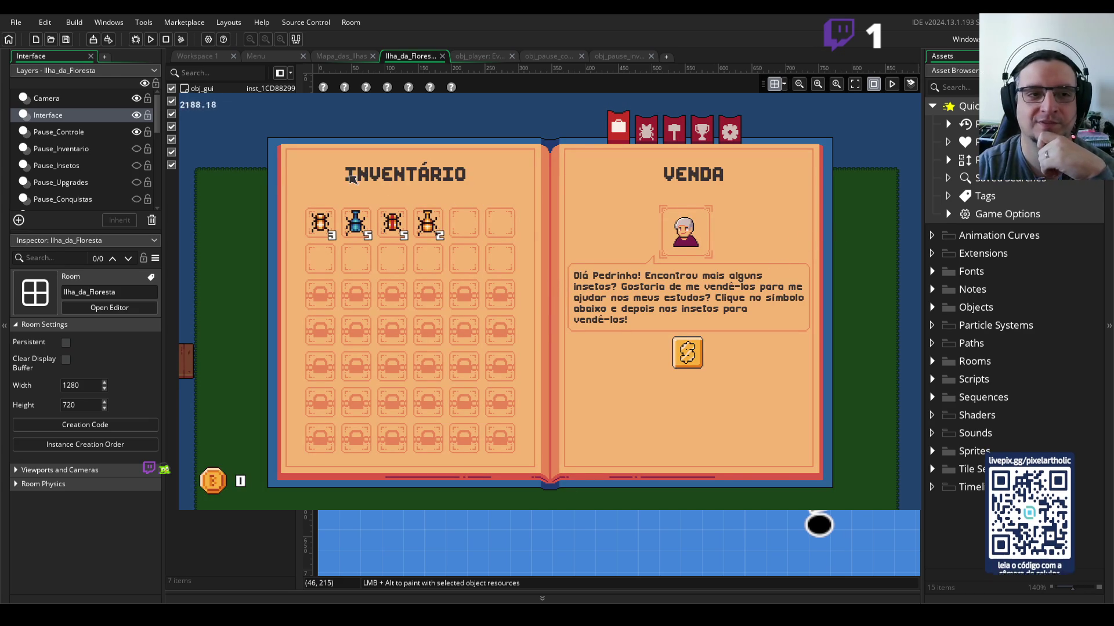
Step: Shuffle the beetle stacks, parking the yellow pair in the second row with blue back in slot 2
{"action": "left_click", "coordinate": [322, 224]}
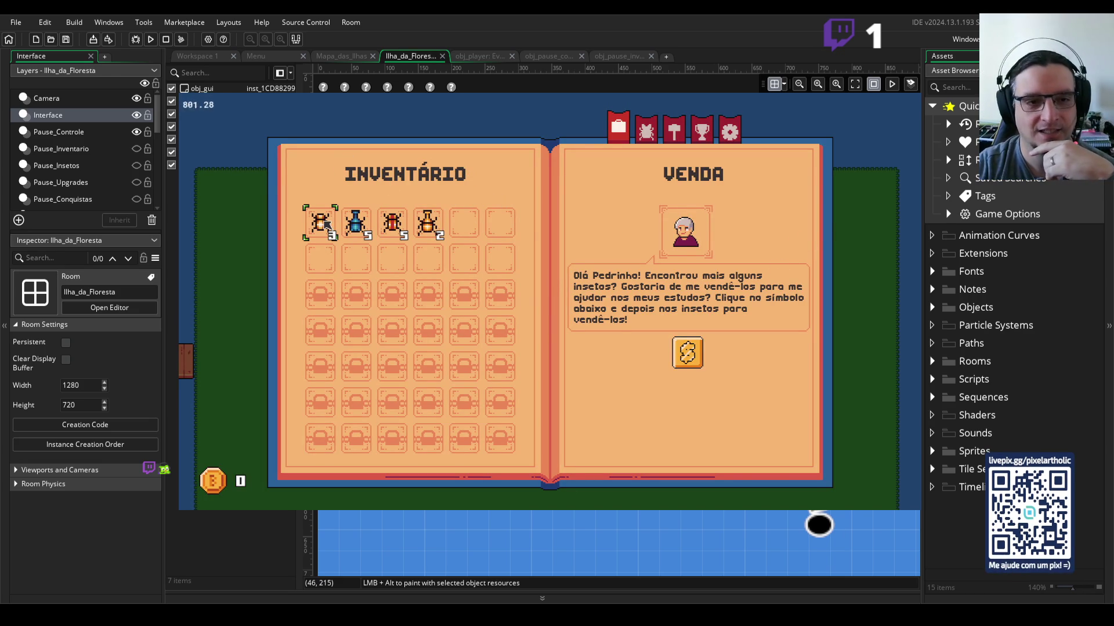
{"action": "left_click", "coordinate": [467, 230]}
{"action": "left_click", "coordinate": [429, 226]}
{"action": "left_click", "coordinate": [499, 227]}
{"action": "left_click", "coordinate": [499, 226]}
{"action": "left_click", "coordinate": [357, 259]}
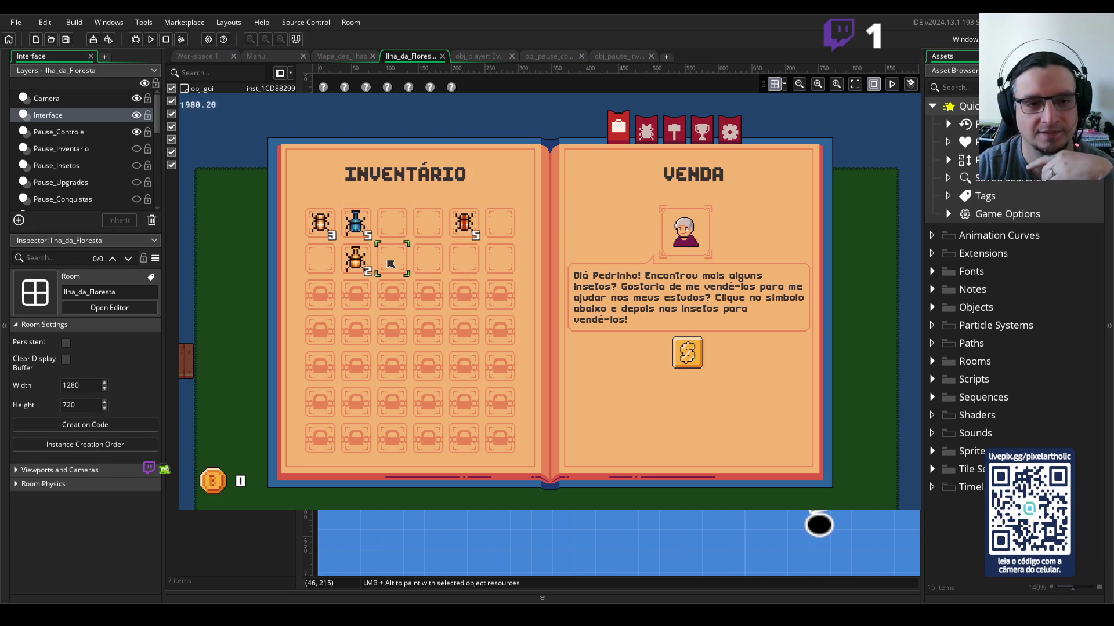
{"action": "left_click", "coordinate": [356, 226]}
{"action": "left_click", "coordinate": [391, 225]}
{"action": "left_click", "coordinate": [356, 227]}
Step: Place the yellow beetle pair in slot 3 and the red stack of five in slot 4
{"action": "left_click", "coordinate": [356, 259]}
{"action": "left_click", "coordinate": [320, 259]}
{"action": "left_click", "coordinate": [328, 264]}
{"action": "left_click", "coordinate": [392, 225]}
{"action": "left_click", "coordinate": [464, 225]}
{"action": "left_click", "coordinate": [429, 226]}
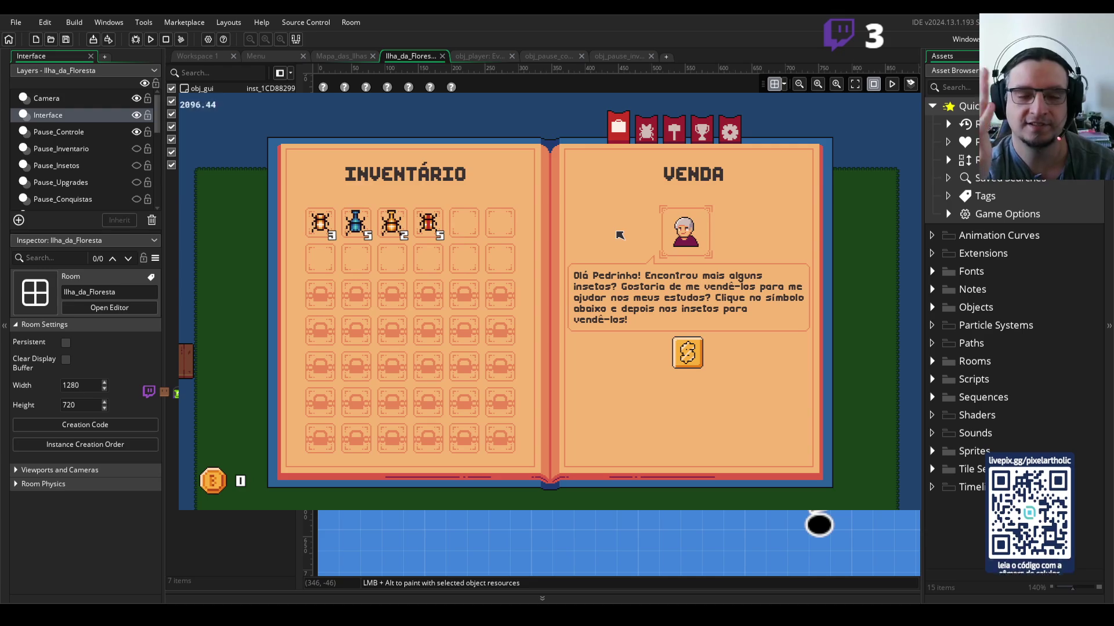
{"action": "key", "text": "e"}
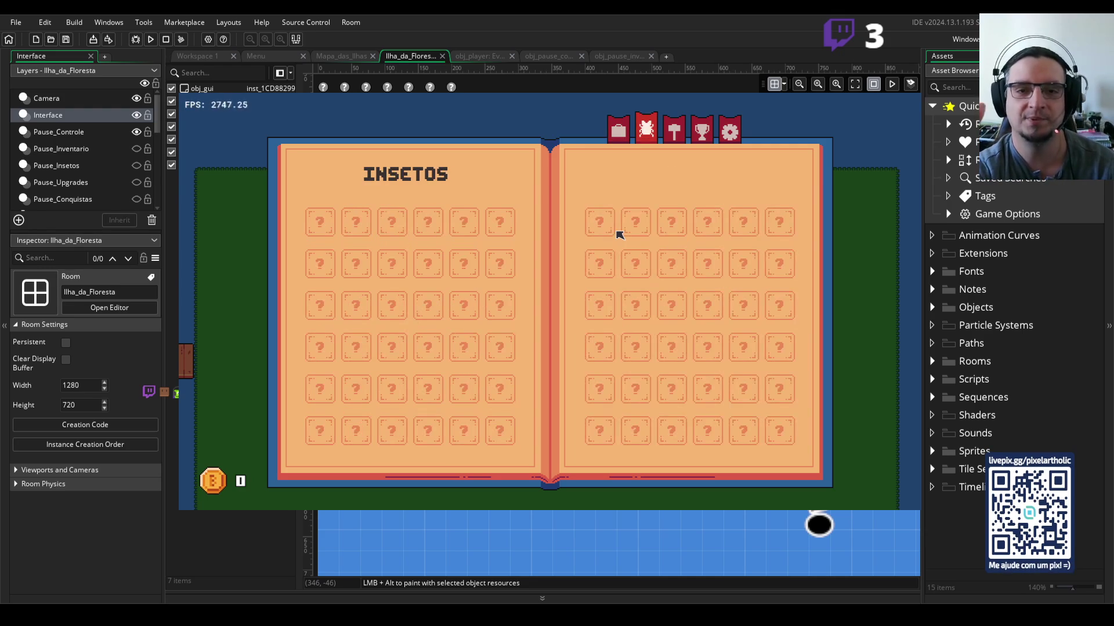
{"action": "key", "text": "e"}
{"action": "key", "text": "e"}
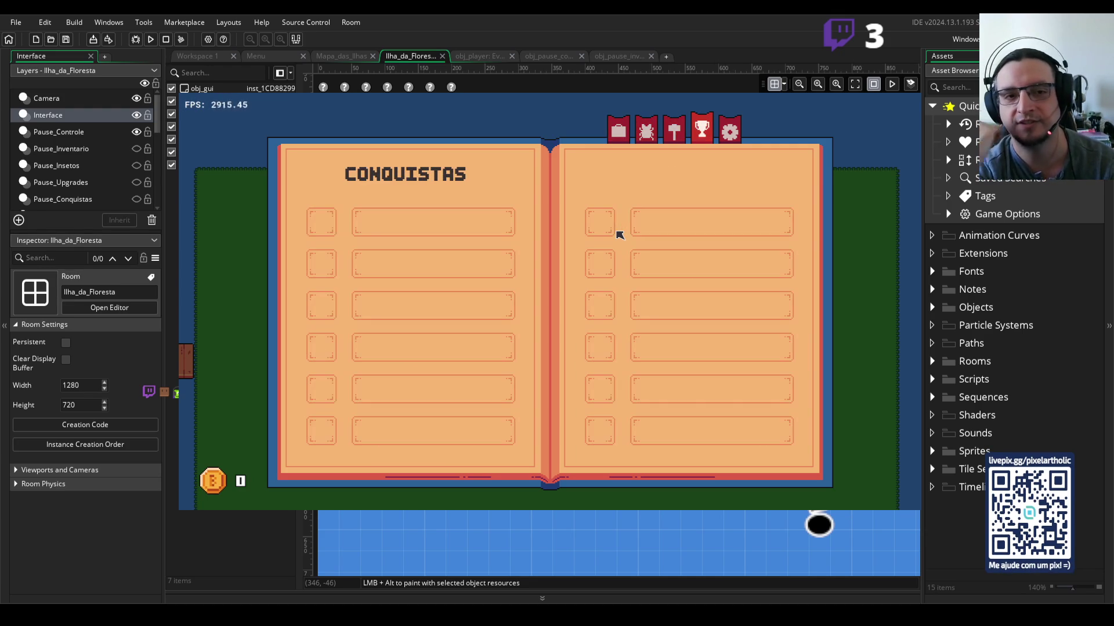
{"action": "key", "text": "e"}
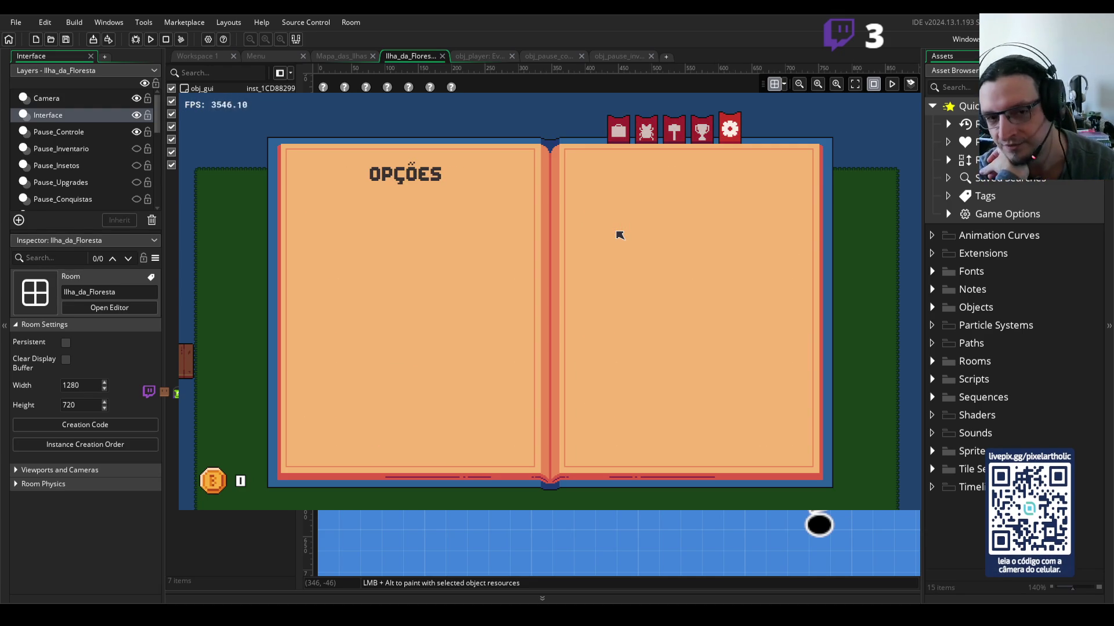
{"action": "key", "text": "e"}
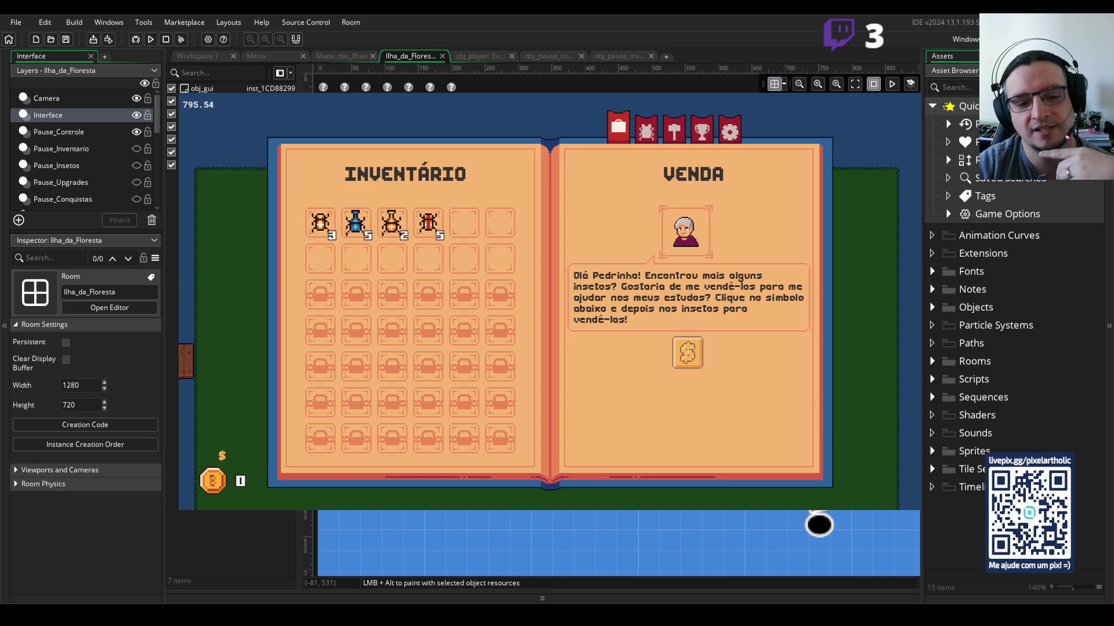
Step: Sell the beetle stacks in slots 4, 3, 2 and 1, bringing the coins to 625
{"action": "left_click", "coordinate": [429, 227]}
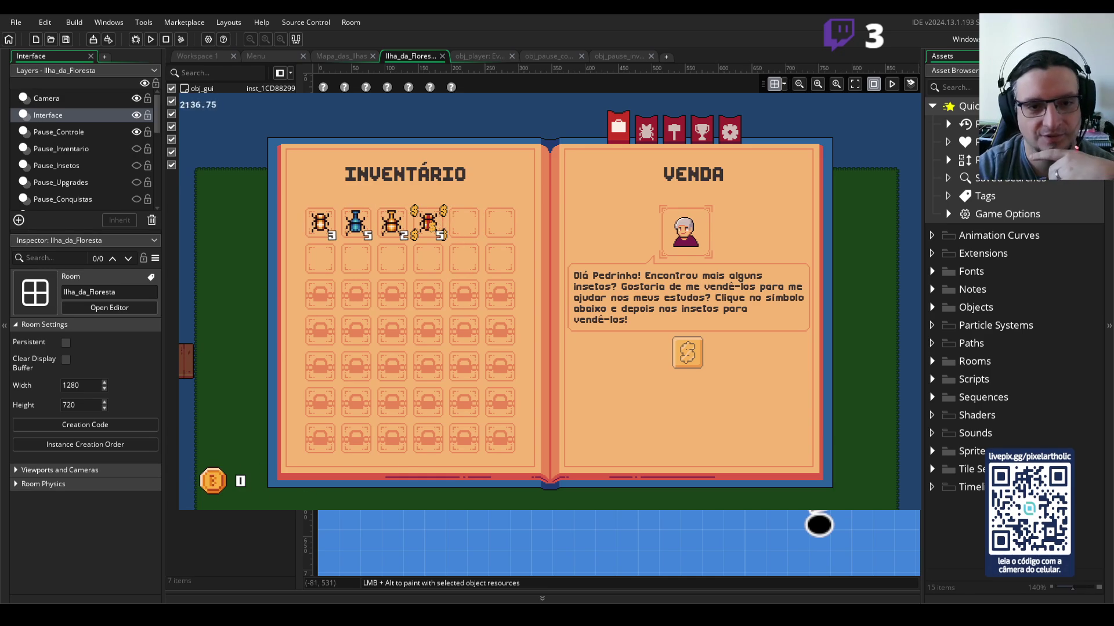
{"action": "left_click", "coordinate": [392, 224]}
{"action": "left_click", "coordinate": [356, 223]}
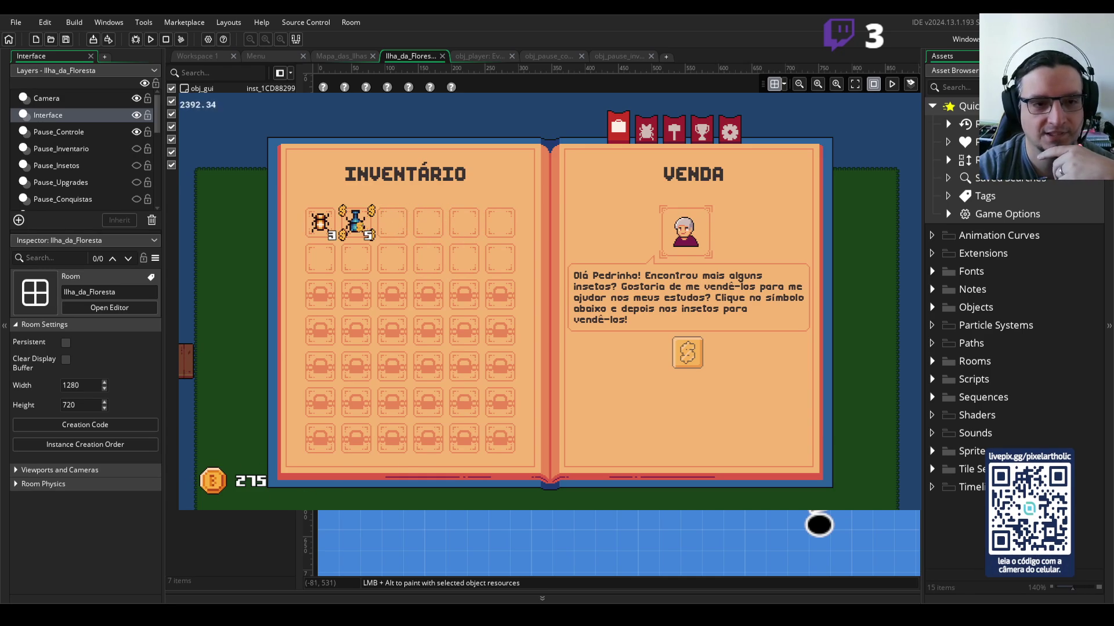
{"action": "left_click", "coordinate": [320, 223]}
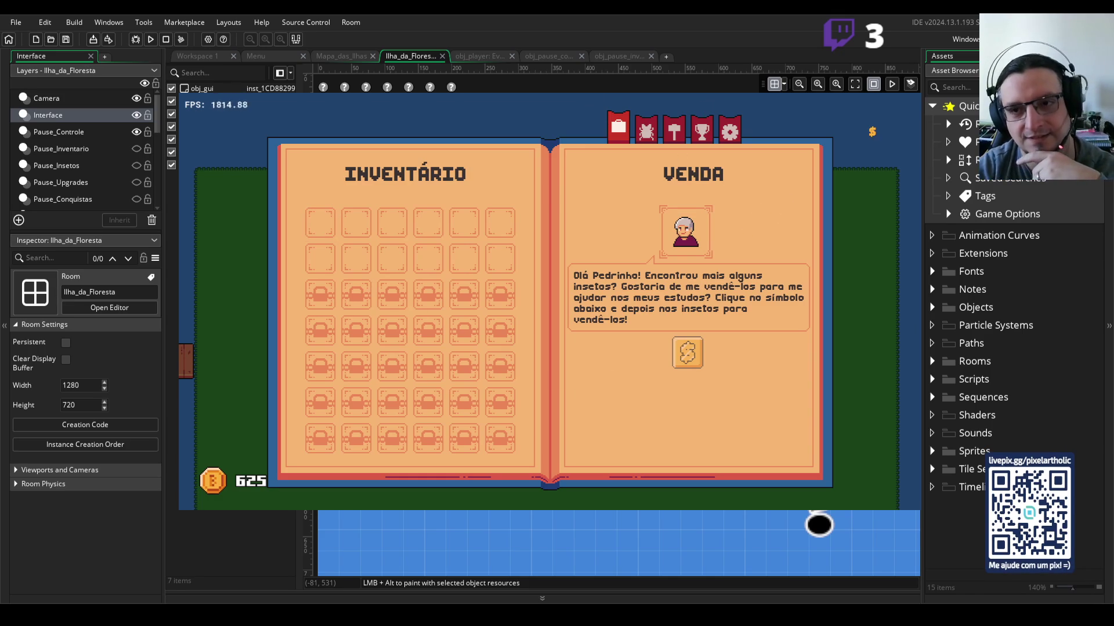
Step: Turn selling mode off in the book and return to the game
{"action": "key", "text": "Escape"}
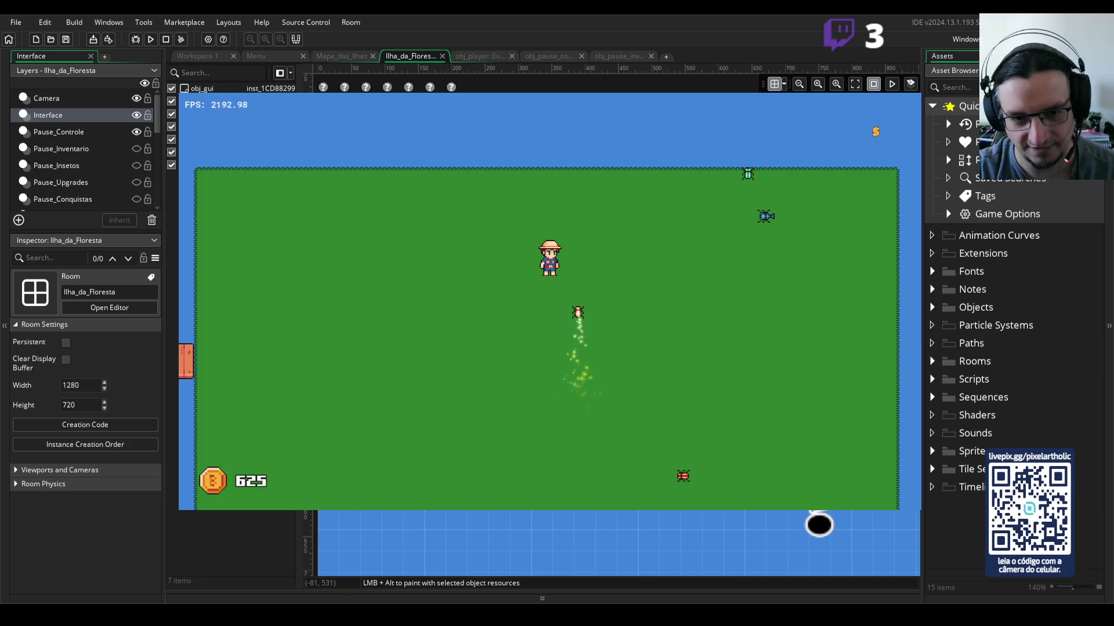
{"action": "key", "text": "w"}
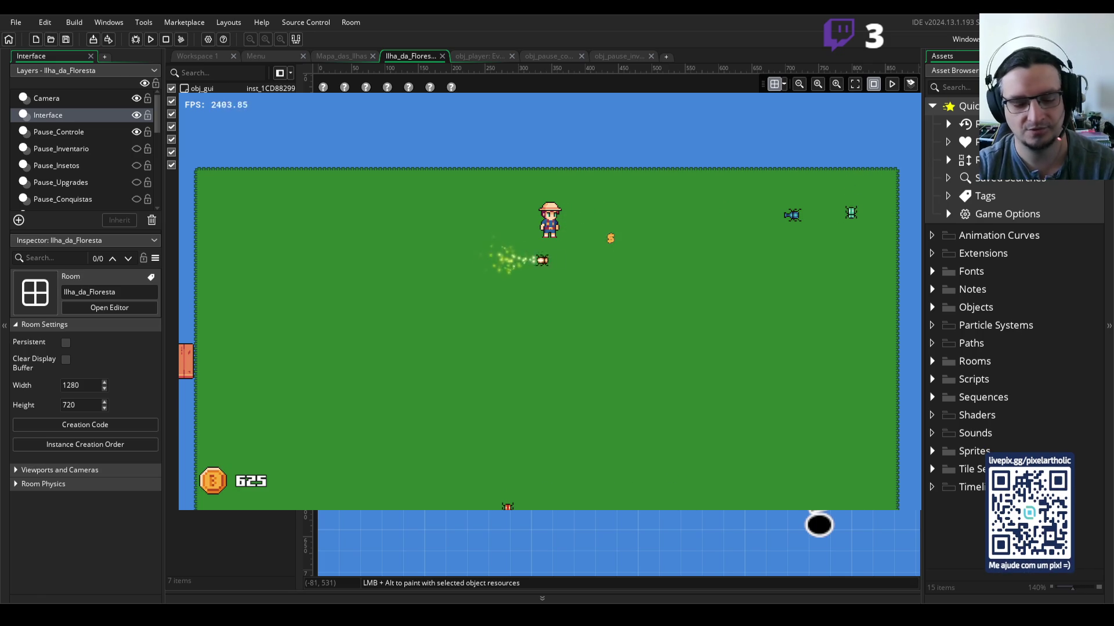
{"action": "key", "text": "Escape"}
{"action": "left_click", "coordinate": [687, 352]}
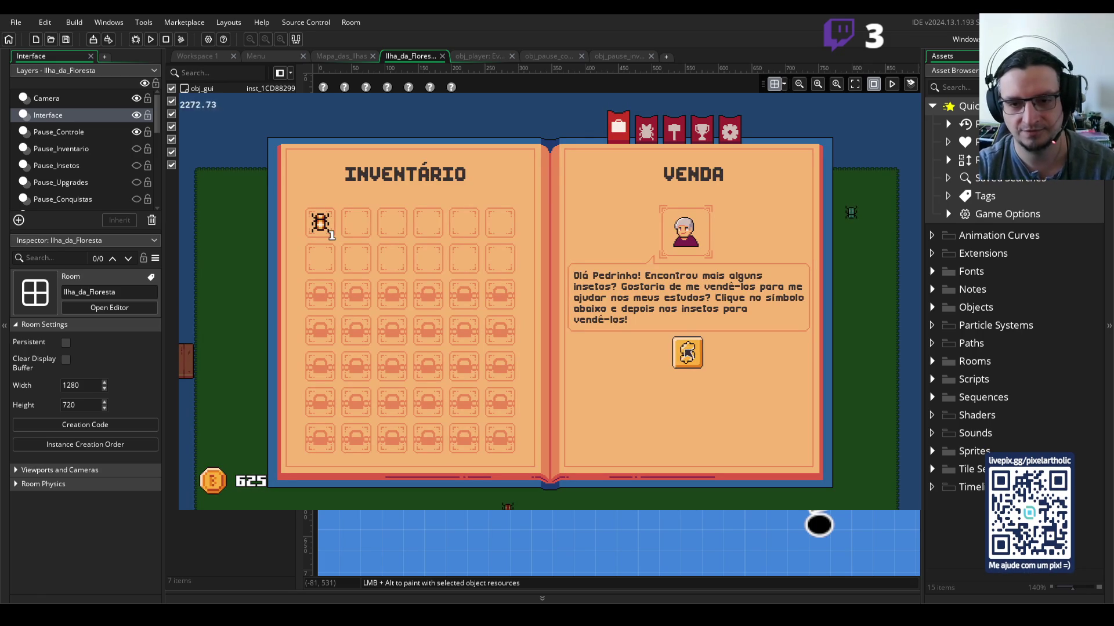
{"action": "key", "text": "Escape"}
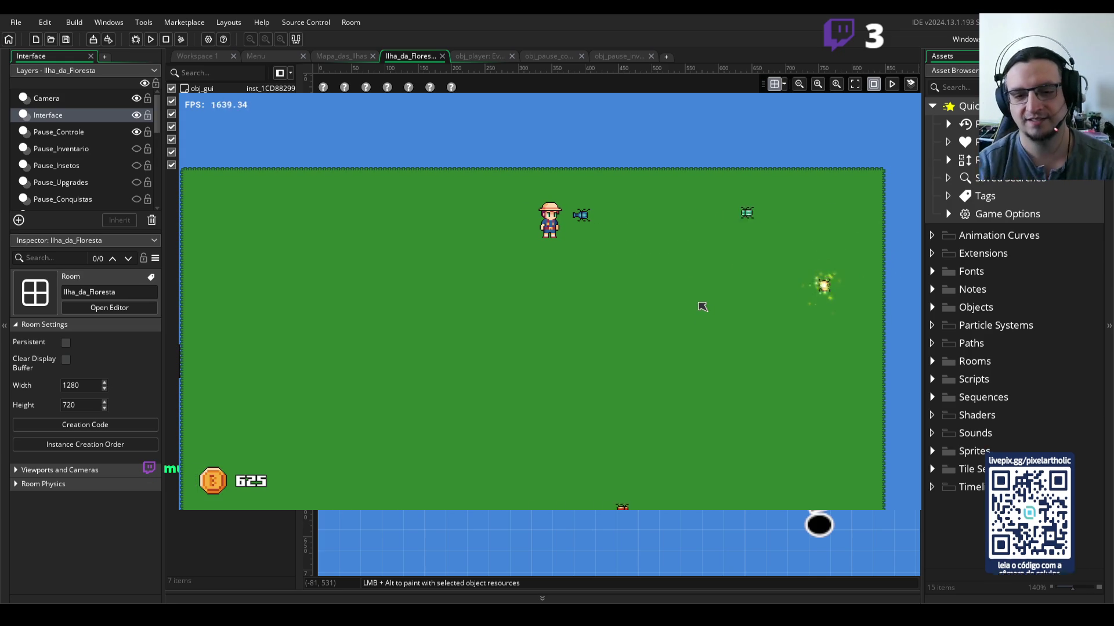
Step: Net the nearby beetle, then walk down toward the red cliff and catch the Besouro Azul
{"action": "left_click", "coordinate": [663, 260]}
{"action": "key", "text": "d"}
{"action": "key", "text": "s"}
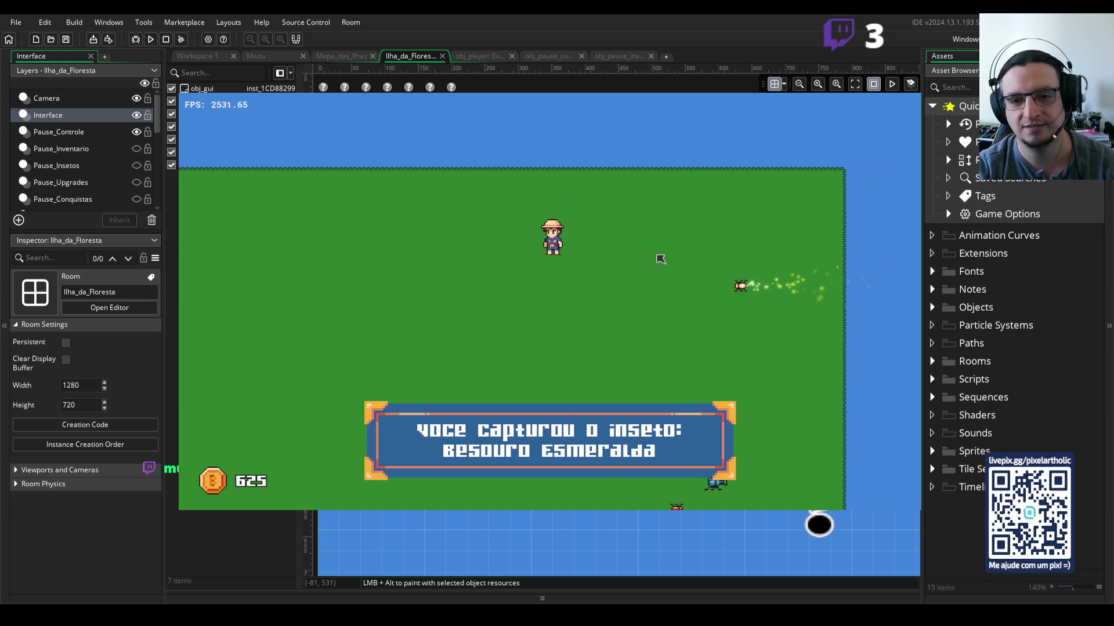
{"action": "key", "text": "s"}
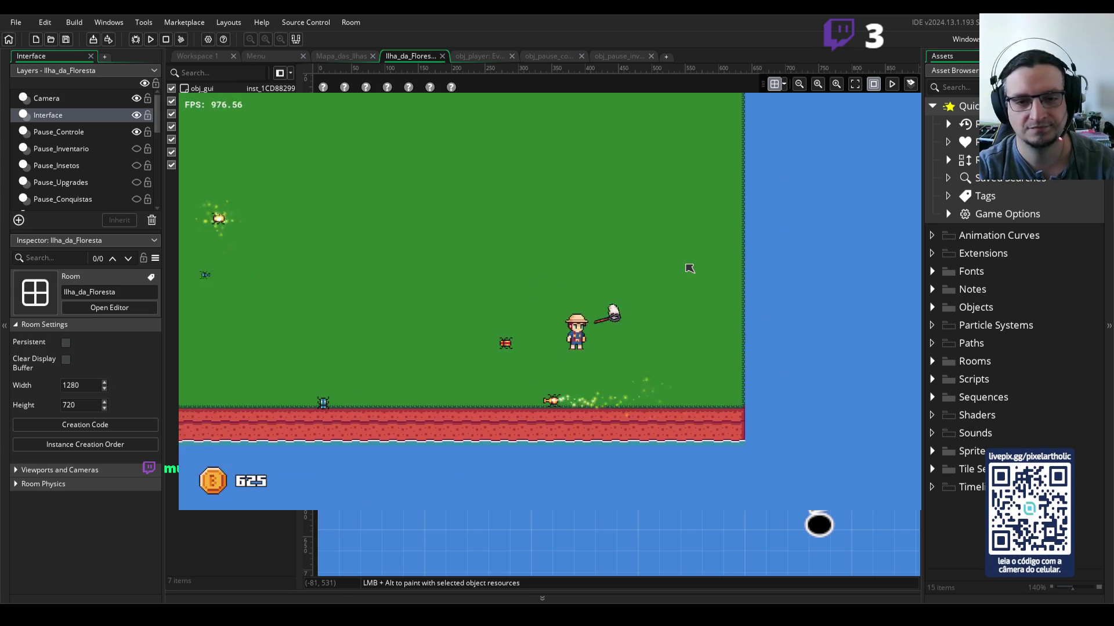
{"action": "key", "text": "s"}
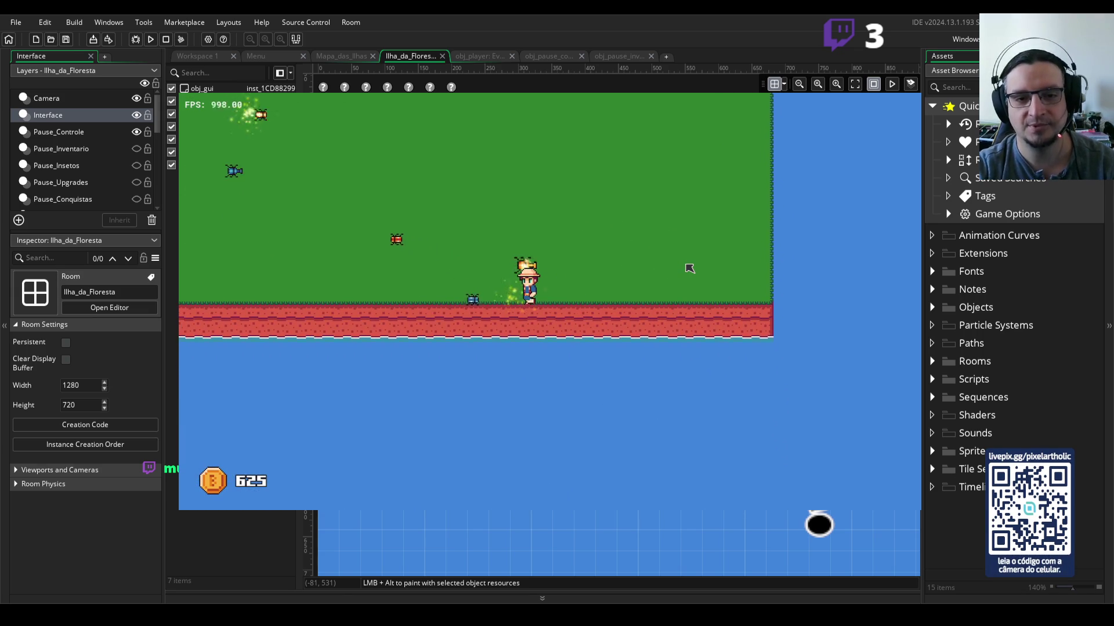
{"action": "left_click", "coordinate": [689, 268]}
Step: Walk back up from the cliff and across the island to the raft on the left shore
{"action": "key", "text": "a"}
{"action": "key", "text": "w"}
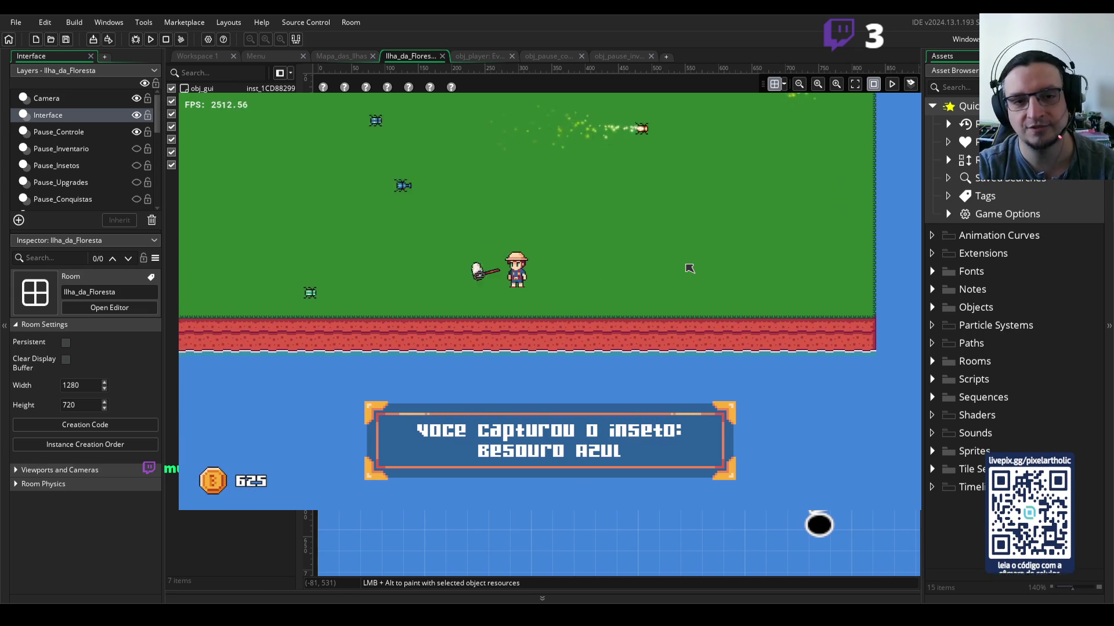
{"action": "key", "text": "w"}
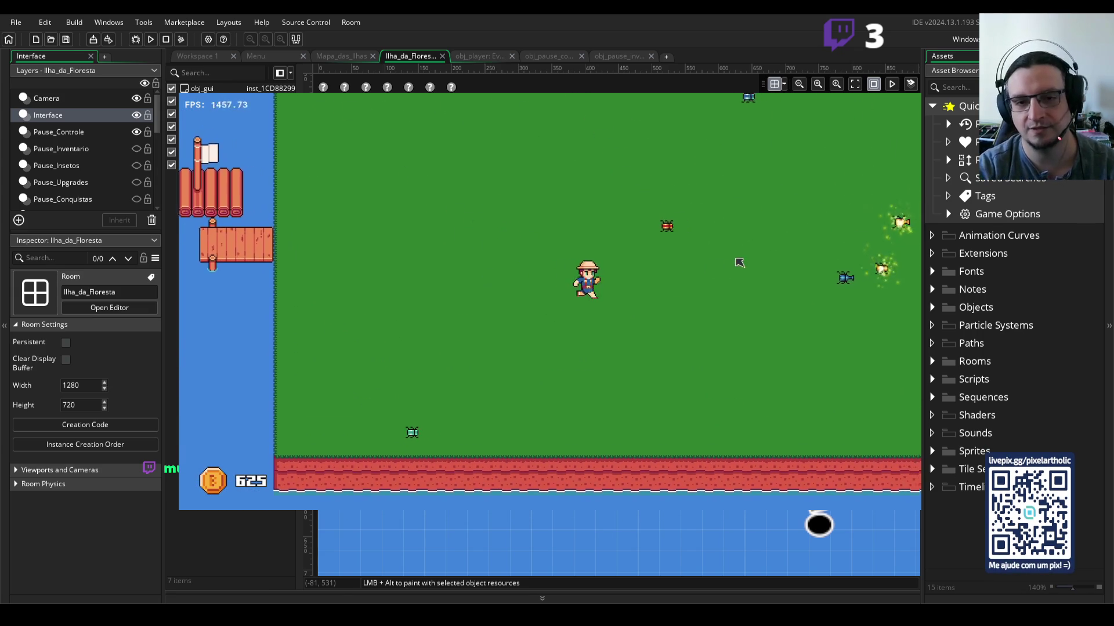
{"action": "key", "text": "d"}
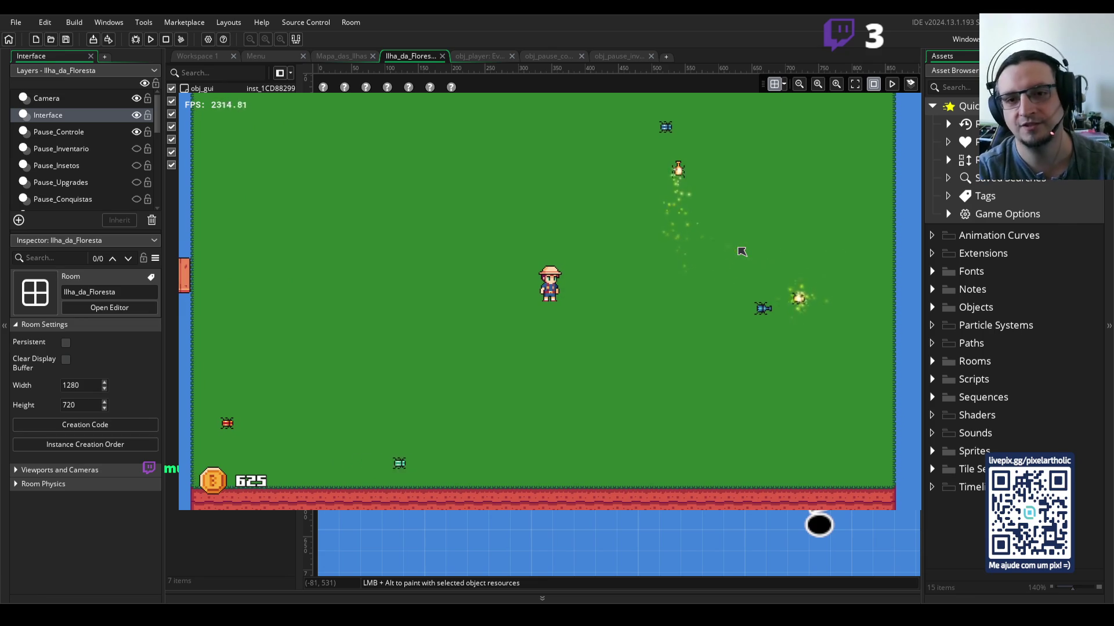
{"action": "key", "text": "w"}
{"action": "key", "text": "d"}
{"action": "key", "text": "s"}
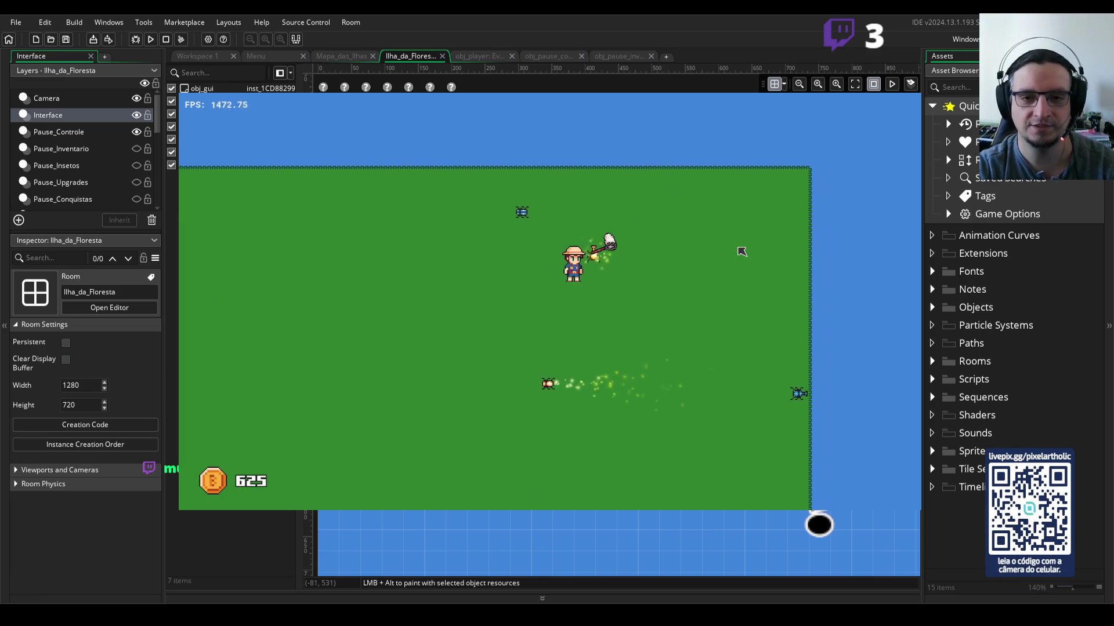
{"action": "key", "text": "a"}
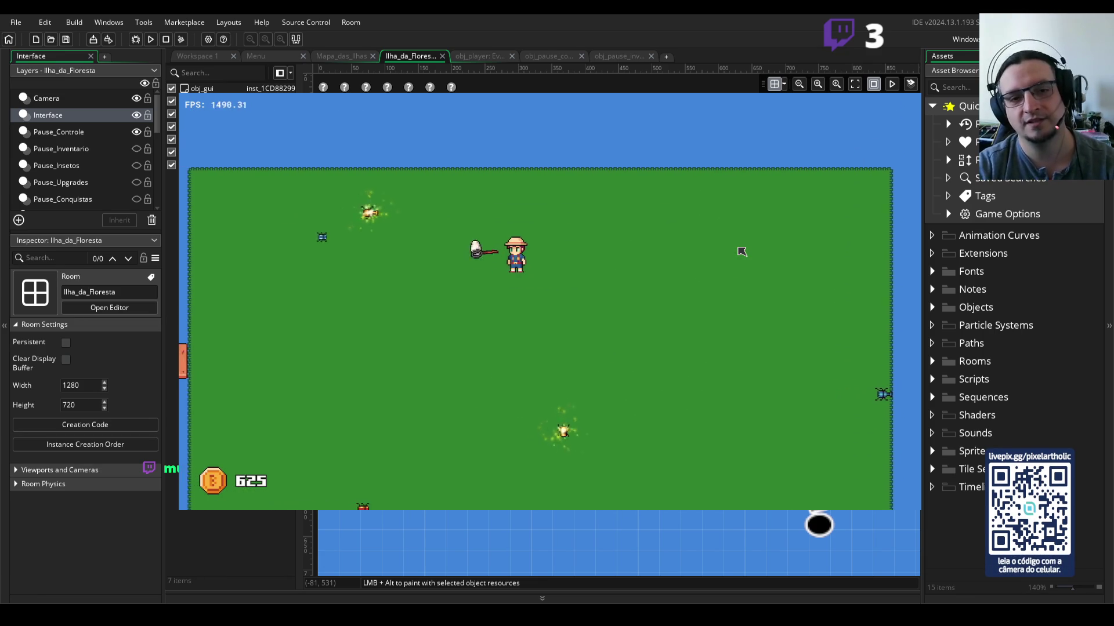
{"action": "key", "text": "w"}
{"action": "key", "text": "s"}
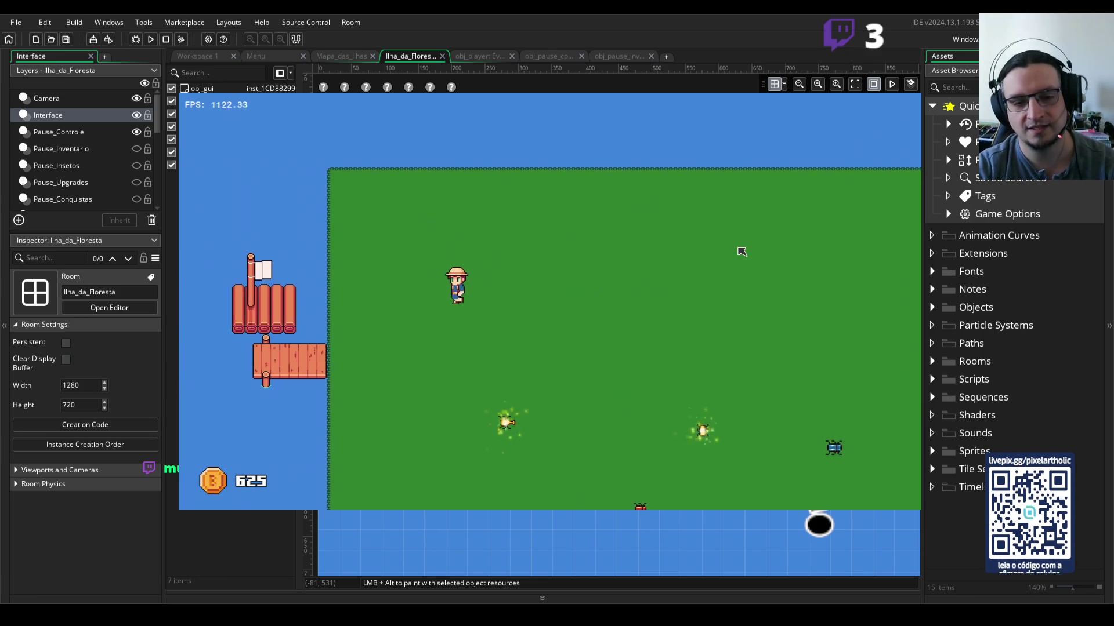
{"action": "key", "text": "w"}
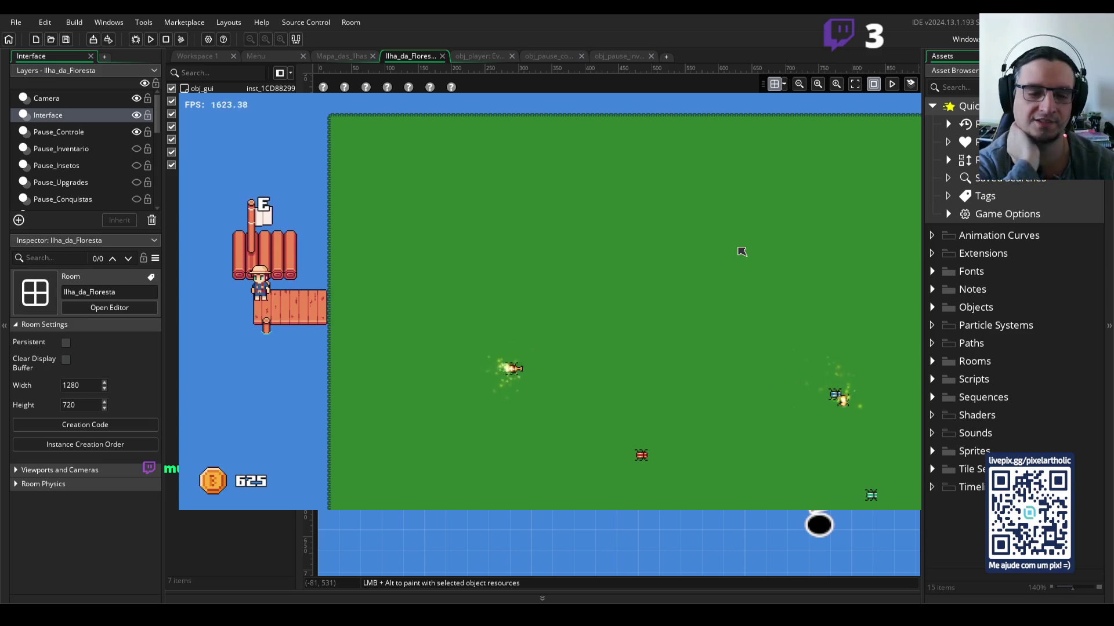
{"action": "key", "text": "e"}
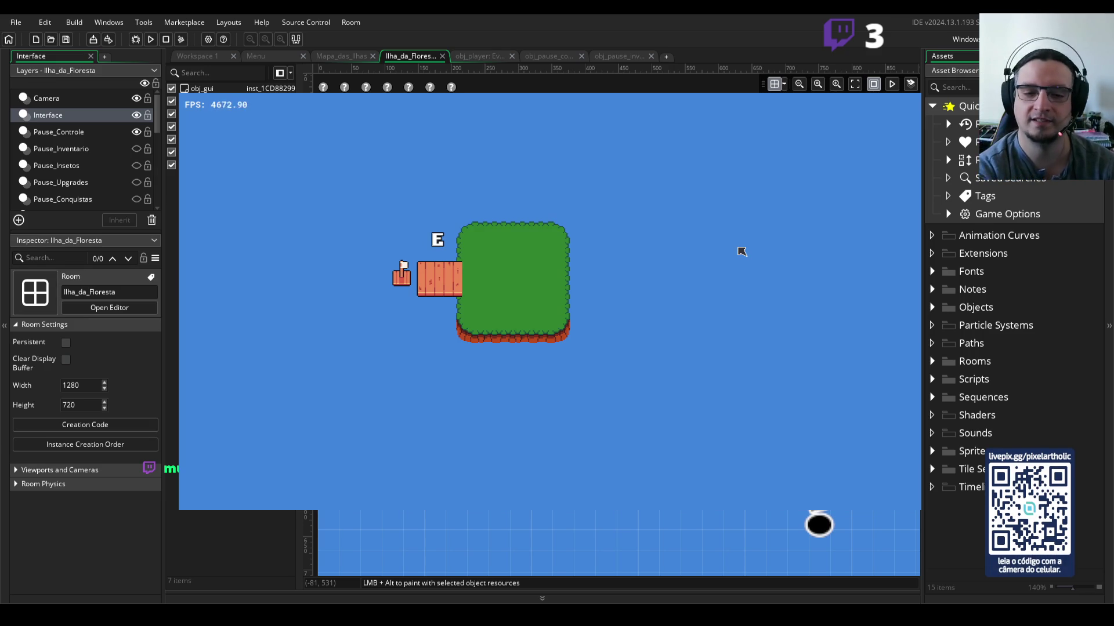
{"action": "key", "text": "a"}
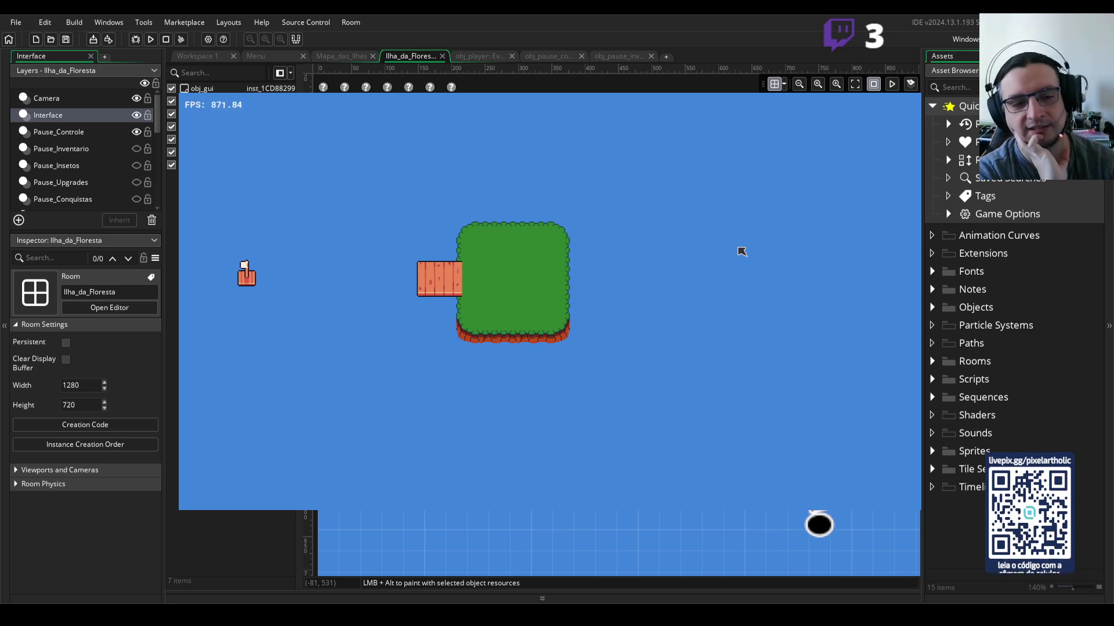
{"action": "key", "text": "d"}
{"action": "key", "text": "s"}
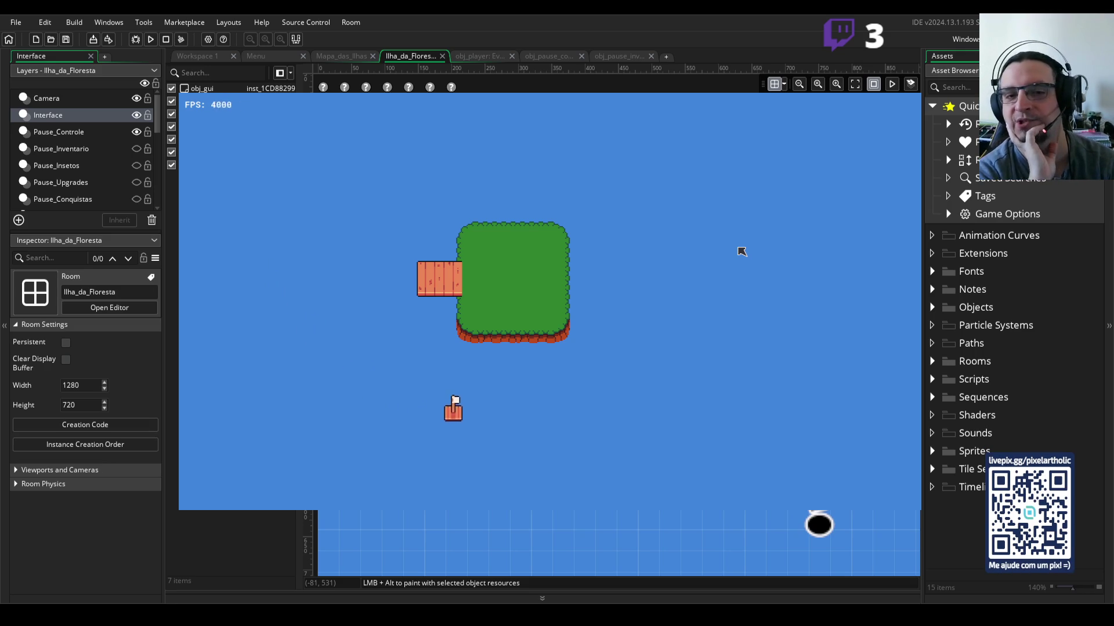
{"action": "key", "text": "w"}
{"action": "key", "text": "a"}
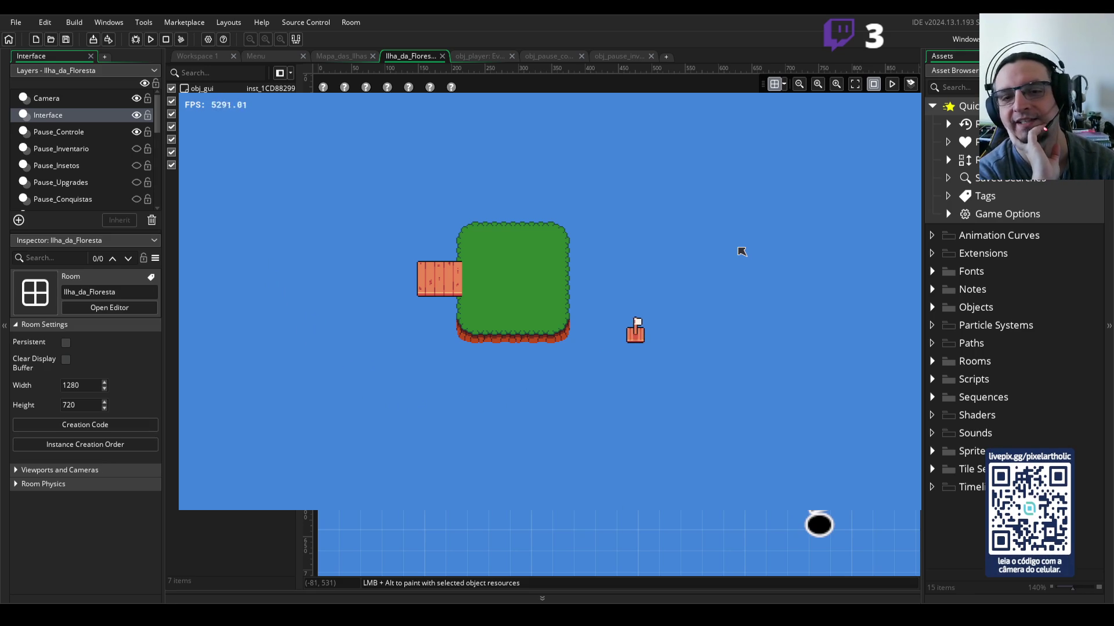
{"action": "key", "text": "a"}
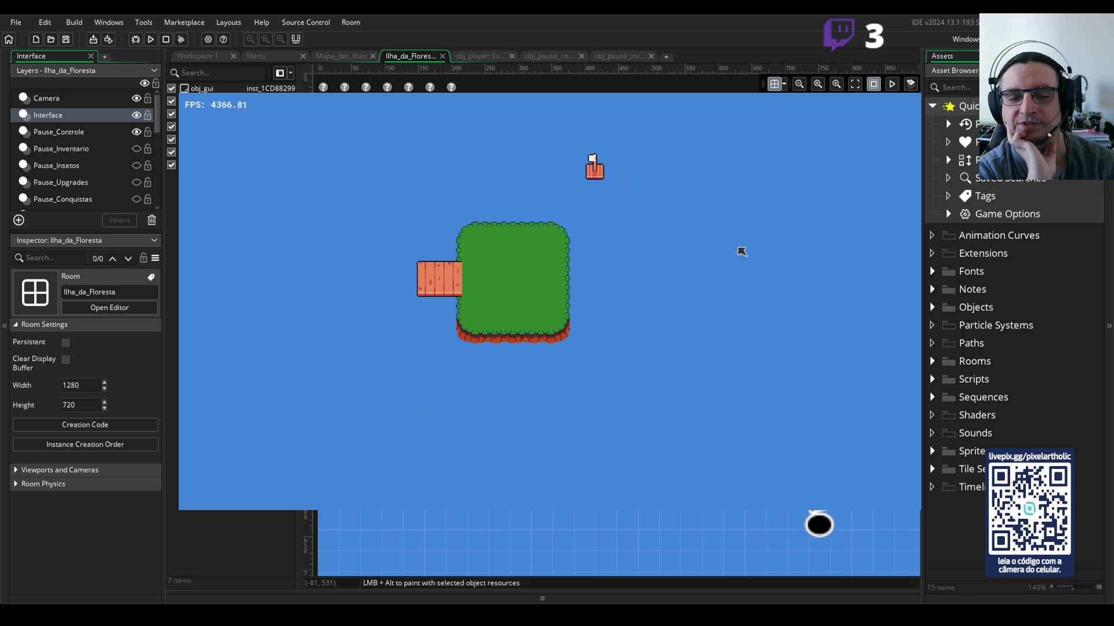
{"action": "key", "text": "a"}
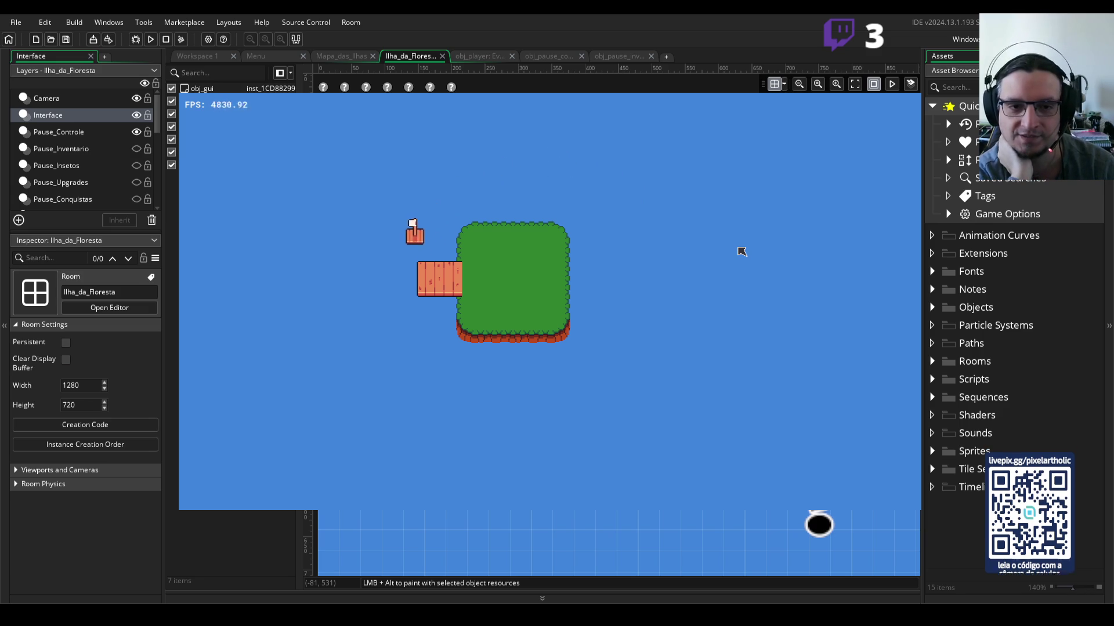
{"action": "key", "text": "a"}
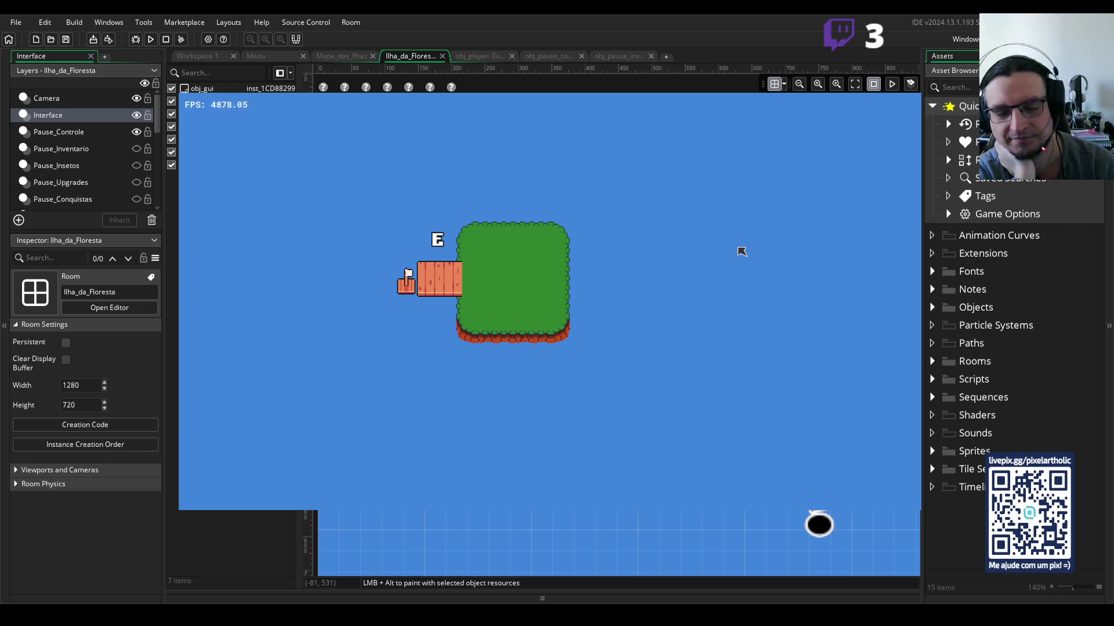
{"action": "key", "text": "e"}
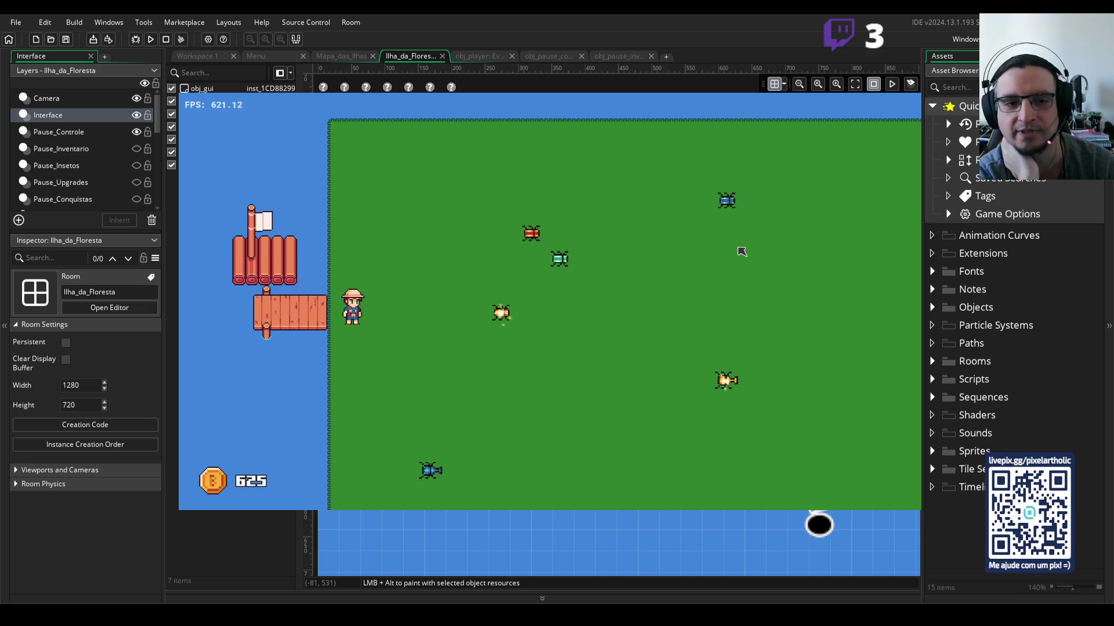
{"action": "key", "text": "d"}
{"action": "key", "text": "w"}
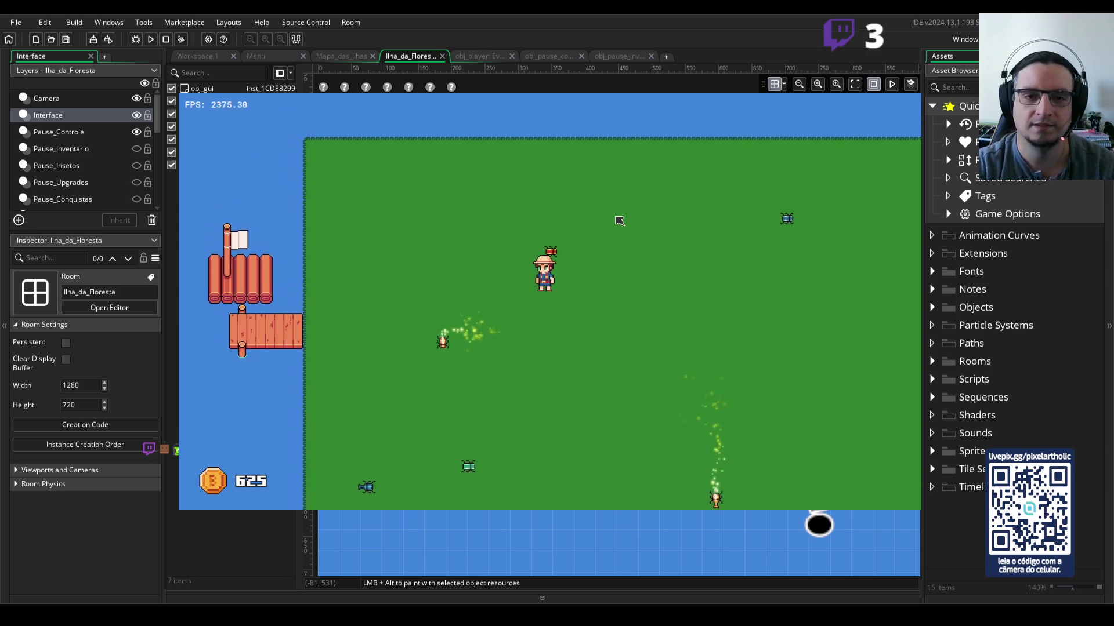
{"action": "key", "text": "s"}
{"action": "key", "text": "a"}
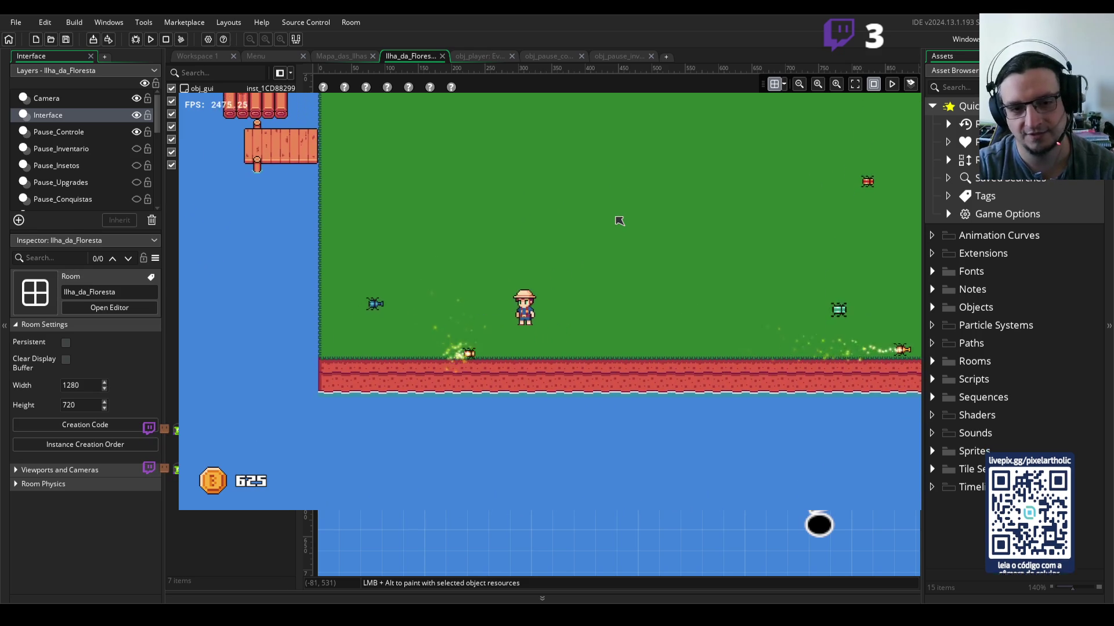
{"action": "key", "text": "d"}
{"action": "key", "text": "d"}
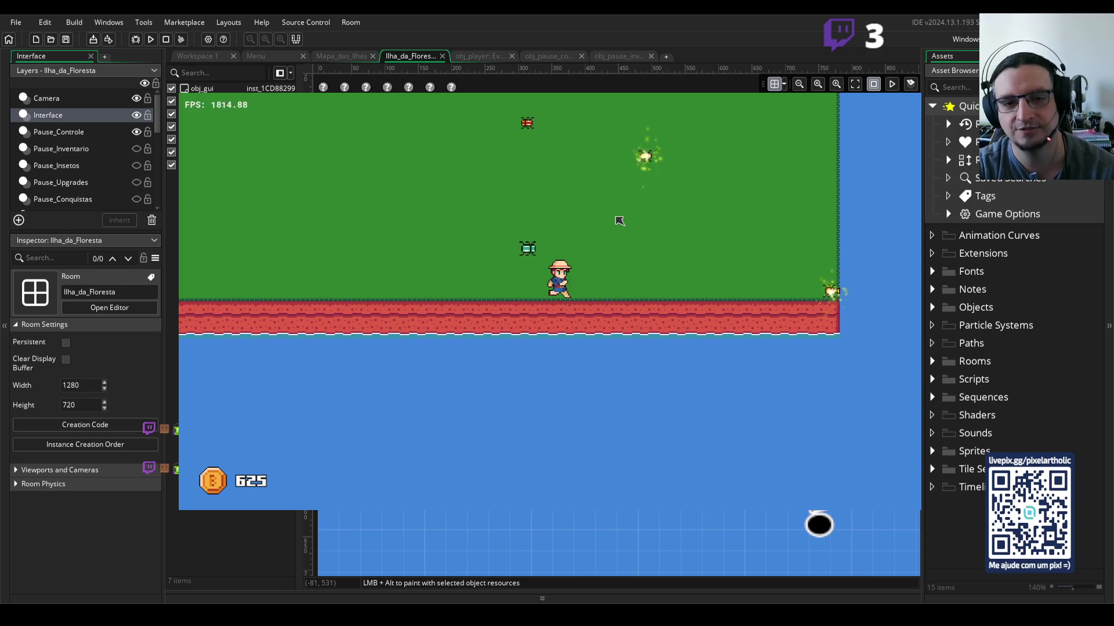
{"action": "key", "text": "w"}
{"action": "key", "text": "a"}
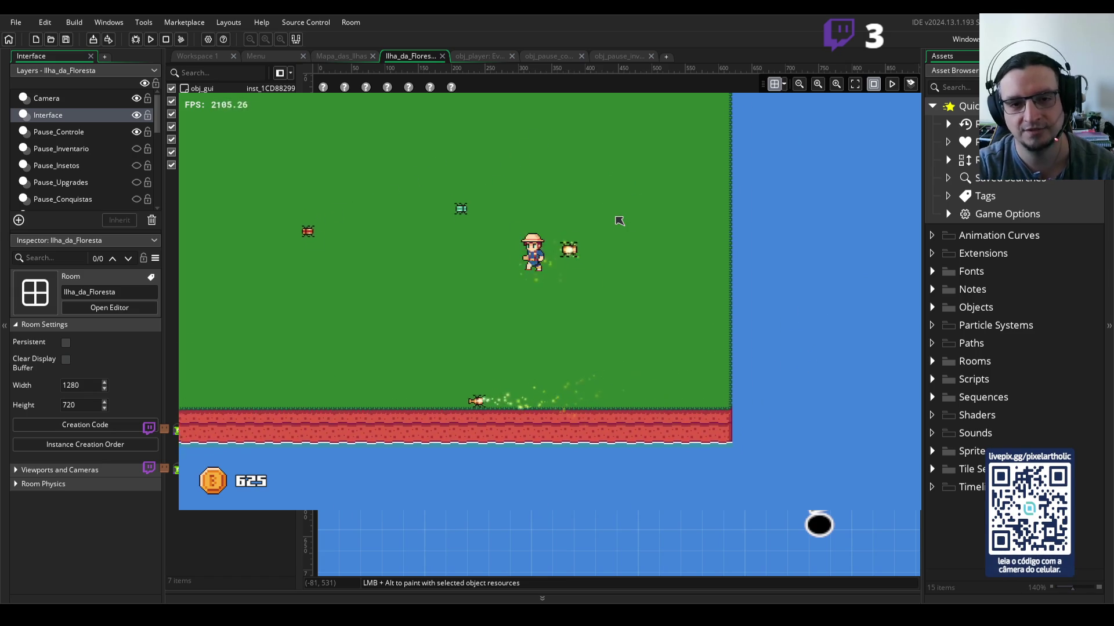
{"action": "left_click", "coordinate": [620, 221]}
{"action": "key", "text": "d"}
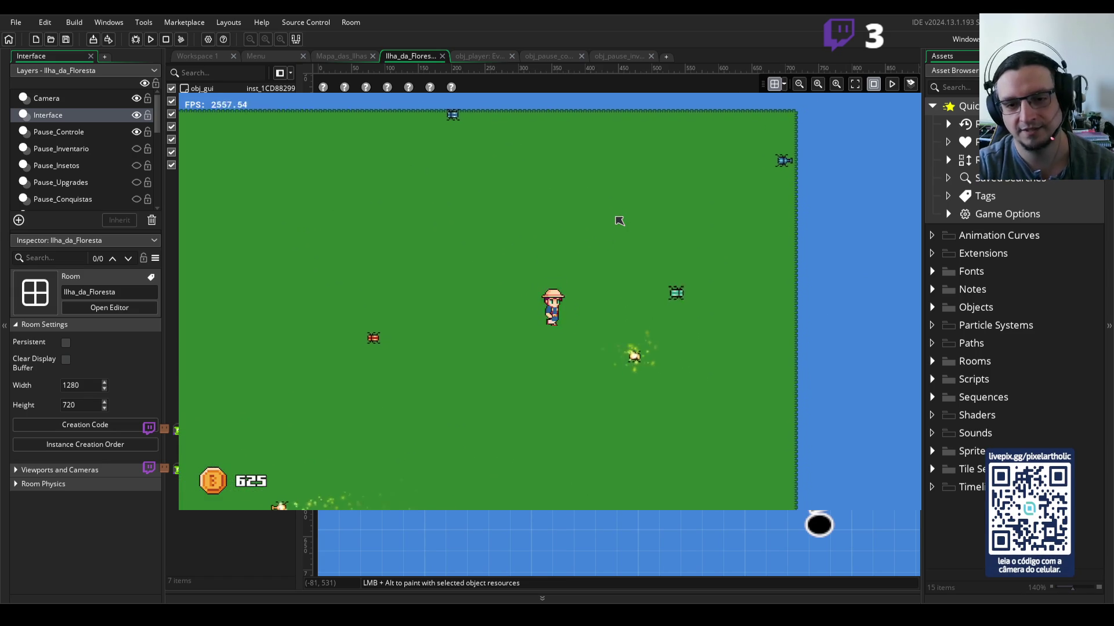
{"action": "key", "text": "s"}
{"action": "key", "text": "w"}
{"action": "key", "text": "d"}
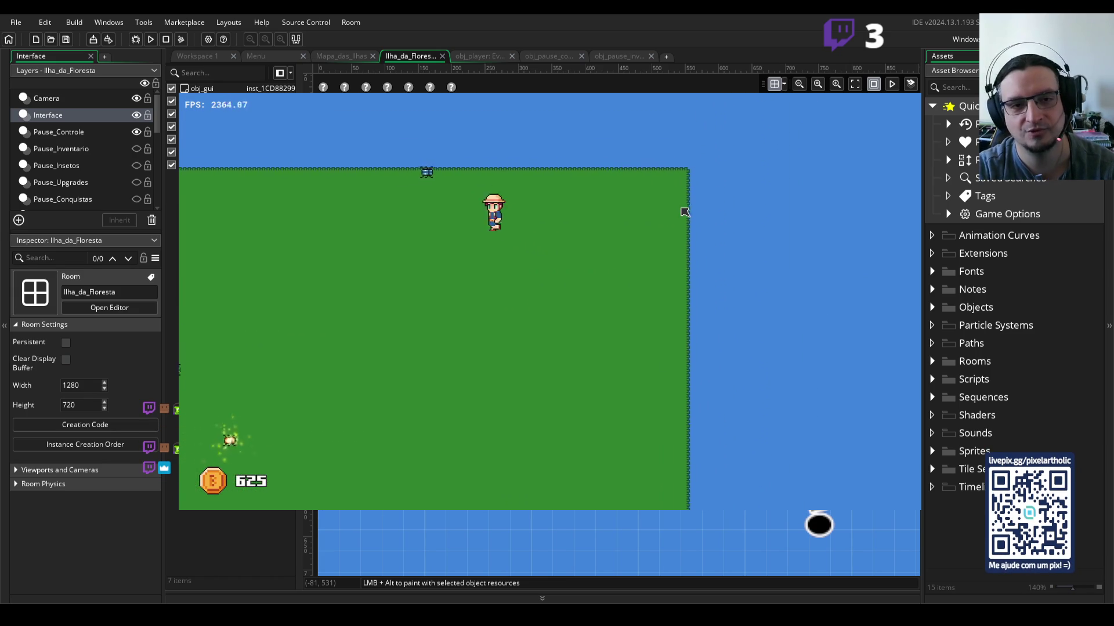
{"action": "key", "text": "s"}
{"action": "key", "text": "s"}
{"action": "key", "text": "d"}
{"action": "key", "text": "a"}
{"action": "key", "text": "d"}
{"action": "key", "text": "d"}
{"action": "key", "text": "w"}
{"action": "key", "text": "w"}
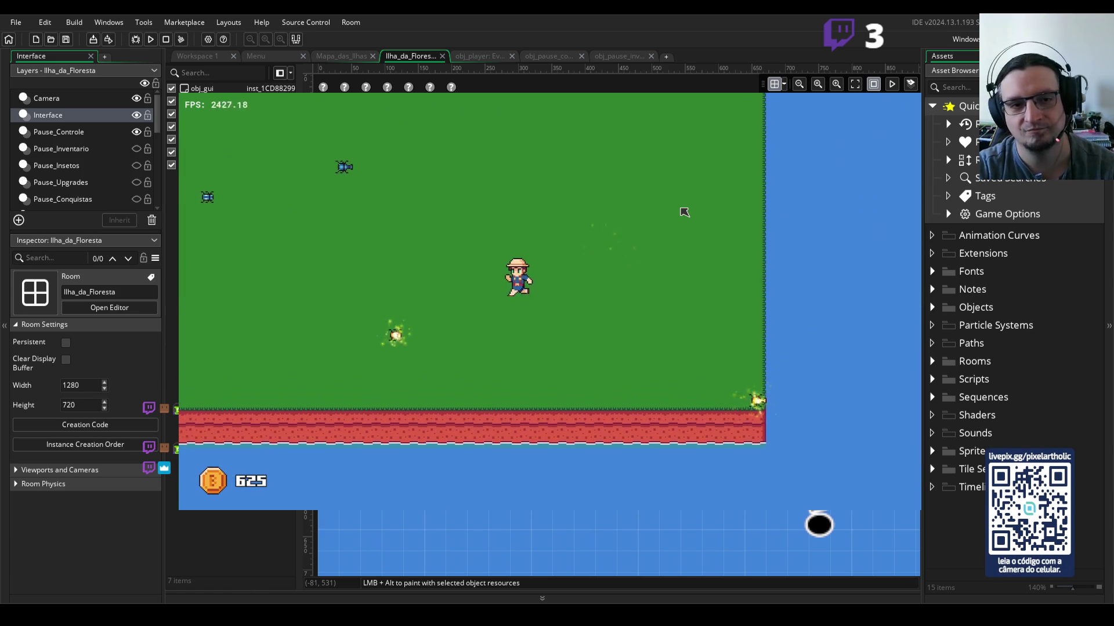
{"action": "key", "text": "a"}
{"action": "key", "text": "s"}
{"action": "key", "text": "a"}
{"action": "key", "text": "Left"}
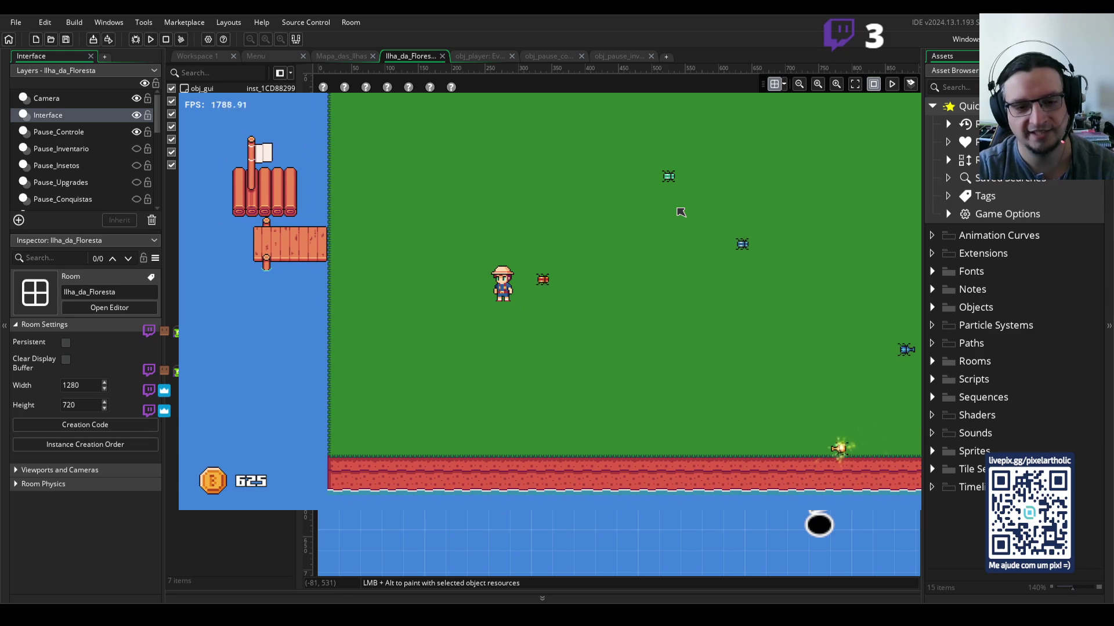
{"action": "key", "text": "Right"}
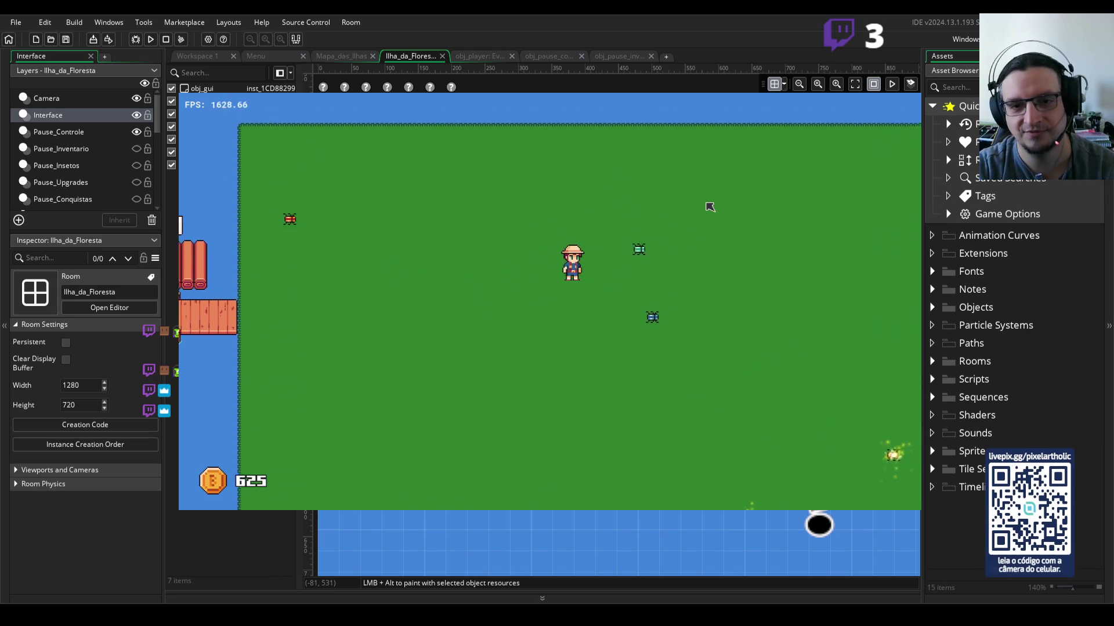
{"action": "key", "text": "Down"}
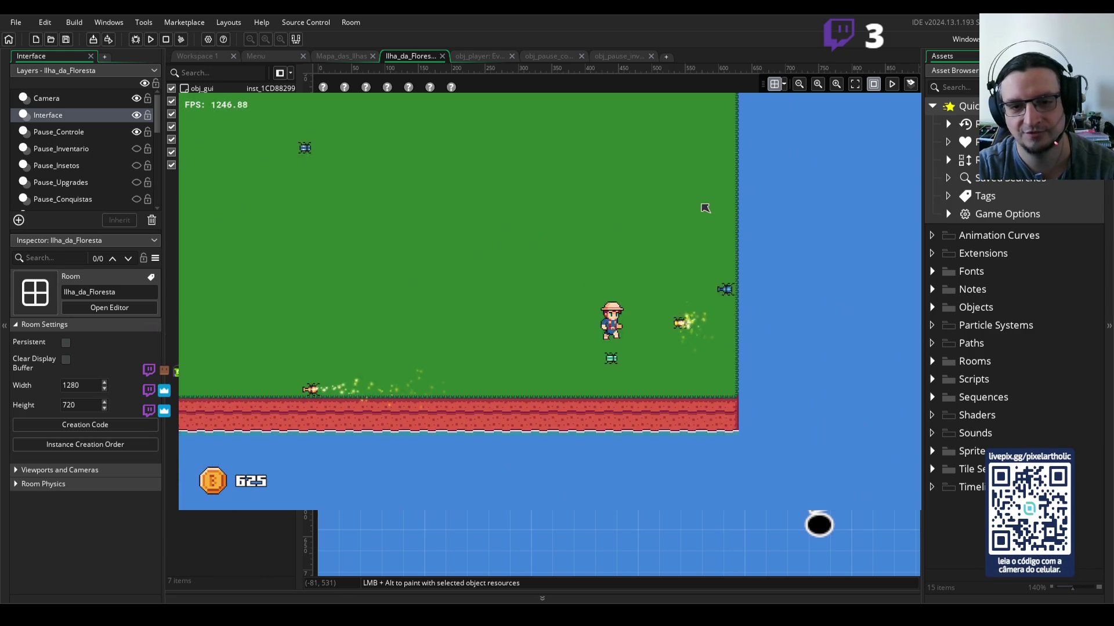
{"action": "key", "text": "Right"}
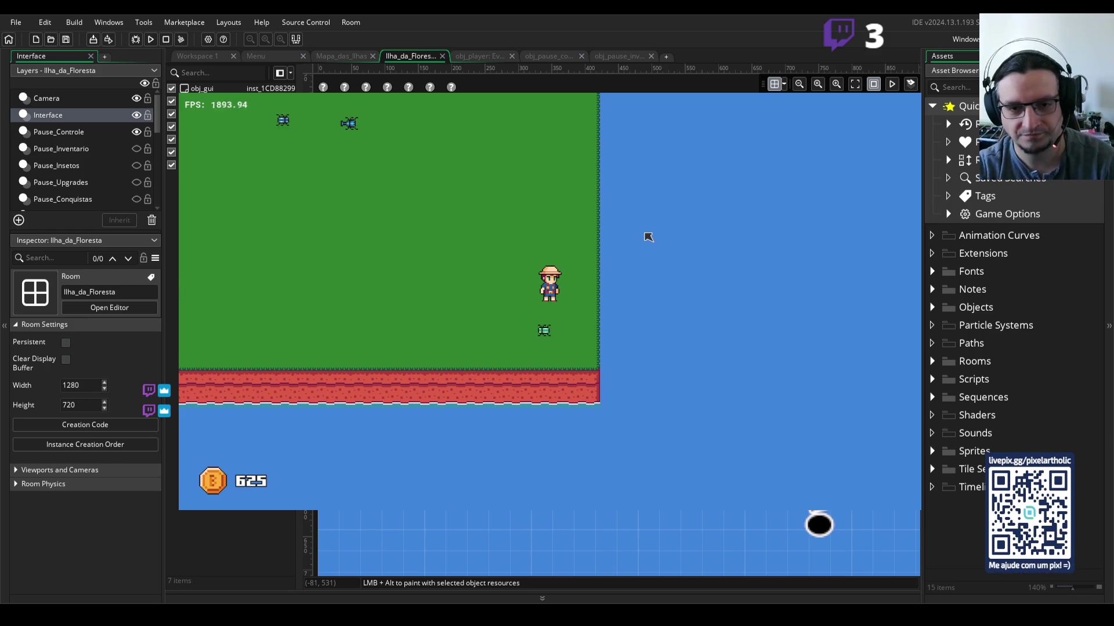
{"action": "key", "text": "Left"}
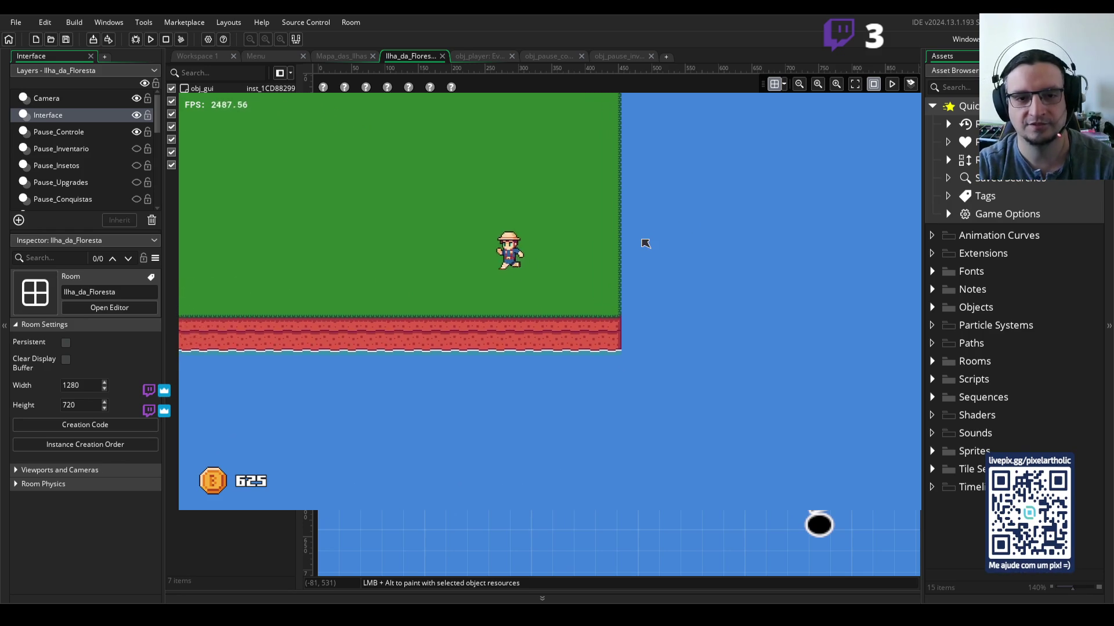
{"action": "key", "text": "Up"}
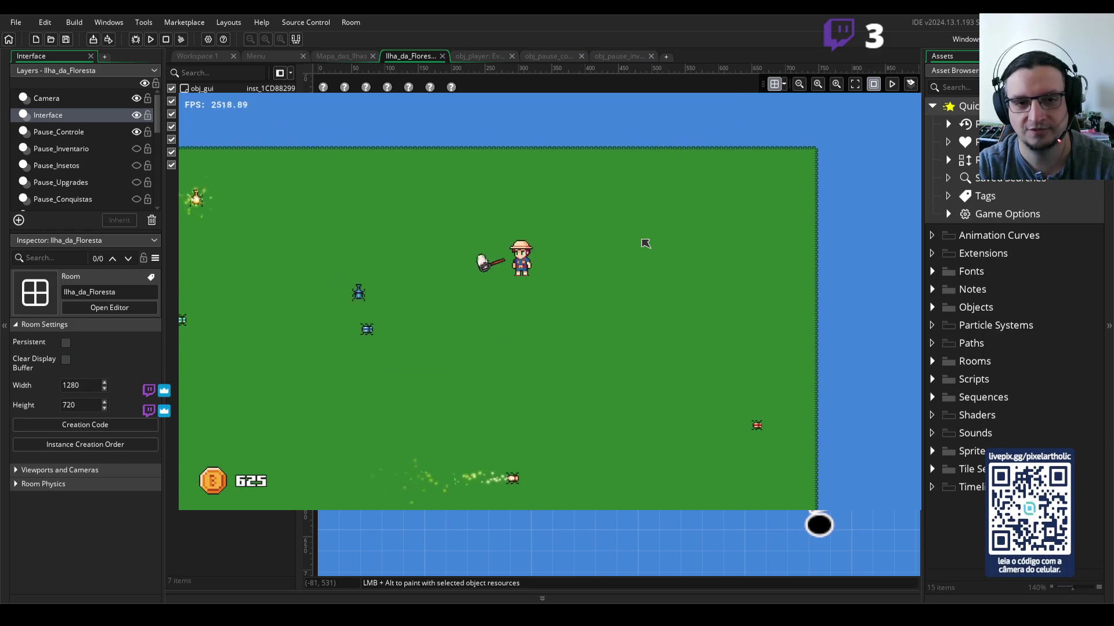
{"action": "key", "text": "Left"}
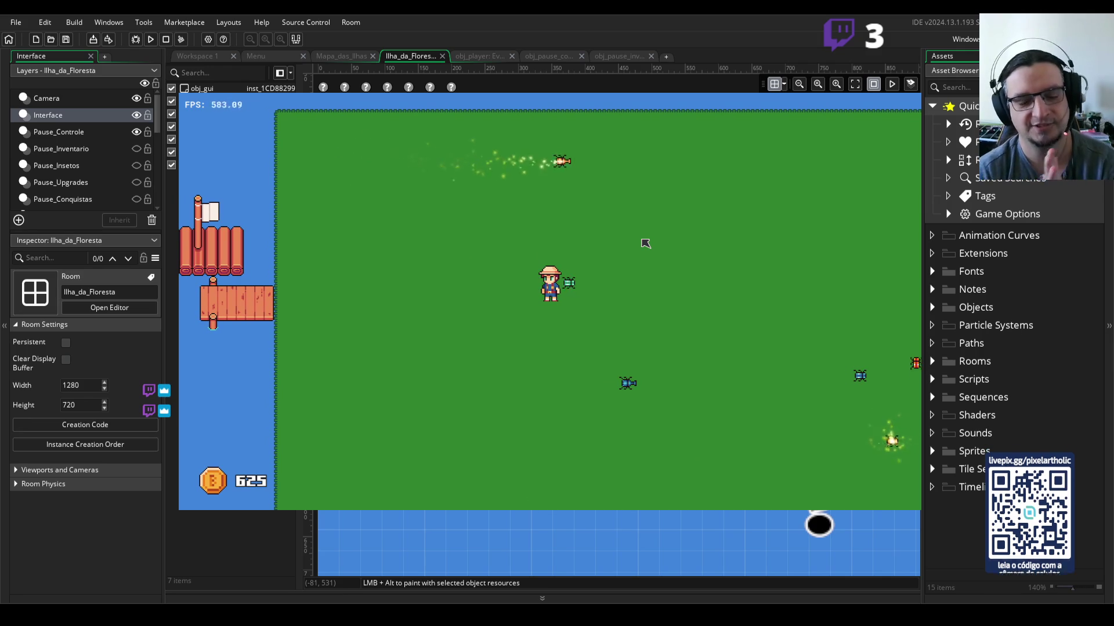
{"action": "key", "text": "Escape"}
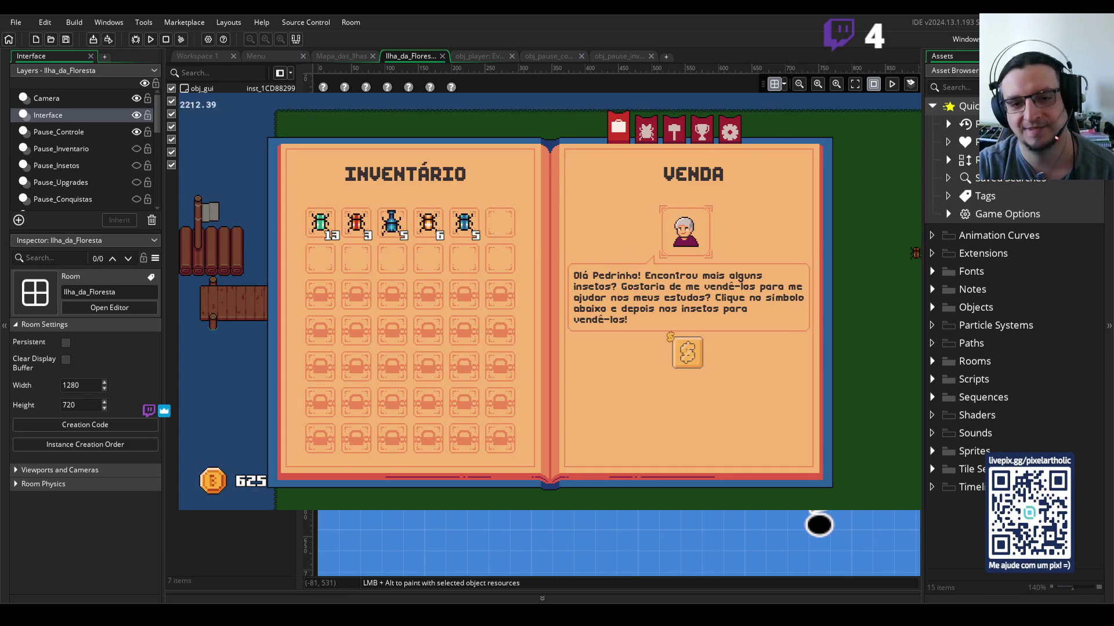
Step: Sell the three caught bugs from the inventory and resume playing
{"action": "left_click", "coordinate": [392, 223]}
{"action": "left_click", "coordinate": [356, 223]}
{"action": "left_click", "coordinate": [321, 223]}
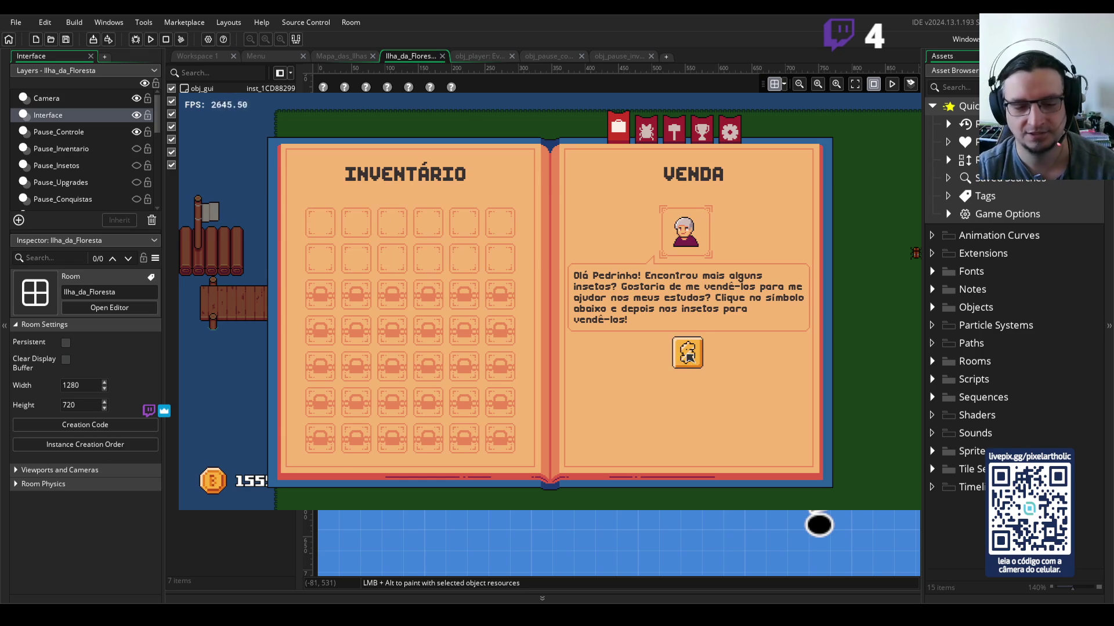
{"action": "key", "text": "Escape"}
Step: Walk up-right across the island, then down to the map's corner, netting a bug
{"action": "key", "text": "Right"}
{"action": "key", "text": "Up"}
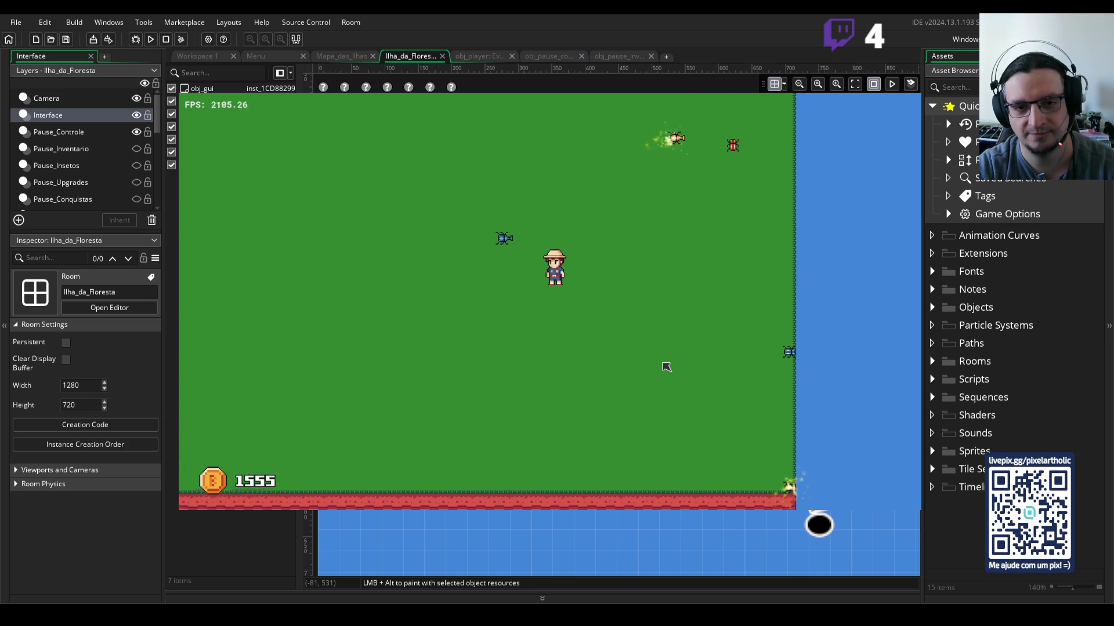
{"action": "key", "text": "Right"}
{"action": "key", "text": "Up"}
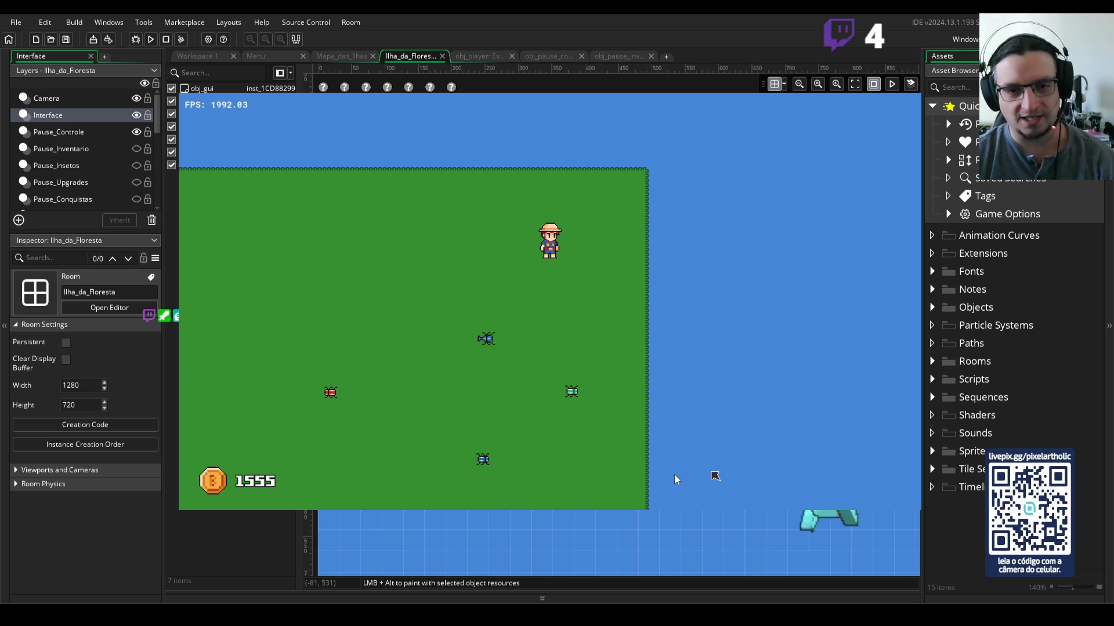
{"action": "key", "text": "s"}
{"action": "key", "text": "d"}
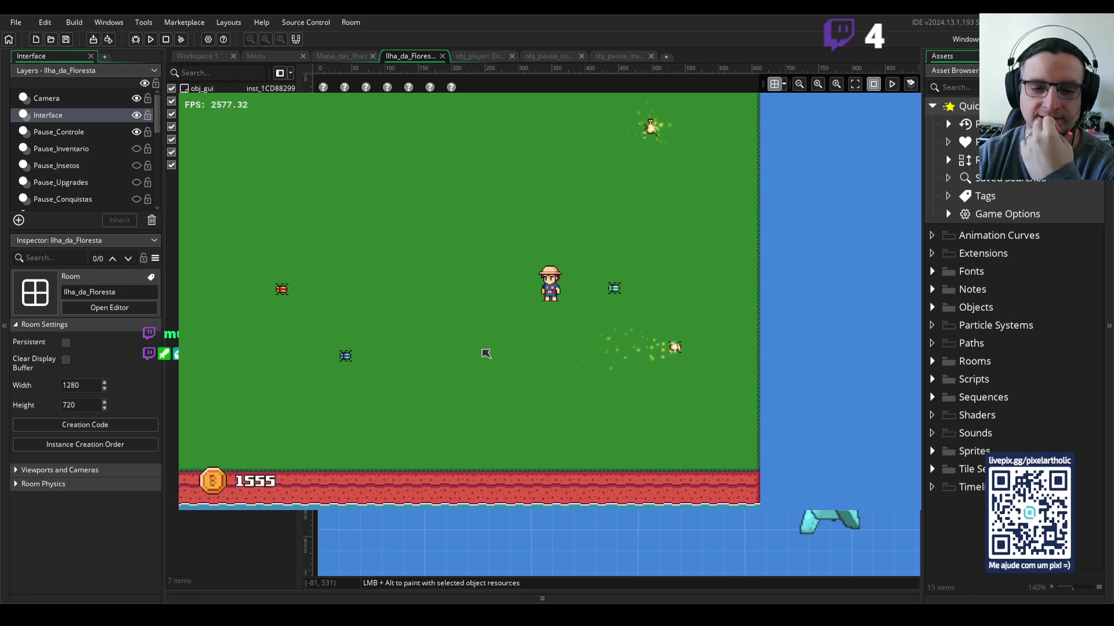
{"action": "left_click", "coordinate": [483, 352]}
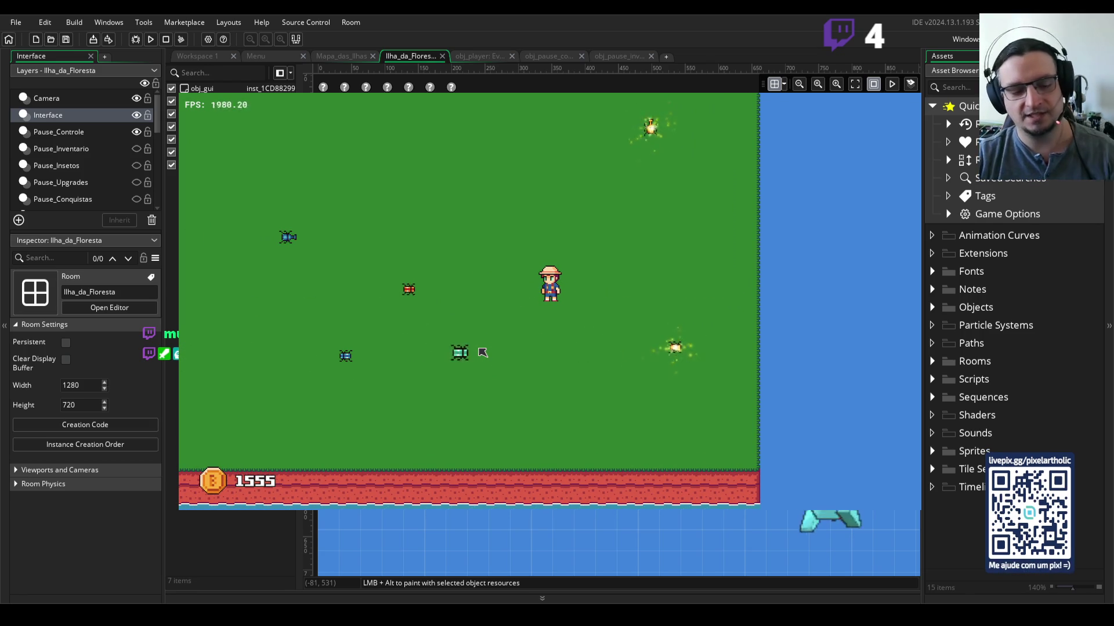
{"action": "key", "text": "a"}
{"action": "key", "text": "s"}
Step: Roam the grass between the dock and red cliff, swinging the net to catch more bugs
{"action": "key", "text": "a"}
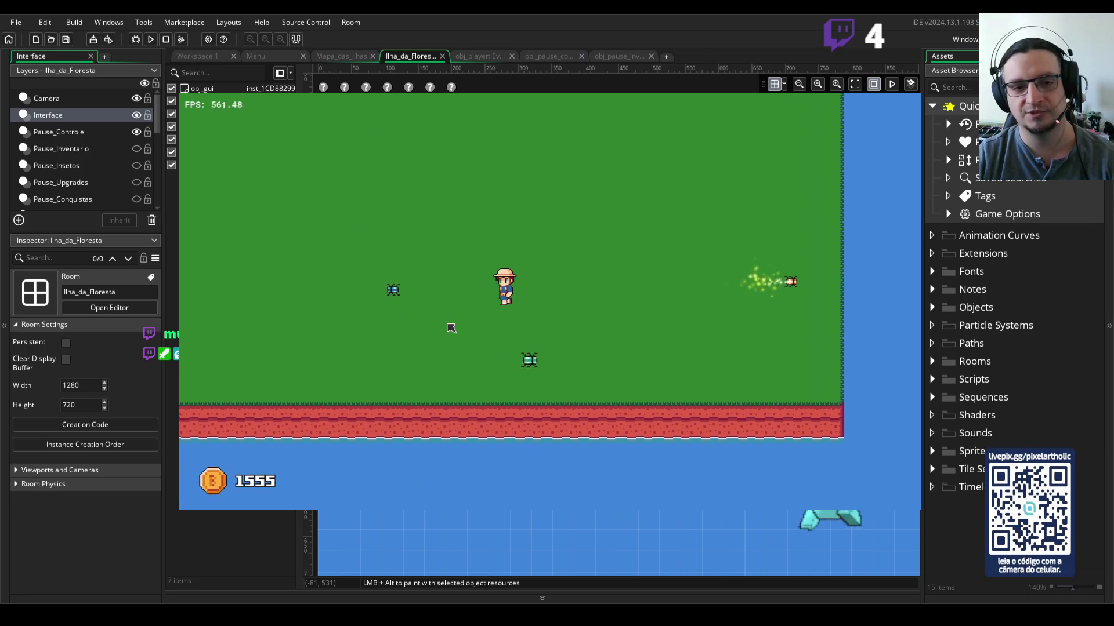
{"action": "key", "text": "w"}
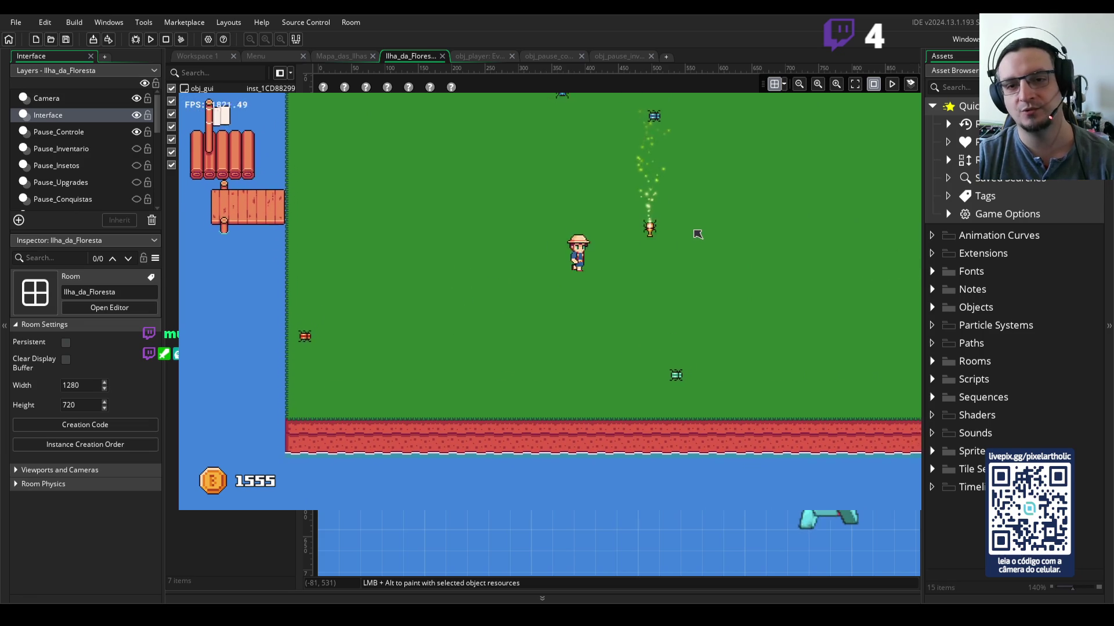
{"action": "key", "text": "d"}
{"action": "key", "text": "s"}
{"action": "left_click", "coordinate": [697, 234]}
{"action": "key", "text": "w"}
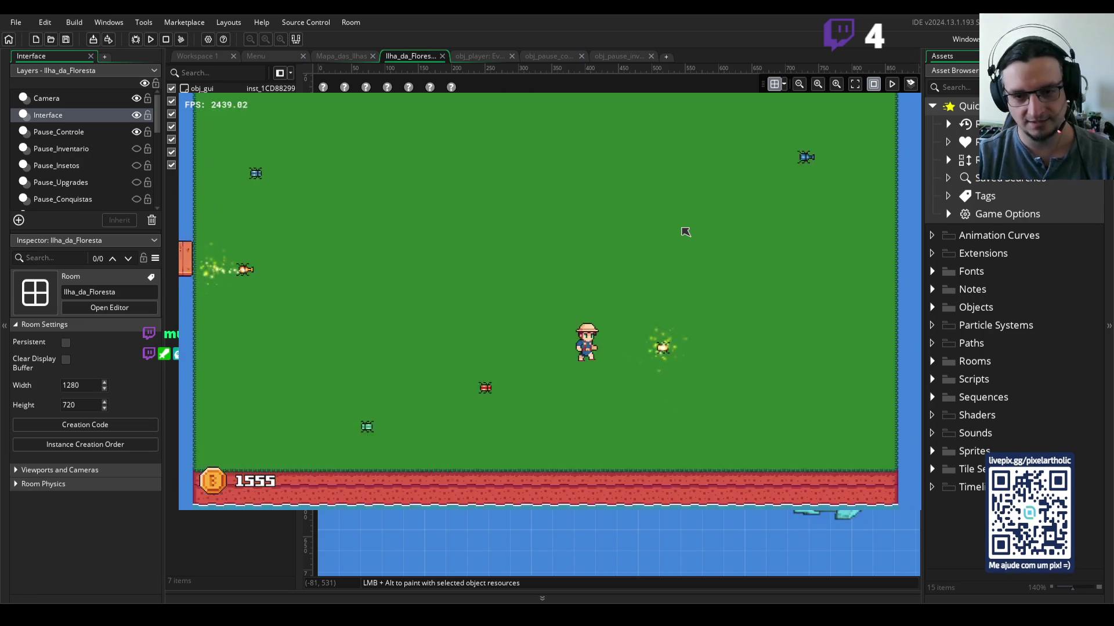
{"action": "key", "text": "s"}
{"action": "key", "text": "a"}
{"action": "key", "text": "w"}
{"action": "key", "text": "a"}
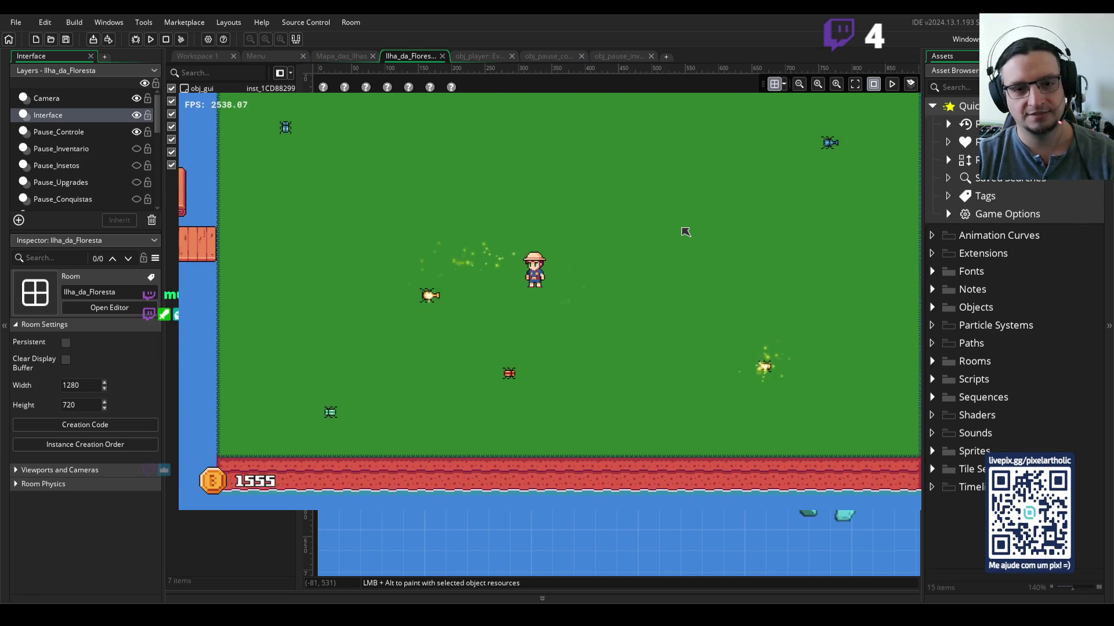
{"action": "key", "text": "s"}
{"action": "left_click", "coordinate": [686, 232]}
Step: Open the book and sell all six bug stacks, raising coins from 1555 to 2230
{"action": "key", "text": "w"}
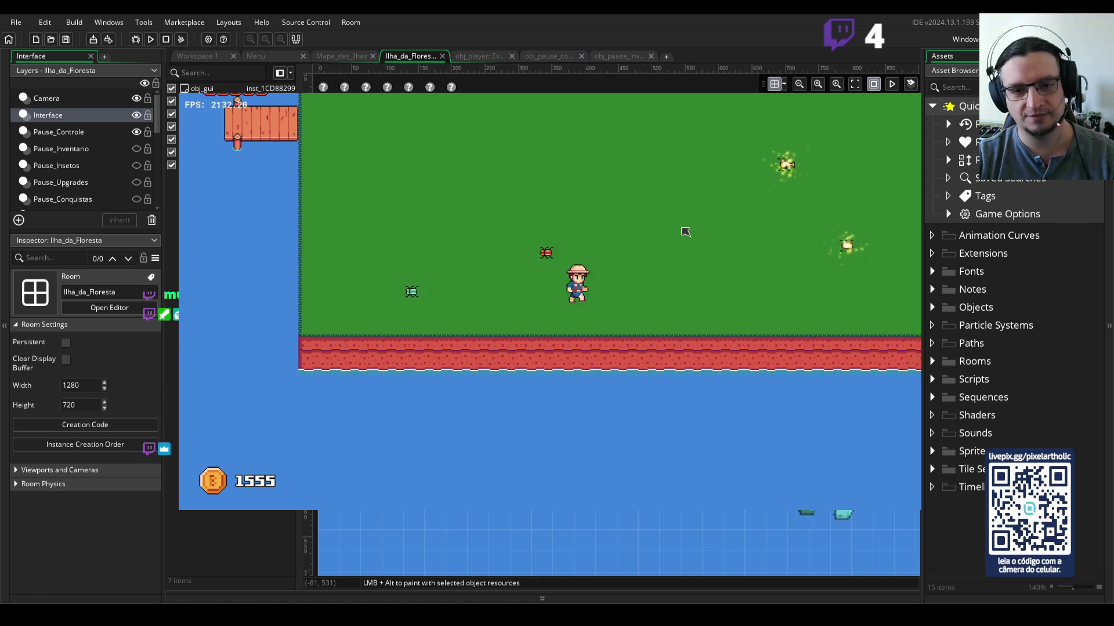
{"action": "key", "text": "i"}
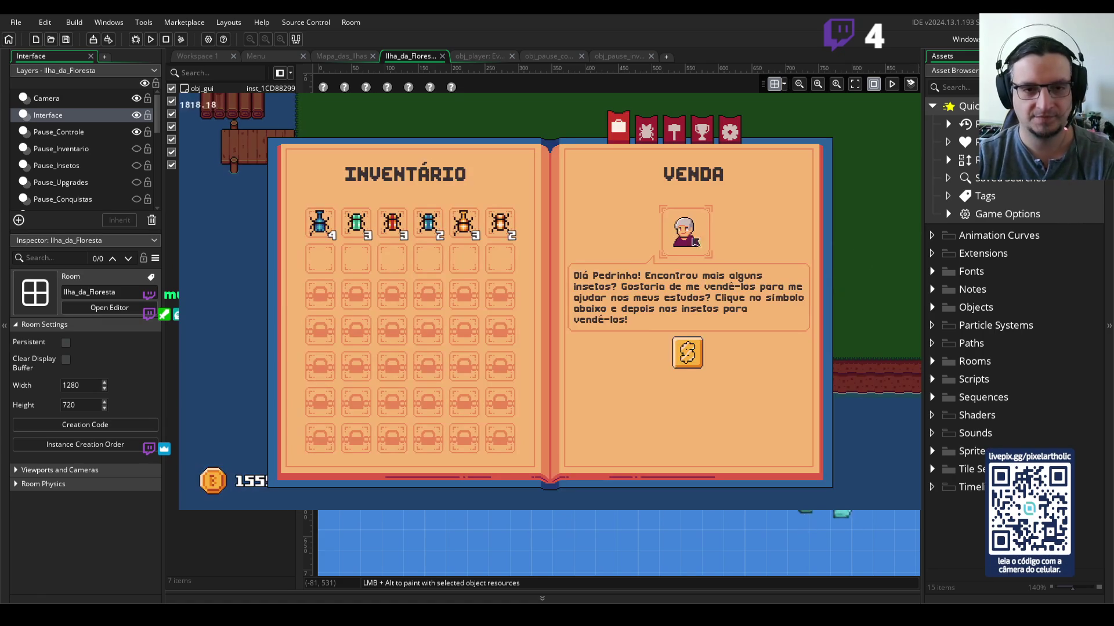
{"action": "left_click", "coordinate": [500, 222]}
{"action": "left_click", "coordinate": [464, 222]}
{"action": "left_click", "coordinate": [428, 223]}
{"action": "left_click", "coordinate": [392, 222]}
{"action": "left_click", "coordinate": [356, 222]}
{"action": "left_click", "coordinate": [320, 222]}
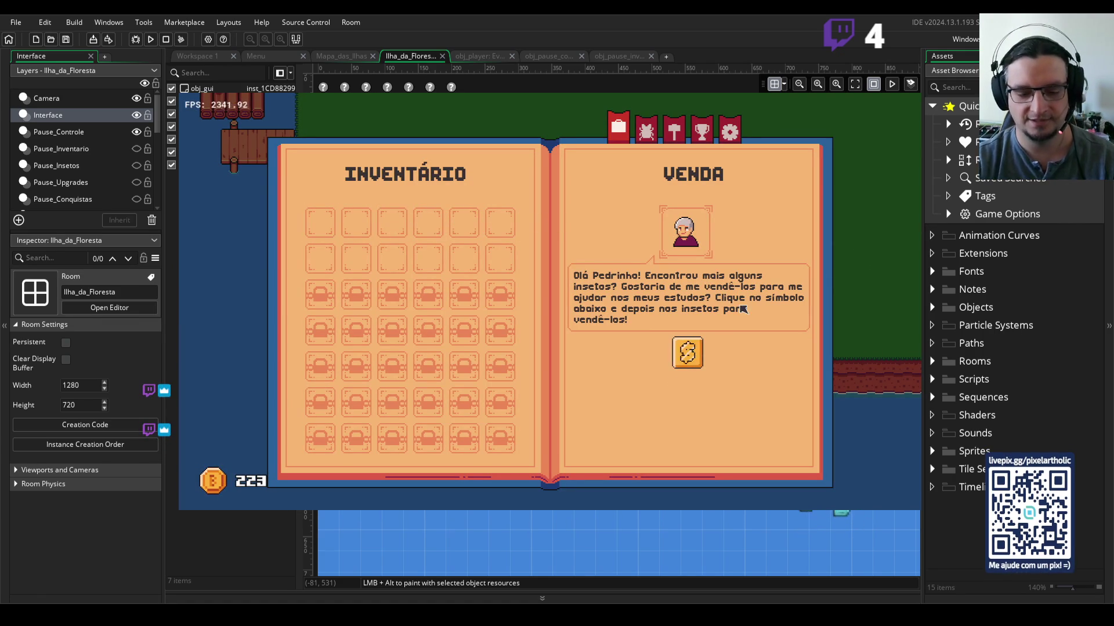
{"action": "key", "text": "Escape"}
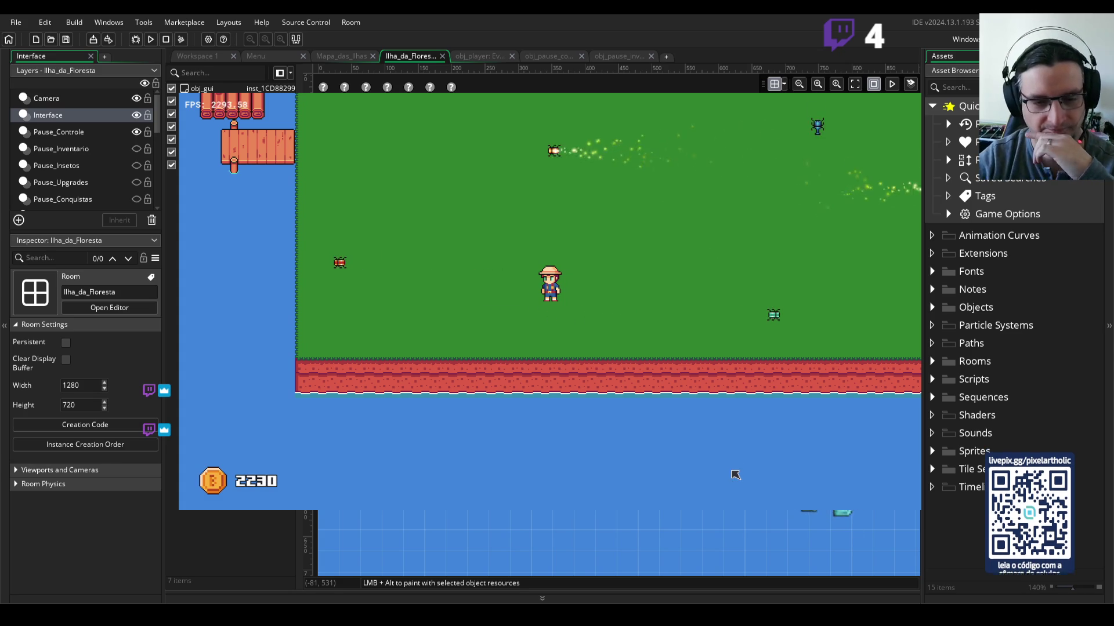
Step: Walk briefly to the map's top edge, then stop the game and return to the room editor
{"action": "key", "text": "w"}
{"action": "key", "text": "a"}
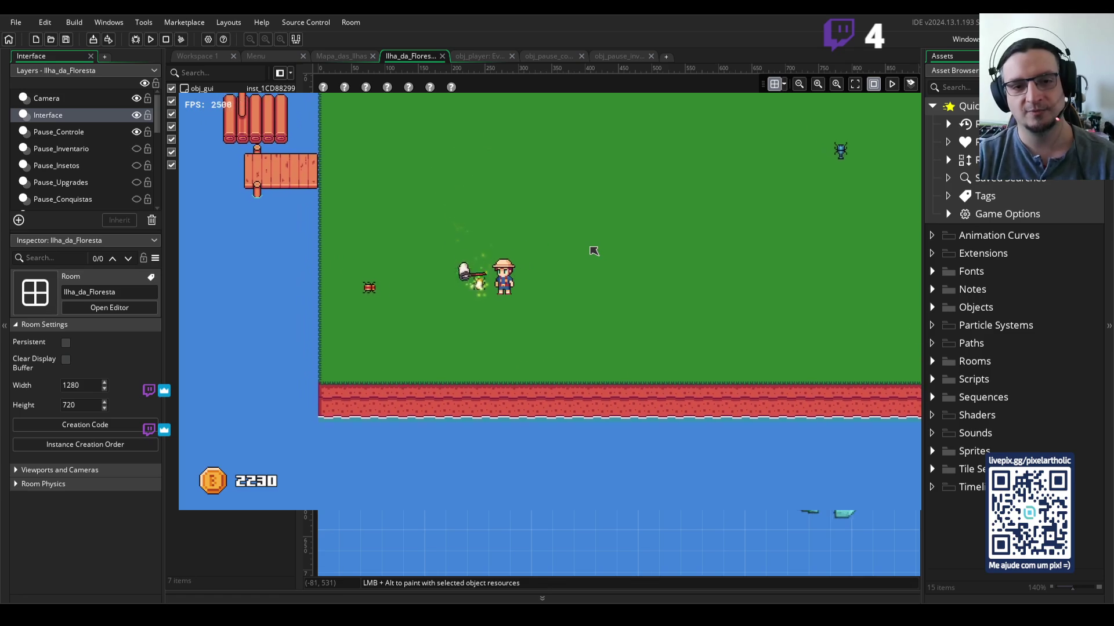
{"action": "key", "text": "w"}
{"action": "key", "text": "d"}
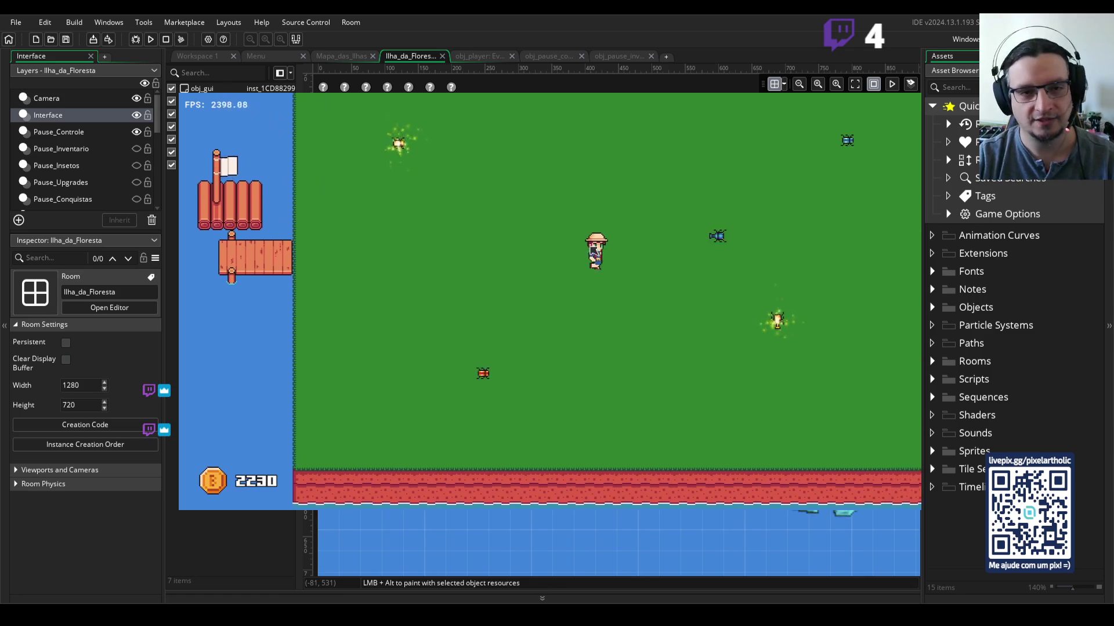
{"action": "key", "text": "w"}
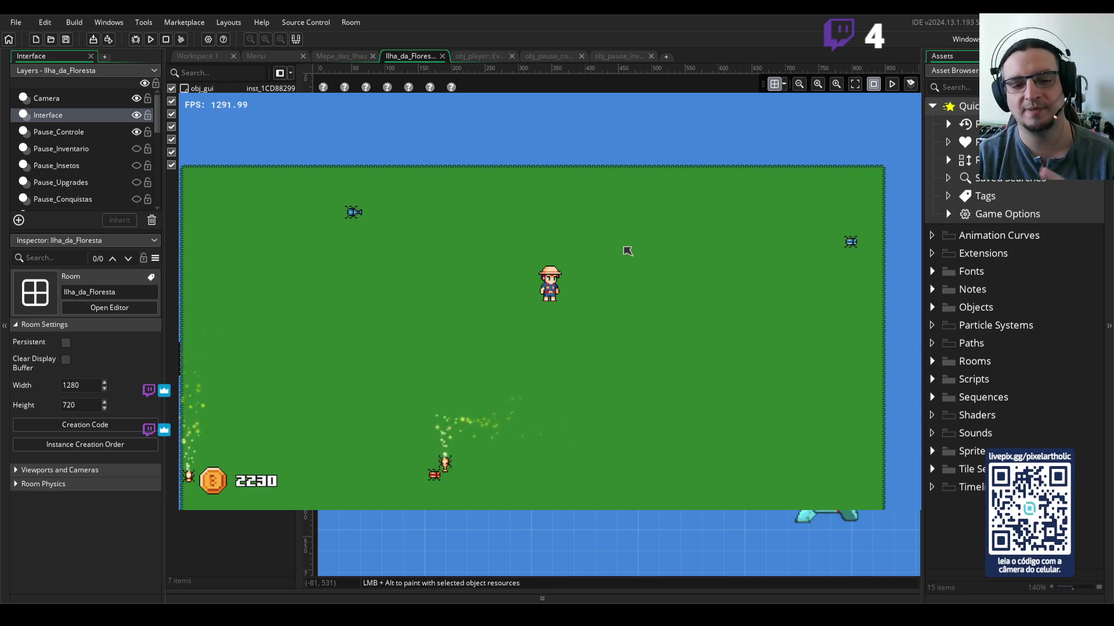
{"action": "key", "text": "Escape"}
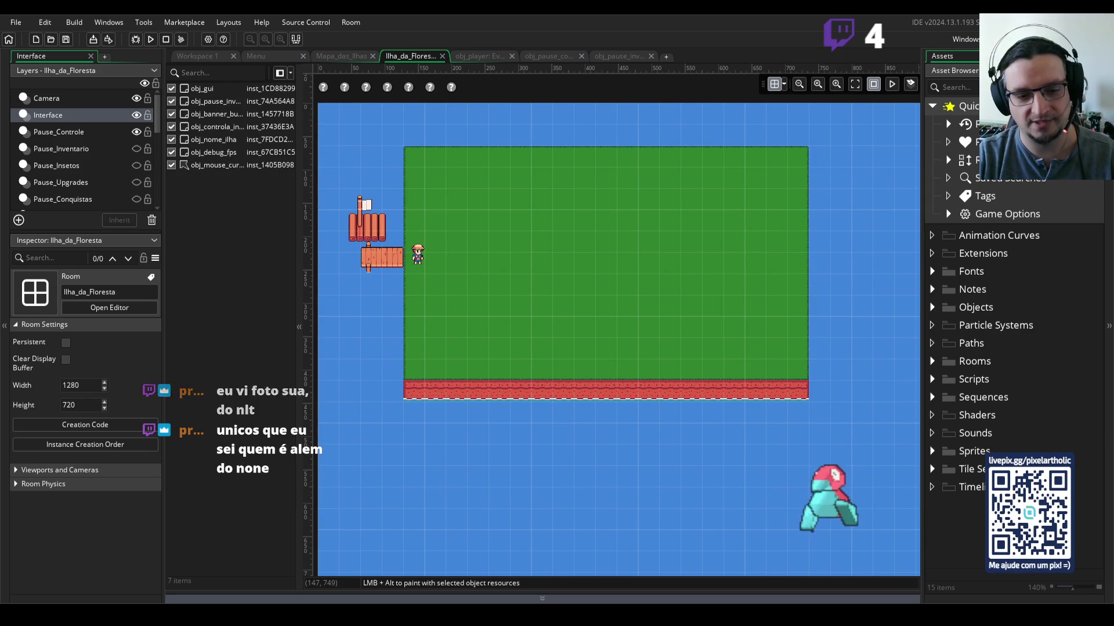
Step: Switch to Aseprite and zoom and pan the island tilemap toward the left shore by the dock
{"action": "key", "text": "alt+Tab"}
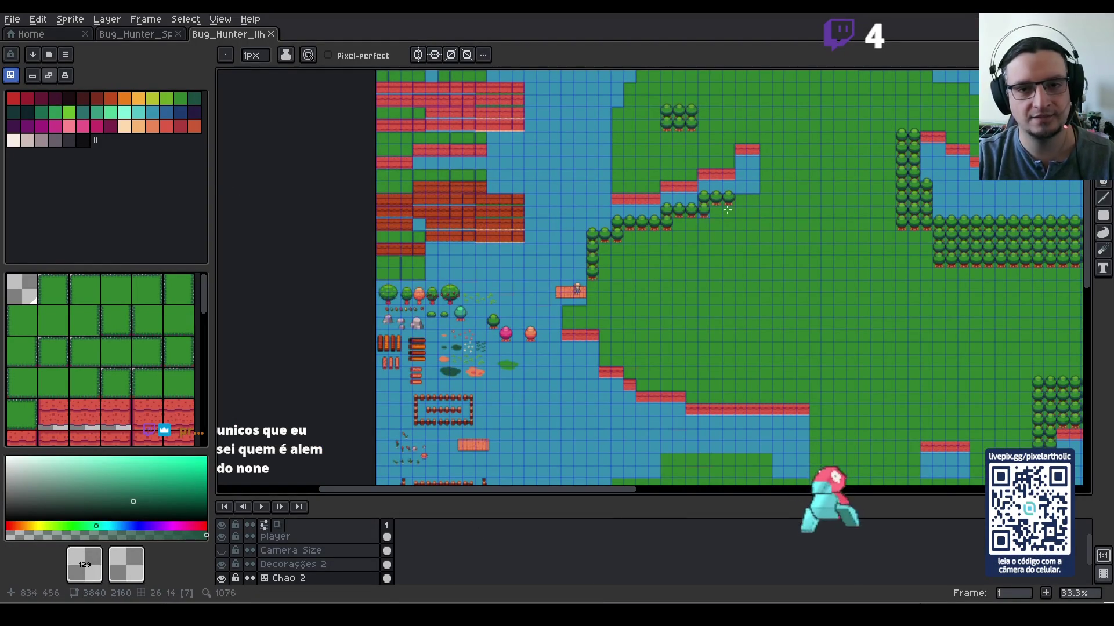
{"action": "scroll", "coordinate": [678, 207], "scroll_direction": "up", "scroll_amount": 3}
{"action": "scroll", "coordinate": [671, 315], "scroll_direction": "down", "scroll_amount": 3}
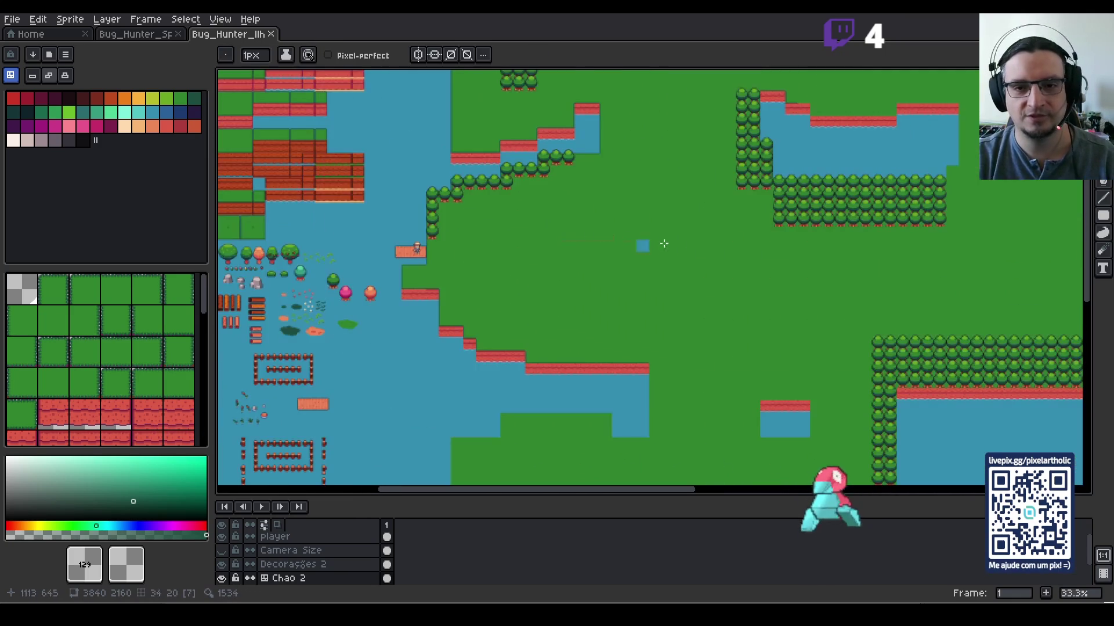
{"action": "scroll", "coordinate": [741, 256], "scroll_direction": "down", "scroll_amount": 1}
{"action": "mouse_move", "coordinate": [742, 255]}
{"action": "left_mouse_down"}
{"action": "mouse_move", "coordinate": [619, 182]}
{"action": "mouse_move", "coordinate": [618, 246]}
{"action": "mouse_move", "coordinate": [664, 127]}
{"action": "mouse_move", "coordinate": [654, 129]}
{"action": "mouse_move", "coordinate": [604, 256]}
{"action": "mouse_move", "coordinate": [838, 304]}
{"action": "left_mouse_up"}
{"action": "scroll", "coordinate": [606, 314], "scroll_direction": "up", "scroll_amount": 1}
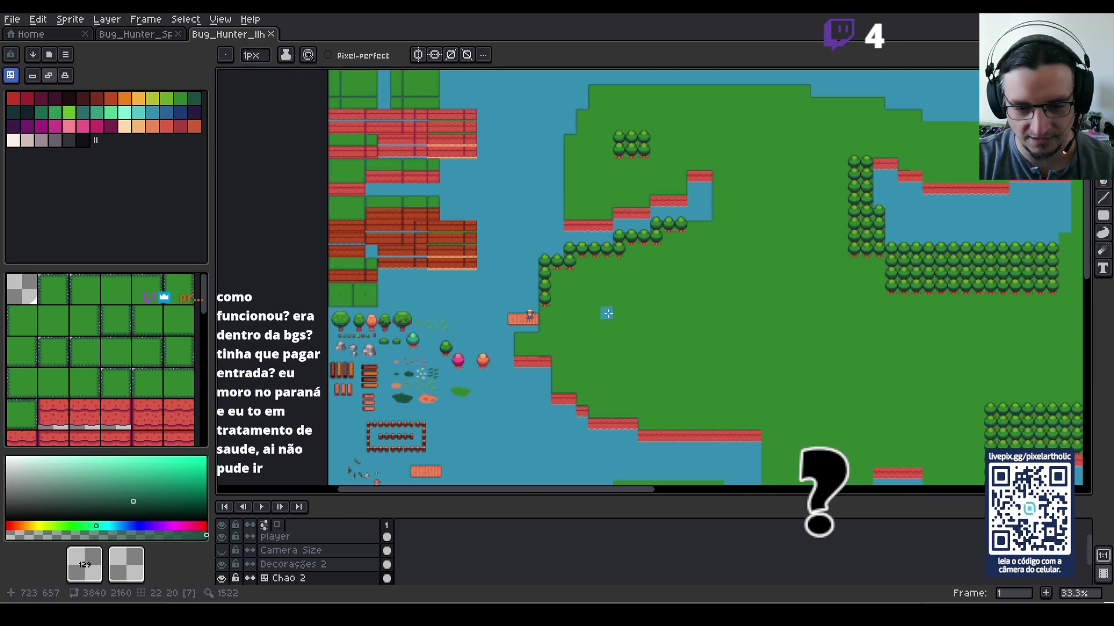
{"action": "mouse_move", "coordinate": [708, 353]}
{"action": "left_mouse_down"}
{"action": "mouse_move", "coordinate": [634, 311]}
{"action": "mouse_move", "coordinate": [634, 342]}
{"action": "left_mouse_up"}
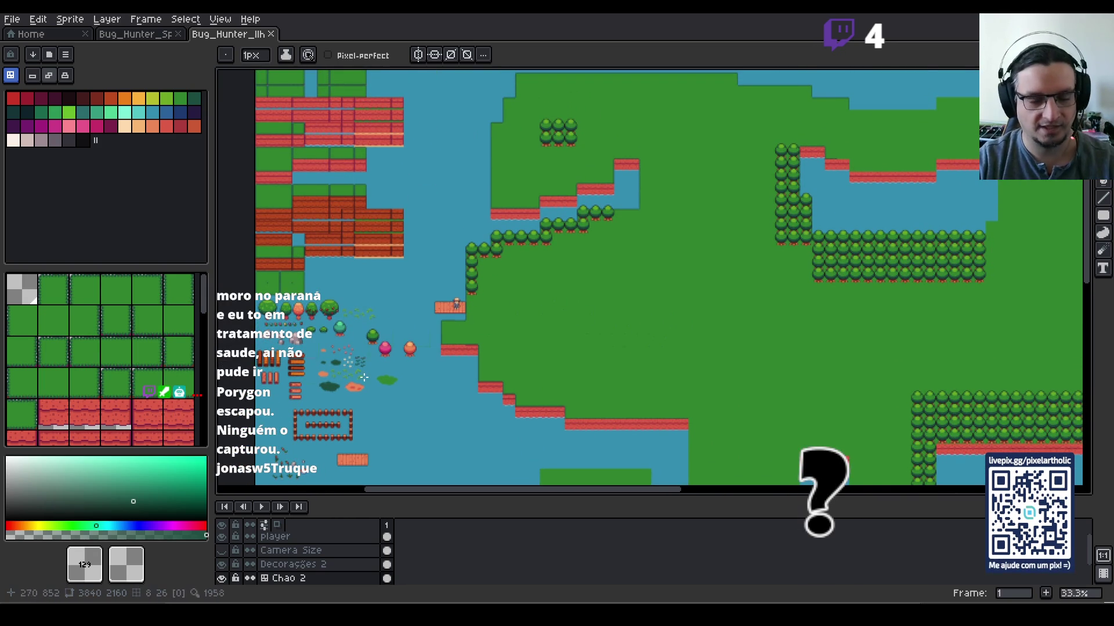
{"action": "scroll", "coordinate": [372, 361], "scroll_direction": "up", "scroll_amount": 2}
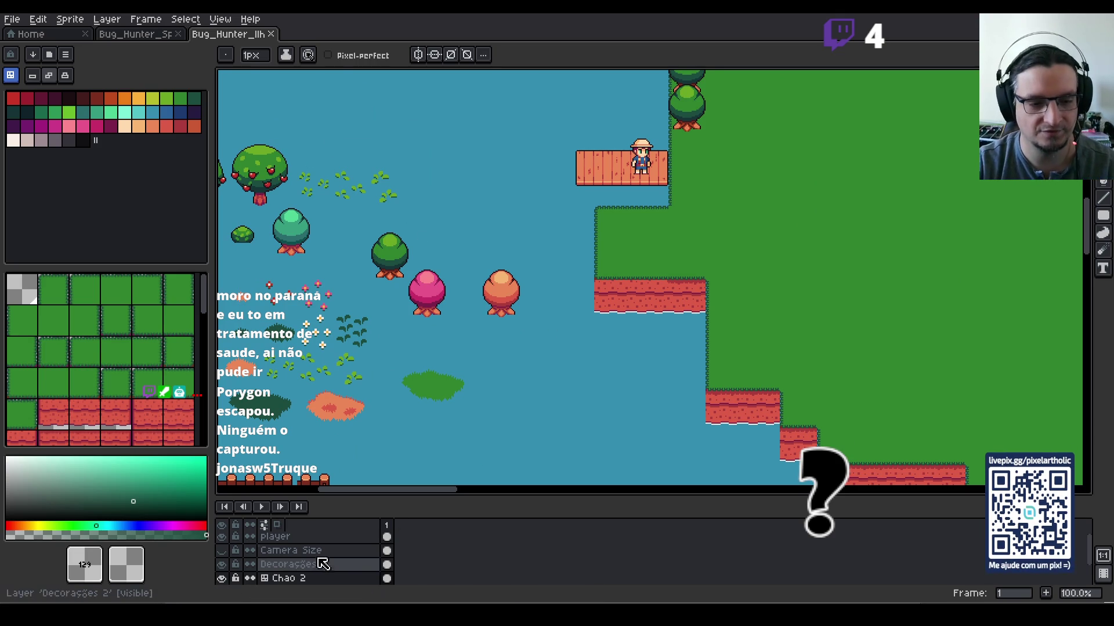
Step: Select the Decorações 2 layer and pan over to the lake ringed with trees
{"action": "left_click", "coordinate": [307, 564]}
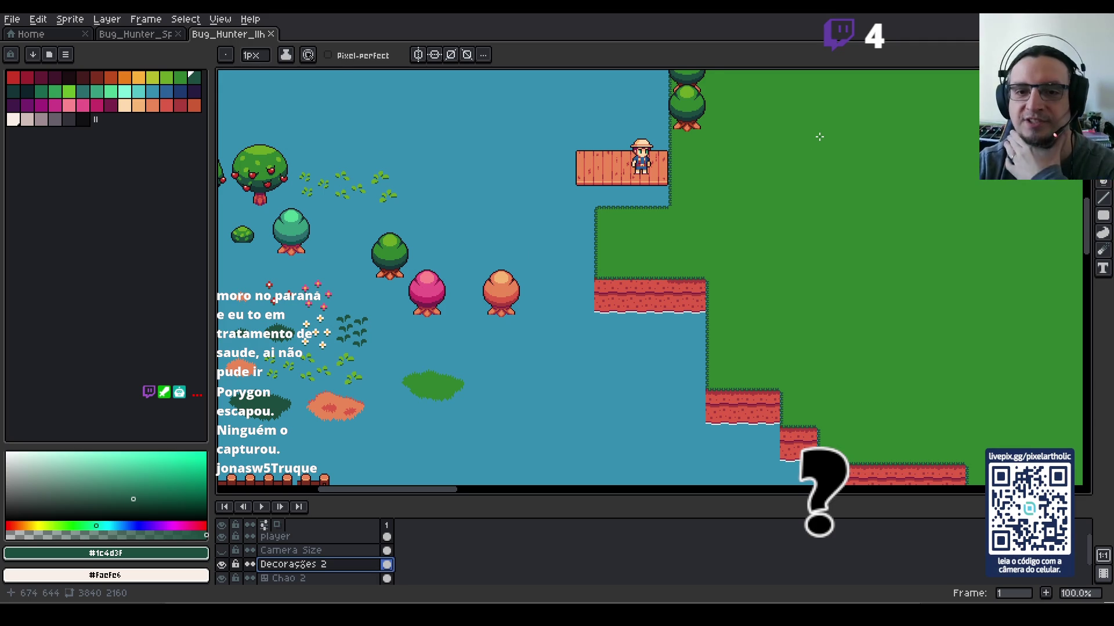
{"action": "scroll", "coordinate": [859, 164], "scroll_direction": "down", "scroll_amount": 1}
{"action": "mouse_move", "coordinate": [932, 177]}
{"action": "left_mouse_down"}
{"action": "mouse_move", "coordinate": [873, 206]}
{"action": "mouse_move", "coordinate": [772, 293]}
{"action": "mouse_move", "coordinate": [732, 301]}
{"action": "left_mouse_up"}
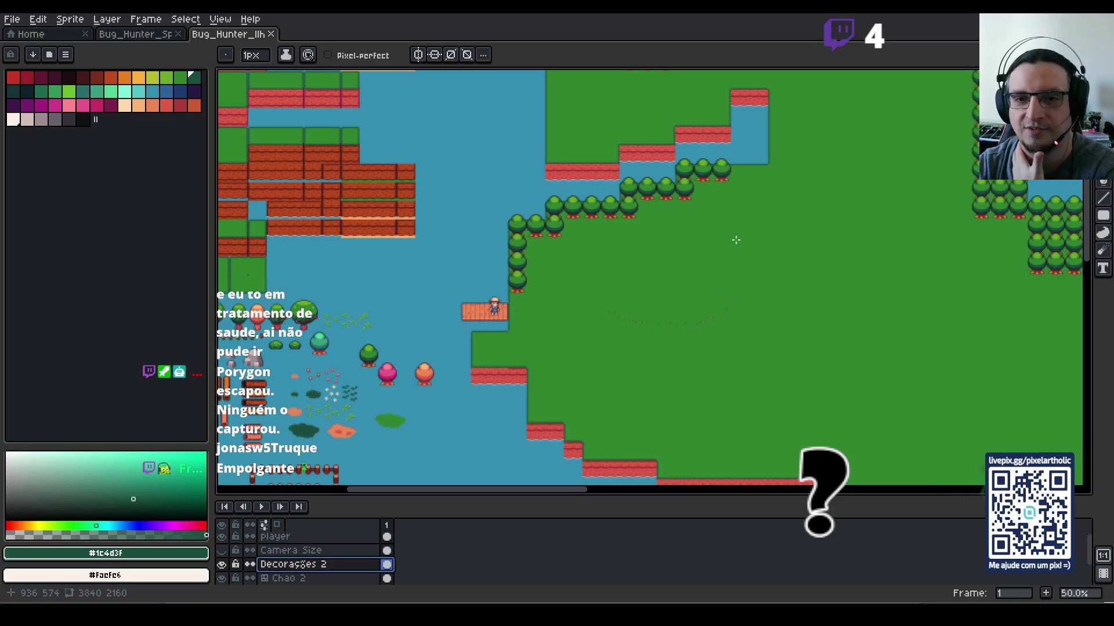
{"action": "mouse_move", "coordinate": [786, 141]}
{"action": "left_mouse_down"}
{"action": "mouse_move", "coordinate": [691, 286]}
{"action": "mouse_move", "coordinate": [641, 304]}
{"action": "mouse_move", "coordinate": [324, 267]}
{"action": "mouse_move", "coordinate": [198, 209]}
{"action": "left_mouse_up"}
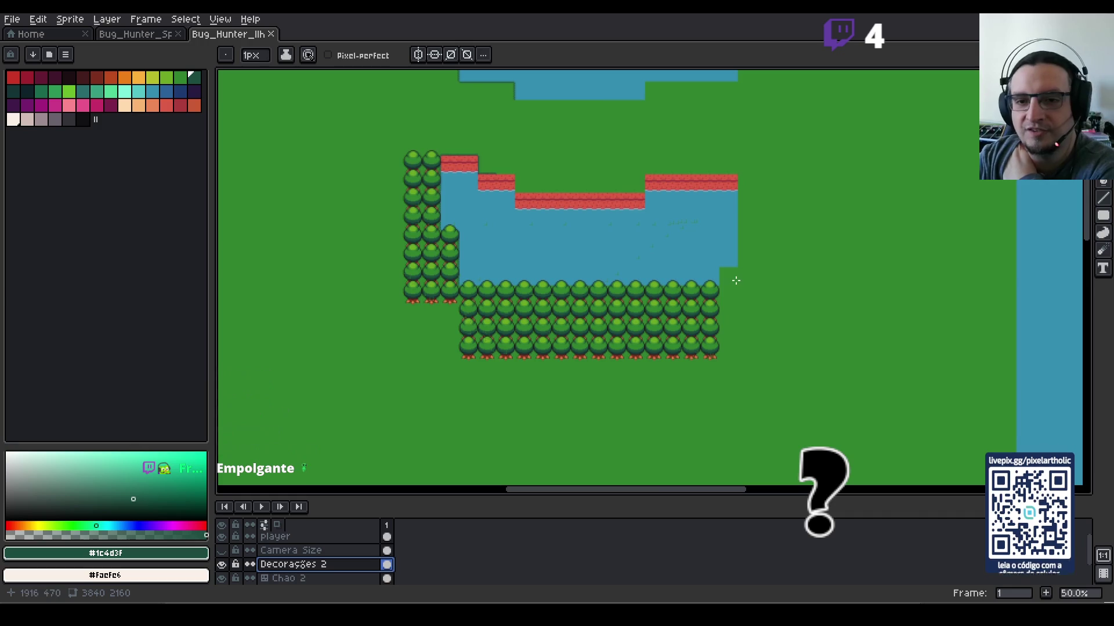
{"action": "scroll", "coordinate": [731, 282], "scroll_direction": "down", "scroll_amount": 1}
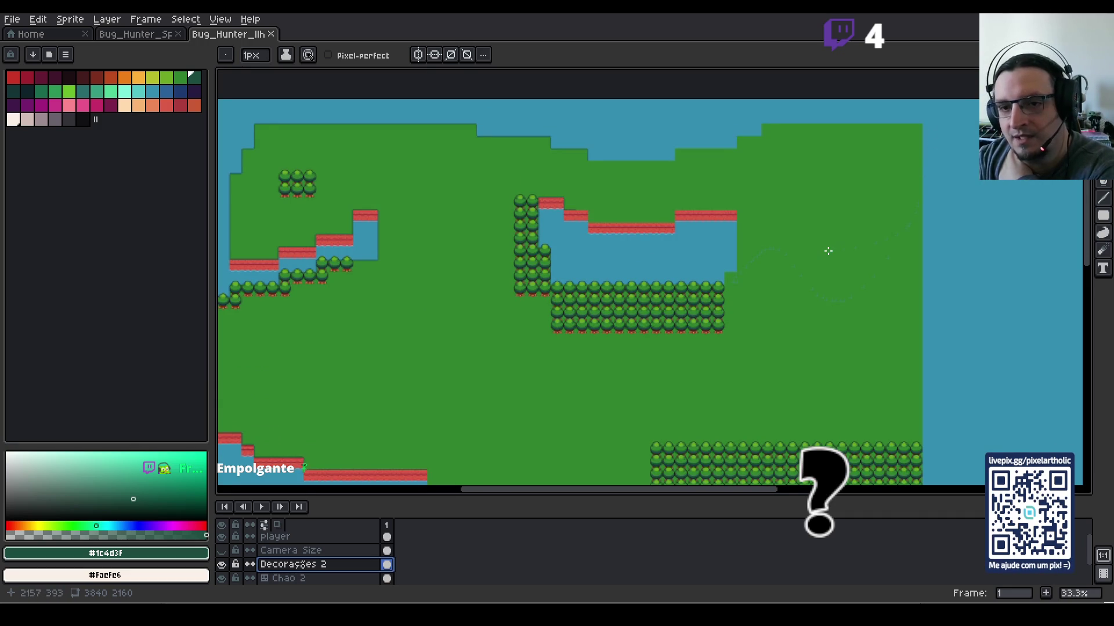
{"action": "scroll", "coordinate": [828, 252], "scroll_direction": "down", "scroll_amount": 2}
{"action": "scroll", "coordinate": [801, 303], "scroll_direction": "up", "scroll_amount": 1}
Step: Survey the fenced island, upper-left decorations, tree-lined shore and dock area
{"action": "mouse_move", "coordinate": [638, 359]}
{"action": "left_mouse_down"}
{"action": "mouse_move", "coordinate": [638, 236]}
{"action": "mouse_move", "coordinate": [651, 186]}
{"action": "left_mouse_up"}
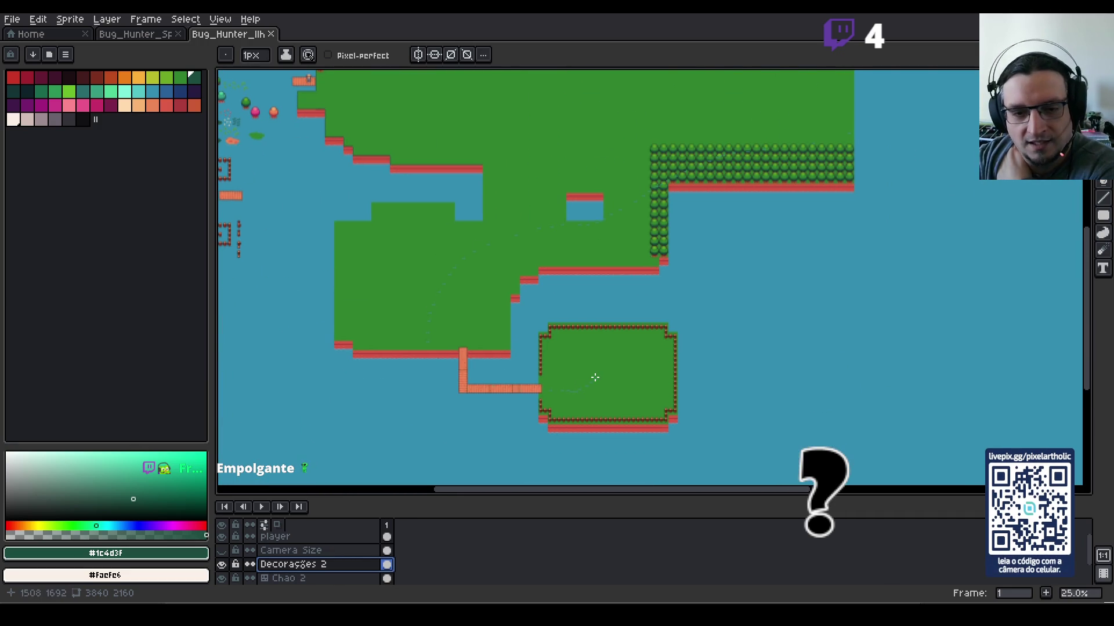
{"action": "scroll", "coordinate": [595, 377], "scroll_direction": "up", "scroll_amount": 2}
{"action": "left_click_drag", "start_coordinate": [594, 377], "coordinate": [604, 278]}
{"action": "scroll", "coordinate": [626, 277], "scroll_direction": "up", "scroll_amount": 2}
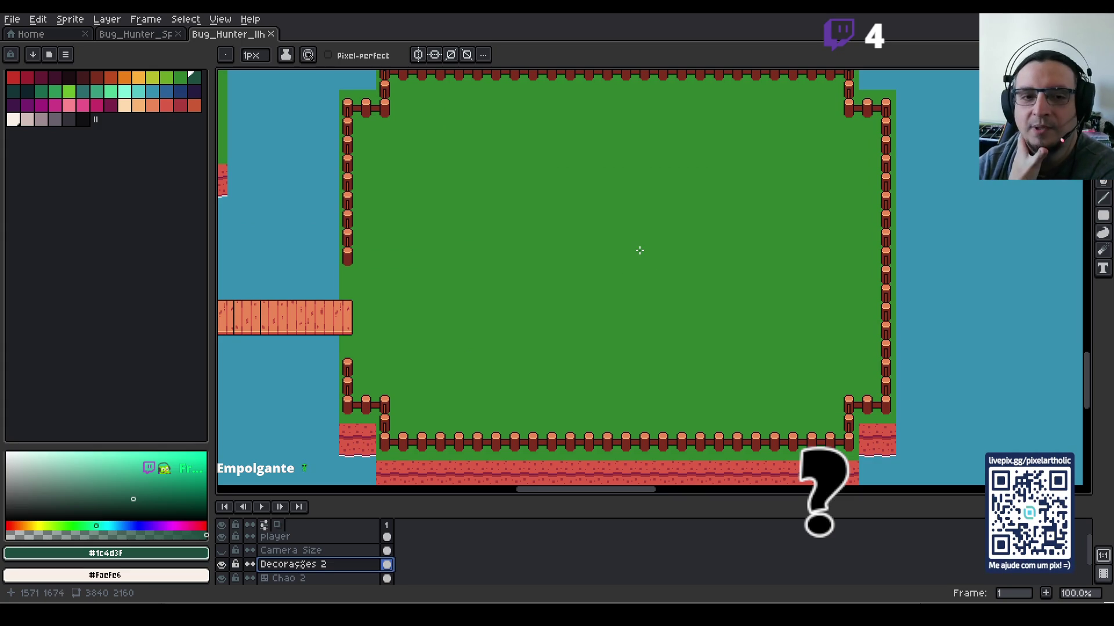
{"action": "scroll", "coordinate": [639, 249], "scroll_direction": "down", "scroll_amount": 1}
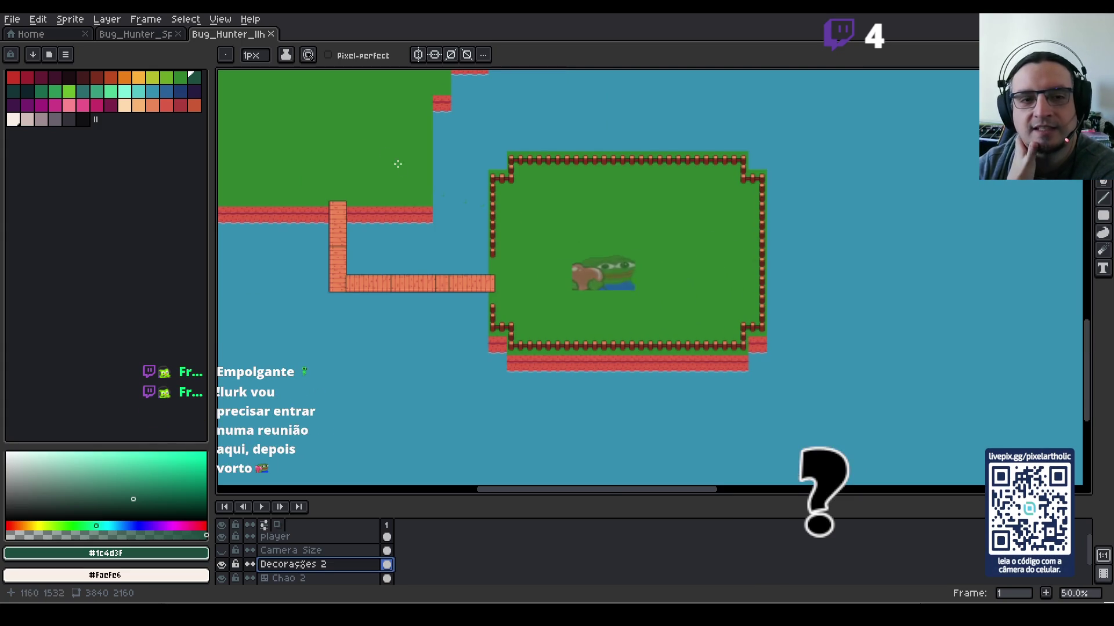
{"action": "mouse_move", "coordinate": [324, 113]}
{"action": "left_mouse_down"}
{"action": "mouse_move", "coordinate": [690, 311]}
{"action": "mouse_move", "coordinate": [841, 367]}
{"action": "mouse_move", "coordinate": [803, 236]}
{"action": "mouse_move", "coordinate": [695, 393]}
{"action": "left_mouse_up"}
{"action": "mouse_move", "coordinate": [683, 154]}
{"action": "left_mouse_down"}
{"action": "mouse_move", "coordinate": [798, 298]}
{"action": "mouse_move", "coordinate": [762, 355]}
{"action": "left_mouse_up"}
{"action": "left_click_drag", "start_coordinate": [924, 367], "coordinate": [734, 199]}
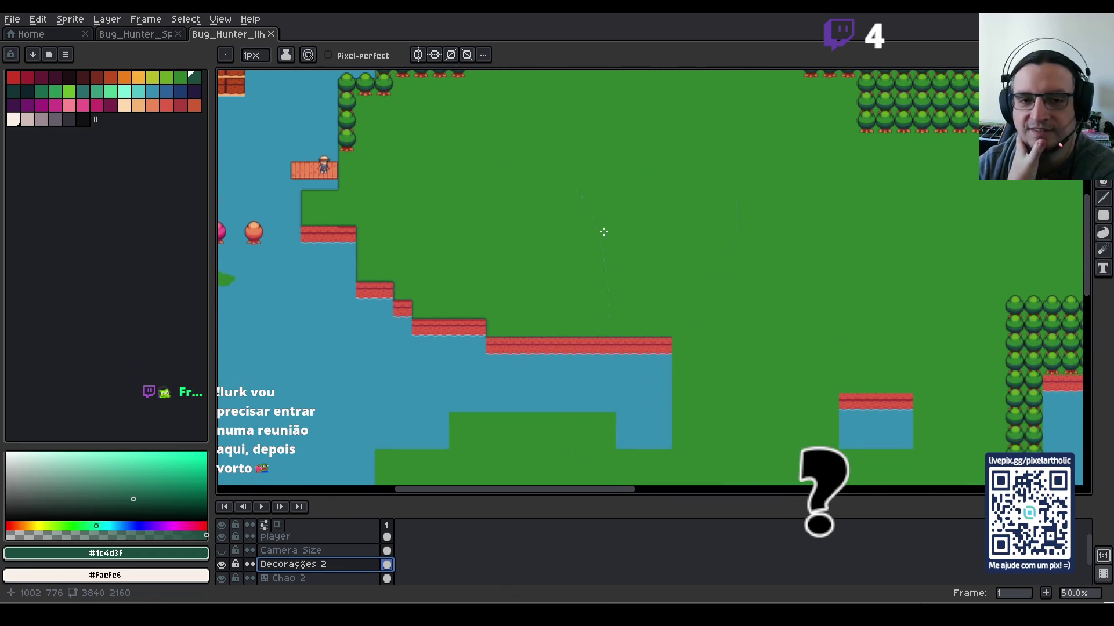
{"action": "left_click_drag", "start_coordinate": [436, 136], "coordinate": [560, 274]}
{"action": "scroll", "coordinate": [580, 278], "scroll_direction": "up", "scroll_amount": 1}
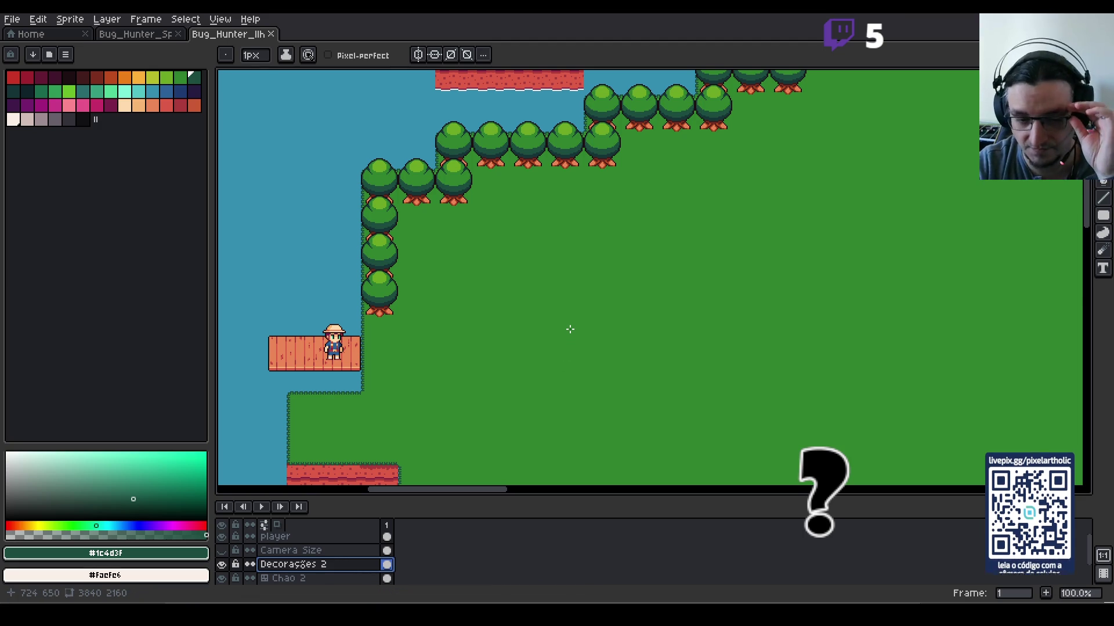
{"action": "scroll", "coordinate": [570, 330], "scroll_direction": "down", "scroll_amount": 1}
{"action": "scroll", "coordinate": [419, 318], "scroll_direction": "up", "scroll_amount": 1}
{"action": "mouse_move", "coordinate": [420, 318]}
{"action": "left_mouse_down"}
{"action": "mouse_move", "coordinate": [405, 319]}
{"action": "mouse_move", "coordinate": [667, 213]}
{"action": "left_mouse_up"}
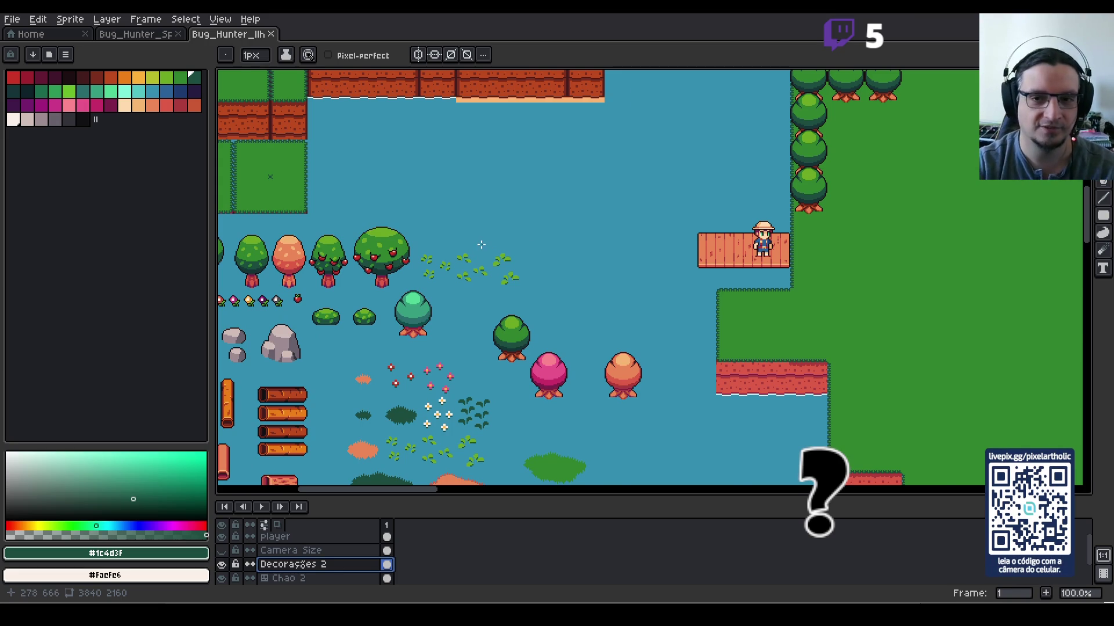
{"action": "scroll", "coordinate": [481, 244], "scroll_direction": "up", "scroll_amount": 1}
{"action": "key", "text": "m"}
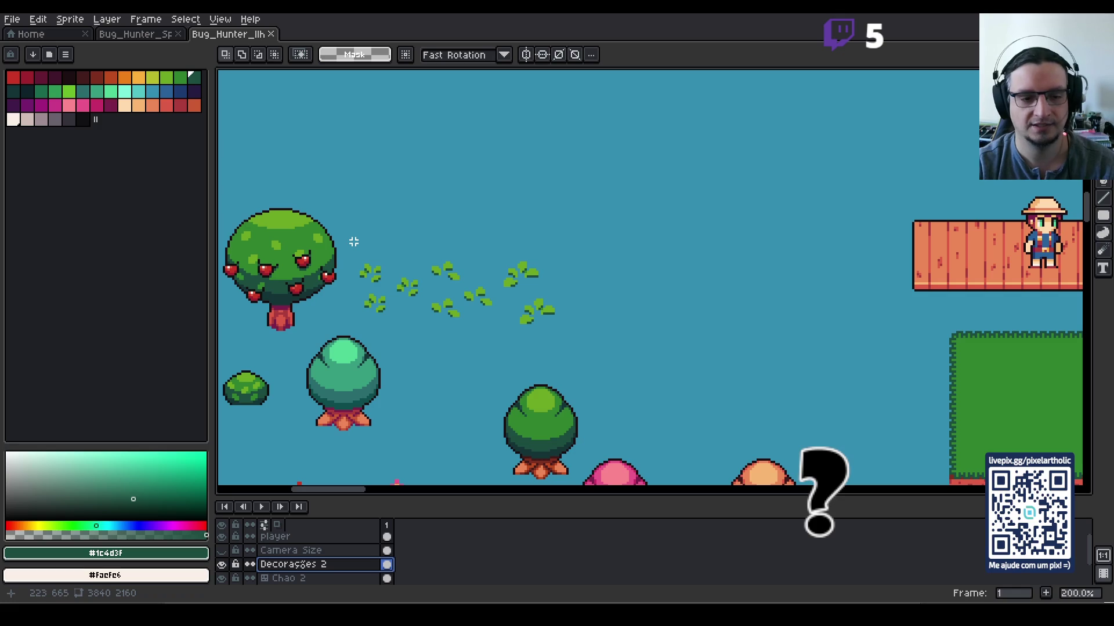
Step: Select the leaf sprite cluster among the decoration assets, then clear the selection
{"action": "key", "text": "ctrl+apostrophe"}
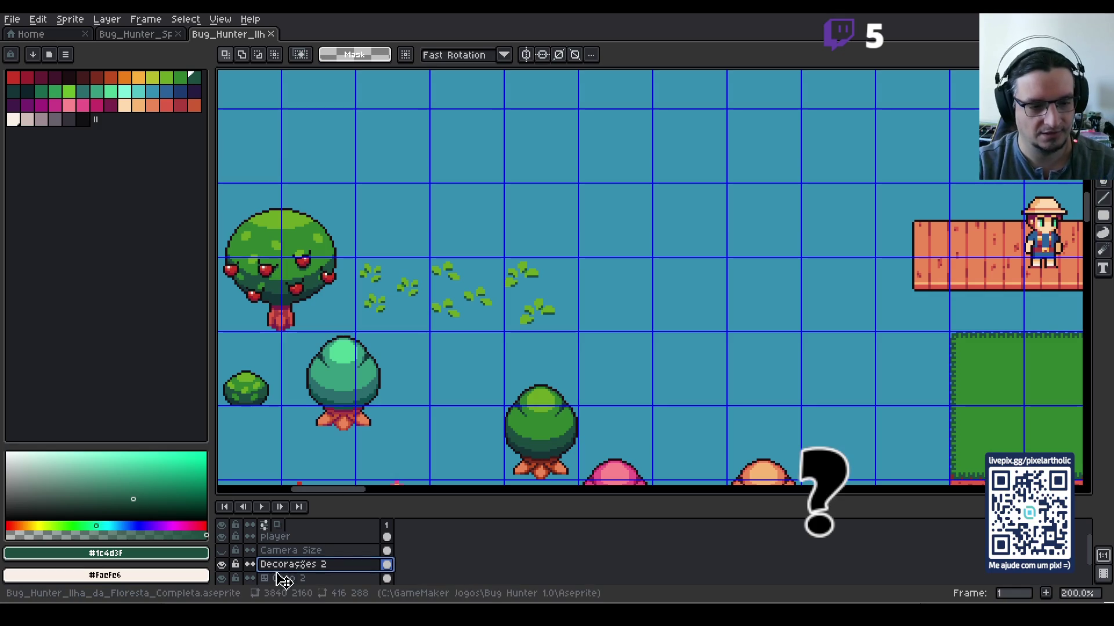
{"action": "key", "text": "ctrl+apostrophe"}
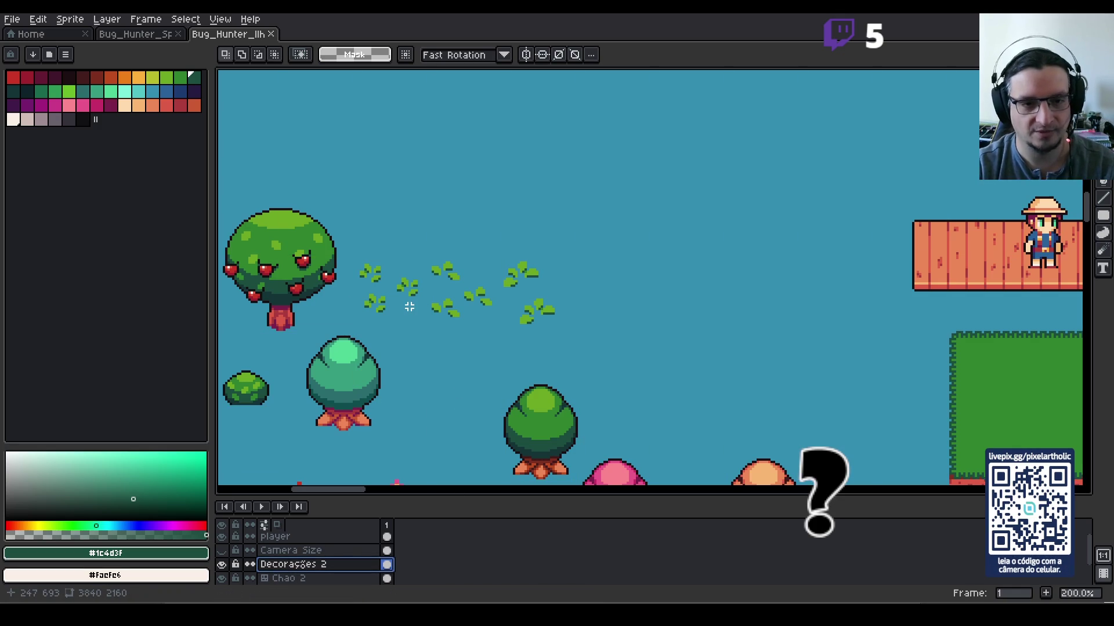
{"action": "left_click_drag", "start_coordinate": [347, 248], "coordinate": [422, 323]}
{"action": "key", "text": "ctrl+d"}
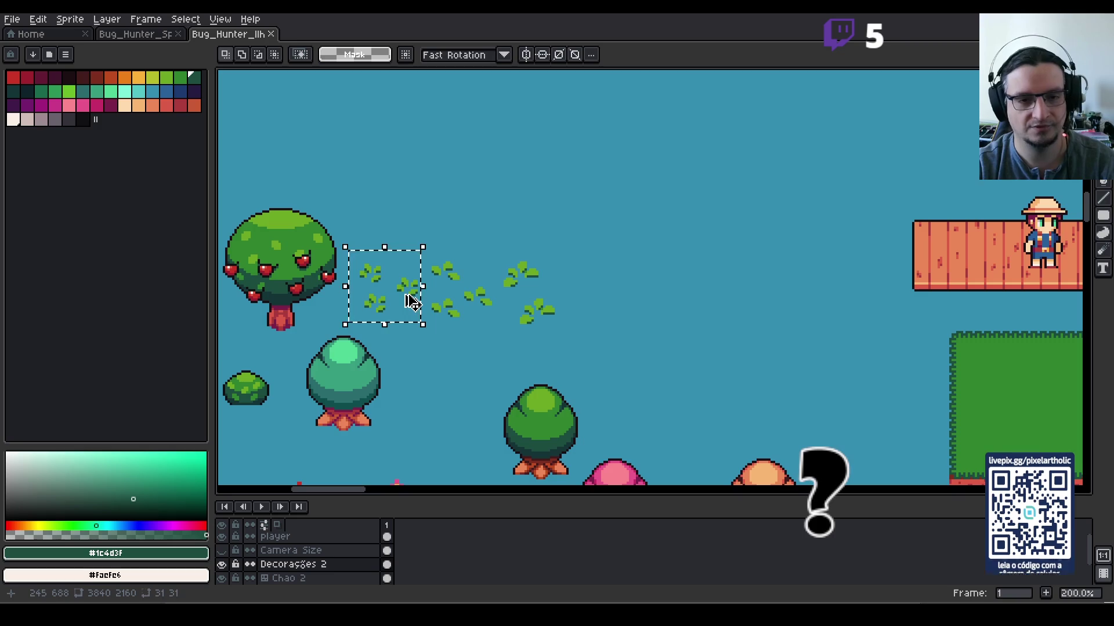
Step: Pan to the grass area beside the dock and paste the copied leaf tuft there
{"action": "scroll", "coordinate": [986, 296], "scroll_direction": "down", "scroll_amount": 1}
{"action": "left_click_drag", "start_coordinate": [986, 296], "coordinate": [552, 285]}
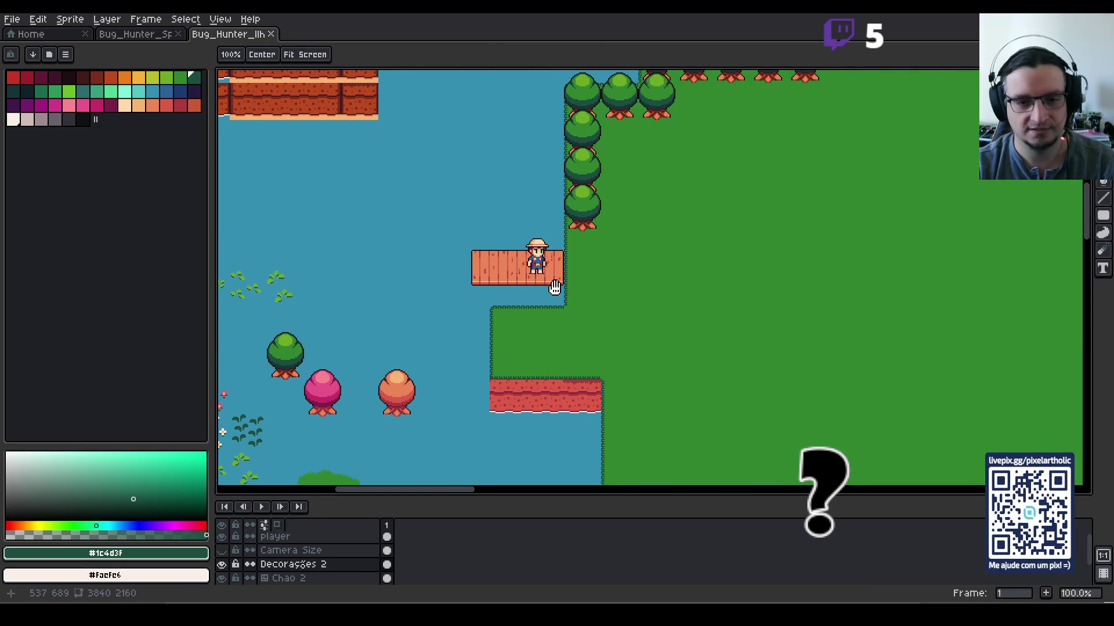
{"action": "scroll", "coordinate": [616, 290], "scroll_direction": "up", "scroll_amount": 1}
{"action": "scroll", "coordinate": [616, 290], "scroll_direction": "down", "scroll_amount": 1}
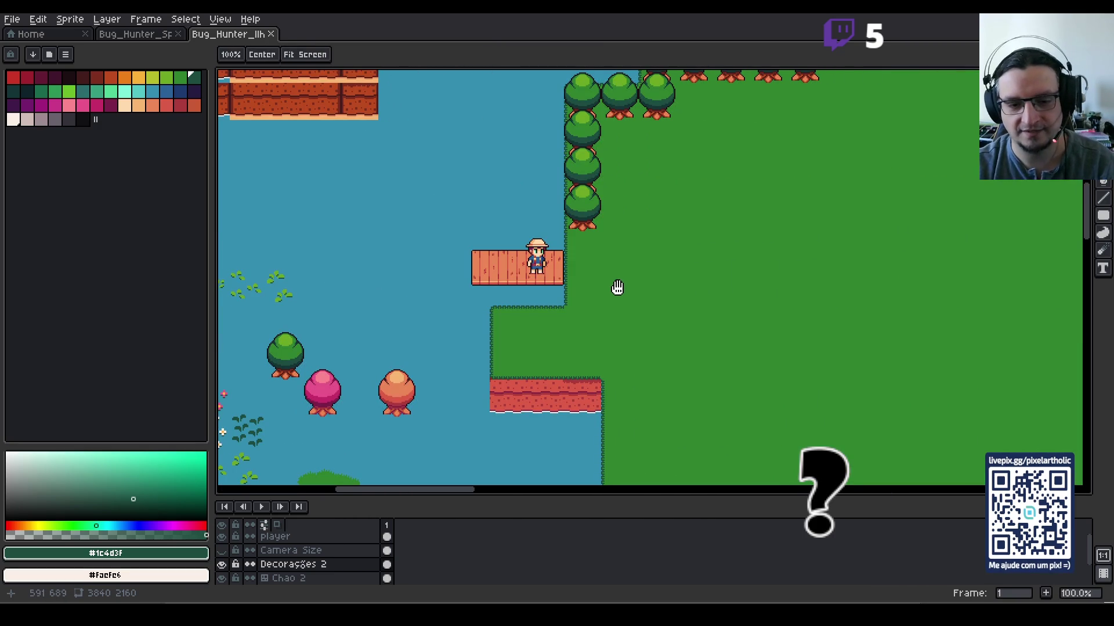
{"action": "key", "text": "ctrl+v"}
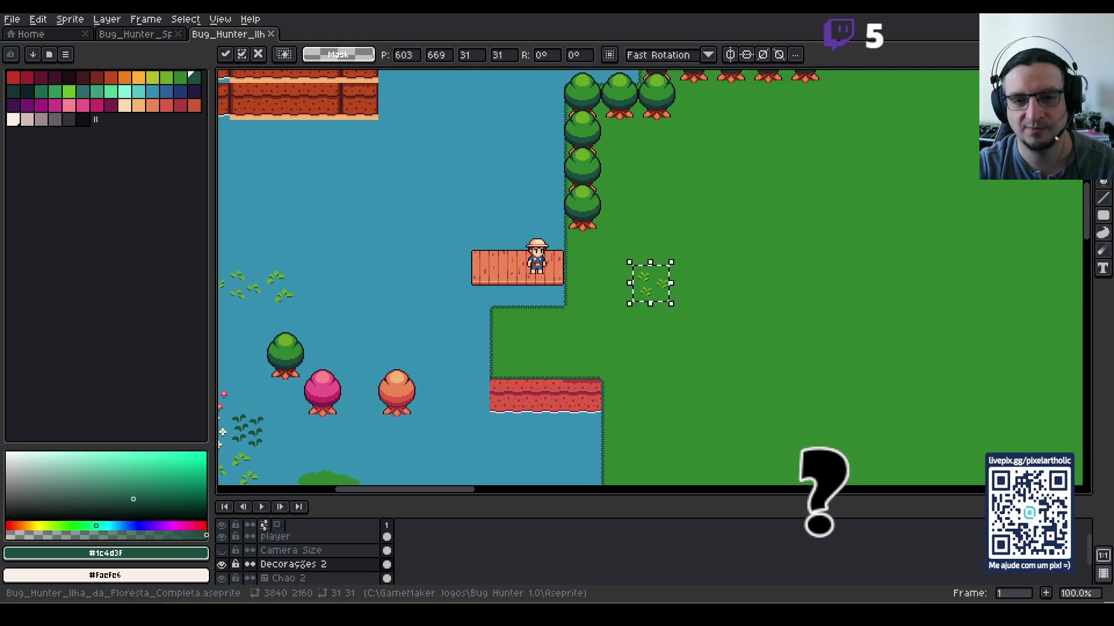
Step: Show the tile grid over the pasted grass sprig beside the dock
{"action": "key", "text": "ctrl+apostrophe"}
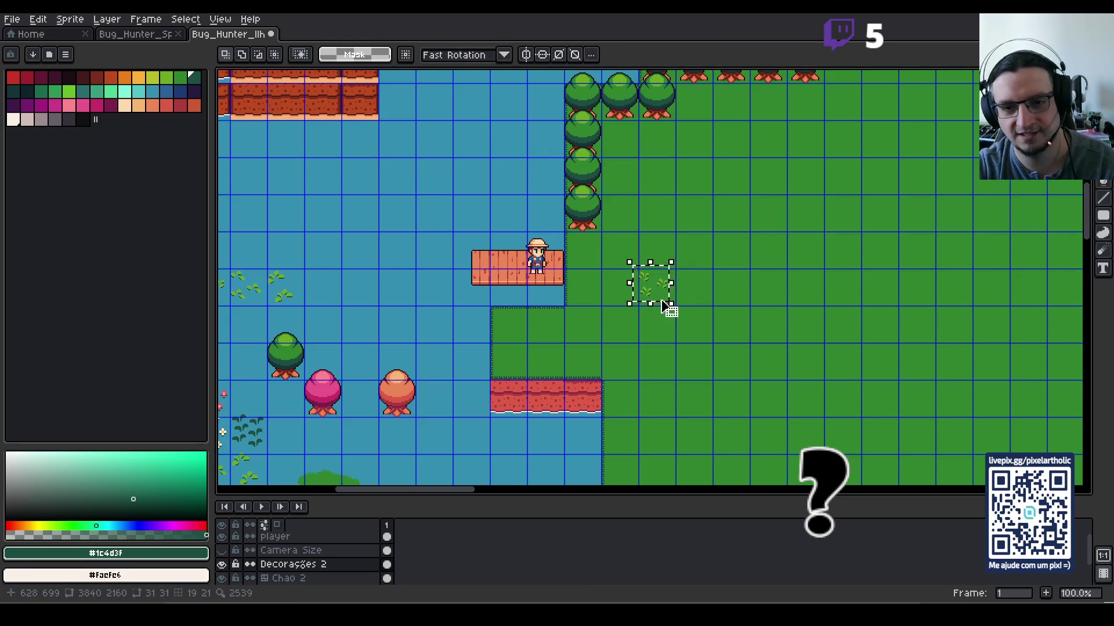
Step: Snap the grass tuft into a grid cell and drop it in place
{"action": "scroll", "coordinate": [665, 290], "scroll_direction": "up", "scroll_amount": 1}
{"action": "left_click_drag", "start_coordinate": [666, 290], "coordinate": [673, 293]}
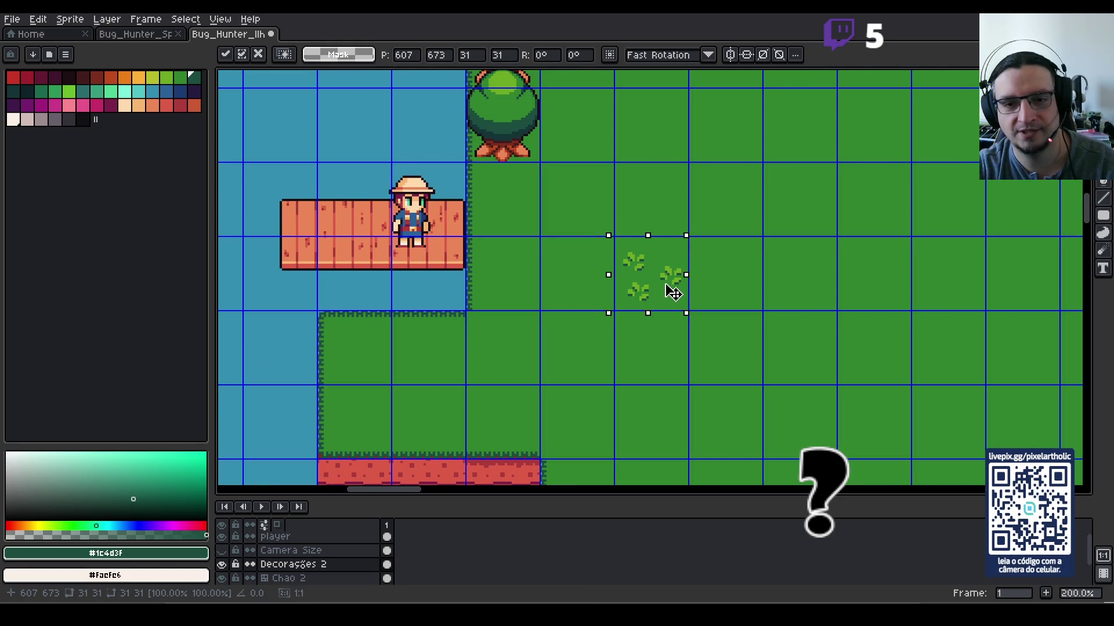
{"action": "key", "text": "ctrl+d"}
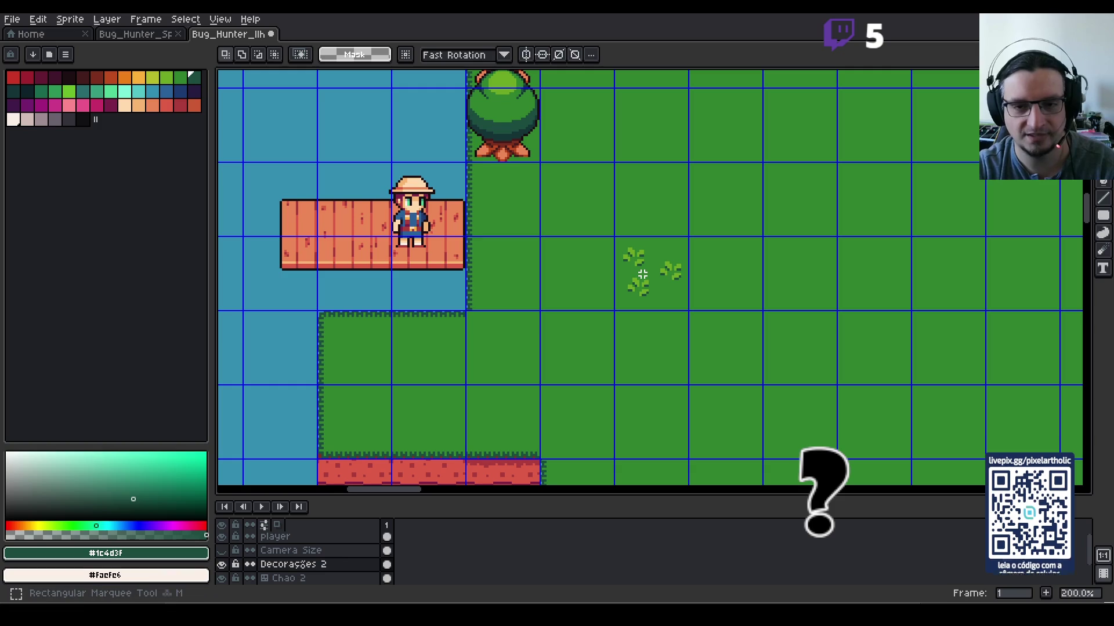
Step: Copy the tuft cell into neighbouring cells to build a 2x2 block of grass
{"action": "left_click_drag", "start_coordinate": [670, 273], "coordinate": [690, 278]}
{"action": "scroll", "coordinate": [691, 279], "scroll_direction": "down", "scroll_amount": 2}
{"action": "scroll", "coordinate": [704, 282], "scroll_direction": "up", "scroll_amount": 1}
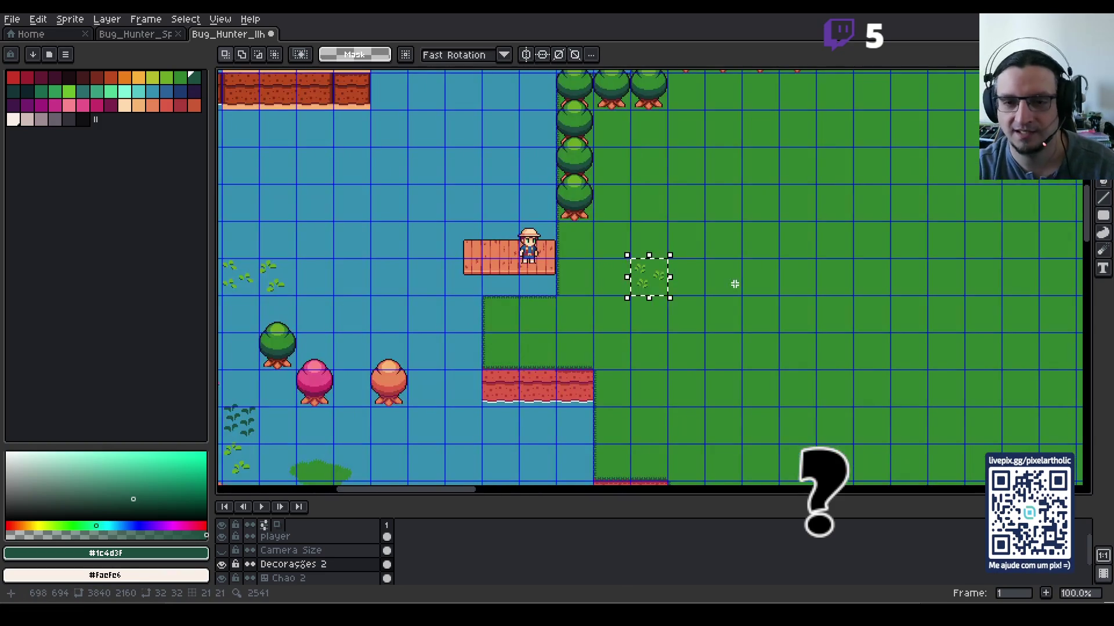
{"action": "key", "text": "ctrl+c"}
{"action": "key", "text": "ctrl+v"}
{"action": "key", "text": "Right"}
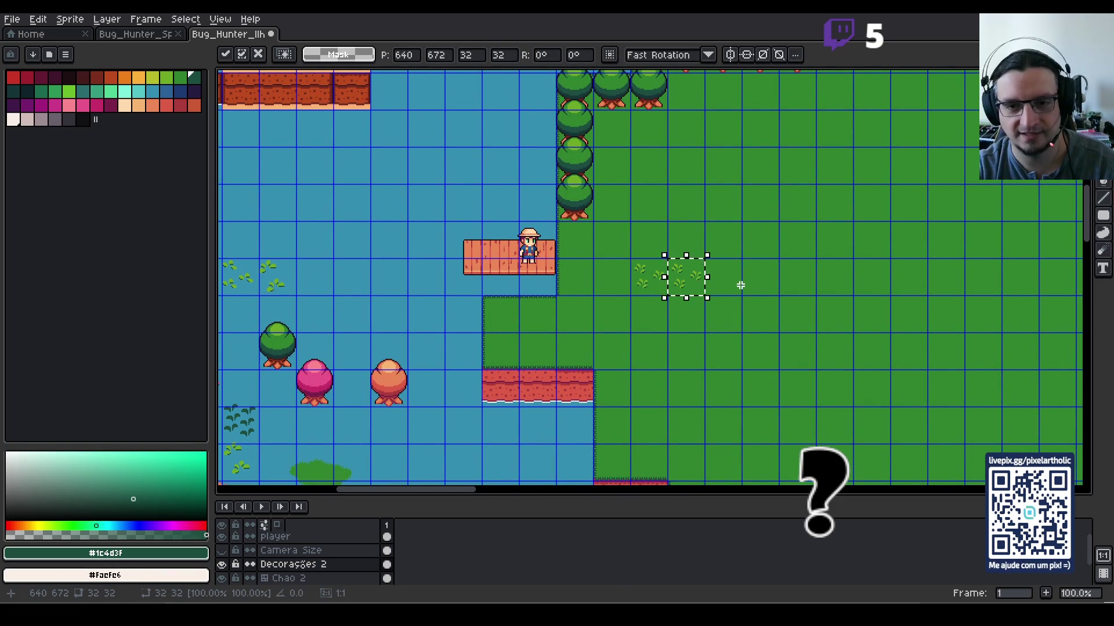
{"action": "key", "text": "Return"}
{"action": "key", "text": "ctrl+v"}
{"action": "key", "text": "Down"}
{"action": "key", "text": "Return"}
{"action": "key", "text": "Return"}
{"action": "key", "text": "ctrl+v"}
{"action": "key", "text": "Down"}
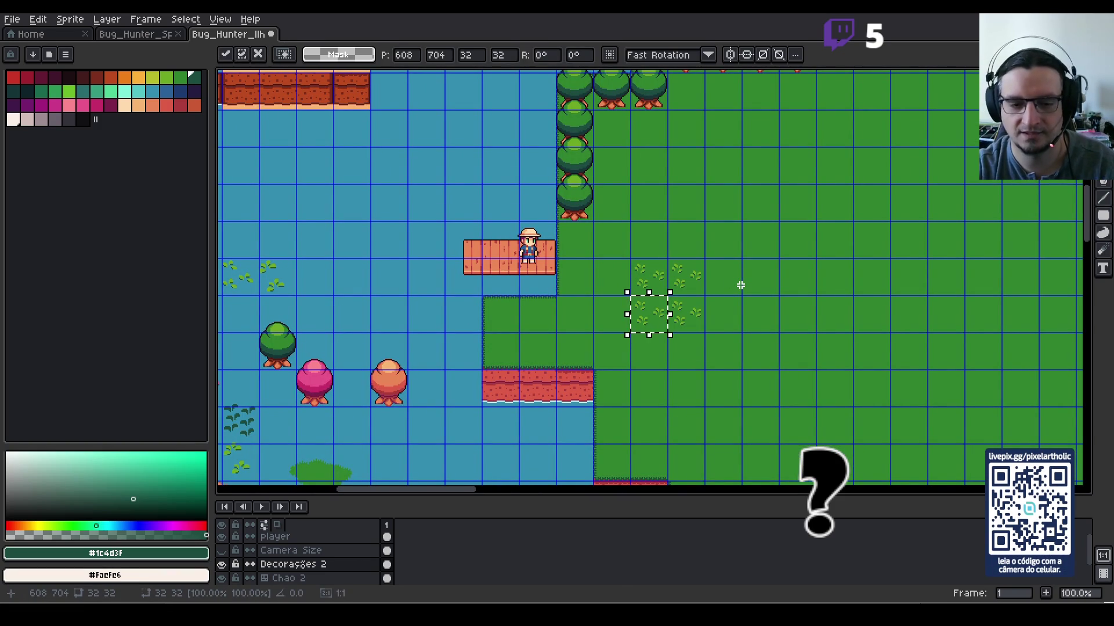
{"action": "key", "text": "Return"}
Step: Paste the 2x2 grass block twice at one-cell offsets, then hide the grid
{"action": "left_click_drag", "start_coordinate": [644, 278], "coordinate": [684, 315]}
{"action": "key", "text": "ctrl+c"}
{"action": "key", "text": "ctrl+v"}
{"action": "key", "text": "Right"}
{"action": "key", "text": "Right"}
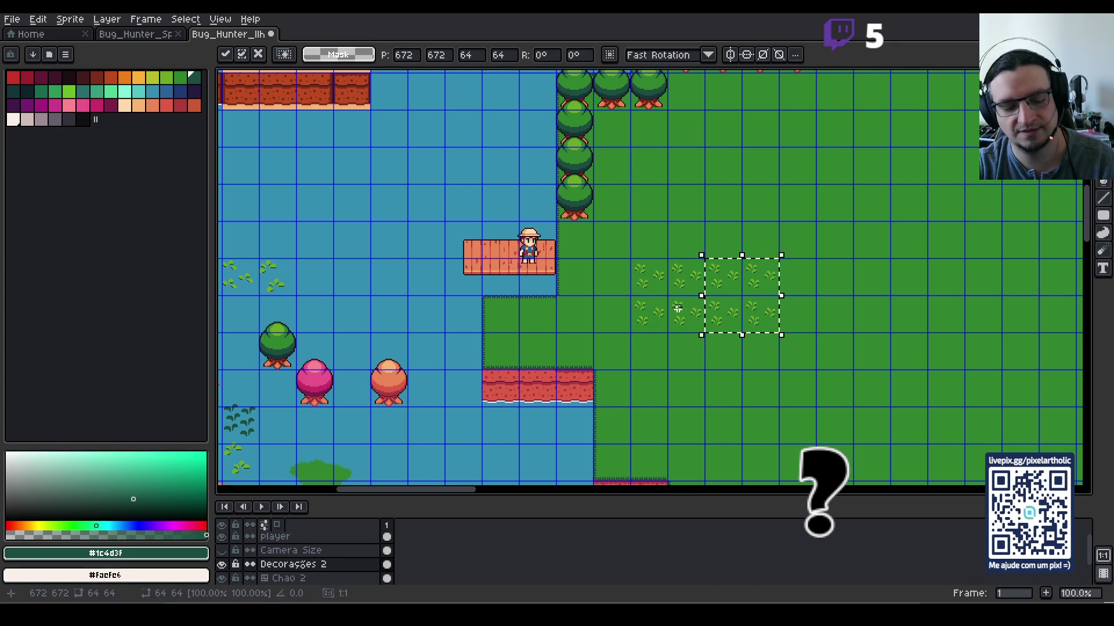
{"action": "key", "text": "Up"}
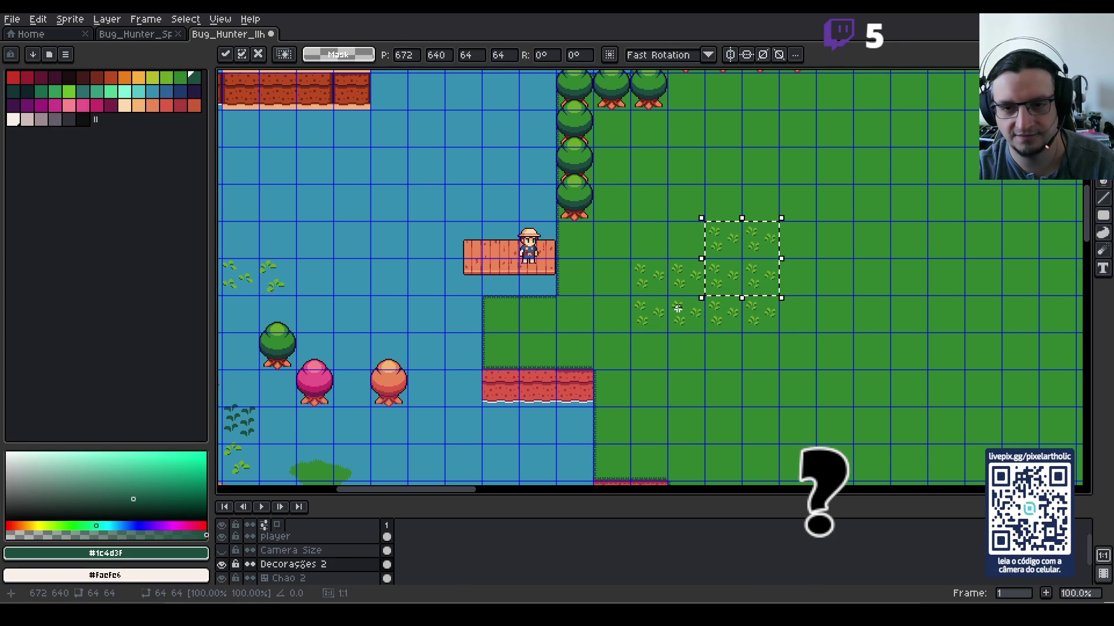
{"action": "key", "text": "Return"}
{"action": "key", "text": "ctrl+v"}
{"action": "key", "text": "Down"}
{"action": "key", "text": "Down"}
{"action": "key", "text": "Down"}
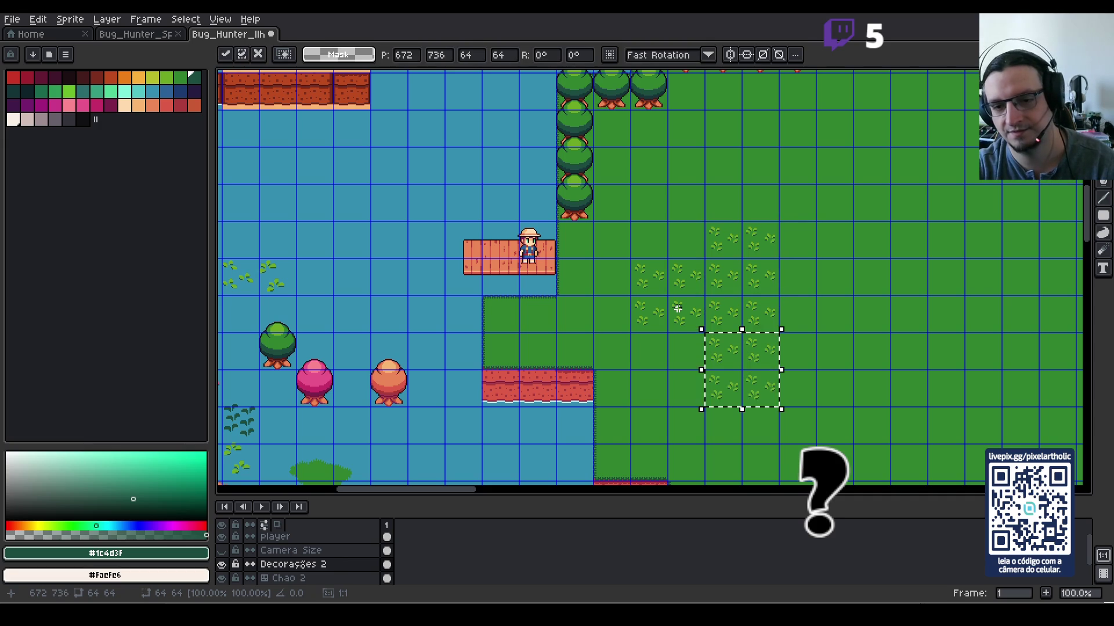
{"action": "key", "text": "Up"}
{"action": "key", "text": "Return"}
{"action": "key", "text": "ctrl+apostrophe"}
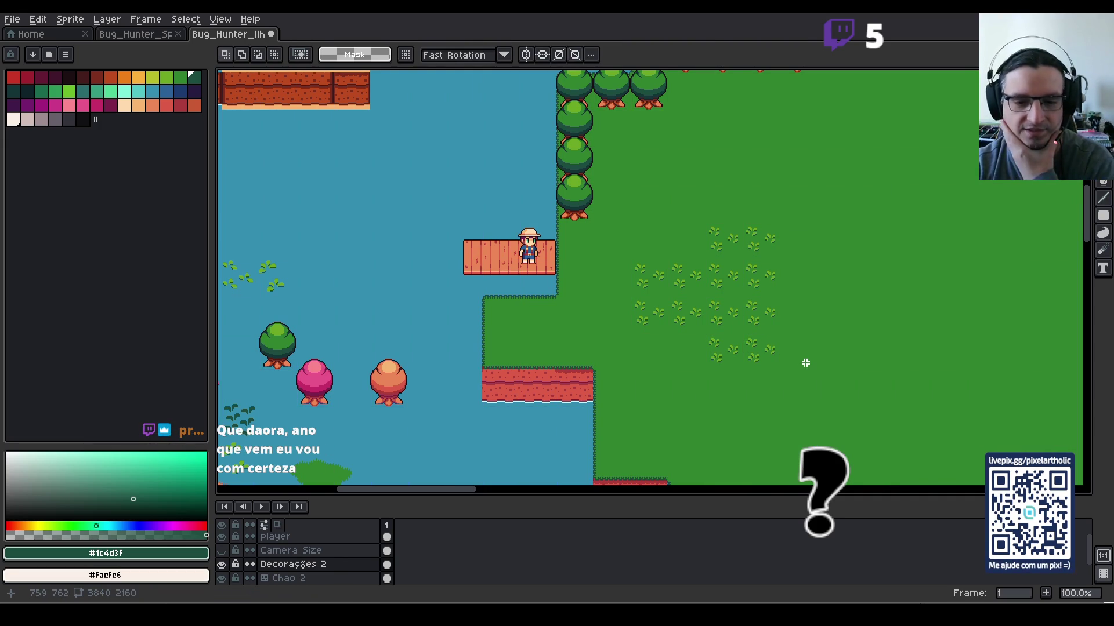
{"action": "scroll", "coordinate": [806, 363], "scroll_direction": "down", "scroll_amount": 1}
{"action": "scroll", "coordinate": [800, 356], "scroll_direction": "up", "scroll_amount": 1}
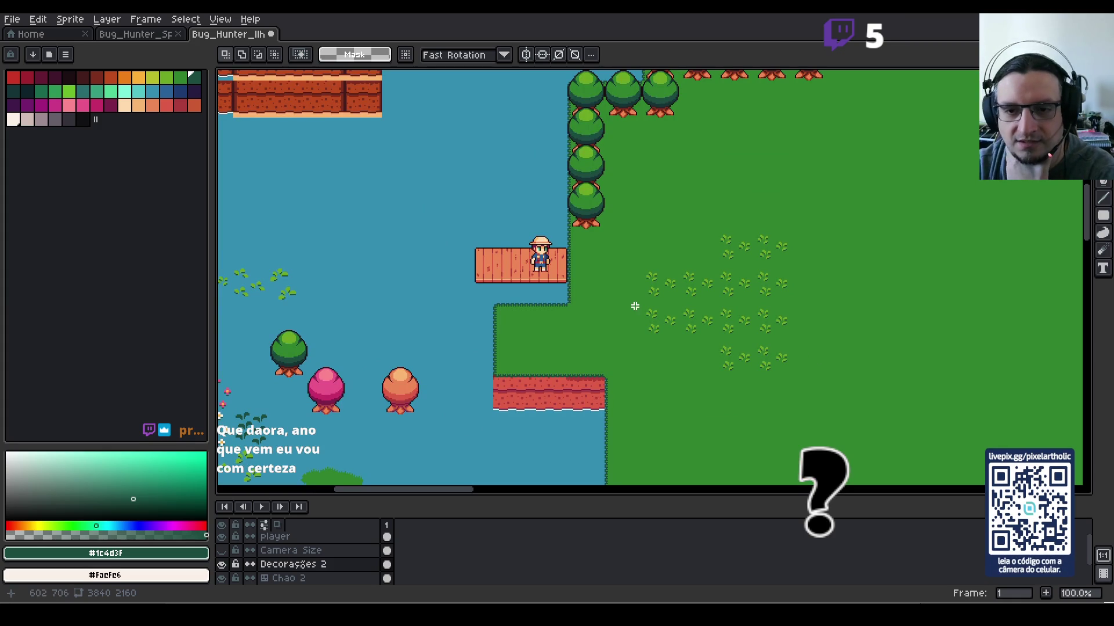
Step: Pan to the decoration assets and try selecting trees in the top row
{"action": "mouse_move", "coordinate": [436, 301]}
{"action": "left_mouse_down"}
{"action": "mouse_move", "coordinate": [537, 271]}
{"action": "mouse_move", "coordinate": [771, 244]}
{"action": "mouse_move", "coordinate": [895, 256]}
{"action": "left_mouse_up"}
{"action": "scroll", "coordinate": [743, 289], "scroll_direction": "up", "scroll_amount": 1}
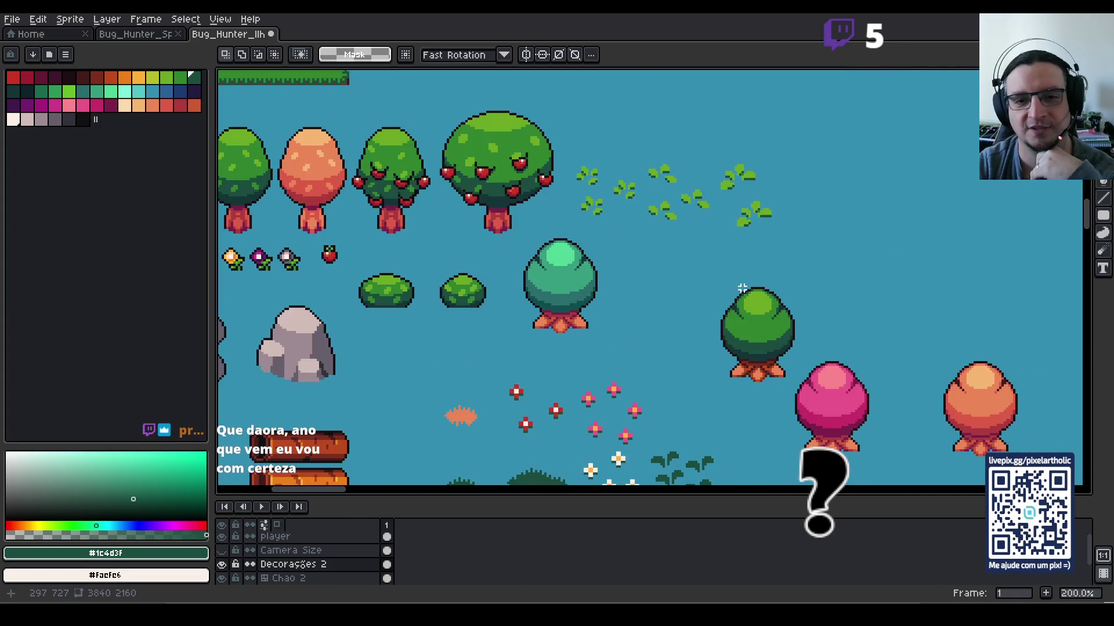
{"action": "scroll", "coordinate": [748, 285], "scroll_direction": "left", "scroll_amount": 5}
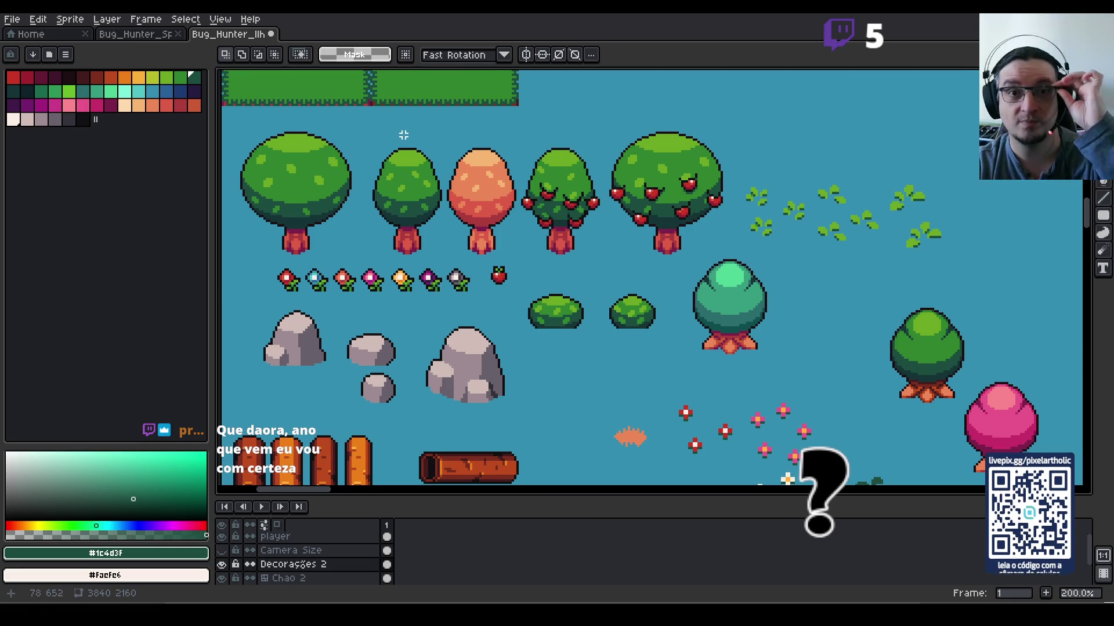
{"action": "left_click_drag", "start_coordinate": [360, 117], "coordinate": [446, 267]}
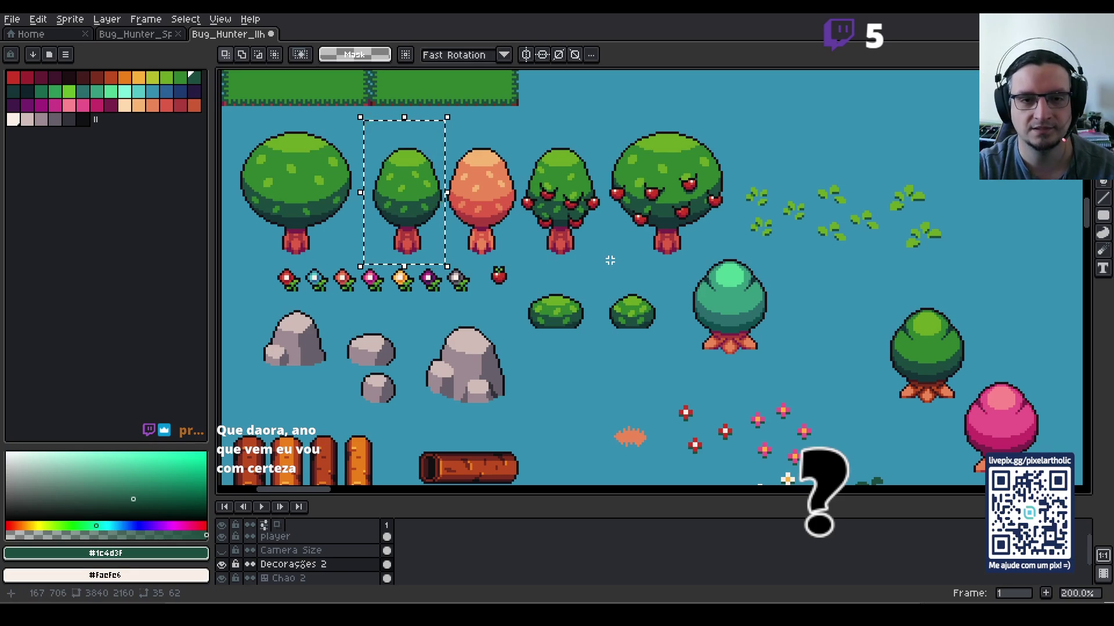
{"action": "left_click", "coordinate": [238, 111]}
{"action": "mouse_move", "coordinate": [239, 111]}
{"action": "left_mouse_down"}
{"action": "mouse_move", "coordinate": [790, 308]}
{"action": "mouse_move", "coordinate": [733, 259]}
{"action": "mouse_move", "coordinate": [766, 342]}
{"action": "mouse_move", "coordinate": [791, 355]}
{"action": "left_mouse_up"}
{"action": "left_click", "coordinate": [668, 236]}
{"action": "scroll", "coordinate": [864, 360], "scroll_direction": "up", "scroll_amount": 1}
{"action": "left_click_drag", "start_coordinate": [864, 372], "coordinate": [608, 296]}
{"action": "scroll", "coordinate": [609, 297], "scroll_direction": "down", "scroll_amount": 1}
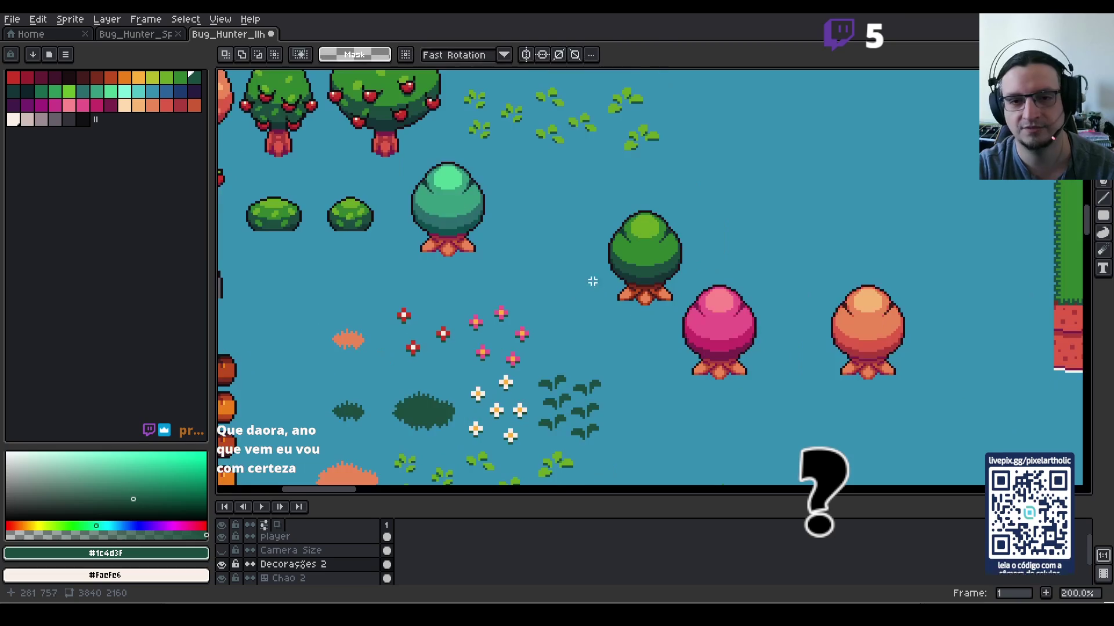
Step: Drag the teal tree next to the pink tree, show the grid, then undo that move
{"action": "left_click_drag", "start_coordinate": [405, 158], "coordinate": [487, 254]}
{"action": "left_click", "coordinate": [465, 235]}
{"action": "mouse_move", "coordinate": [402, 153]}
{"action": "left_mouse_down"}
{"action": "mouse_move", "coordinate": [489, 267]}
{"action": "mouse_move", "coordinate": [777, 268]}
{"action": "mouse_move", "coordinate": [817, 207]}
{"action": "left_mouse_up"}
{"action": "key", "text": "ctrl+apostrophe"}
{"action": "key", "text": "ctrl+z"}
Step: Select the teal tree with its roots and move it up beside the green tree
{"action": "left_click", "coordinate": [728, 177]}
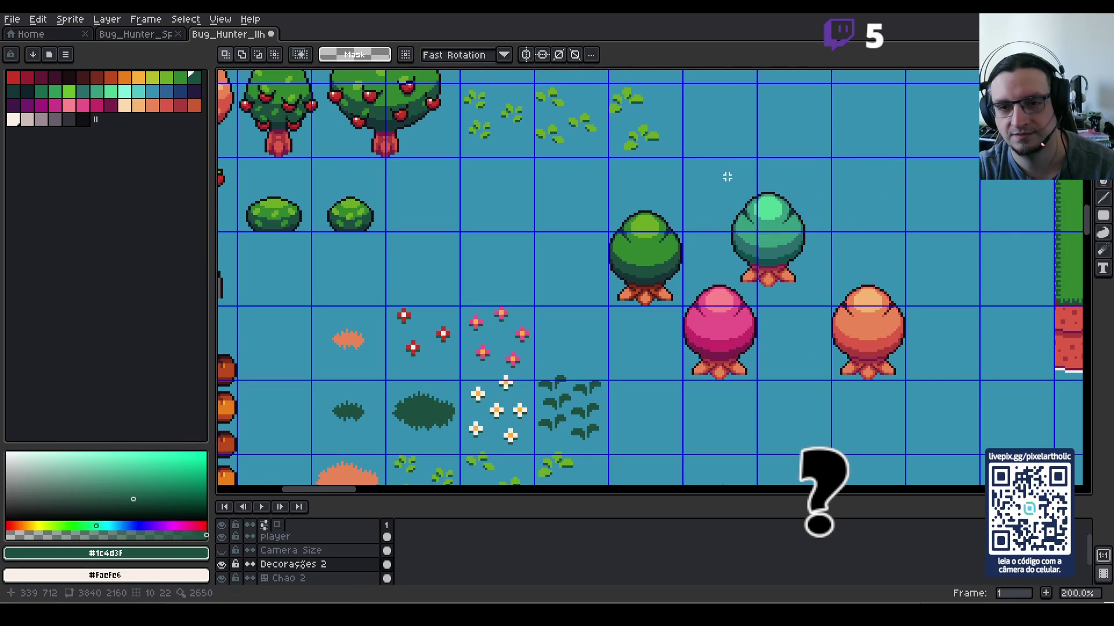
{"action": "left_click_drag", "start_coordinate": [727, 171], "coordinate": [819, 283]}
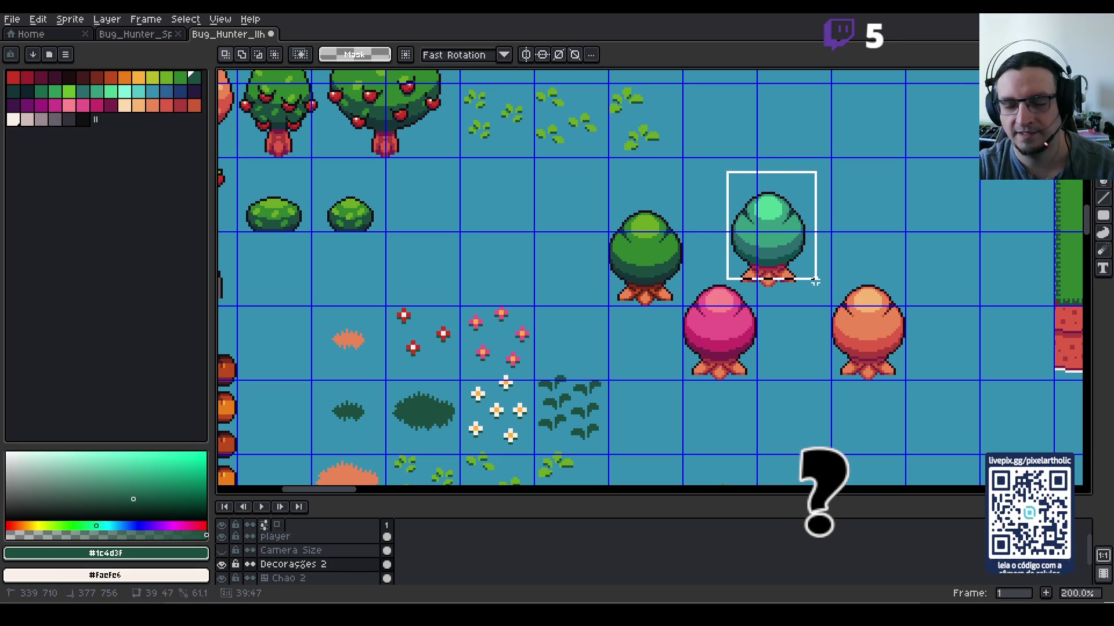
{"action": "scroll", "coordinate": [747, 250], "scroll_direction": "up", "scroll_amount": 1}
{"action": "left_click_drag", "start_coordinate": [731, 271], "coordinate": [837, 316]}
{"action": "left_click_drag", "start_coordinate": [785, 227], "coordinate": [820, 157]}
{"action": "key", "text": "Return"}
{"action": "scroll", "coordinate": [864, 196], "scroll_direction": "down", "scroll_amount": 3}
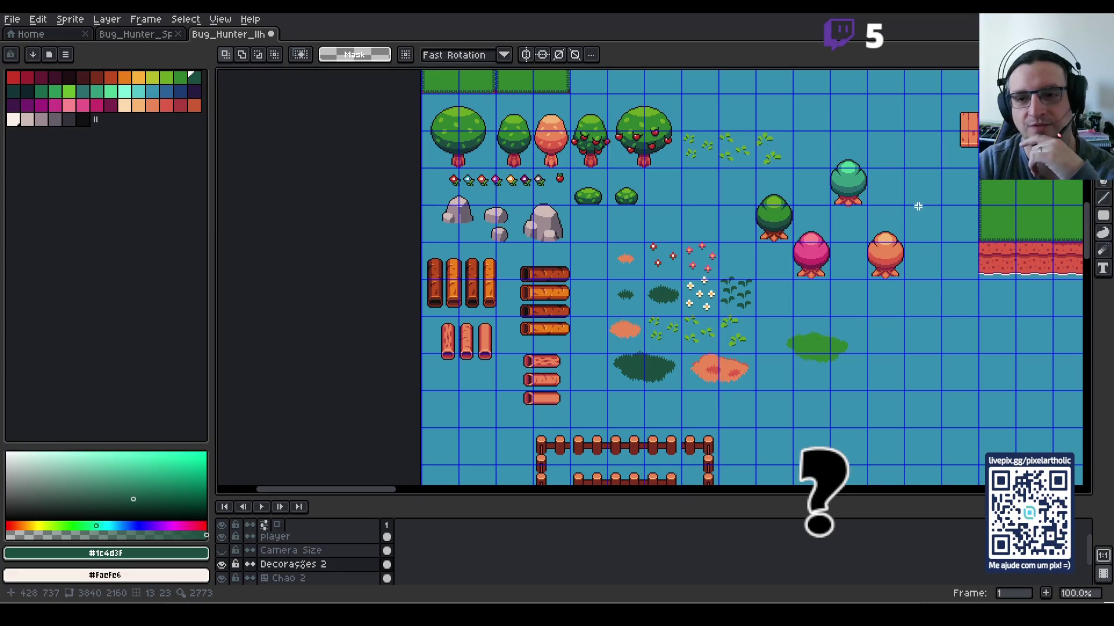
{"action": "mouse_move", "coordinate": [915, 204]}
{"action": "left_mouse_down"}
{"action": "mouse_move", "coordinate": [775, 236]}
{"action": "mouse_move", "coordinate": [652, 242]}
{"action": "left_mouse_up"}
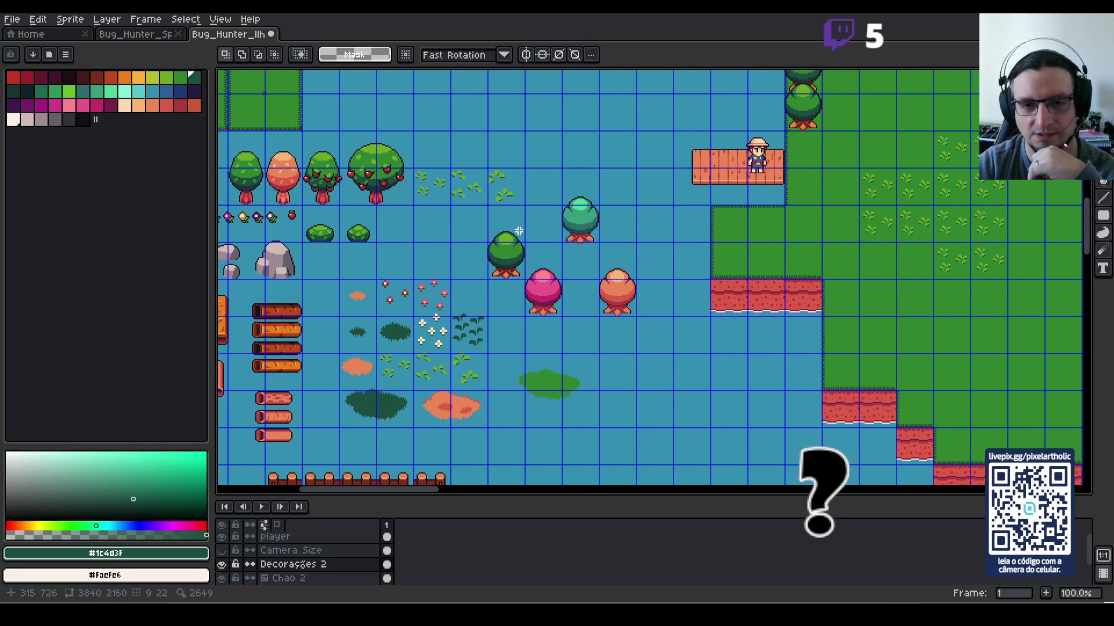
{"action": "left_click_drag", "start_coordinate": [542, 264], "coordinate": [549, 273]}
{"action": "left_click_drag", "start_coordinate": [553, 172], "coordinate": [616, 253]}
{"action": "left_click", "coordinate": [641, 256]}
{"action": "scroll", "coordinate": [644, 255], "scroll_direction": "up", "scroll_amount": 2}
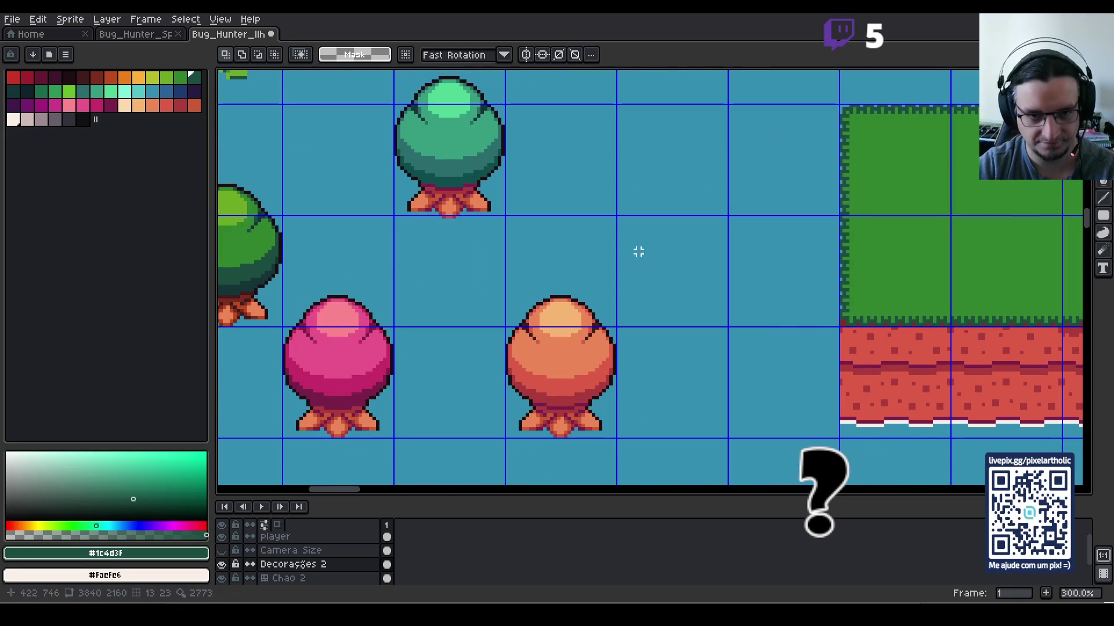
{"action": "scroll", "coordinate": [482, 157], "scroll_direction": "up", "scroll_amount": 3}
{"action": "left_click_drag", "start_coordinate": [388, 107], "coordinate": [545, 309]}
{"action": "left_click", "coordinate": [624, 274]}
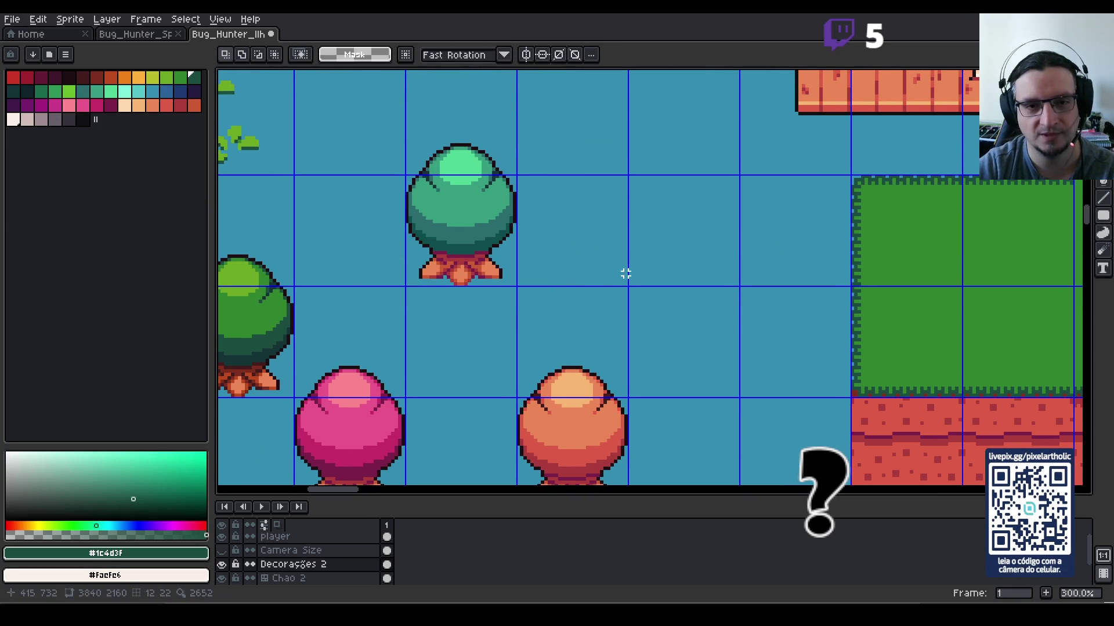
{"action": "scroll", "coordinate": [625, 273], "scroll_direction": "down", "scroll_amount": 1}
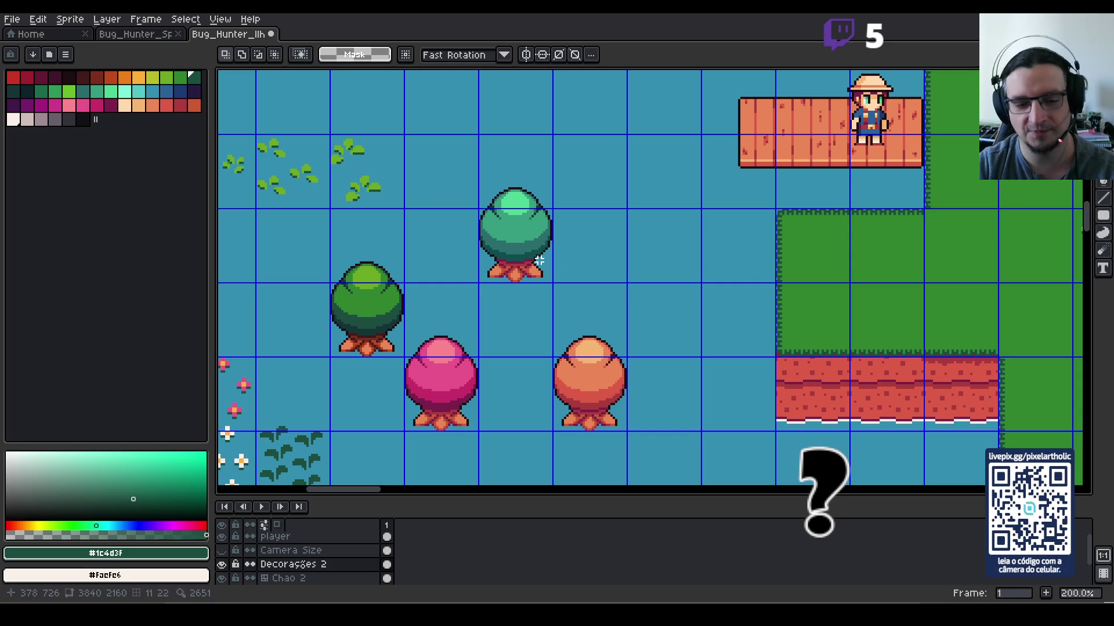
{"action": "scroll", "coordinate": [539, 261], "scroll_direction": "up", "scroll_amount": 1}
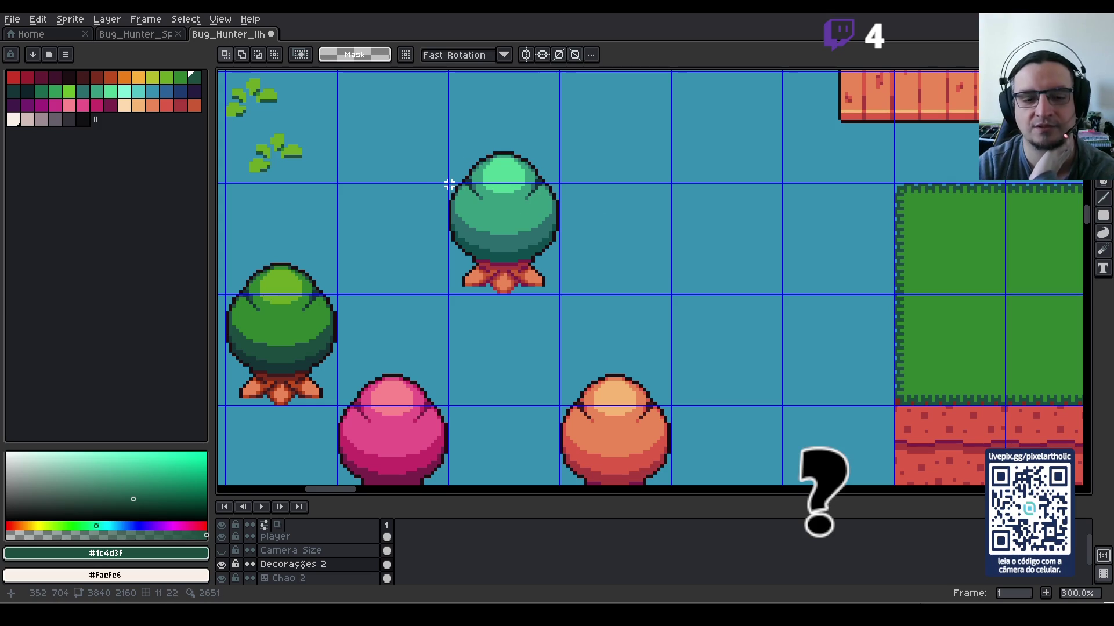
{"action": "left_click_drag", "start_coordinate": [449, 184], "coordinate": [561, 294]}
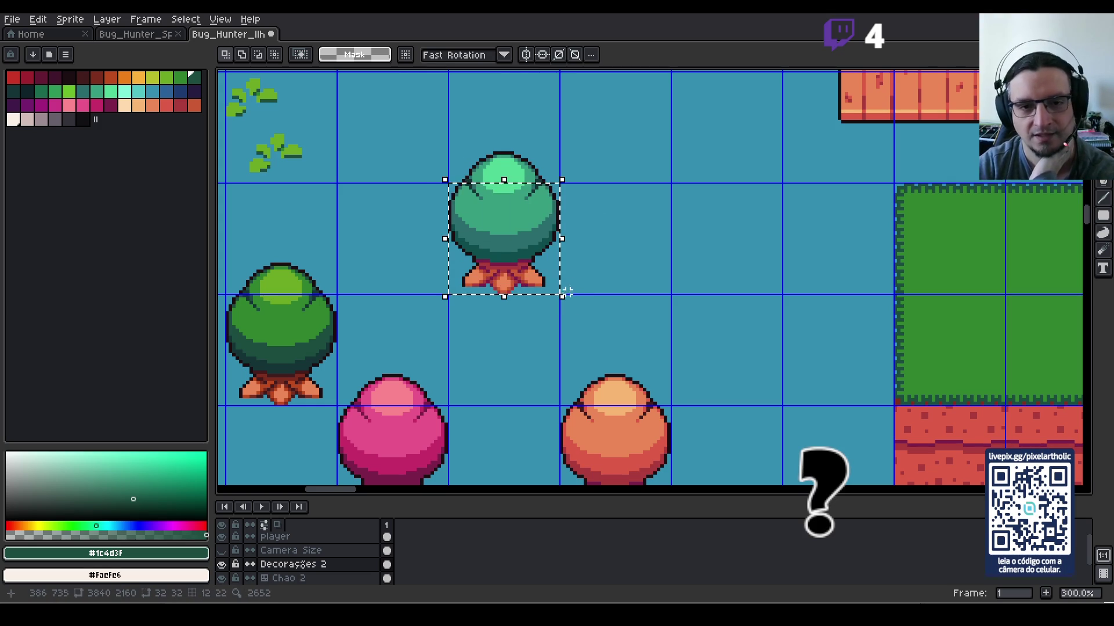
{"action": "left_click", "coordinate": [630, 271]}
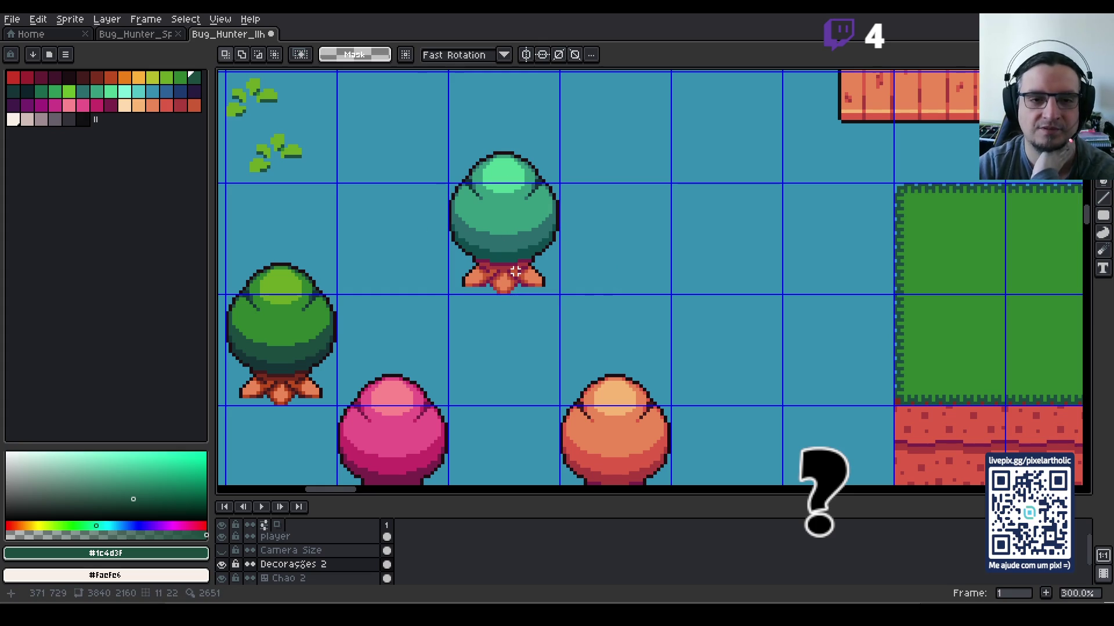
{"action": "scroll", "coordinate": [490, 246], "scroll_direction": "down", "scroll_amount": 3}
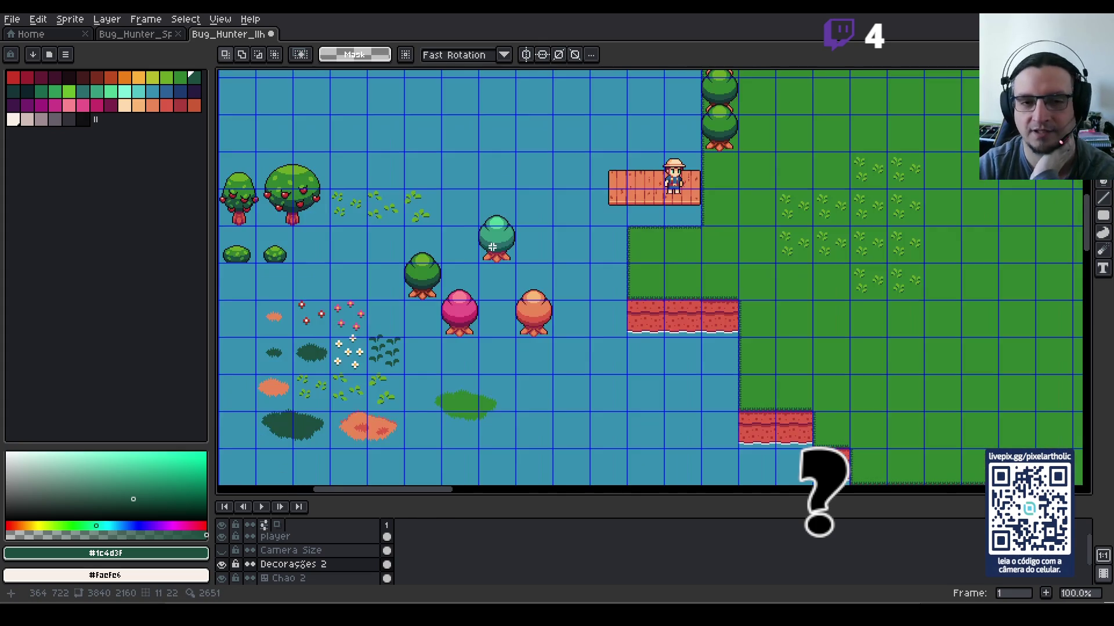
{"action": "scroll", "coordinate": [492, 251], "scroll_direction": "up", "scroll_amount": 1}
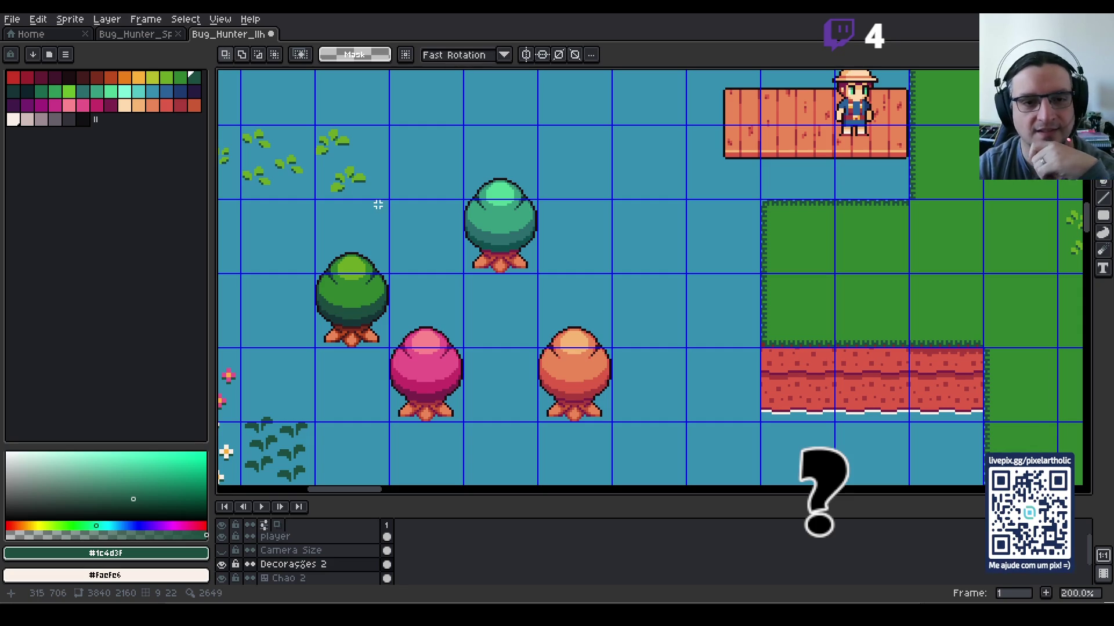
{"action": "mouse_move", "coordinate": [376, 190]}
{"action": "left_mouse_down"}
{"action": "mouse_move", "coordinate": [717, 250]}
{"action": "mouse_move", "coordinate": [790, 246]}
{"action": "mouse_move", "coordinate": [736, 207]}
{"action": "mouse_move", "coordinate": [542, 177]}
{"action": "left_mouse_up"}
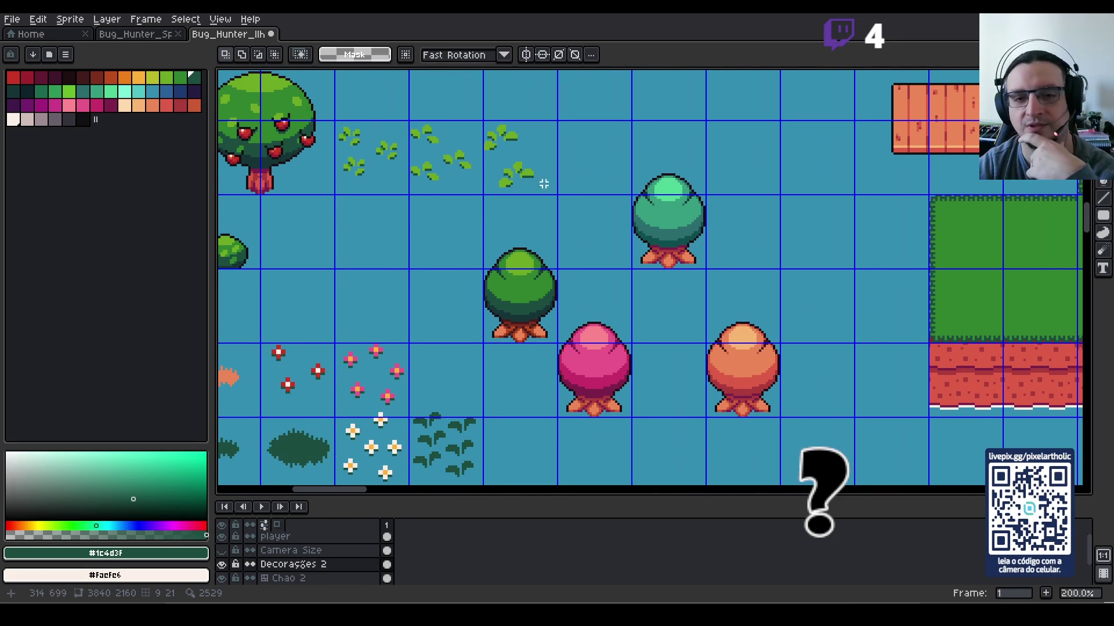
{"action": "left_click_drag", "start_coordinate": [455, 211], "coordinate": [750, 252]}
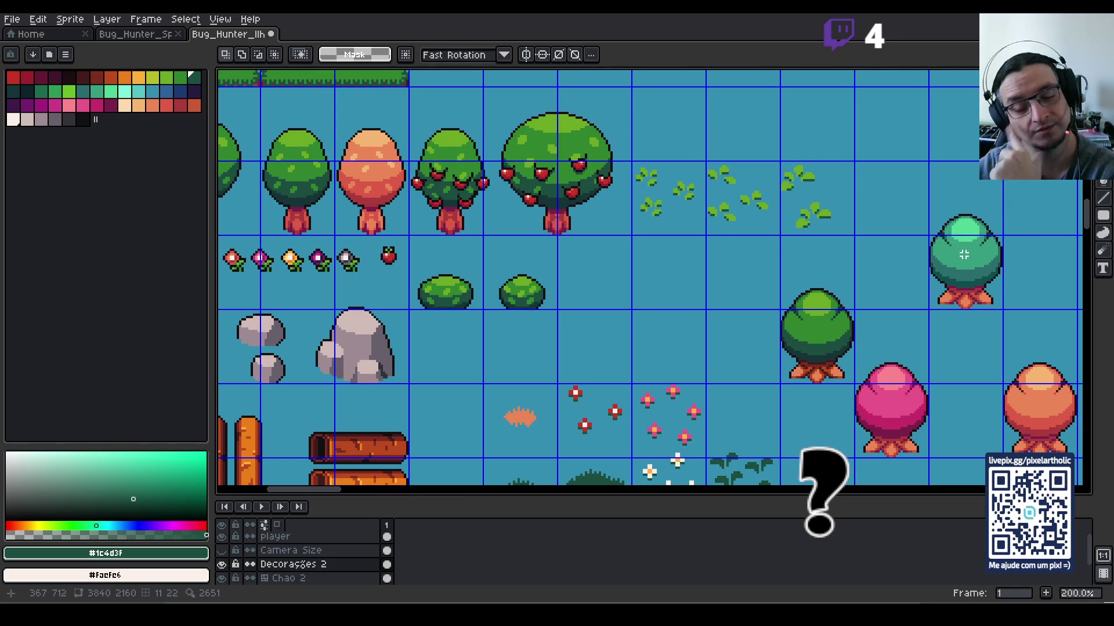
{"action": "left_click_drag", "start_coordinate": [980, 272], "coordinate": [599, 298]}
{"action": "left_click_drag", "start_coordinate": [970, 161], "coordinate": [582, 355]}
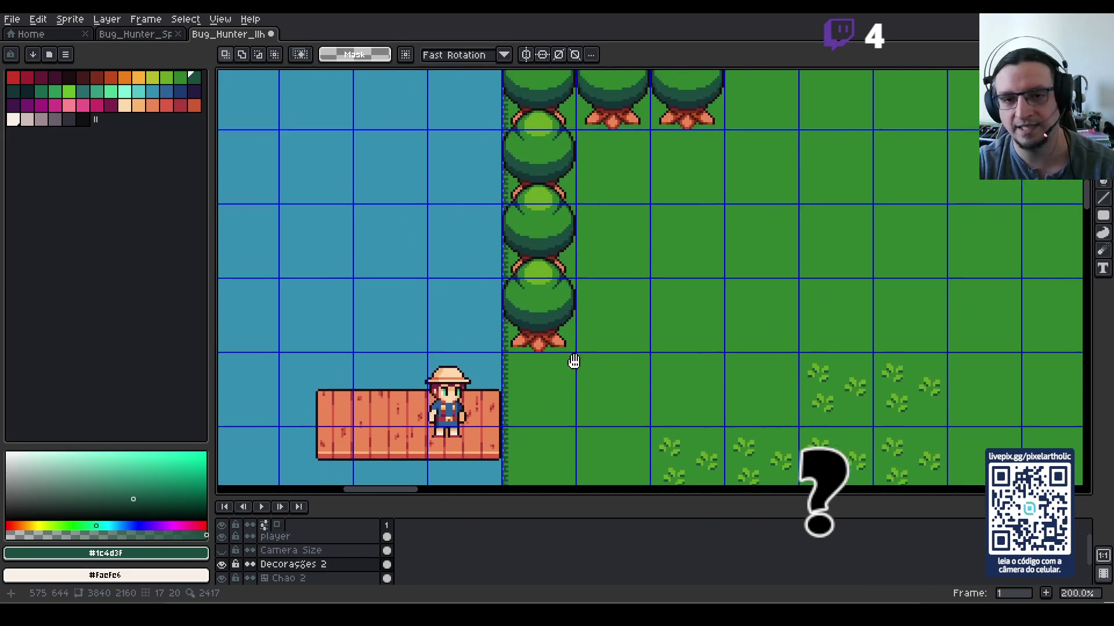
Step: Turn off the tile grid, glance at the other map tab, and pan to the dock's tree line
{"action": "scroll", "coordinate": [571, 187], "scroll_direction": "down", "scroll_amount": 1}
{"action": "scroll", "coordinate": [608, 218], "scroll_direction": "up", "scroll_amount": 2}
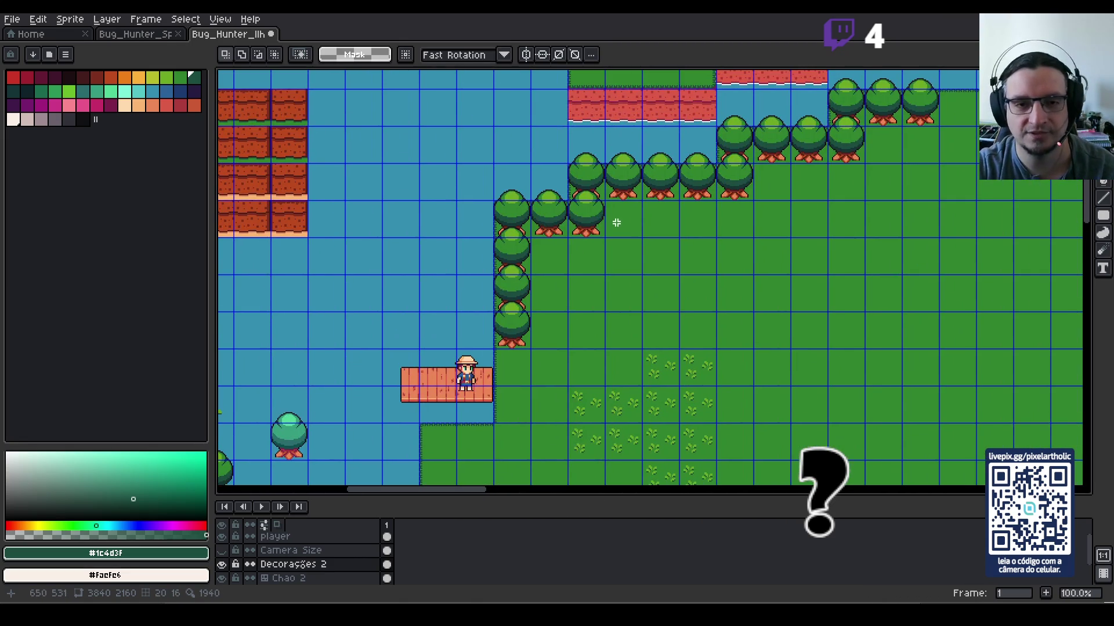
{"action": "key", "text": "ctrl+apostrophe"}
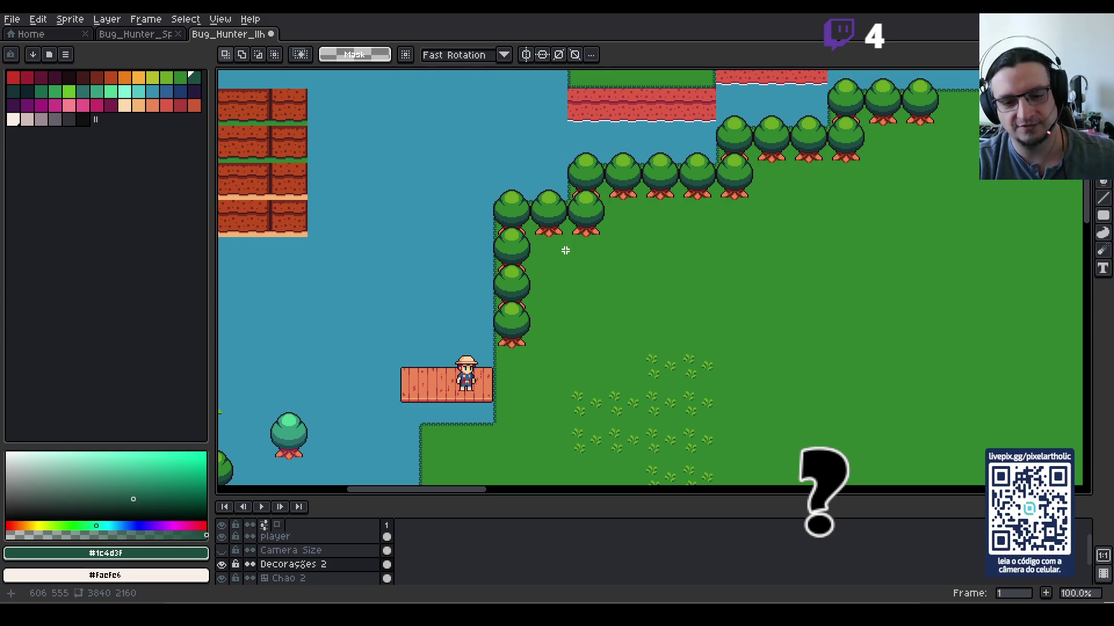
{"action": "key", "text": "ctrl+shift+Tab"}
{"action": "key", "text": "ctrl+Tab"}
{"action": "left_click_drag", "start_coordinate": [703, 234], "coordinate": [566, 279]}
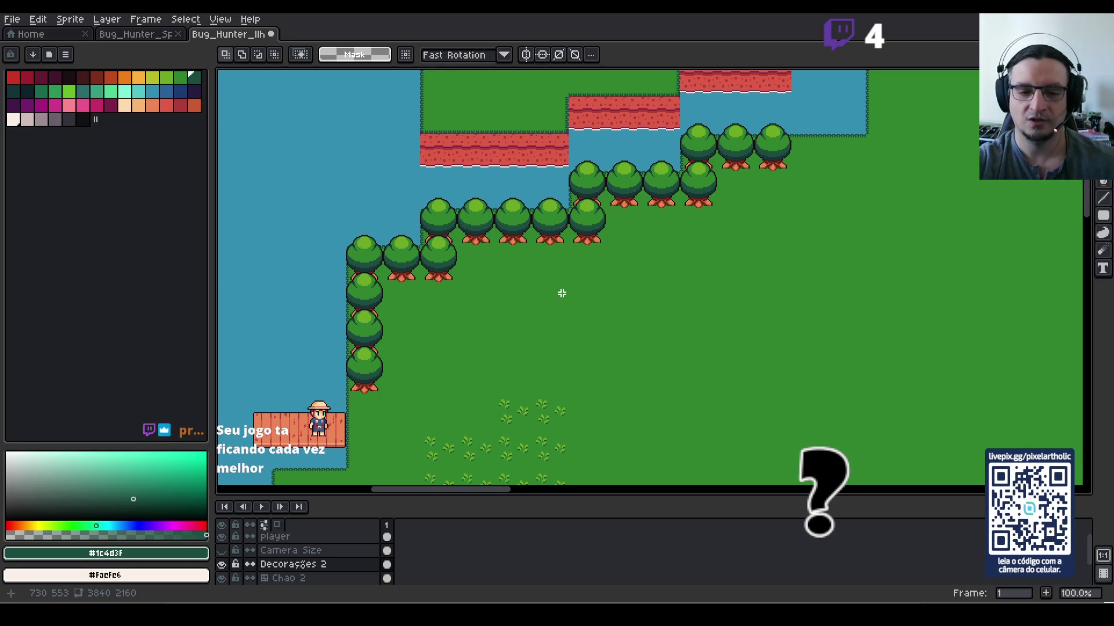
Step: Select the green tree at the shoreline corner and shift it down one tile
{"action": "left_click_drag", "start_coordinate": [336, 320], "coordinate": [638, 204]}
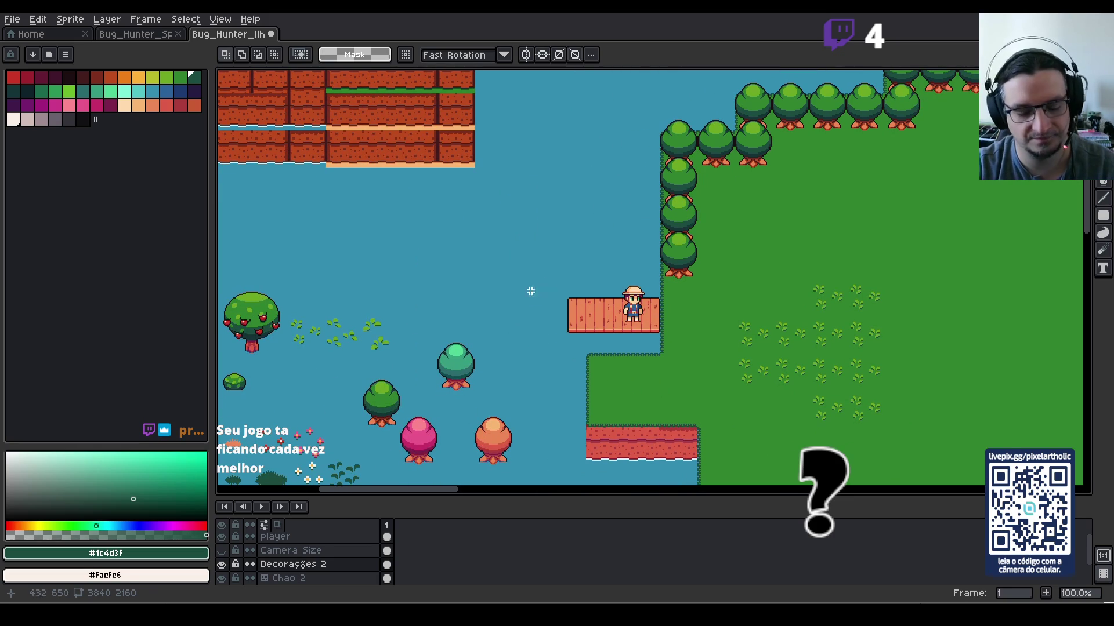
{"action": "key", "text": "m"}
{"action": "mouse_move", "coordinate": [360, 350]}
{"action": "left_mouse_down"}
{"action": "mouse_move", "coordinate": [403, 429]}
{"action": "mouse_move", "coordinate": [389, 375]}
{"action": "mouse_move", "coordinate": [388, 188]}
{"action": "mouse_move", "coordinate": [426, 114]}
{"action": "mouse_move", "coordinate": [722, 114]}
{"action": "mouse_move", "coordinate": [715, 185]}
{"action": "left_mouse_up"}
{"action": "left_click", "coordinate": [388, 412]}
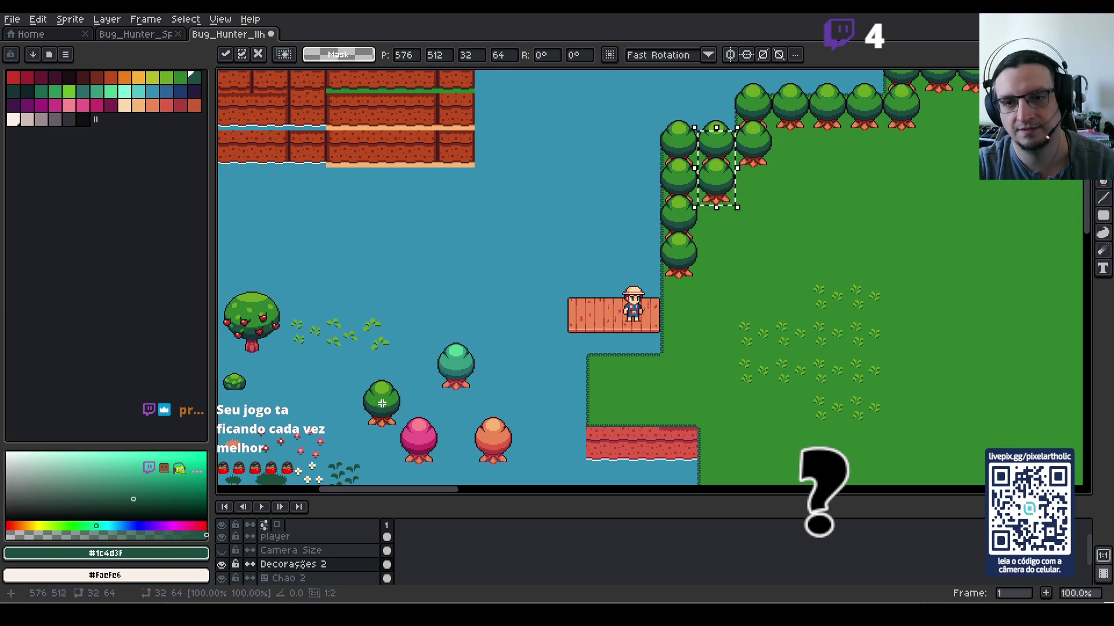
{"action": "key", "text": "Return"}
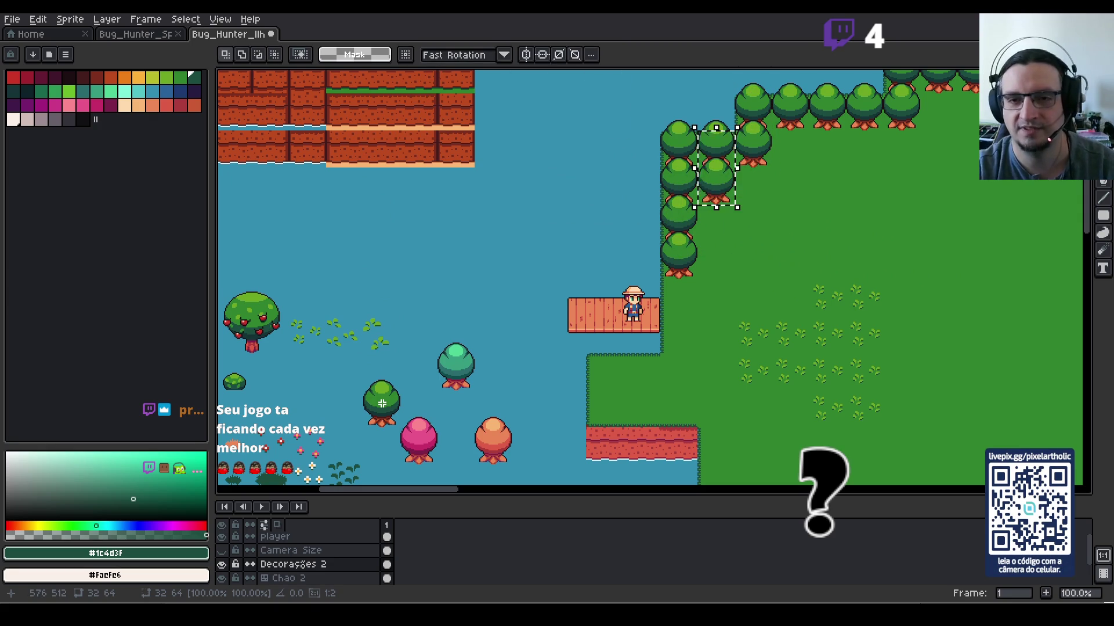
{"action": "key", "text": "ctrl+d"}
{"action": "scroll", "coordinate": [921, 236], "scroll_direction": "down", "scroll_amount": 1}
{"action": "mouse_move", "coordinate": [934, 219]}
{"action": "left_mouse_down"}
{"action": "mouse_move", "coordinate": [753, 238]}
{"action": "mouse_move", "coordinate": [592, 280]}
{"action": "mouse_move", "coordinate": [601, 280]}
{"action": "left_mouse_up"}
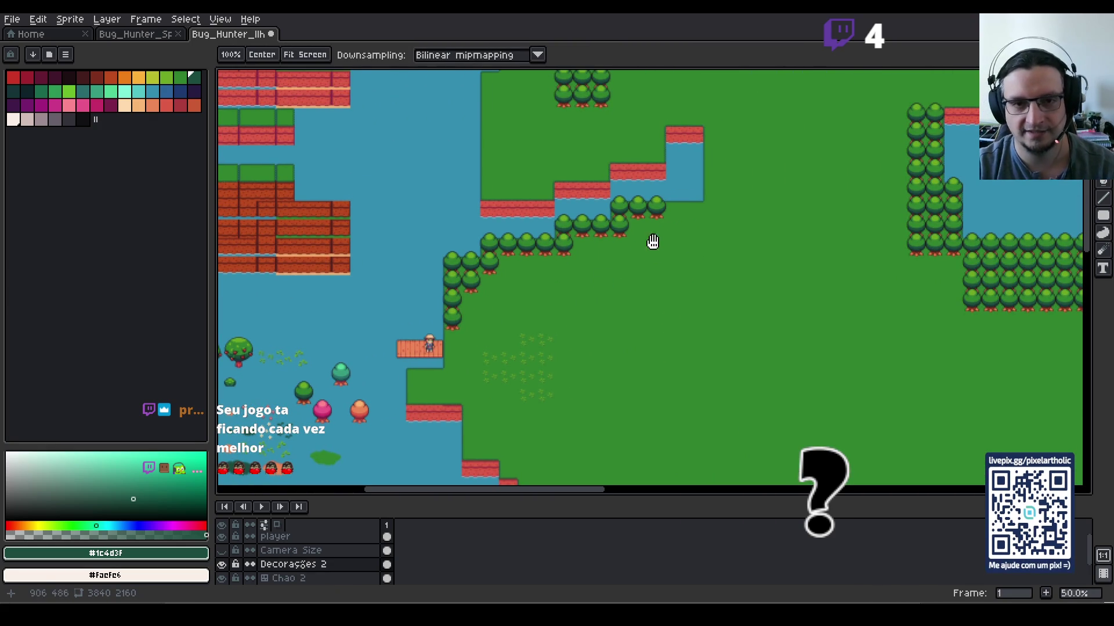
{"action": "scroll", "coordinate": [661, 237], "scroll_direction": "down", "scroll_amount": 1}
{"action": "mouse_move", "coordinate": [870, 254]}
{"action": "left_mouse_down"}
{"action": "mouse_move", "coordinate": [640, 303]}
{"action": "mouse_move", "coordinate": [672, 305]}
{"action": "mouse_move", "coordinate": [778, 261]}
{"action": "mouse_move", "coordinate": [758, 232]}
{"action": "left_mouse_up"}
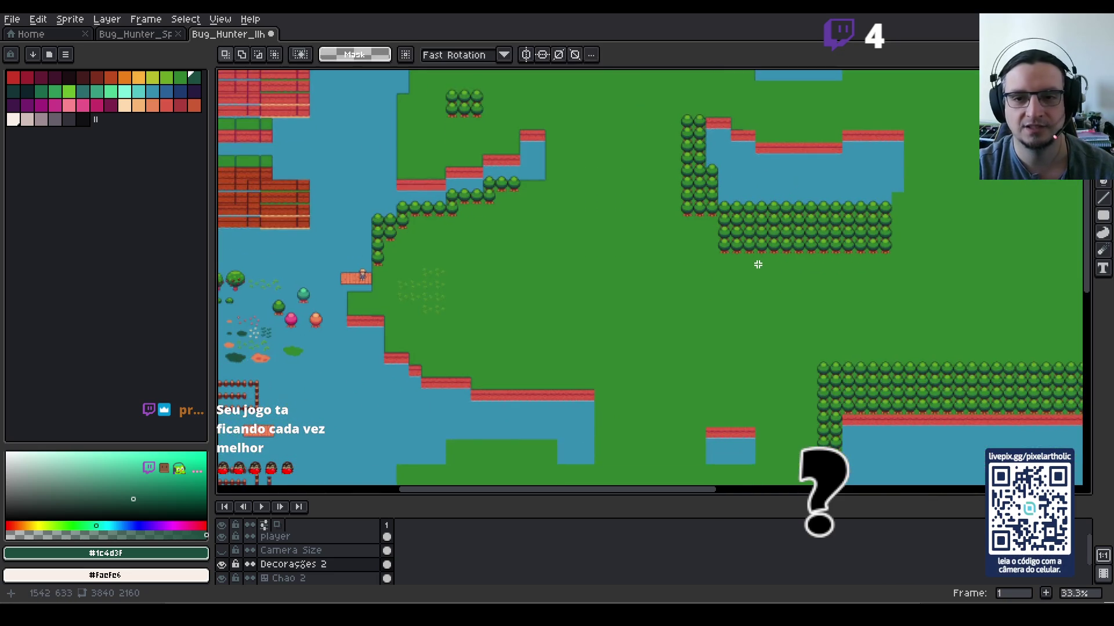
{"action": "scroll", "coordinate": [758, 232], "scroll_direction": "down", "scroll_amount": 1}
{"action": "mouse_move", "coordinate": [690, 325]}
{"action": "left_mouse_down"}
{"action": "mouse_move", "coordinate": [667, 224]}
{"action": "mouse_move", "coordinate": [649, 308]}
{"action": "mouse_move", "coordinate": [611, 199]}
{"action": "mouse_move", "coordinate": [626, 228]}
{"action": "mouse_move", "coordinate": [591, 267]}
{"action": "left_mouse_up"}
{"action": "scroll", "coordinate": [631, 289], "scroll_direction": "down", "scroll_amount": 1}
{"action": "left_click_drag", "start_coordinate": [646, 221], "coordinate": [629, 204]}
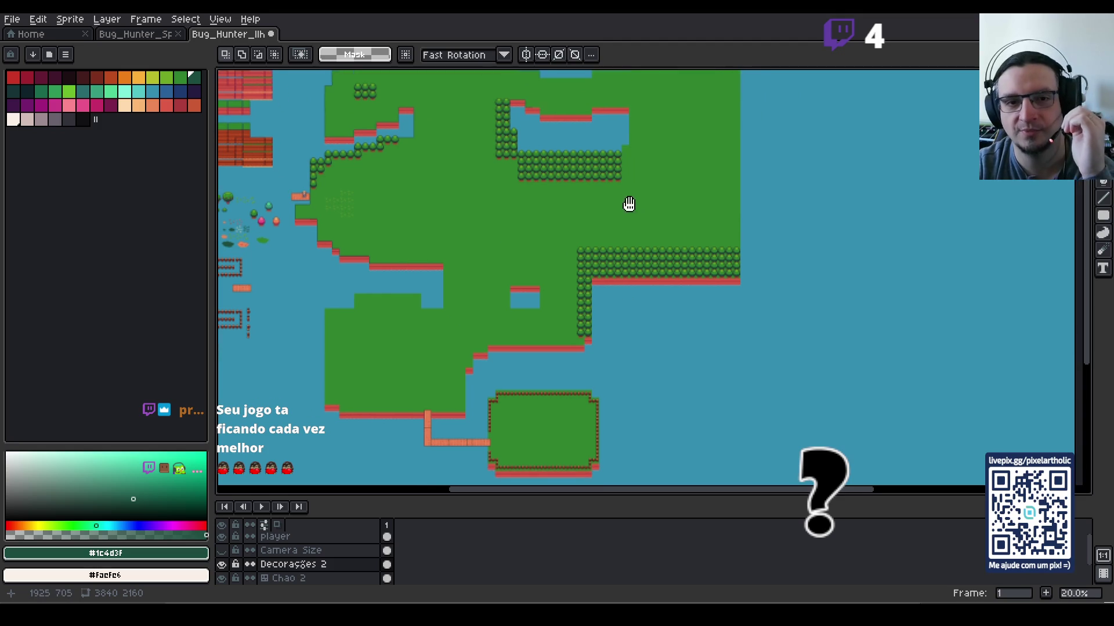
{"action": "scroll", "coordinate": [630, 206], "scroll_direction": "down", "scroll_amount": 1}
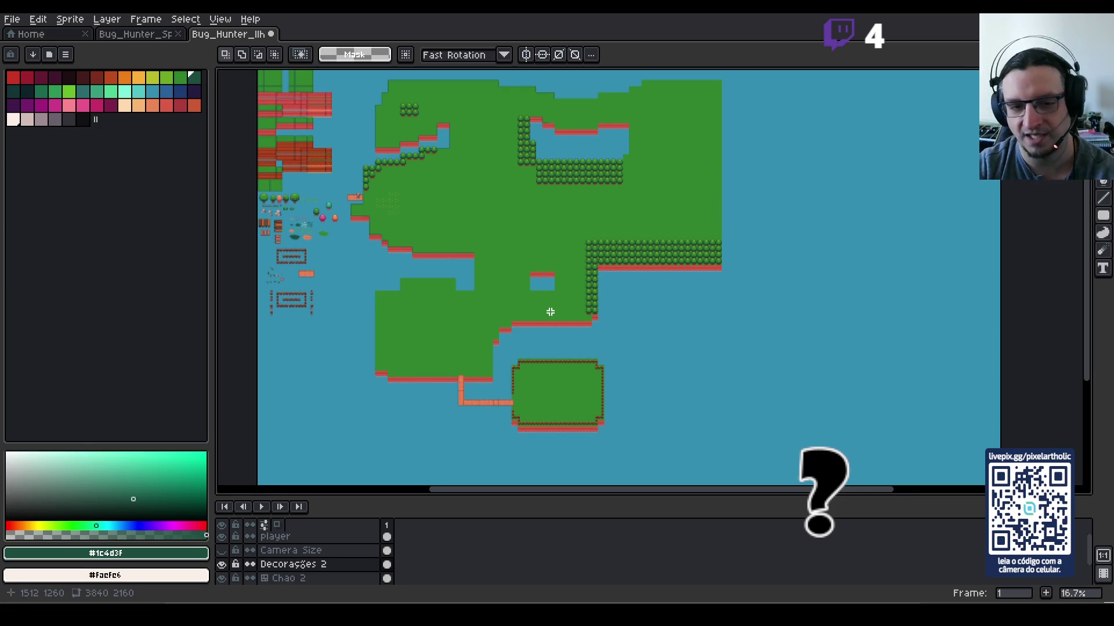
{"action": "scroll", "coordinate": [524, 207], "scroll_direction": "up", "scroll_amount": 1}
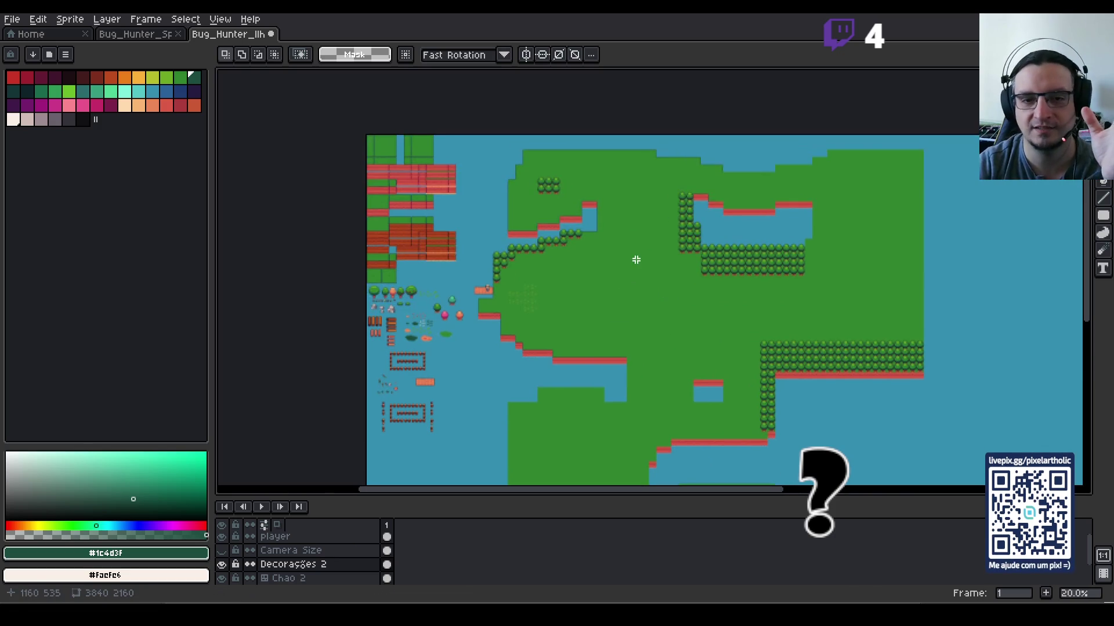
{"action": "scroll", "coordinate": [593, 241], "scroll_direction": "up", "scroll_amount": 2}
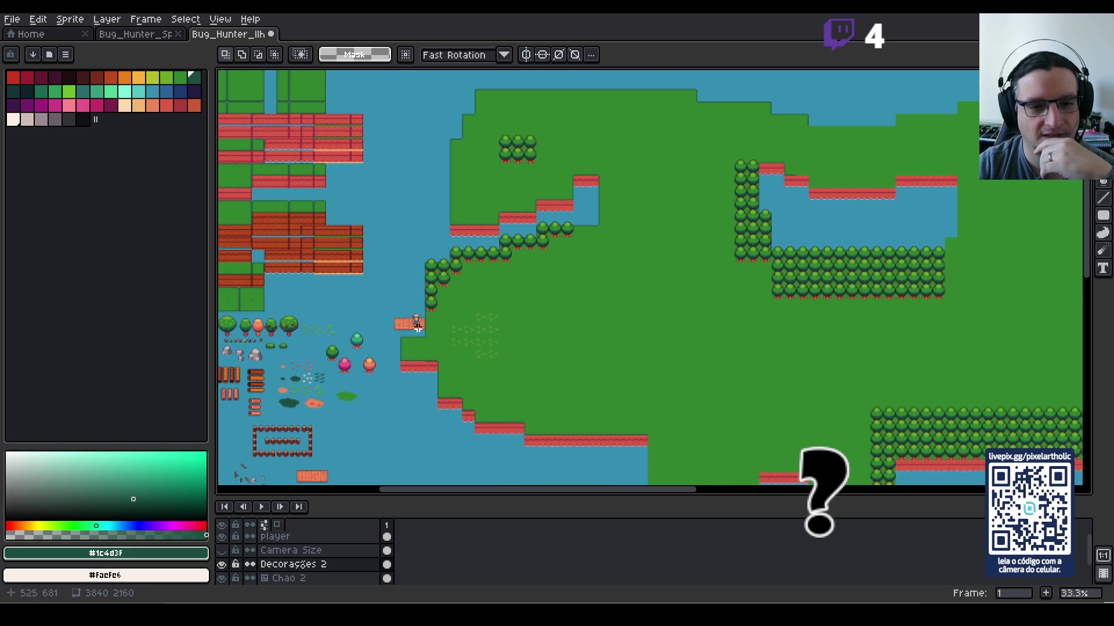
{"action": "left_click_drag", "start_coordinate": [417, 327], "coordinate": [605, 264]}
{"action": "scroll", "coordinate": [708, 264], "scroll_direction": "up", "scroll_amount": 2}
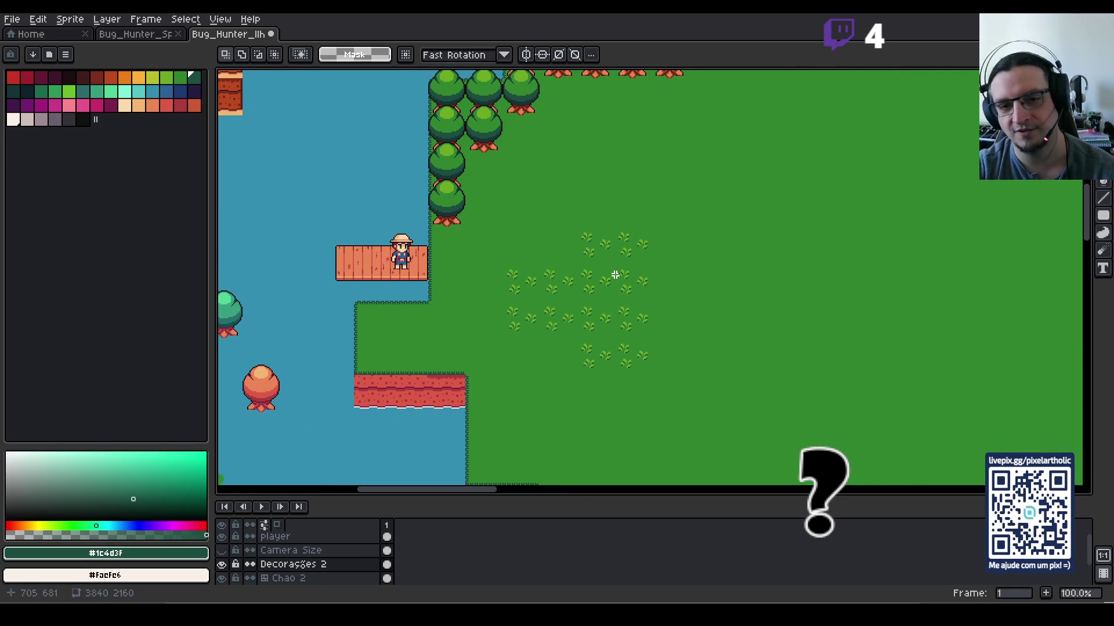
Step: Show the grid and shift the grey rock right within its tileset cell
{"action": "mouse_move", "coordinate": [487, 318]}
{"action": "left_mouse_down"}
{"action": "mouse_move", "coordinate": [519, 301]}
{"action": "mouse_move", "coordinate": [955, 234]}
{"action": "left_mouse_up"}
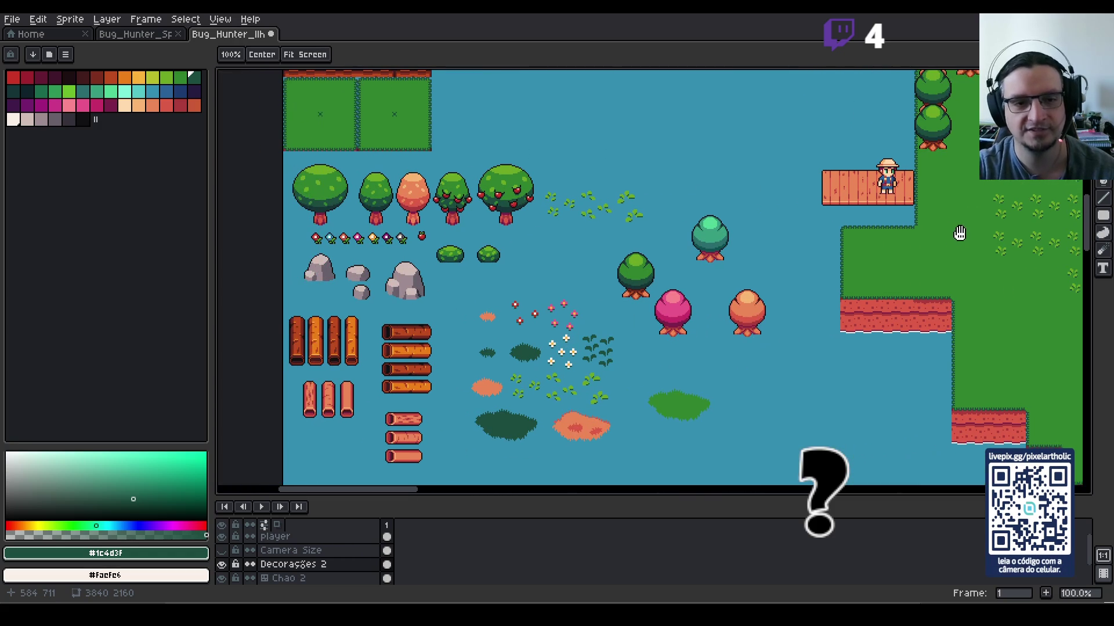
{"action": "scroll", "coordinate": [444, 322], "scroll_direction": "up", "scroll_amount": 2}
{"action": "key", "text": "m"}
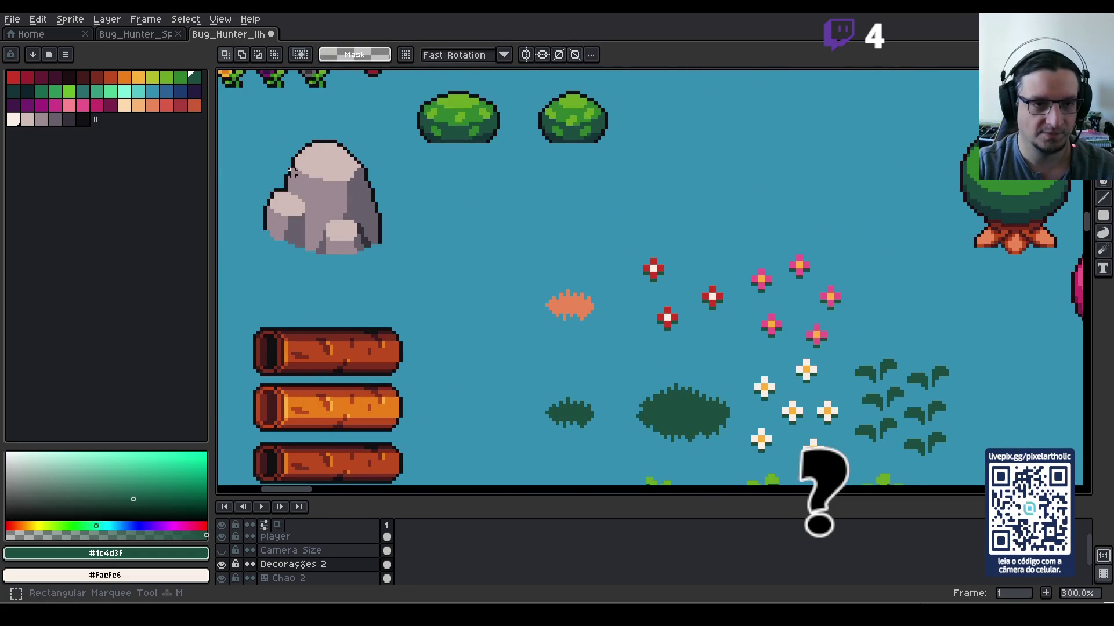
{"action": "key", "text": "ctrl+apostrophe"}
{"action": "left_click_drag", "start_coordinate": [244, 135], "coordinate": [373, 249]}
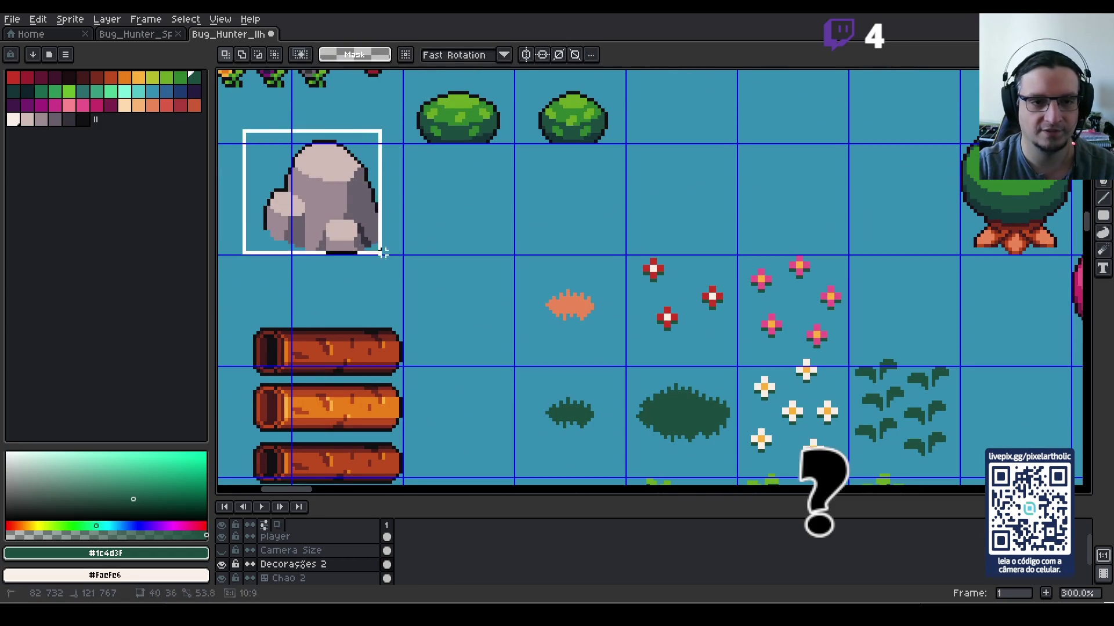
{"action": "left_click_drag", "start_coordinate": [357, 211], "coordinate": [380, 212]}
{"action": "key", "text": "ctrl+d"}
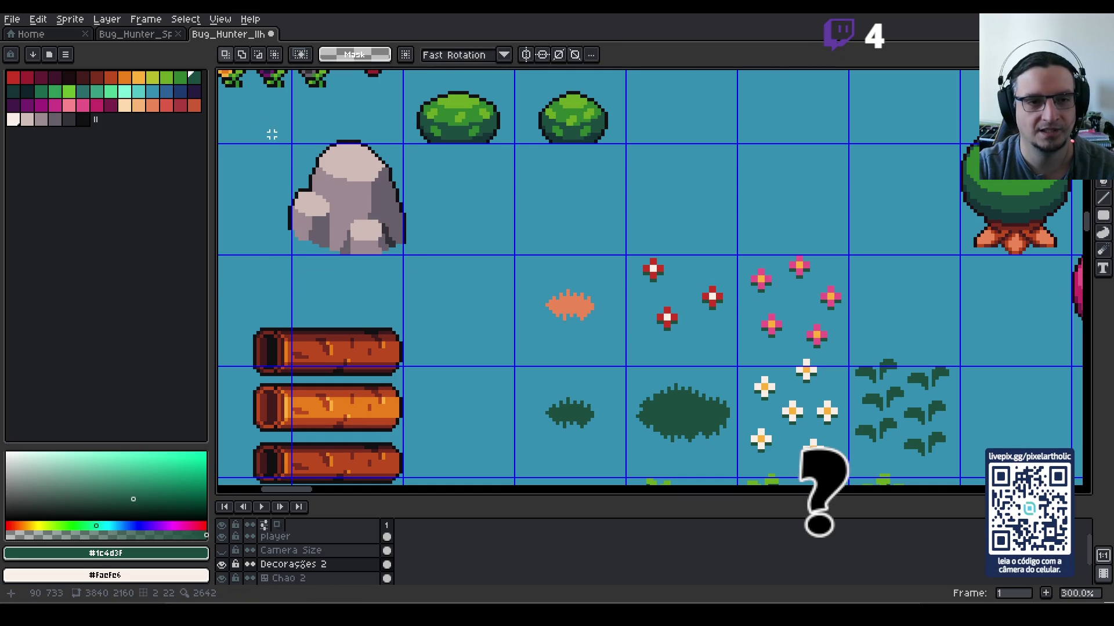
Step: Copy the grey rock and paste it onto the map near the cliff
{"action": "left_click_drag", "start_coordinate": [274, 125], "coordinate": [410, 259]}
{"action": "key", "text": "ctrl+c"}
{"action": "scroll", "coordinate": [519, 246], "scroll_direction": "down", "scroll_amount": 3}
{"action": "scroll", "coordinate": [587, 235], "scroll_direction": "right", "scroll_amount": 3}
{"action": "scroll", "coordinate": [587, 235], "scroll_direction": "up", "scroll_amount": 1}
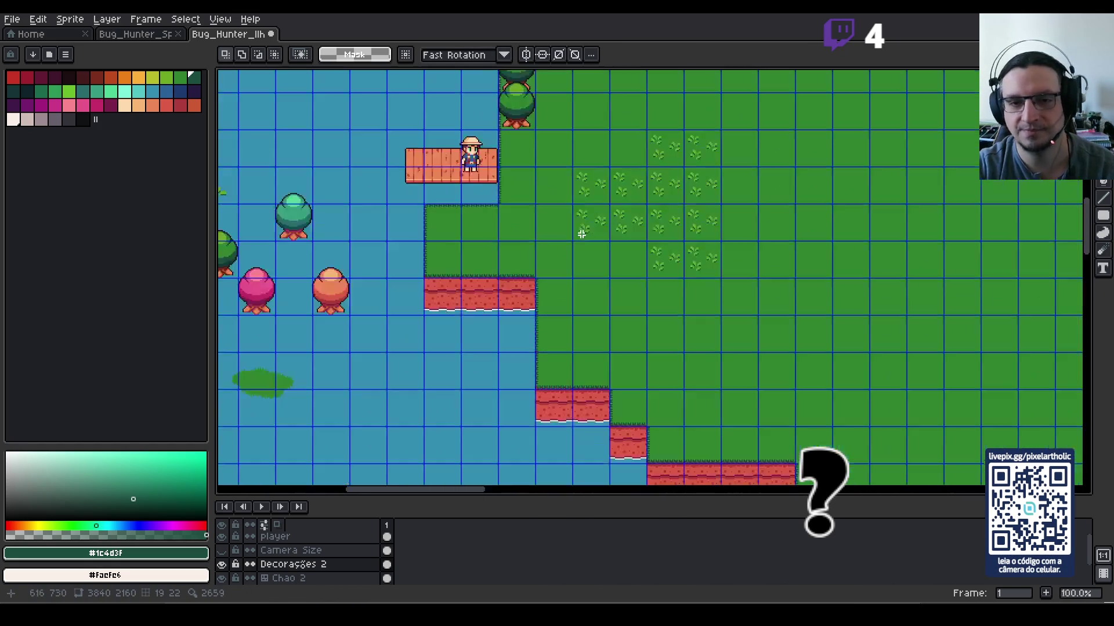
{"action": "key", "text": "ctrl+v"}
{"action": "left_click_drag", "start_coordinate": [658, 267], "coordinate": [602, 305]}
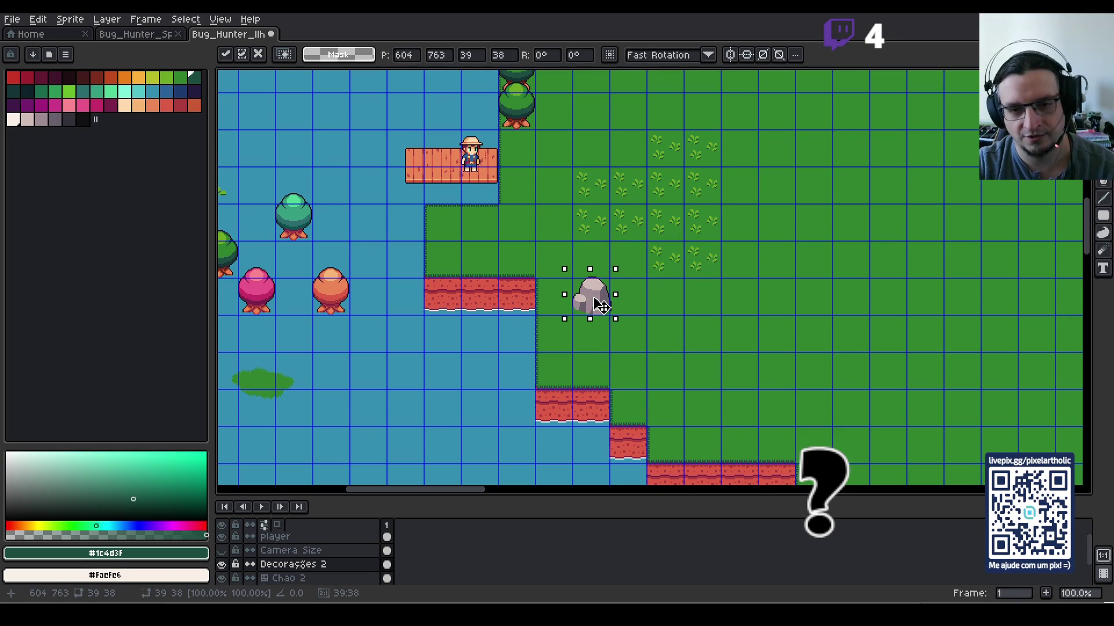
{"action": "scroll", "coordinate": [600, 306], "scroll_direction": "up", "scroll_amount": 1}
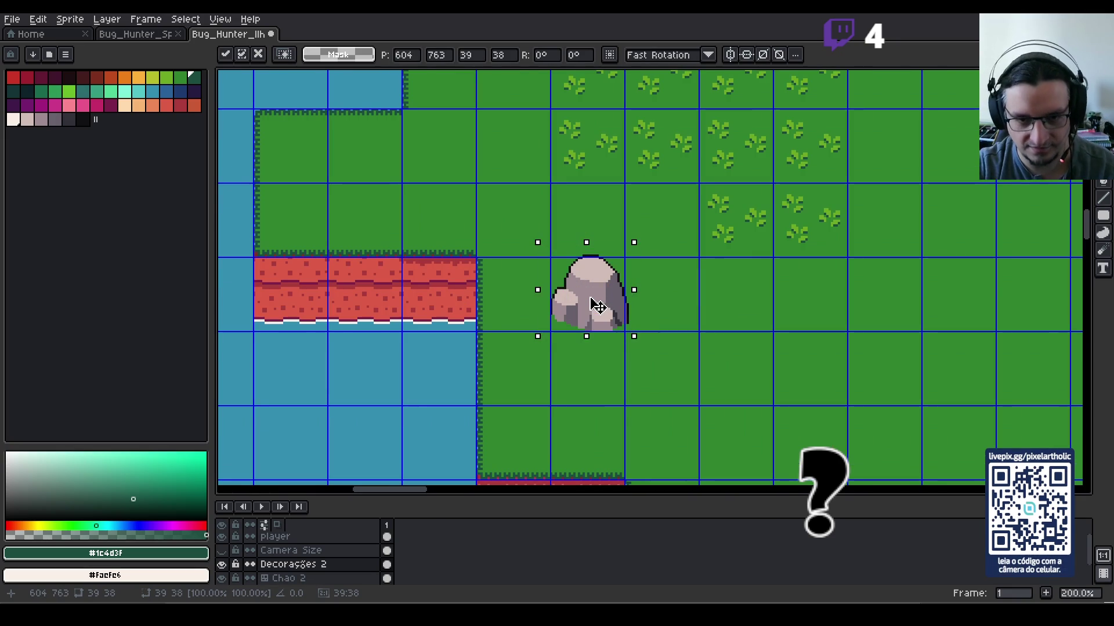
{"action": "left_click_drag", "start_coordinate": [598, 304], "coordinate": [596, 304]}
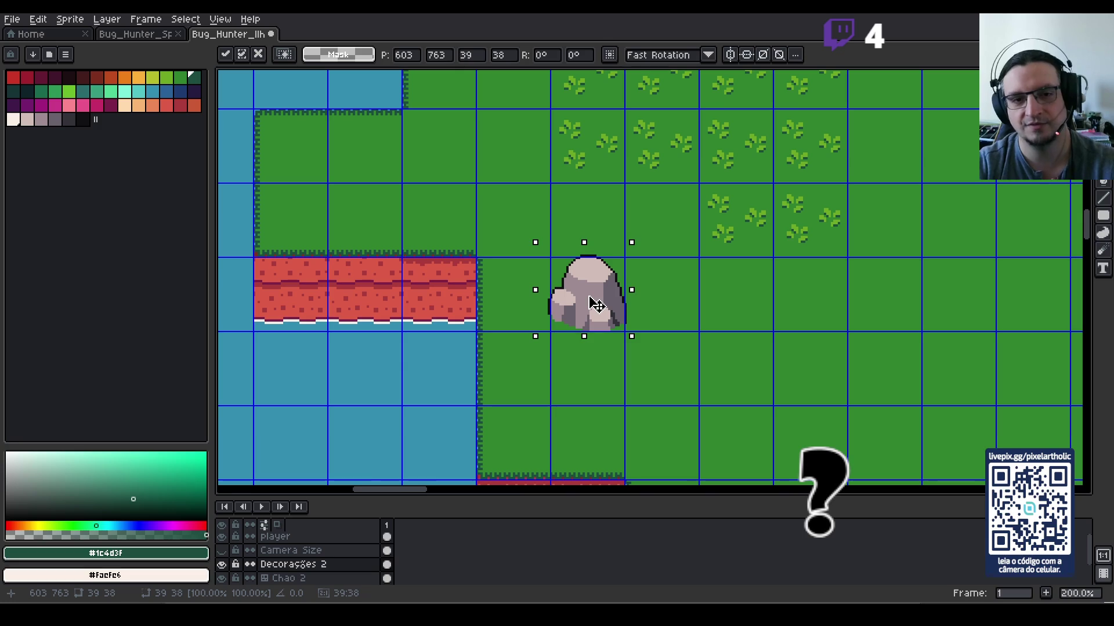
{"action": "left_click", "coordinate": [361, 377]}
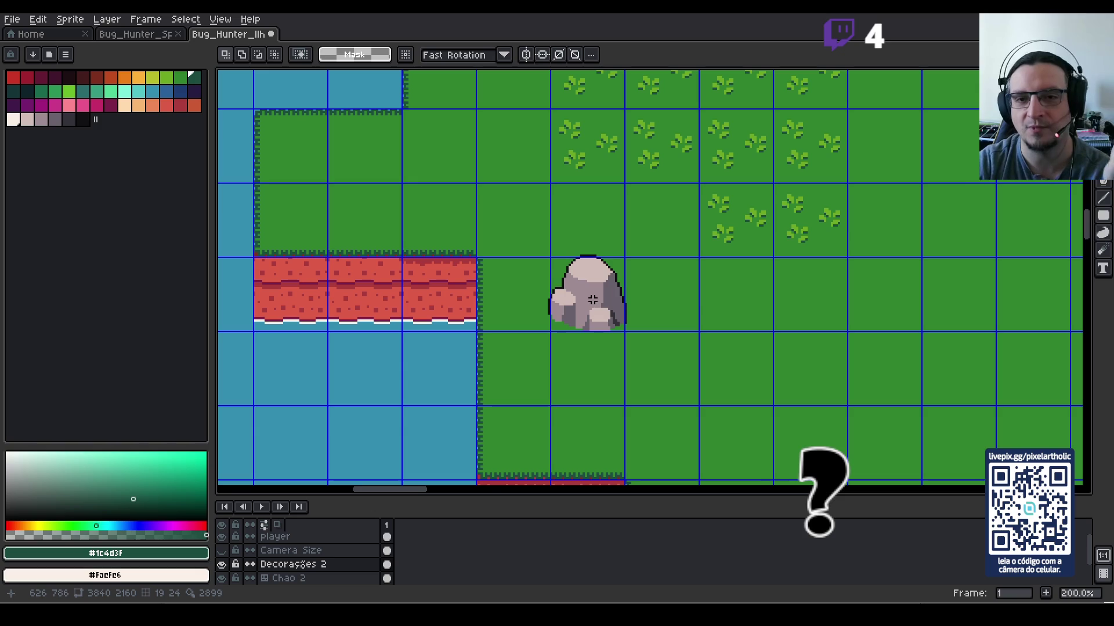
Step: Reselect the placed rock and nudge it left and down onto the red cliff
{"action": "mouse_move", "coordinate": [510, 224]}
{"action": "left_mouse_down"}
{"action": "mouse_move", "coordinate": [650, 351]}
{"action": "mouse_move", "coordinate": [1016, 309]}
{"action": "mouse_move", "coordinate": [606, 359]}
{"action": "mouse_move", "coordinate": [604, 326]}
{"action": "left_mouse_up"}
{"action": "left_click", "coordinate": [602, 326]}
{"action": "key", "text": "Return"}
{"action": "scroll", "coordinate": [599, 316], "scroll_direction": "up", "scroll_amount": 1}
{"action": "mouse_move", "coordinate": [493, 203]}
{"action": "left_mouse_down"}
{"action": "mouse_move", "coordinate": [576, 286]}
{"action": "mouse_move", "coordinate": [687, 367]}
{"action": "left_mouse_up"}
{"action": "left_click", "coordinate": [599, 418]}
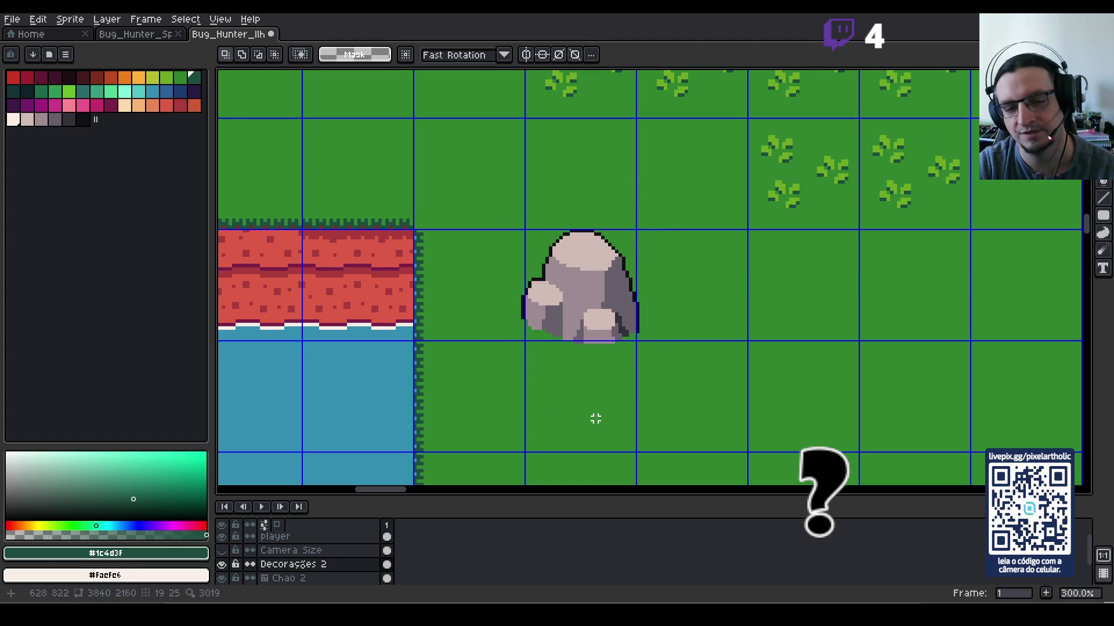
{"action": "scroll", "coordinate": [585, 387], "scroll_direction": "down", "scroll_amount": 1}
{"action": "left_click_drag", "start_coordinate": [514, 250], "coordinate": [655, 375]}
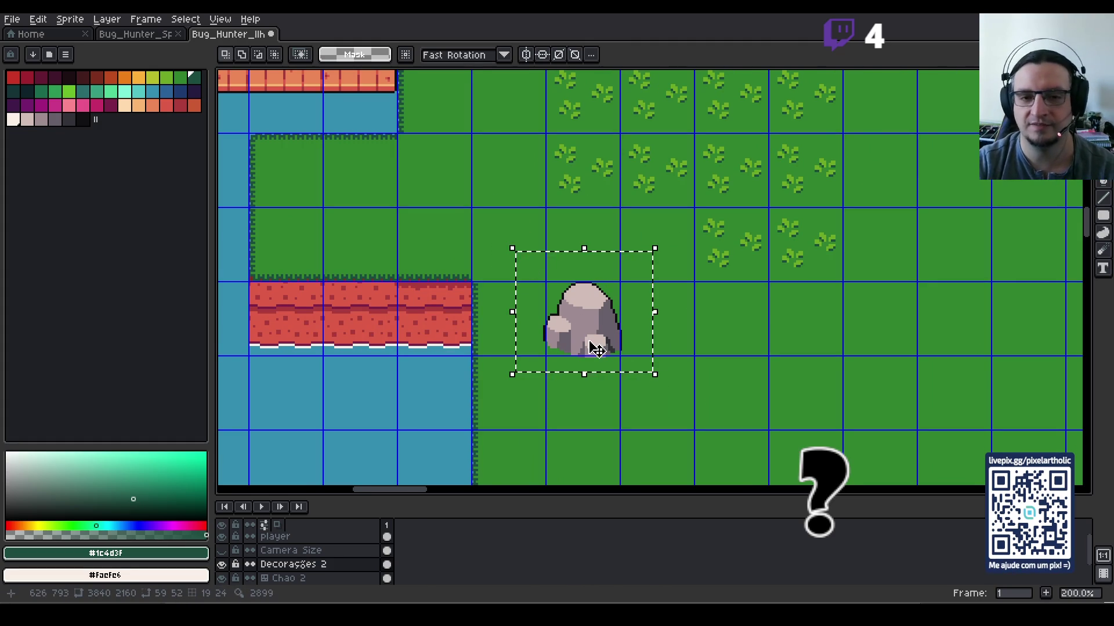
{"action": "scroll", "coordinate": [595, 348], "scroll_direction": "down", "scroll_amount": 2}
{"action": "key", "text": "shift+Left"}
{"action": "key", "text": "shift+Left"}
{"action": "key", "text": "shift+Left"}
{"action": "key", "text": "shift+Left"}
{"action": "key", "text": "shift+Down"}
{"action": "key", "text": "shift+Down"}
{"action": "key", "text": "shift+Left"}
{"action": "key", "text": "shift+Left"}
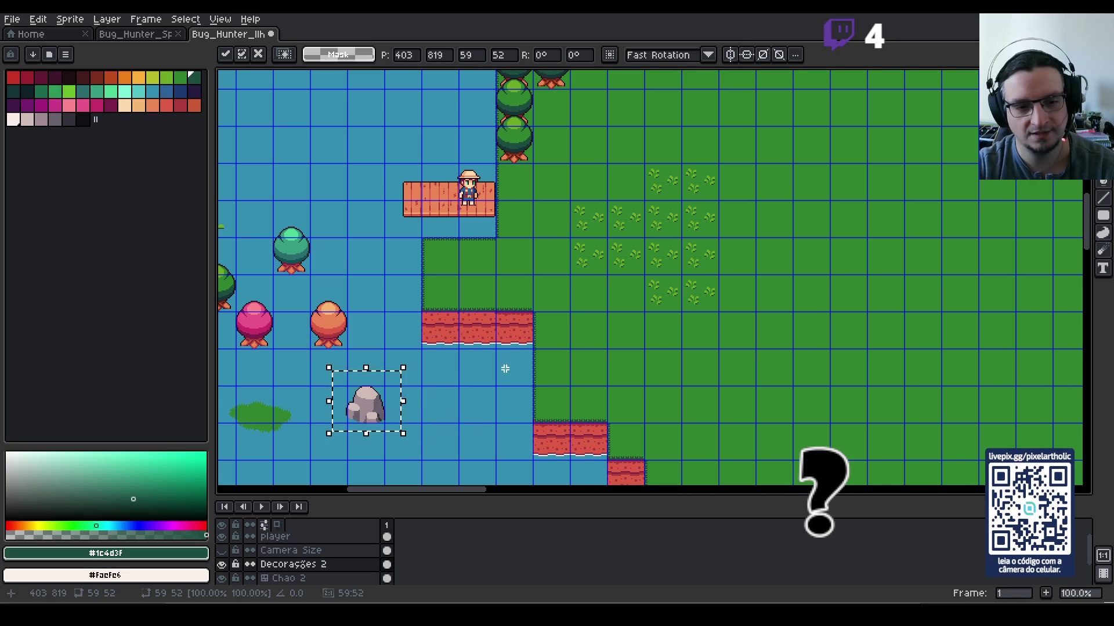
Step: Duplicate the rock in the water and drag the copy up toward the grass below the dock
{"action": "key", "text": "Return"}
{"action": "left_click_drag", "start_coordinate": [439, 410], "coordinate": [611, 331]}
{"action": "scroll", "coordinate": [597, 330], "scroll_direction": "up", "scroll_amount": 1}
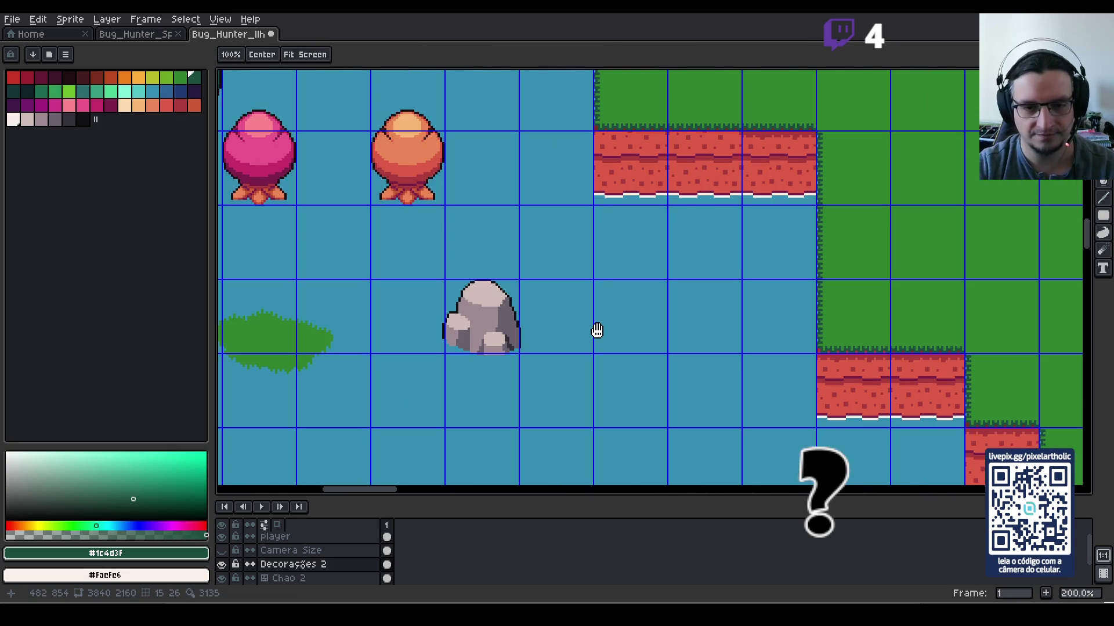
{"action": "scroll", "coordinate": [583, 328], "scroll_direction": "up", "scroll_amount": 1}
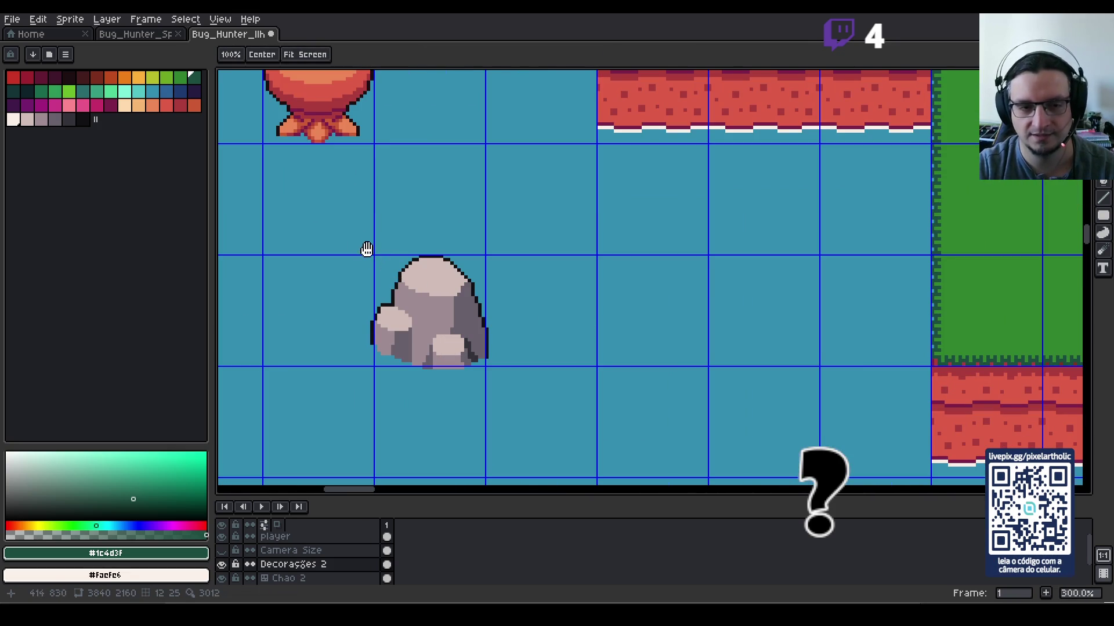
{"action": "left_click_drag", "start_coordinate": [346, 235], "coordinate": [526, 394]}
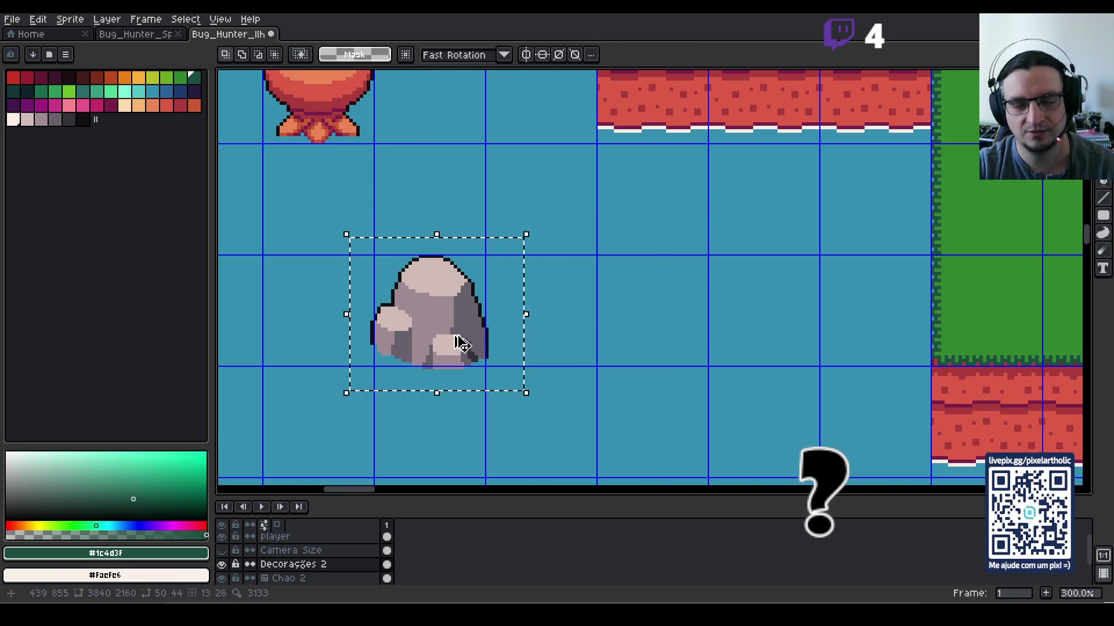
{"action": "left_click_drag", "start_coordinate": [461, 343], "coordinate": [775, 291]}
{"action": "scroll", "coordinate": [870, 236], "scroll_direction": "down", "scroll_amount": 2}
{"action": "left_click_drag", "start_coordinate": [722, 349], "coordinate": [720, 229]}
{"action": "scroll", "coordinate": [719, 229], "scroll_direction": "up", "scroll_amount": 2}
{"action": "scroll", "coordinate": [715, 323], "scroll_direction": "up", "scroll_amount": 1}
{"action": "mouse_move", "coordinate": [715, 323]}
{"action": "left_mouse_down"}
{"action": "mouse_move", "coordinate": [673, 261]}
{"action": "mouse_move", "coordinate": [683, 268]}
{"action": "left_mouse_up"}
{"action": "key", "text": "Down"}
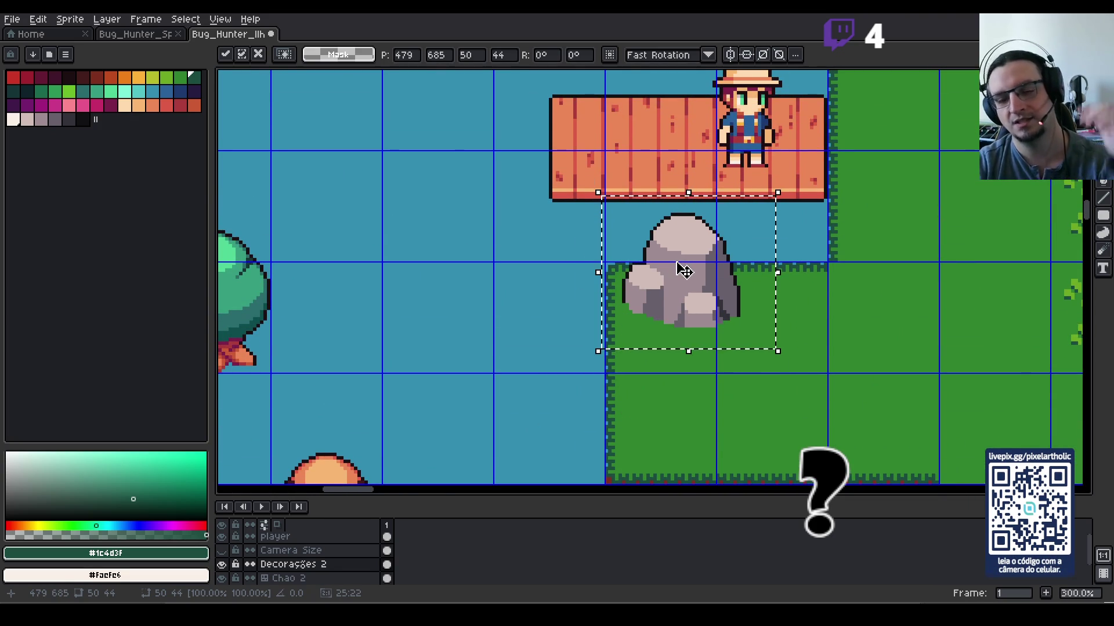
Step: Position the rock copy beside the other rock, nudging it right and up, and drop it
{"action": "mouse_move", "coordinate": [678, 269]}
{"action": "left_mouse_down"}
{"action": "mouse_move", "coordinate": [721, 385]}
{"action": "mouse_move", "coordinate": [676, 278]}
{"action": "mouse_move", "coordinate": [688, 262]}
{"action": "mouse_move", "coordinate": [491, 367]}
{"action": "left_mouse_up"}
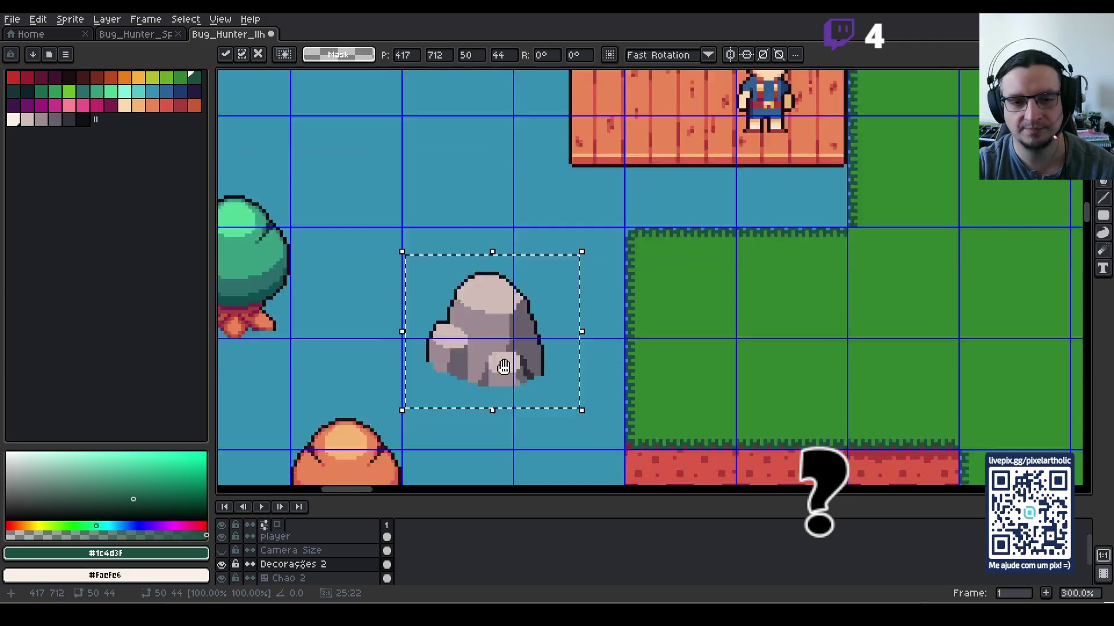
{"action": "scroll", "coordinate": [491, 367], "scroll_direction": "down", "scroll_amount": 5}
{"action": "left_click_drag", "start_coordinate": [554, 104], "coordinate": [584, 344]}
{"action": "scroll", "coordinate": [584, 344], "scroll_direction": "down", "scroll_amount": 5}
{"action": "mouse_move", "coordinate": [558, 160]}
{"action": "left_mouse_down"}
{"action": "mouse_move", "coordinate": [651, 304]}
{"action": "mouse_move", "coordinate": [487, 308]}
{"action": "mouse_move", "coordinate": [498, 316]}
{"action": "left_mouse_up"}
{"action": "key", "text": "ctrl+shift+Right"}
{"action": "key", "text": "ctrl+shift+Right"}
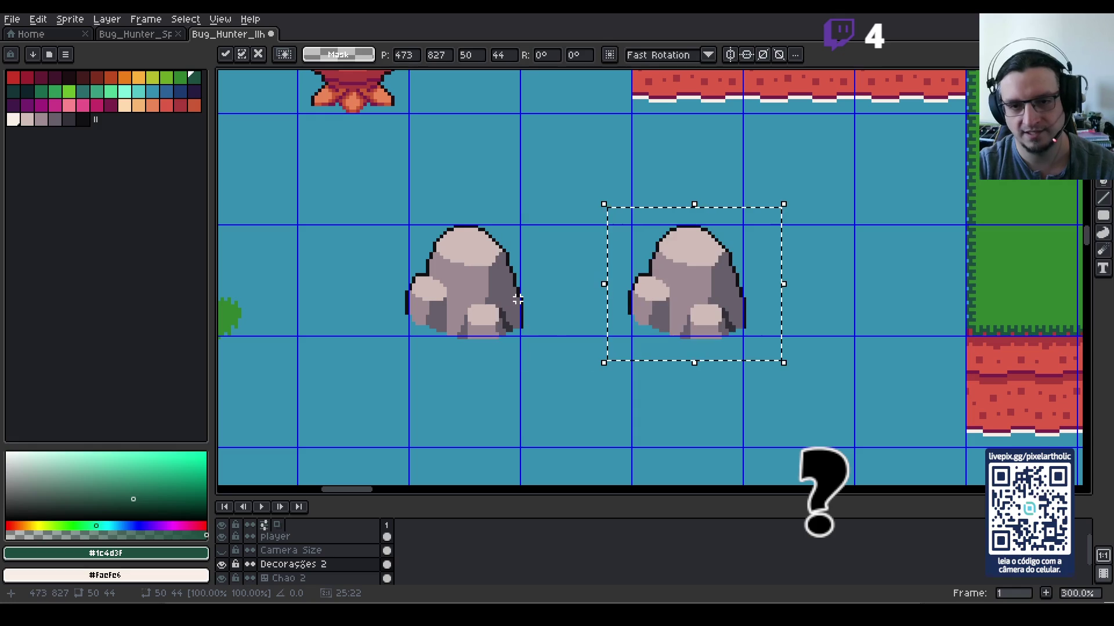
{"action": "key", "text": "Up"}
{"action": "key", "text": "Up"}
{"action": "key", "text": "Up"}
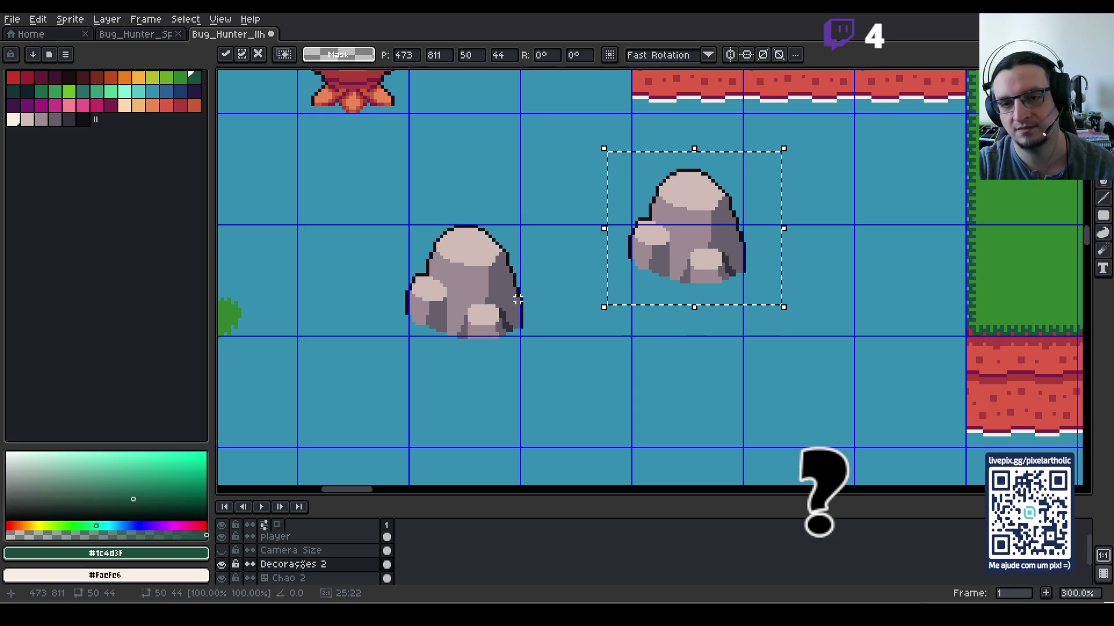
{"action": "key", "text": "Up"}
{"action": "key", "text": "Up"}
{"action": "key", "text": "Up"}
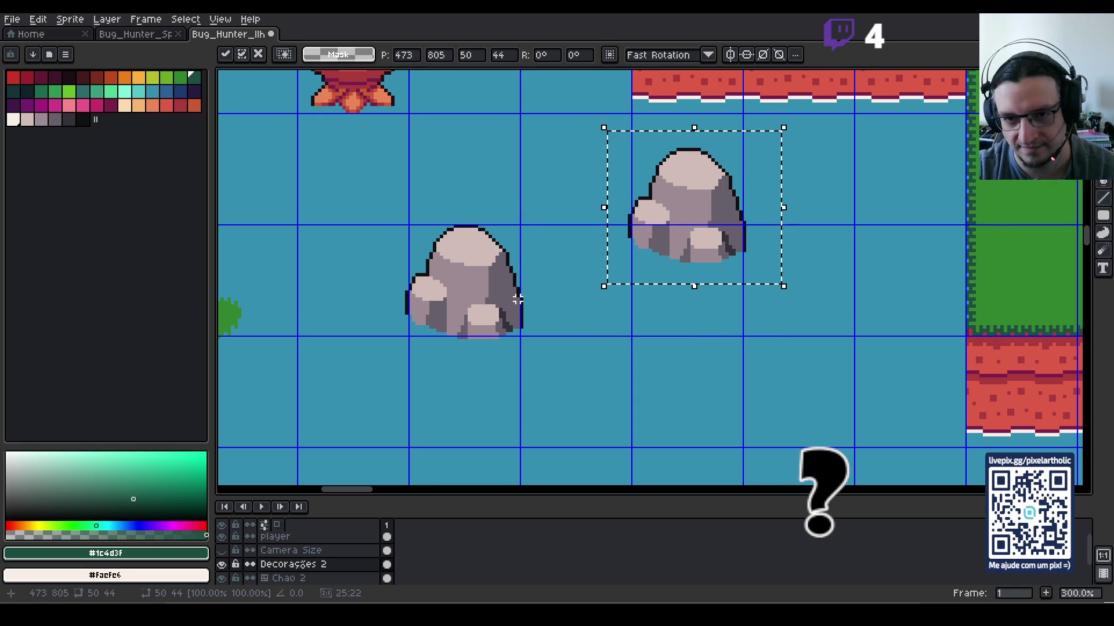
{"action": "left_click", "coordinate": [625, 365]}
Step: Delete the extra rock copy at the upper right
{"action": "scroll", "coordinate": [625, 365], "scroll_direction": "down", "scroll_amount": 1}
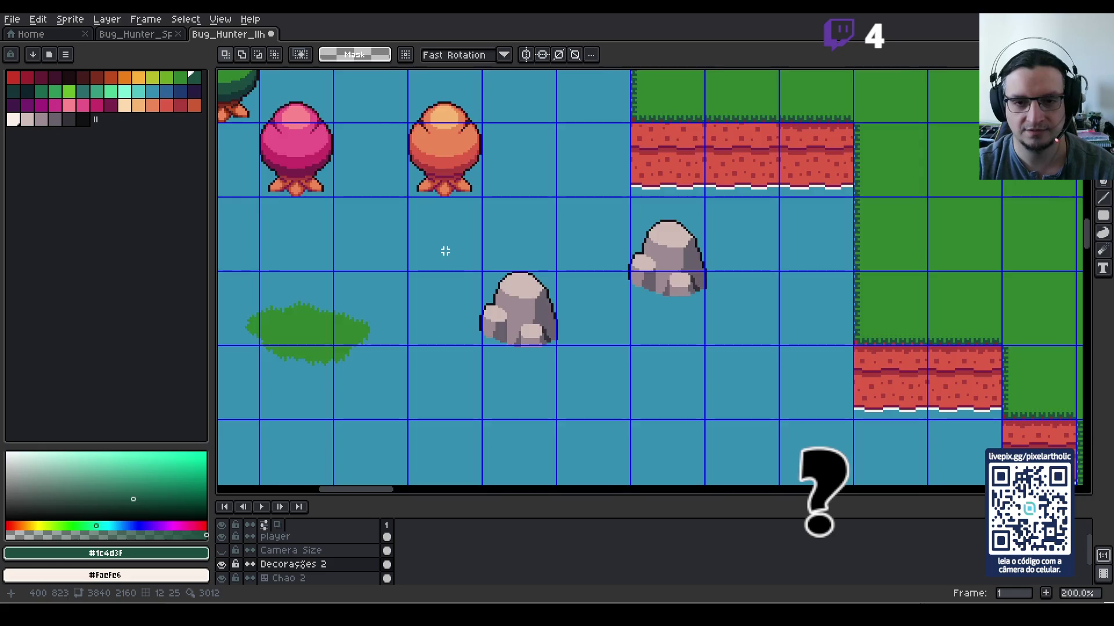
{"action": "left_click_drag", "start_coordinate": [466, 246], "coordinate": [527, 366]}
{"action": "scroll", "coordinate": [529, 380], "scroll_direction": "up", "scroll_amount": 2}
{"action": "key", "text": "ctrl+d"}
{"action": "mouse_move", "coordinate": [622, 356]}
{"action": "left_mouse_down"}
{"action": "mouse_move", "coordinate": [603, 199]}
{"action": "mouse_move", "coordinate": [518, 138]}
{"action": "left_mouse_up"}
{"action": "key", "text": "ctrl+d"}
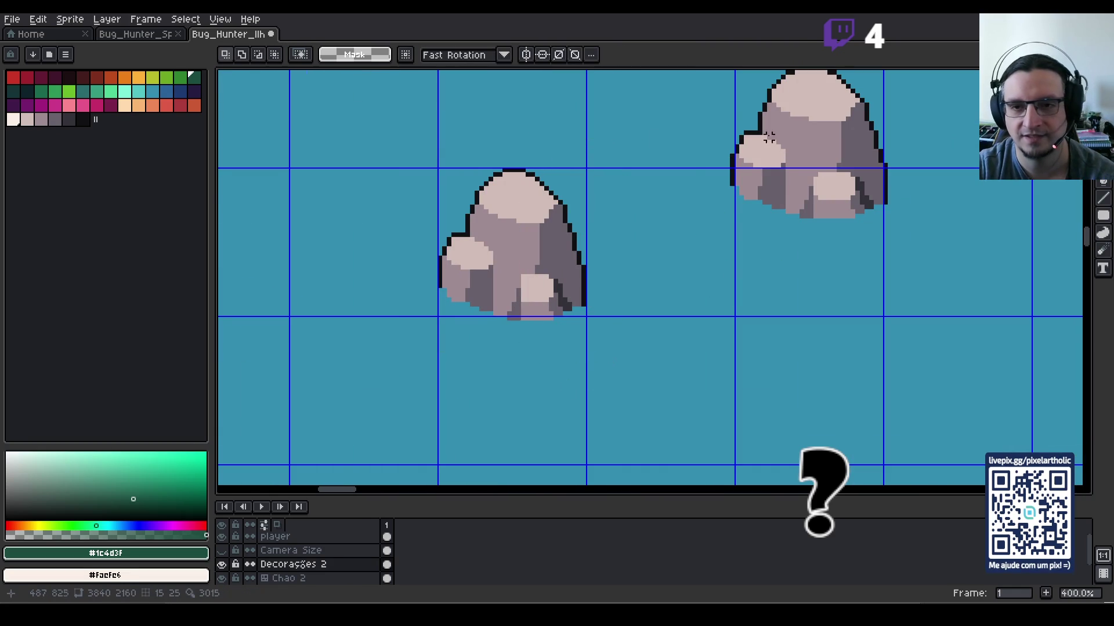
{"action": "scroll", "coordinate": [725, 226], "scroll_direction": "up", "scroll_amount": 3}
{"action": "left_click_drag", "start_coordinate": [678, 141], "coordinate": [874, 342]}
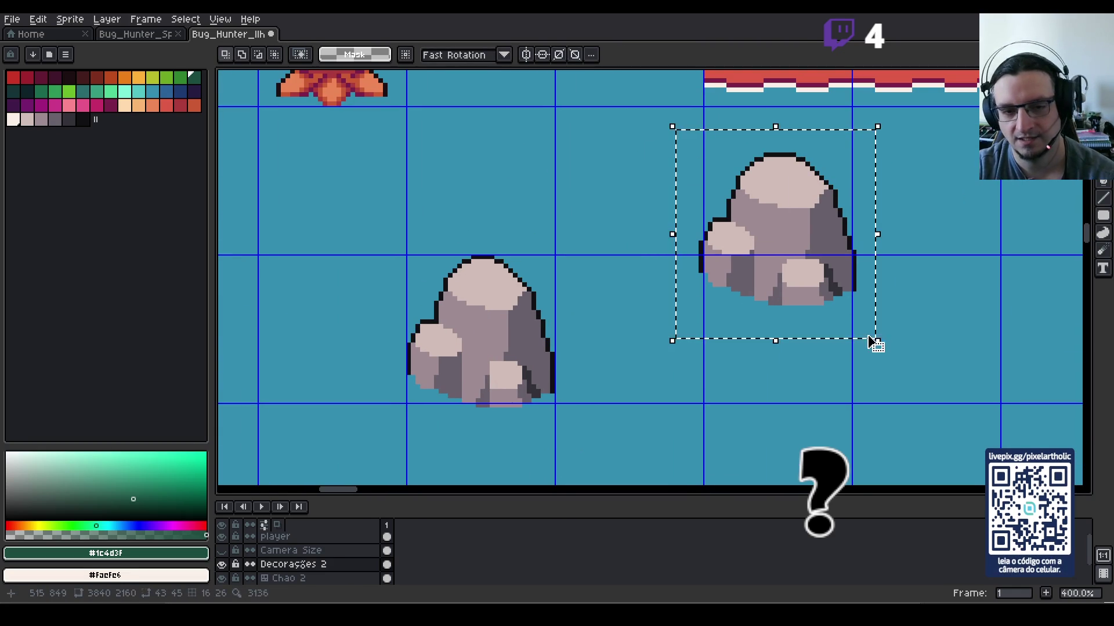
{"action": "key", "text": "Delete"}
Step: Nudge the rock's top part a pixel up and back down, then select the rock's grid cell
{"action": "mouse_move", "coordinate": [385, 225]}
{"action": "left_mouse_down"}
{"action": "mouse_move", "coordinate": [562, 415]}
{"action": "mouse_move", "coordinate": [587, 423]}
{"action": "left_mouse_up"}
{"action": "key", "text": "Up"}
{"action": "key", "text": "ctrl+d"}
{"action": "left_click_drag", "start_coordinate": [385, 203], "coordinate": [583, 319]}
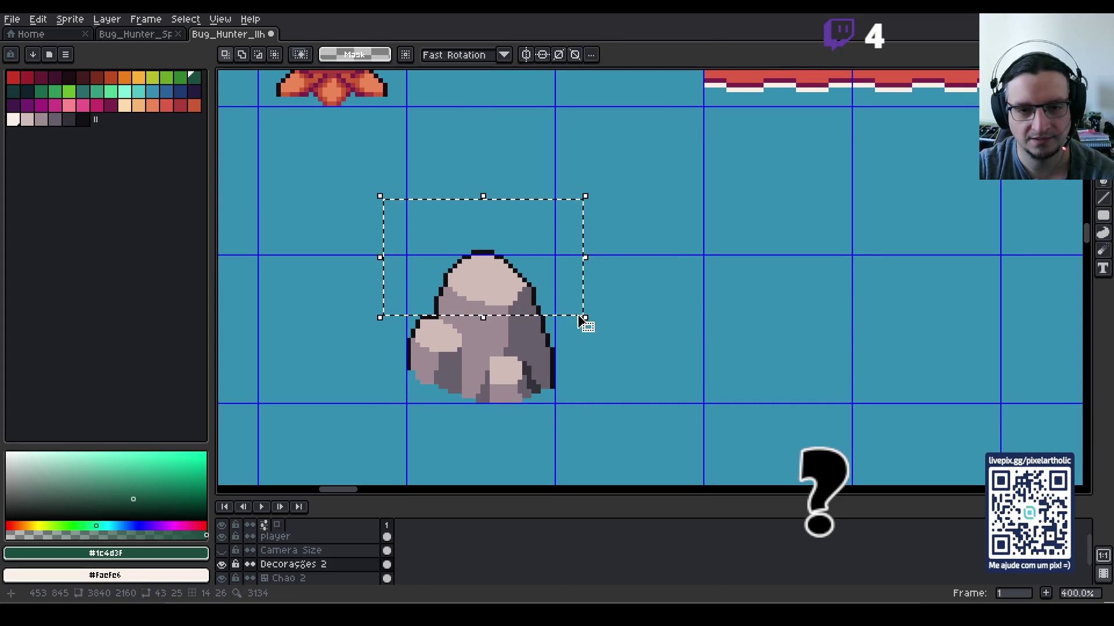
{"action": "key", "text": "Down"}
{"action": "key", "text": "ctrl+d"}
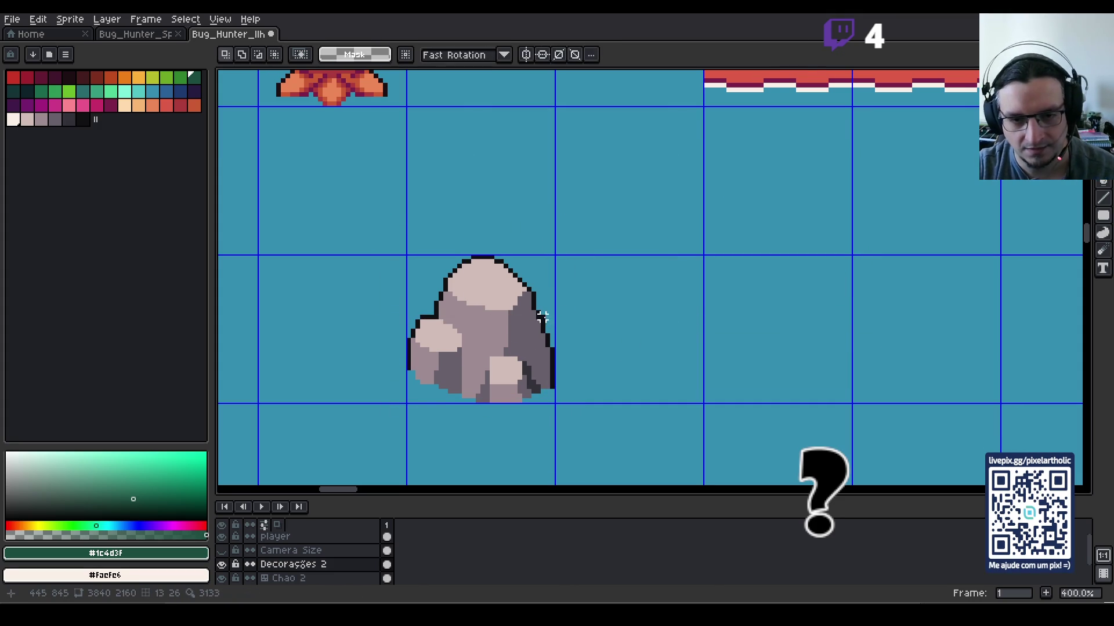
{"action": "key", "text": "b"}
{"action": "scroll", "coordinate": [581, 326], "scroll_direction": "down", "scroll_amount": 1}
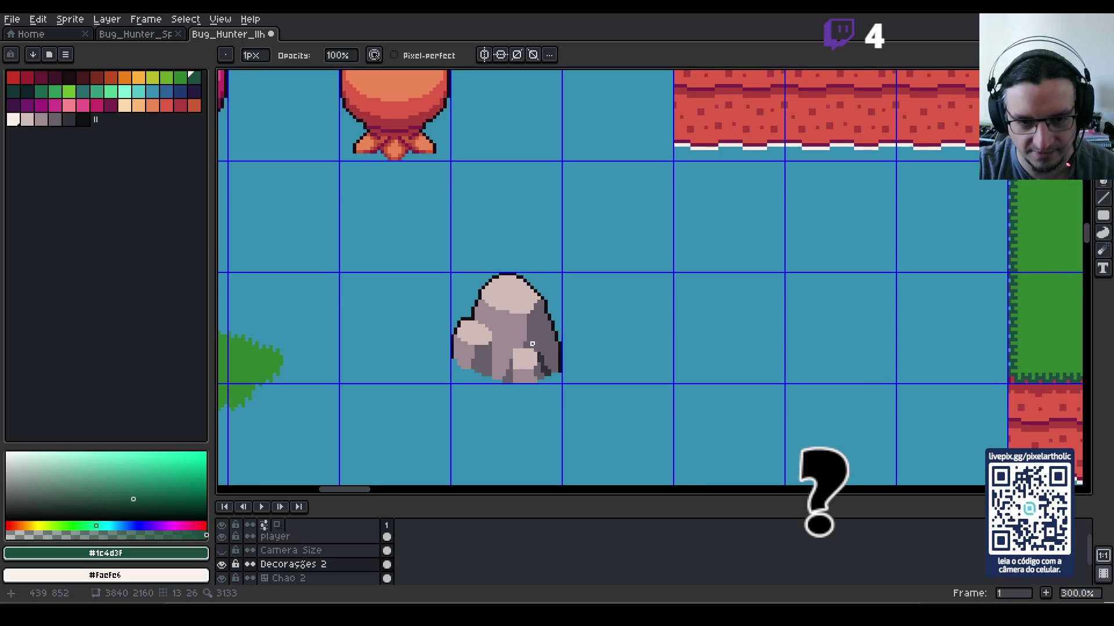
{"action": "key", "text": "m"}
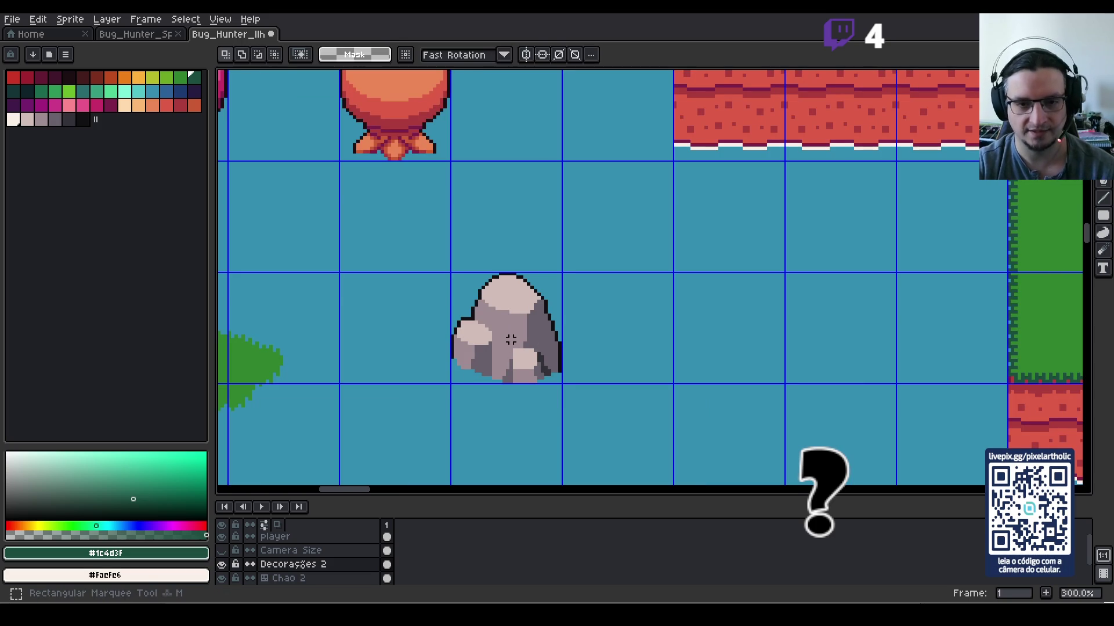
{"action": "mouse_move", "coordinate": [518, 347]}
{"action": "left_mouse_down"}
{"action": "mouse_move", "coordinate": [585, 359]}
{"action": "mouse_move", "coordinate": [578, 343]}
{"action": "left_mouse_up"}
{"action": "scroll", "coordinate": [560, 360], "scroll_direction": "down", "scroll_amount": 2}
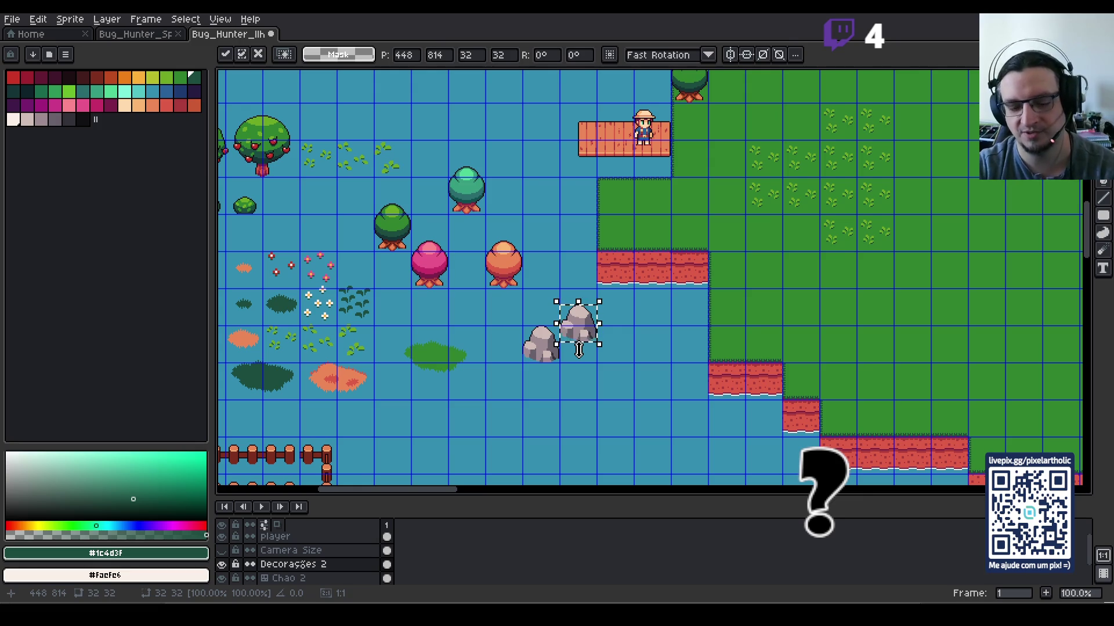
Step: Commit the moved rock, then paste another rock copy and nudge it onto the grass
{"action": "left_click", "coordinate": [635, 409]}
{"action": "left_click", "coordinate": [546, 348]}
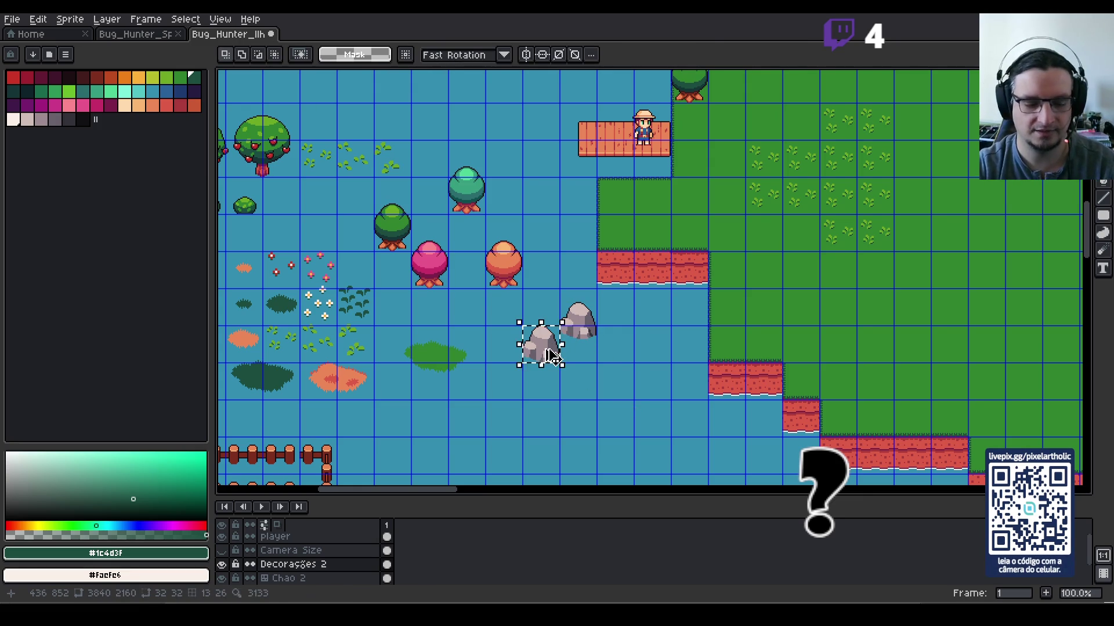
{"action": "key", "text": "ctrl+c"}
{"action": "key", "text": "ctrl+v"}
{"action": "key", "text": "Right"}
{"action": "key", "text": "Right"}
{"action": "key", "text": "Right"}
{"action": "key", "text": "Up"}
{"action": "key", "text": "Up"}
{"action": "key", "text": "Up"}
{"action": "key", "text": "Up"}
{"action": "key", "text": "Up"}
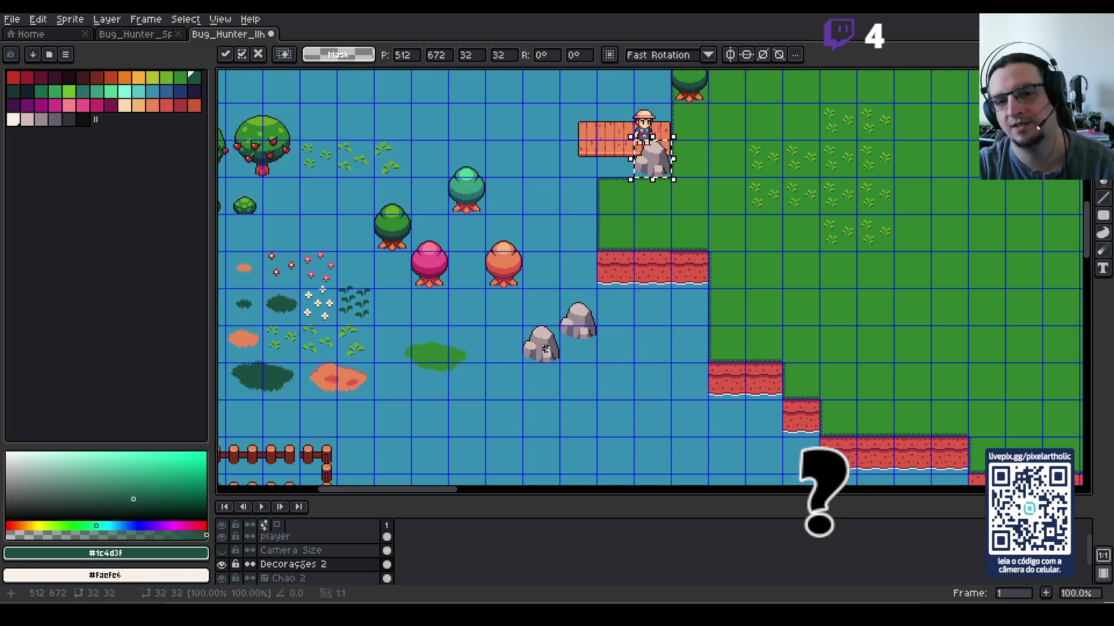
{"action": "key", "text": "Left"}
{"action": "key", "text": "Left"}
{"action": "key", "text": "Down"}
{"action": "key", "text": "Right"}
{"action": "key", "text": "Up"}
{"action": "key", "text": "Down"}
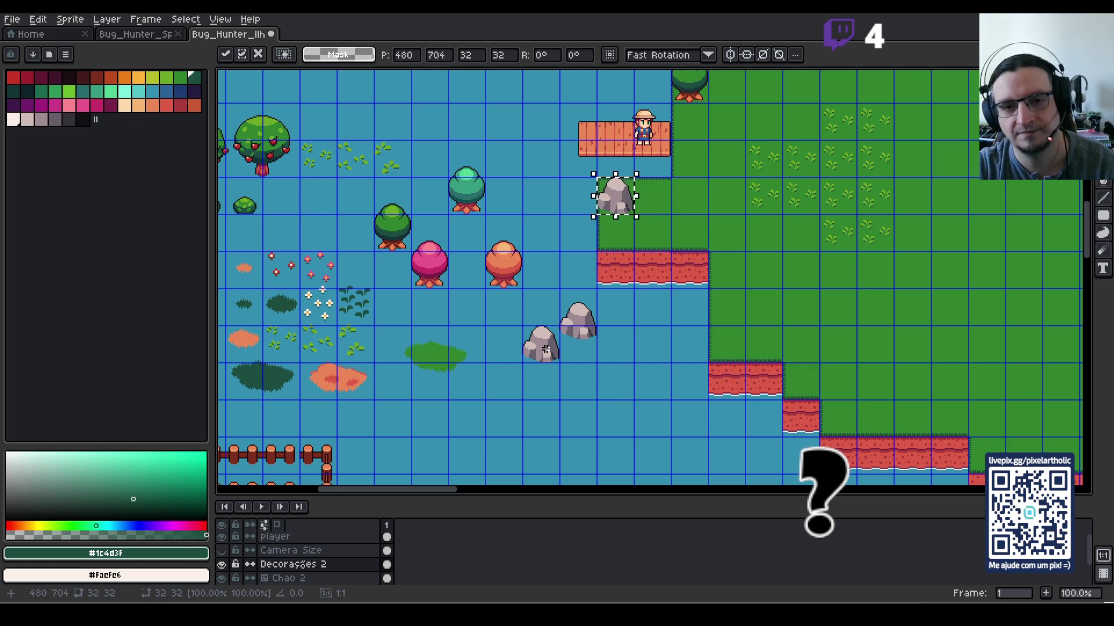
{"action": "key", "text": "Right"}
{"action": "key", "text": "Right"}
{"action": "key", "text": "Right"}
{"action": "key", "text": "Down"}
{"action": "key", "text": "Down"}
{"action": "key", "text": "Right"}
{"action": "key", "text": "Down"}
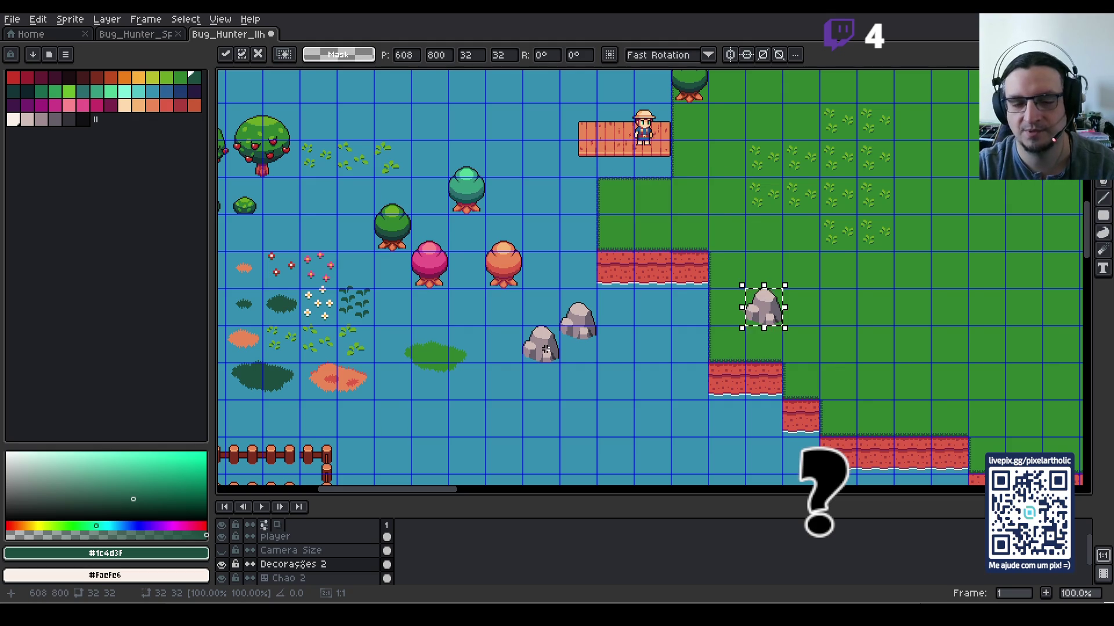
{"action": "left_click", "coordinate": [598, 338]}
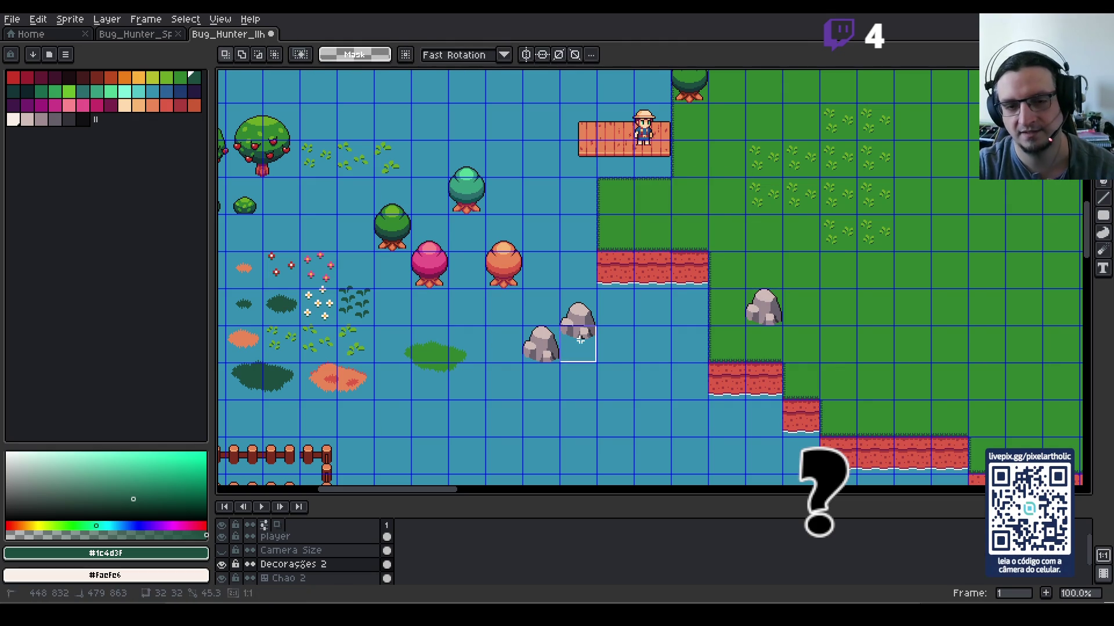
Step: Try moving a two-tile rock selection up to the dock edge, then cancel it
{"action": "left_click_drag", "start_coordinate": [579, 307], "coordinate": [579, 348]}
{"action": "left_click", "coordinate": [577, 319]}
{"action": "key", "text": "Right"}
{"action": "key", "text": "Up"}
{"action": "key", "text": "Up"}
{"action": "key", "text": "Up"}
{"action": "key", "text": "Up"}
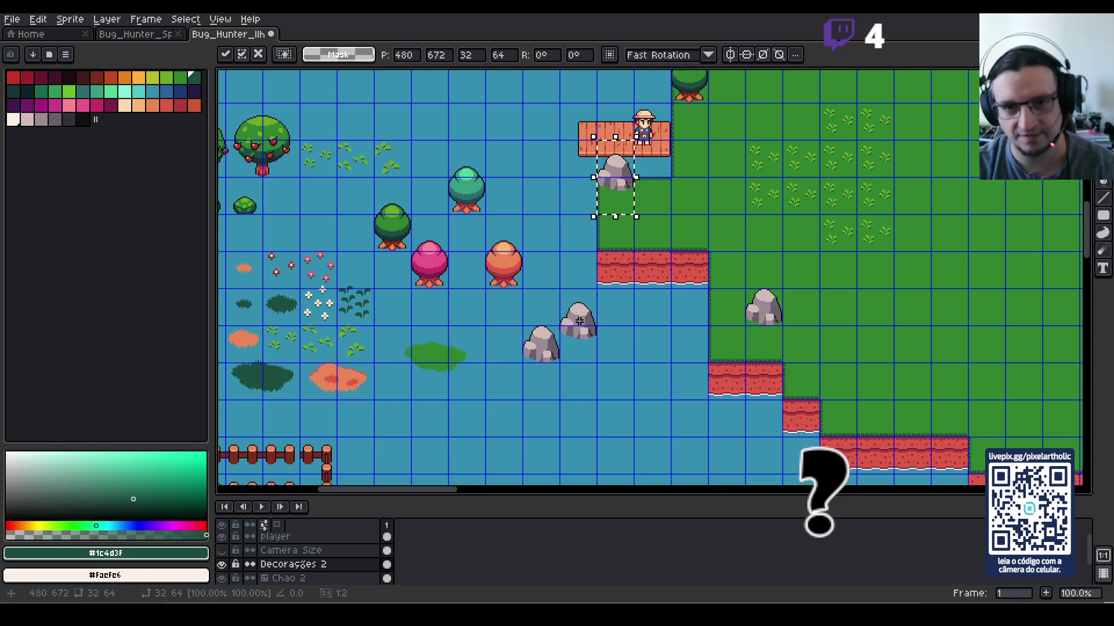
{"action": "key", "text": "Escape"}
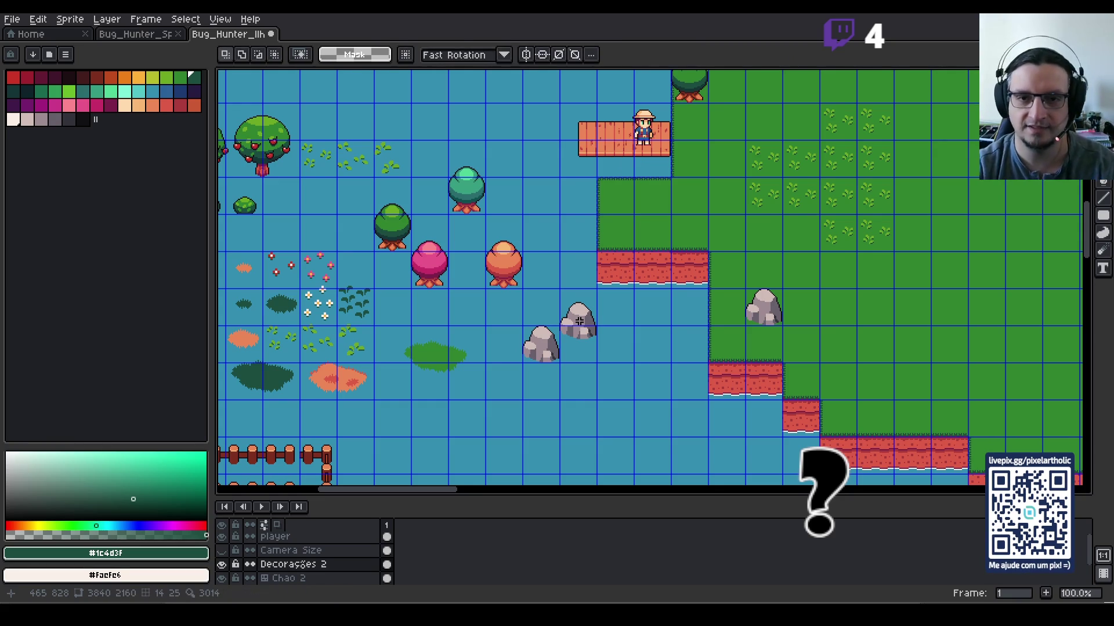
Step: Delete the grass rock and nudge the second water rock two tiles down beside the first
{"action": "left_click", "coordinate": [757, 307]}
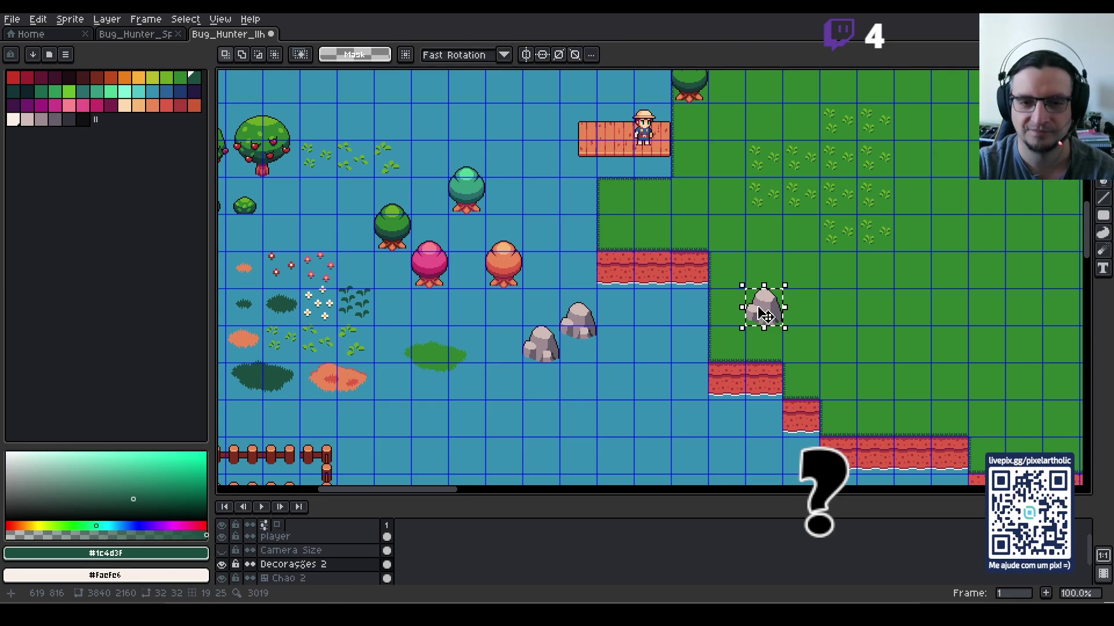
{"action": "key", "text": "Delete"}
{"action": "left_click", "coordinate": [576, 325]}
{"action": "left_click", "coordinate": [577, 307], "text": "shift"}
{"action": "scroll", "coordinate": [617, 341], "scroll_direction": "up", "scroll_amount": 2}
{"action": "key", "text": "Down"}
{"action": "key", "text": "Down"}
{"action": "key", "text": "Down"}
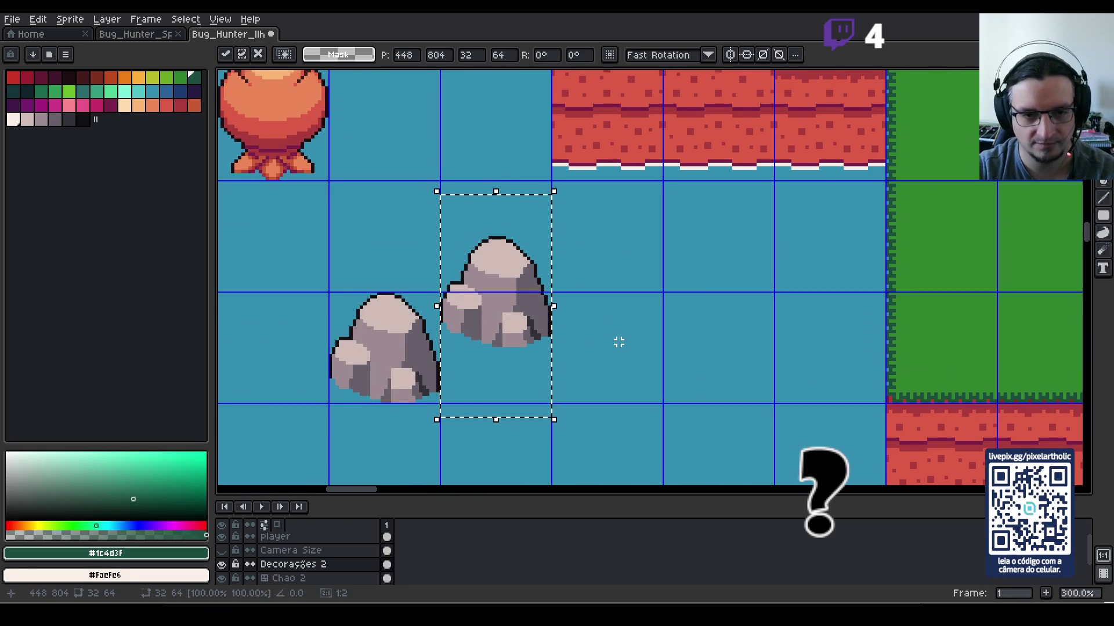
{"action": "key", "text": "Down"}
{"action": "key", "text": "Down"}
{"action": "key", "text": "ctrl+d"}
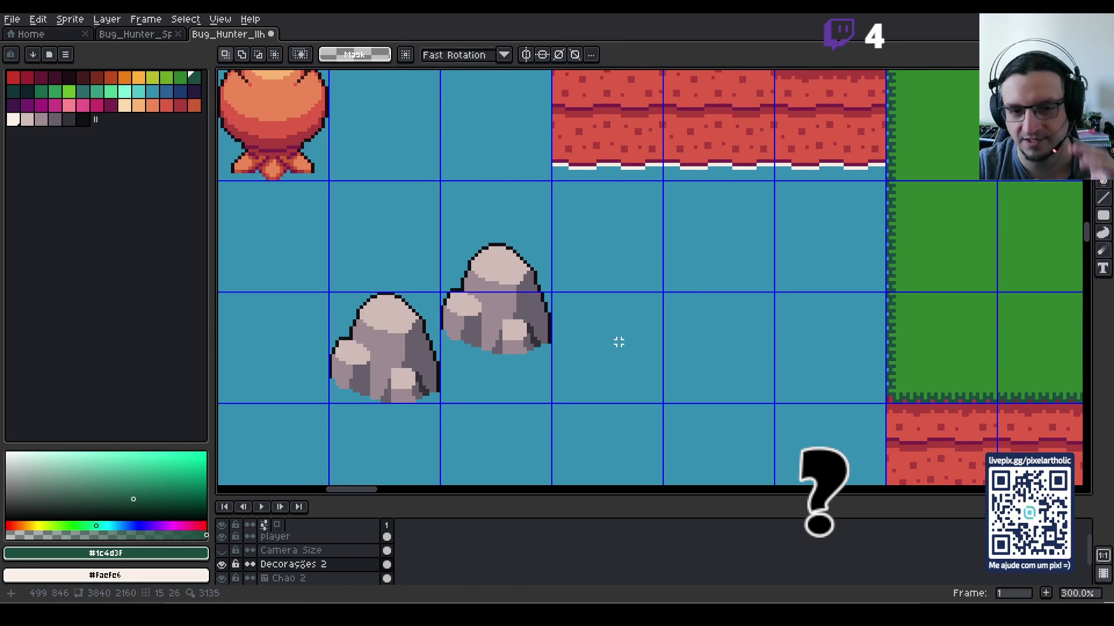
{"action": "scroll", "coordinate": [619, 343], "scroll_direction": "down", "scroll_amount": 3}
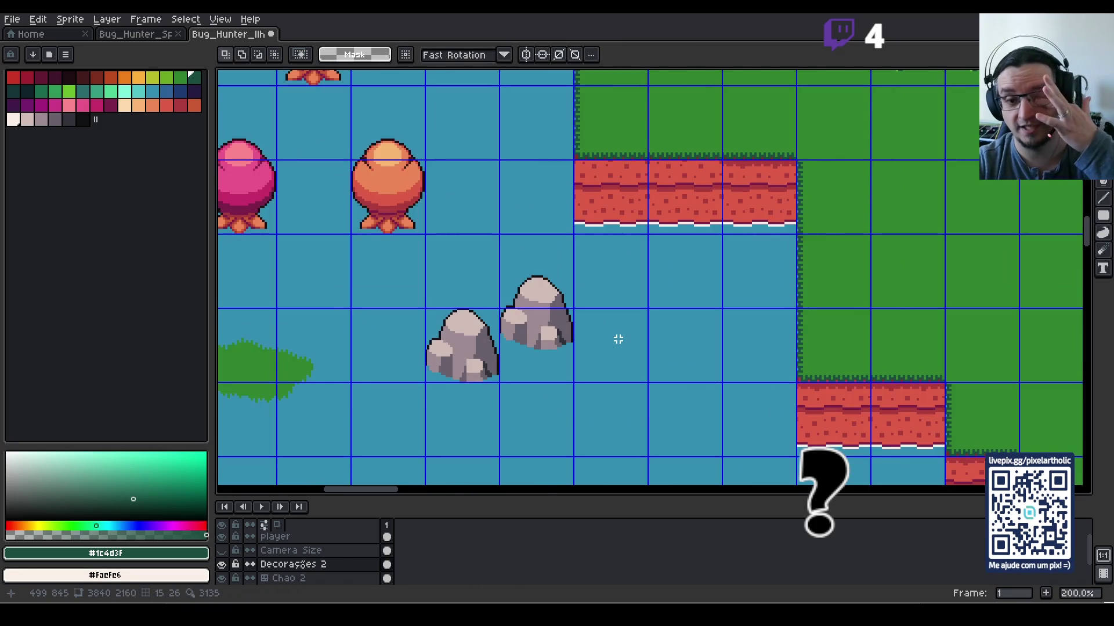
{"action": "scroll", "coordinate": [617, 339], "scroll_direction": "down", "scroll_amount": 2}
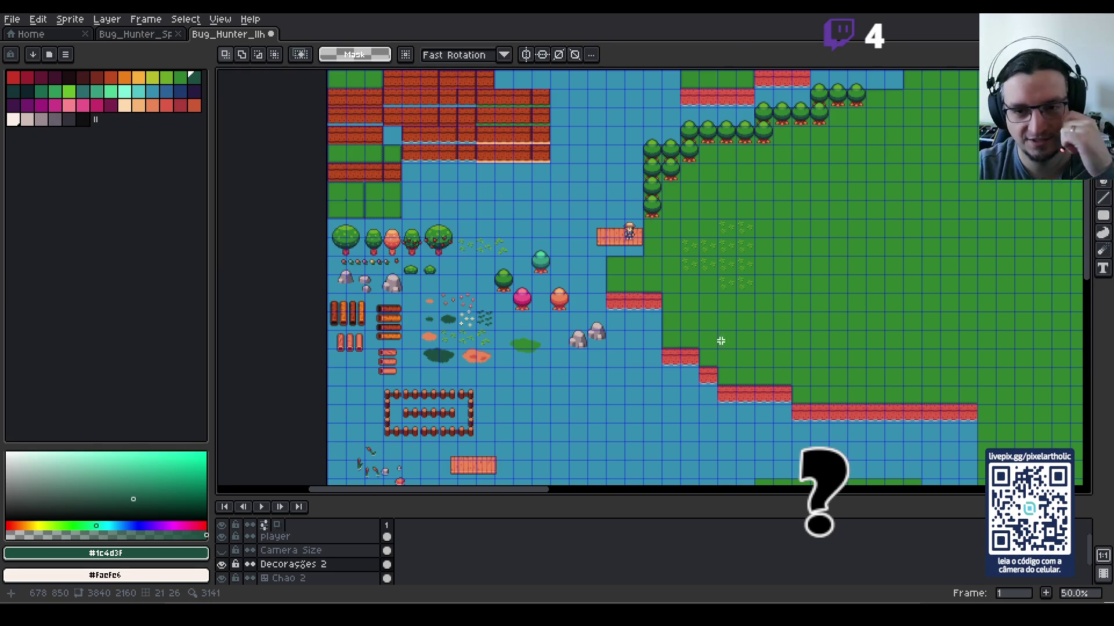
{"action": "key", "text": "ctrl+apostrophe"}
{"action": "mouse_move", "coordinate": [965, 382]}
{"action": "left_mouse_down"}
{"action": "mouse_move", "coordinate": [790, 323]}
{"action": "mouse_move", "coordinate": [472, 149]}
{"action": "left_mouse_up"}
{"action": "left_click_drag", "start_coordinate": [674, 430], "coordinate": [649, 114]}
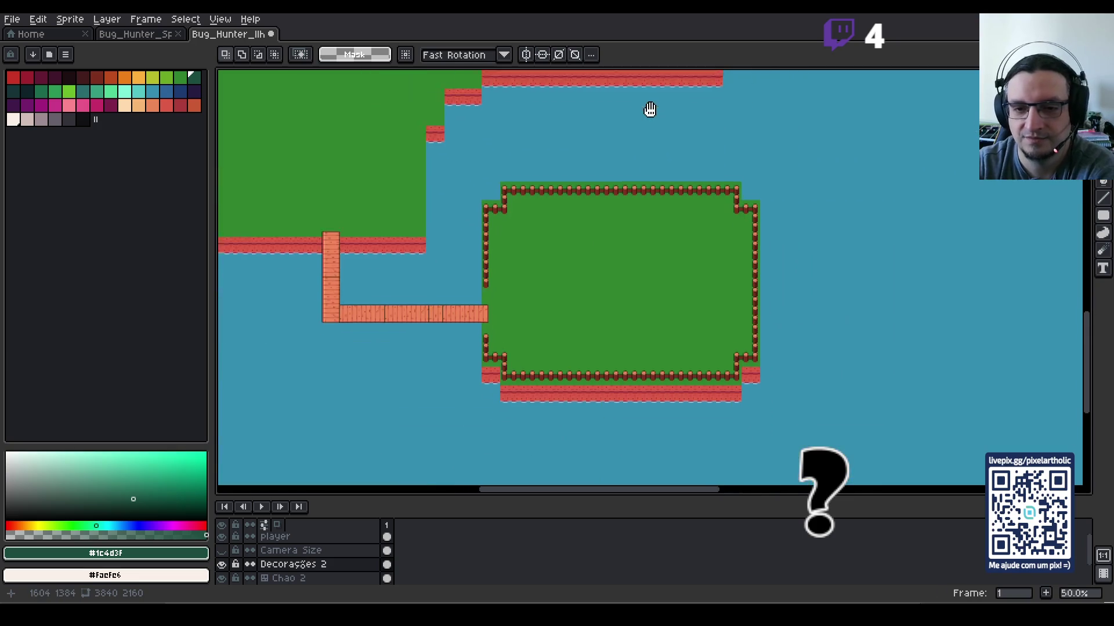
{"action": "scroll", "coordinate": [649, 114], "scroll_direction": "down", "scroll_amount": 1}
{"action": "scroll", "coordinate": [585, 251], "scroll_direction": "up", "scroll_amount": 3}
{"action": "scroll", "coordinate": [609, 221], "scroll_direction": "down", "scroll_amount": 1}
{"action": "left_click_drag", "start_coordinate": [686, 199], "coordinate": [629, 288]}
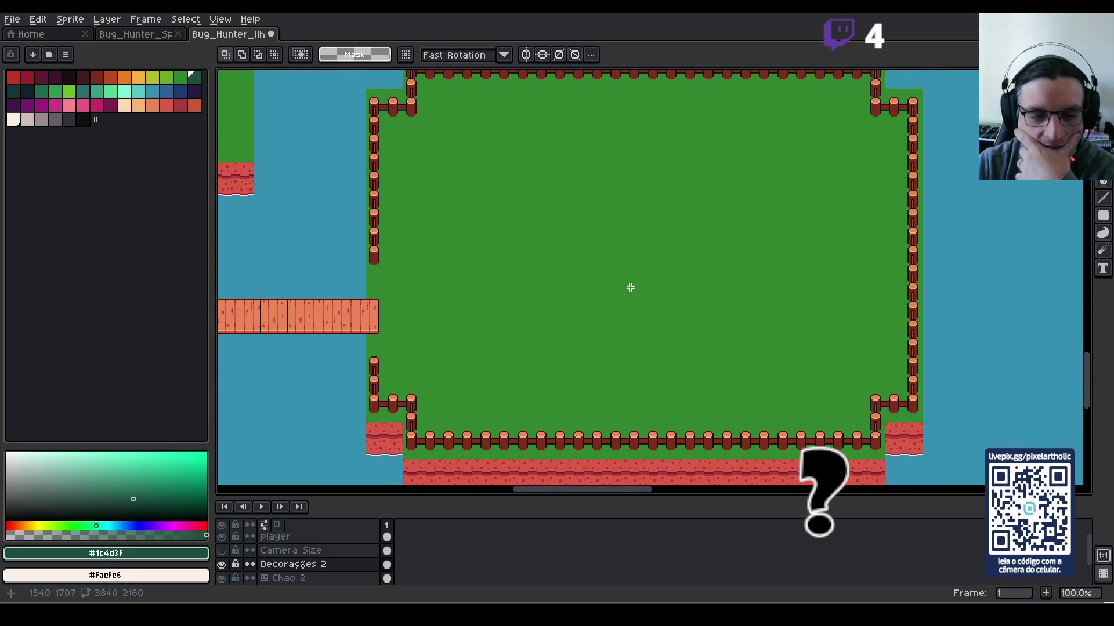
{"action": "mouse_move", "coordinate": [639, 244]}
{"action": "left_mouse_down"}
{"action": "mouse_move", "coordinate": [638, 261]}
{"action": "mouse_move", "coordinate": [644, 248]}
{"action": "left_mouse_up"}
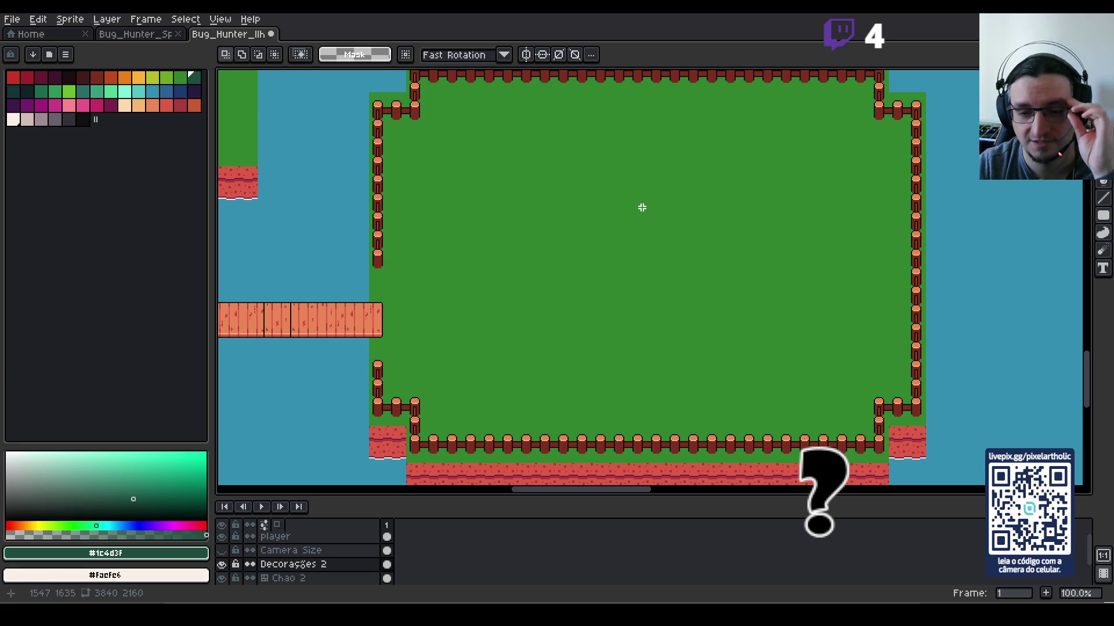
{"action": "left_click_drag", "start_coordinate": [642, 208], "coordinate": [647, 216]}
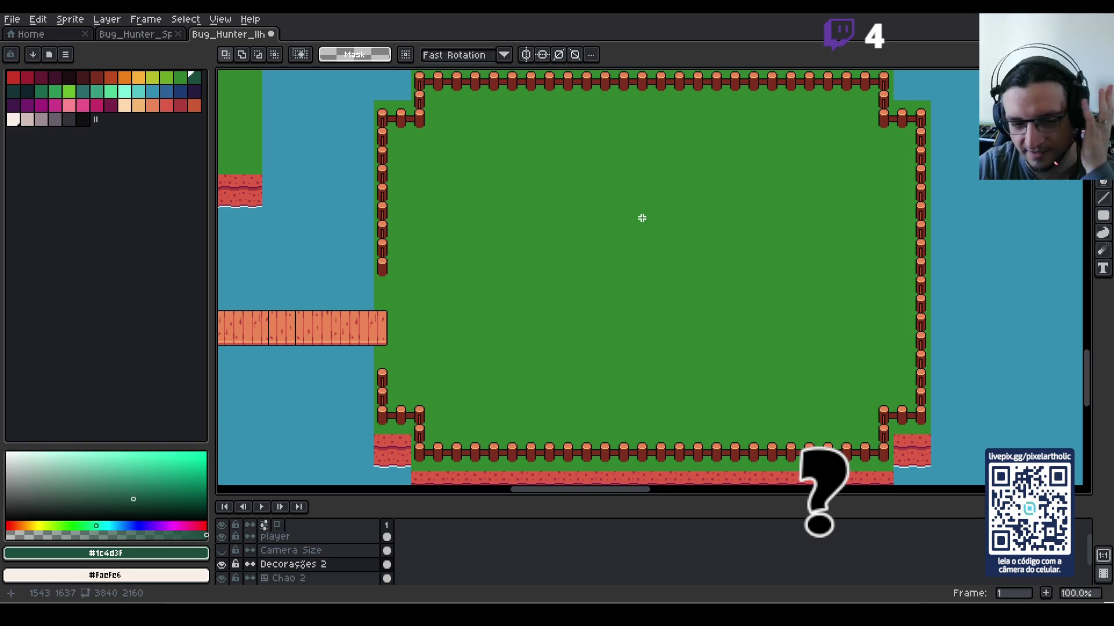
{"action": "scroll", "coordinate": [645, 218], "scroll_direction": "down", "scroll_amount": 2}
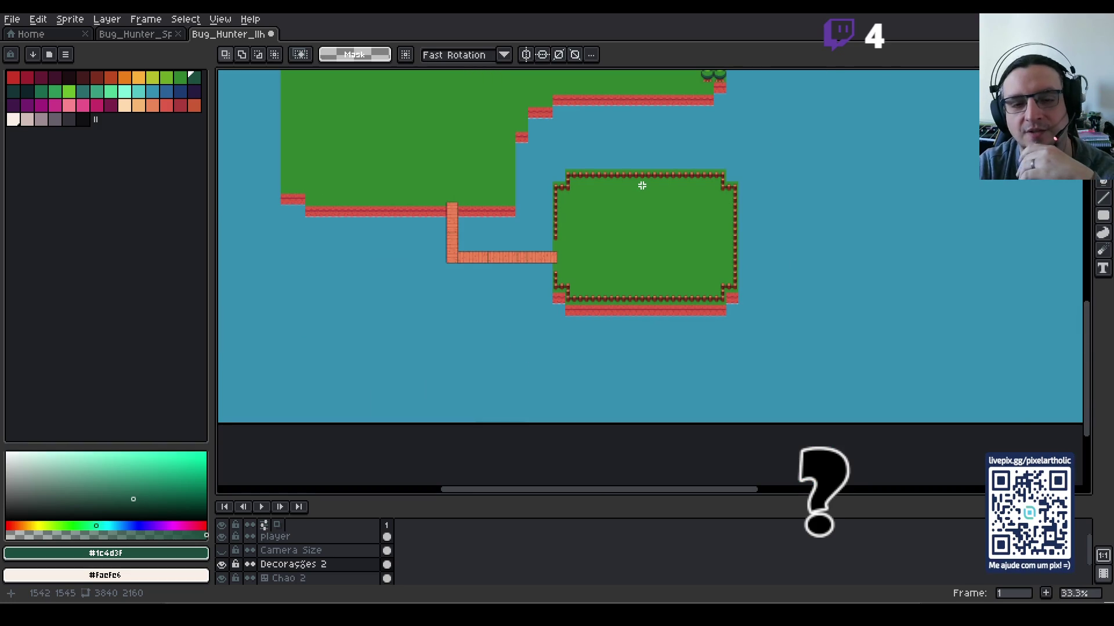
{"action": "scroll", "coordinate": [644, 185], "scroll_direction": "up", "scroll_amount": 1}
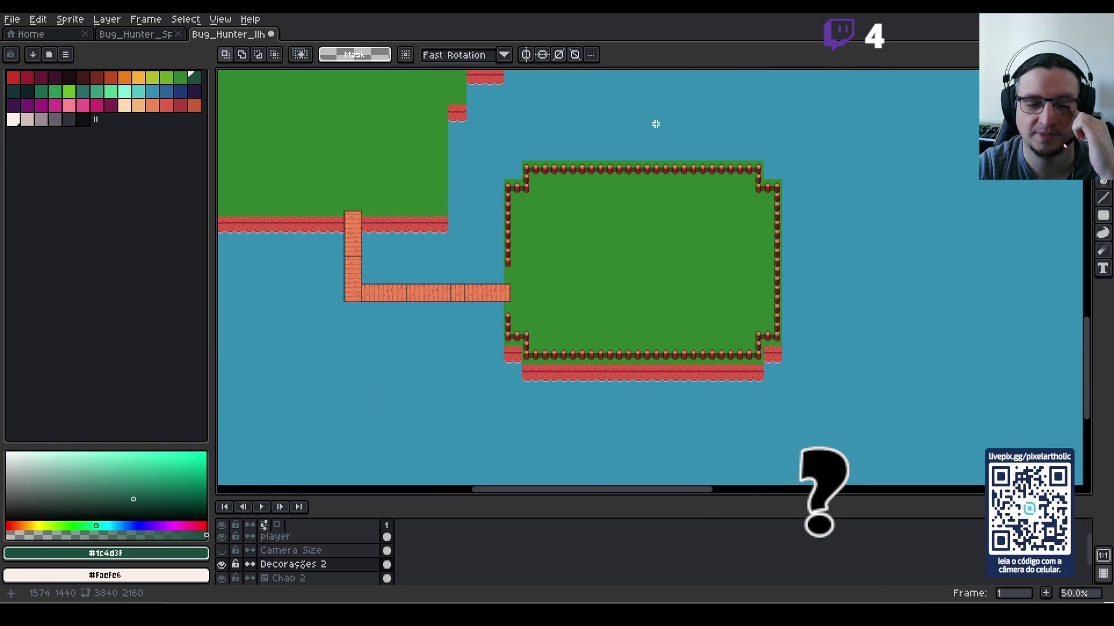
{"action": "scroll", "coordinate": [655, 127], "scroll_direction": "down", "scroll_amount": 1}
{"action": "mouse_move", "coordinate": [664, 99]}
{"action": "left_mouse_down"}
{"action": "mouse_move", "coordinate": [561, 208]}
{"action": "mouse_move", "coordinate": [577, 288]}
{"action": "mouse_move", "coordinate": [642, 329]}
{"action": "left_mouse_up"}
{"action": "scroll", "coordinate": [719, 209], "scroll_direction": "down", "scroll_amount": 1}
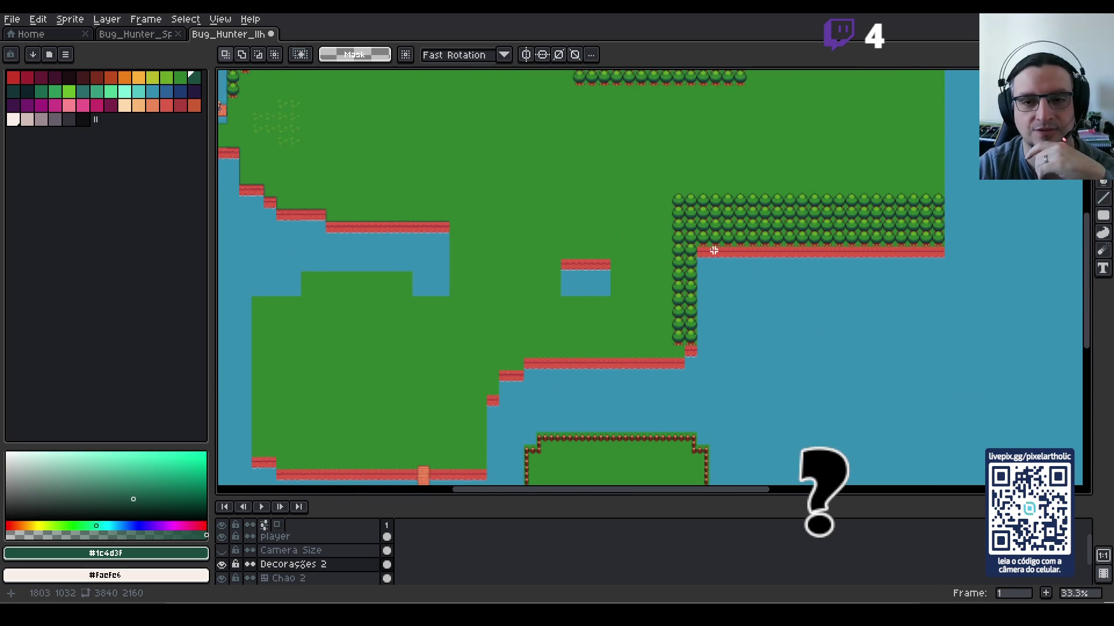
{"action": "scroll", "coordinate": [736, 197], "scroll_direction": "up", "scroll_amount": 1}
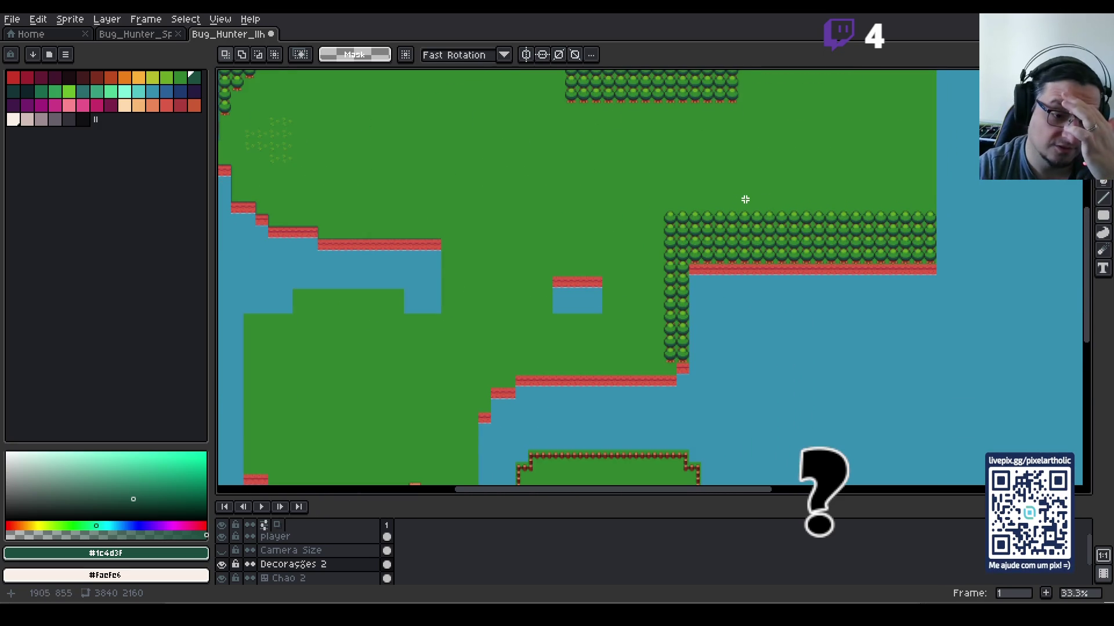
{"action": "left_click_drag", "start_coordinate": [310, 172], "coordinate": [664, 268]}
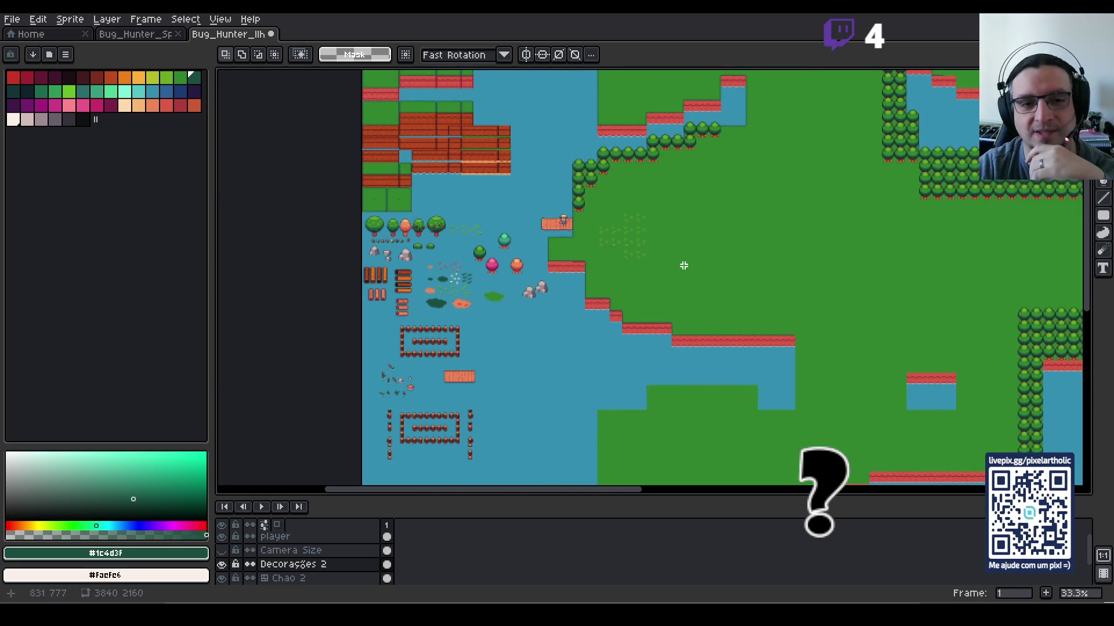
{"action": "scroll", "coordinate": [706, 264], "scroll_direction": "up", "scroll_amount": 1}
{"action": "scroll", "coordinate": [706, 264], "scroll_direction": "up", "scroll_amount": 1}
{"action": "scroll", "coordinate": [820, 154], "scroll_direction": "down", "scroll_amount": 1}
{"action": "mouse_move", "coordinate": [820, 155]}
{"action": "left_mouse_down"}
{"action": "mouse_move", "coordinate": [504, 406]}
{"action": "mouse_move", "coordinate": [724, 335]}
{"action": "left_mouse_up"}
{"action": "left_click_drag", "start_coordinate": [882, 367], "coordinate": [723, 296]}
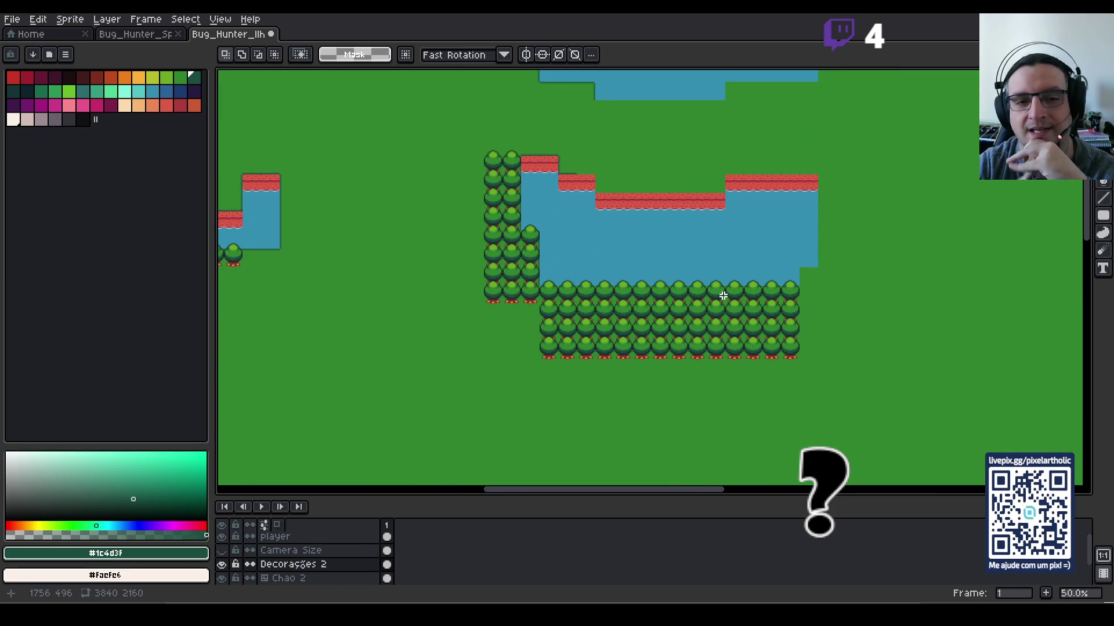
{"action": "mouse_move", "coordinate": [437, 261]}
{"action": "left_mouse_down"}
{"action": "mouse_move", "coordinate": [659, 336]}
{"action": "mouse_move", "coordinate": [690, 306]}
{"action": "left_mouse_up"}
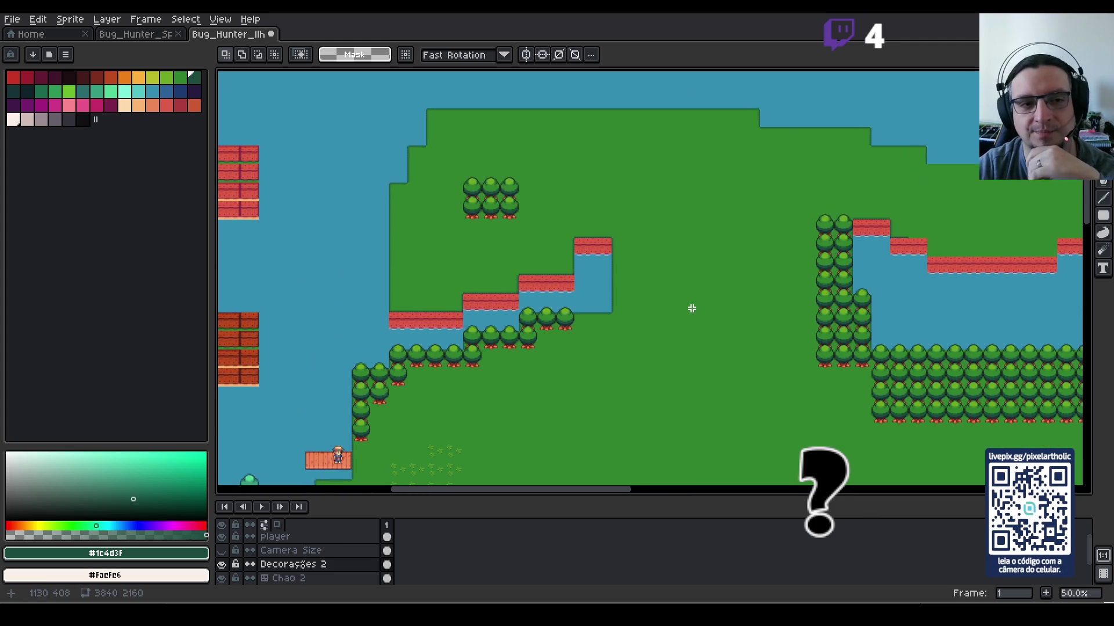
{"action": "mouse_move", "coordinate": [447, 283]}
{"action": "left_mouse_down"}
{"action": "mouse_move", "coordinate": [589, 284]}
{"action": "mouse_move", "coordinate": [359, 305]}
{"action": "left_mouse_up"}
{"action": "mouse_move", "coordinate": [1007, 281]}
{"action": "left_mouse_down"}
{"action": "mouse_move", "coordinate": [741, 266]}
{"action": "mouse_move", "coordinate": [691, 227]}
{"action": "left_mouse_up"}
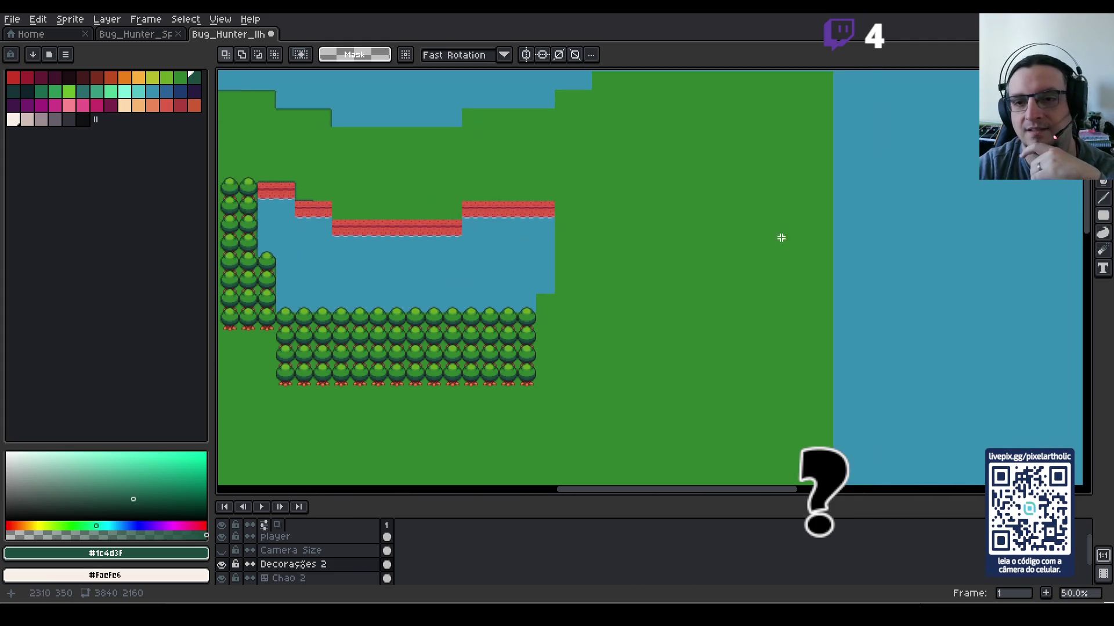
{"action": "scroll", "coordinate": [832, 287], "scroll_direction": "down", "scroll_amount": 1}
{"action": "mouse_move", "coordinate": [832, 287]}
{"action": "left_mouse_down"}
{"action": "mouse_move", "coordinate": [746, 279]}
{"action": "mouse_move", "coordinate": [582, 236]}
{"action": "left_mouse_up"}
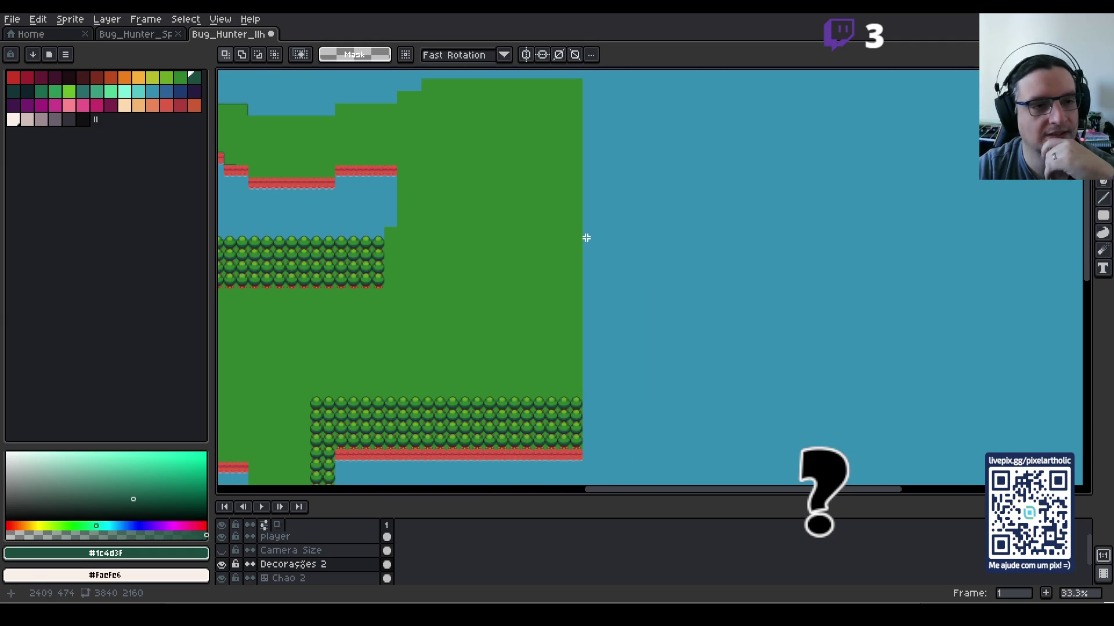
{"action": "scroll", "coordinate": [443, 313], "scroll_direction": "down", "scroll_amount": 1}
{"action": "mouse_move", "coordinate": [443, 313]}
{"action": "left_mouse_down"}
{"action": "mouse_move", "coordinate": [736, 216]}
{"action": "mouse_move", "coordinate": [726, 198]}
{"action": "left_mouse_up"}
{"action": "scroll", "coordinate": [721, 211], "scroll_direction": "down", "scroll_amount": 1}
{"action": "mouse_move", "coordinate": [729, 281]}
{"action": "left_mouse_down"}
{"action": "mouse_move", "coordinate": [622, 250]}
{"action": "mouse_move", "coordinate": [619, 318]}
{"action": "mouse_move", "coordinate": [606, 305]}
{"action": "left_mouse_up"}
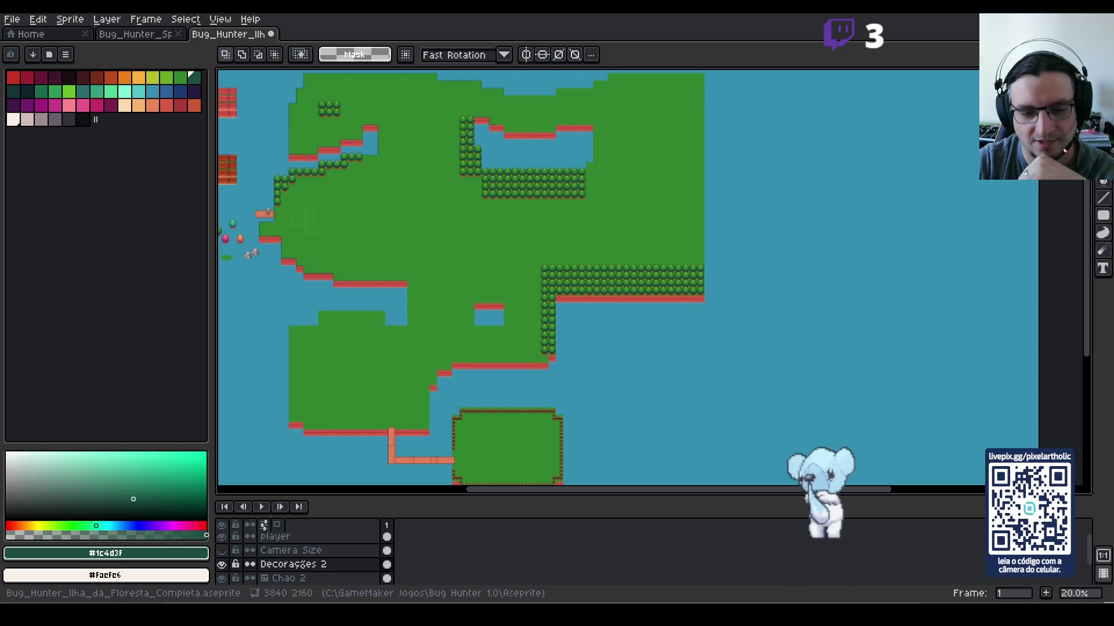
{"action": "key", "text": "alt+Tab"}
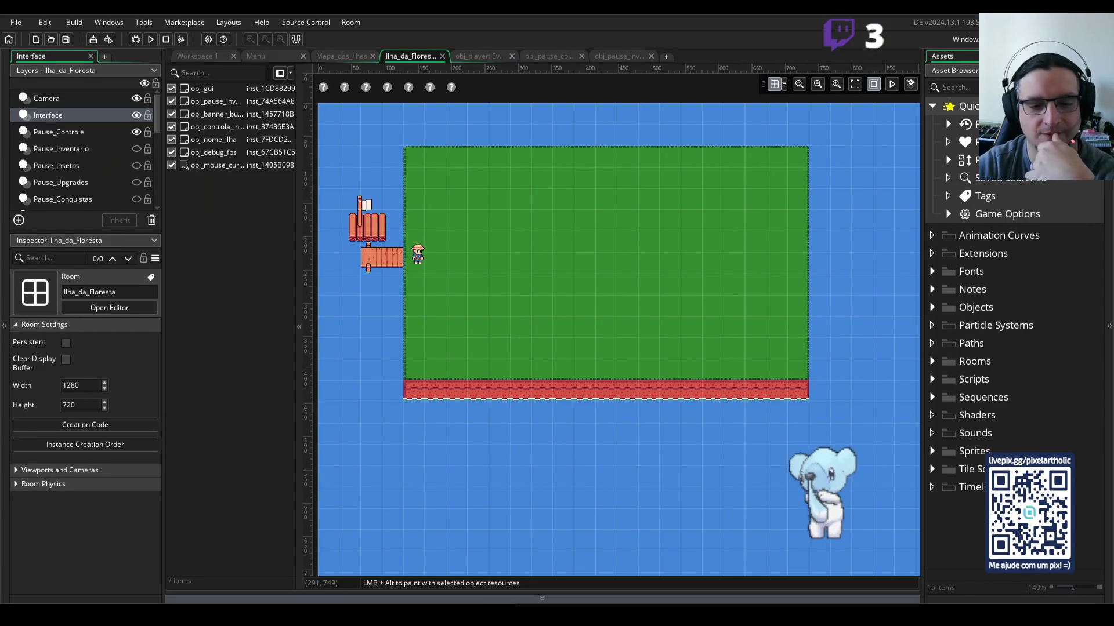
{"action": "key", "text": "alt+Tab"}
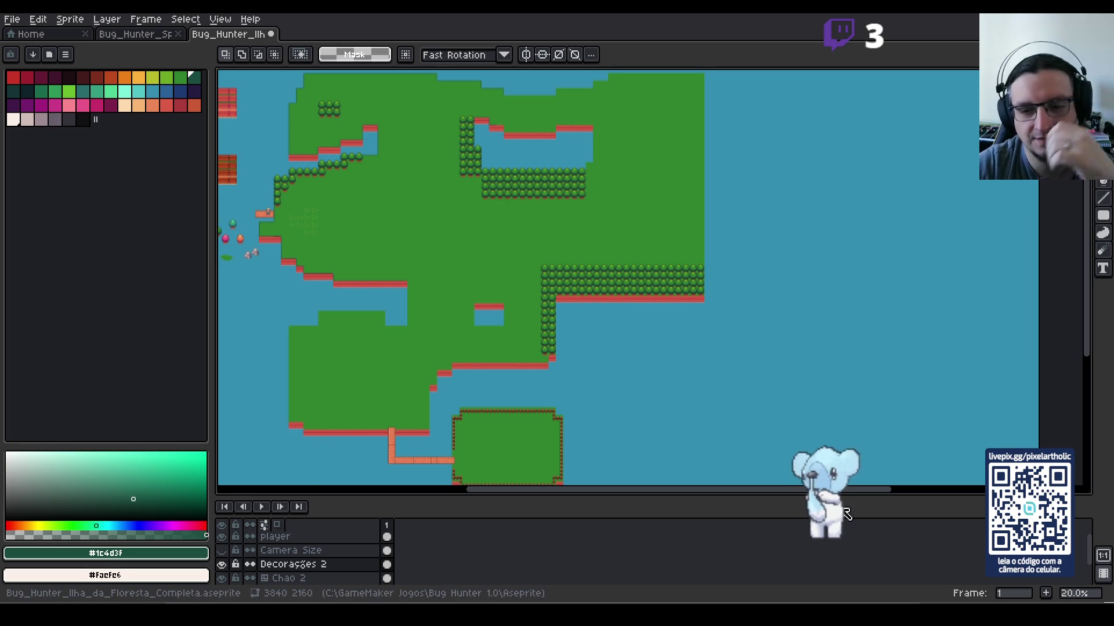
{"action": "mouse_move", "coordinate": [840, 490]}
{"action": "left_mouse_down"}
{"action": "mouse_move", "coordinate": [840, 448]}
{"action": "mouse_move", "coordinate": [839, 459]}
{"action": "left_mouse_up"}
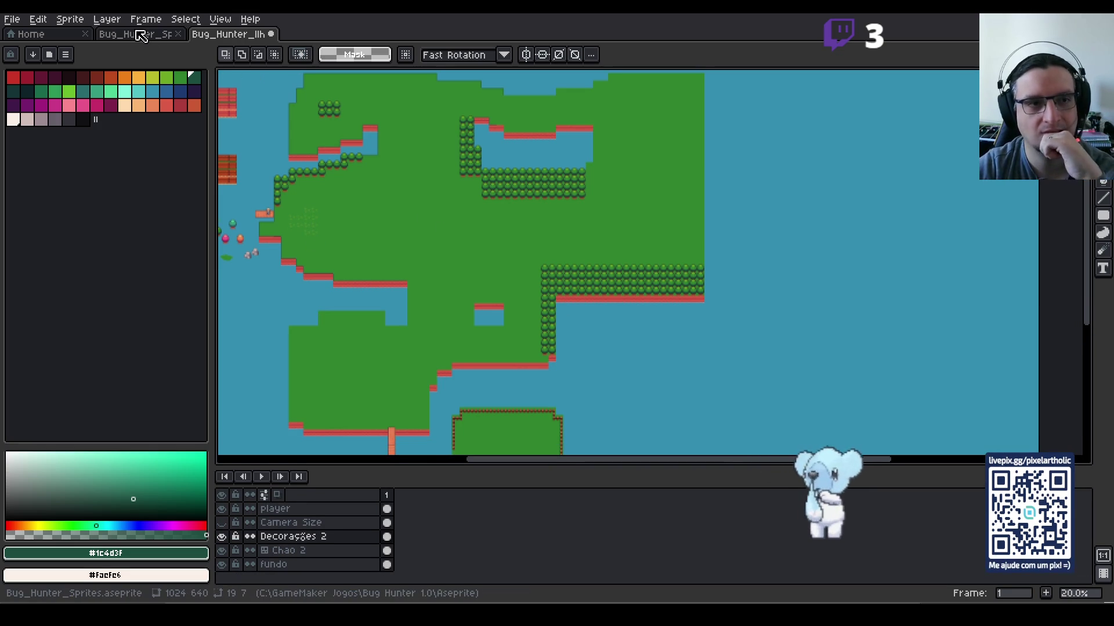
Step: Select the dark green bush decoration with the Magic Wand and copy it
{"action": "left_click_drag", "start_coordinate": [261, 193], "coordinate": [500, 219]}
{"action": "scroll", "coordinate": [441, 278], "scroll_direction": "up", "scroll_amount": 2}
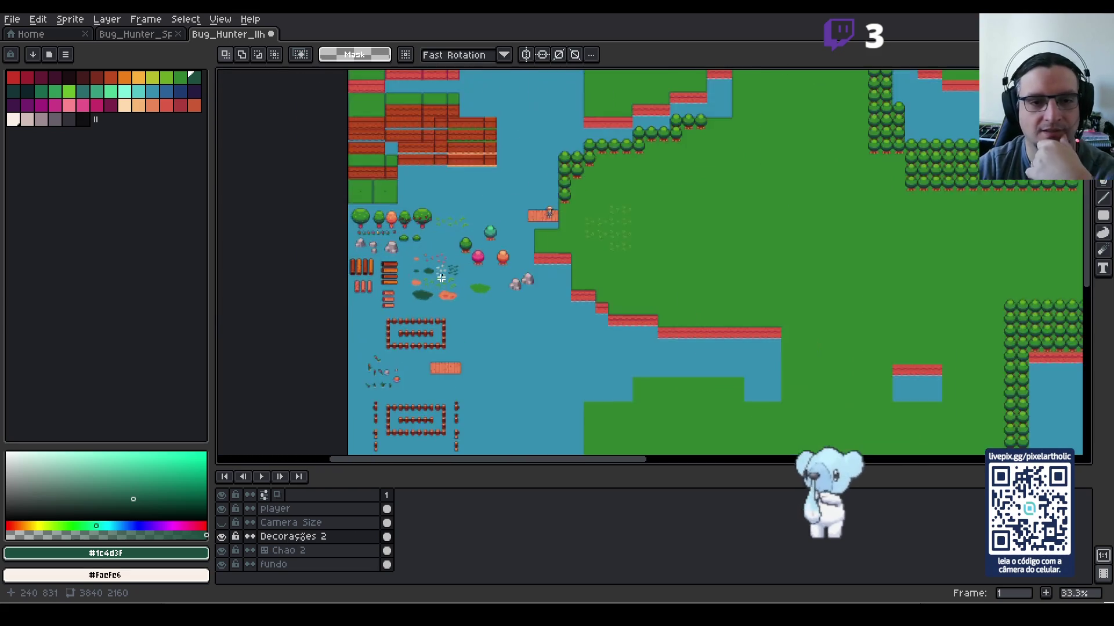
{"action": "scroll", "coordinate": [441, 278], "scroll_direction": "up", "scroll_amount": 2}
{"action": "scroll", "coordinate": [444, 279], "scroll_direction": "down", "scroll_amount": 1}
{"action": "scroll", "coordinate": [464, 276], "scroll_direction": "up", "scroll_amount": 1}
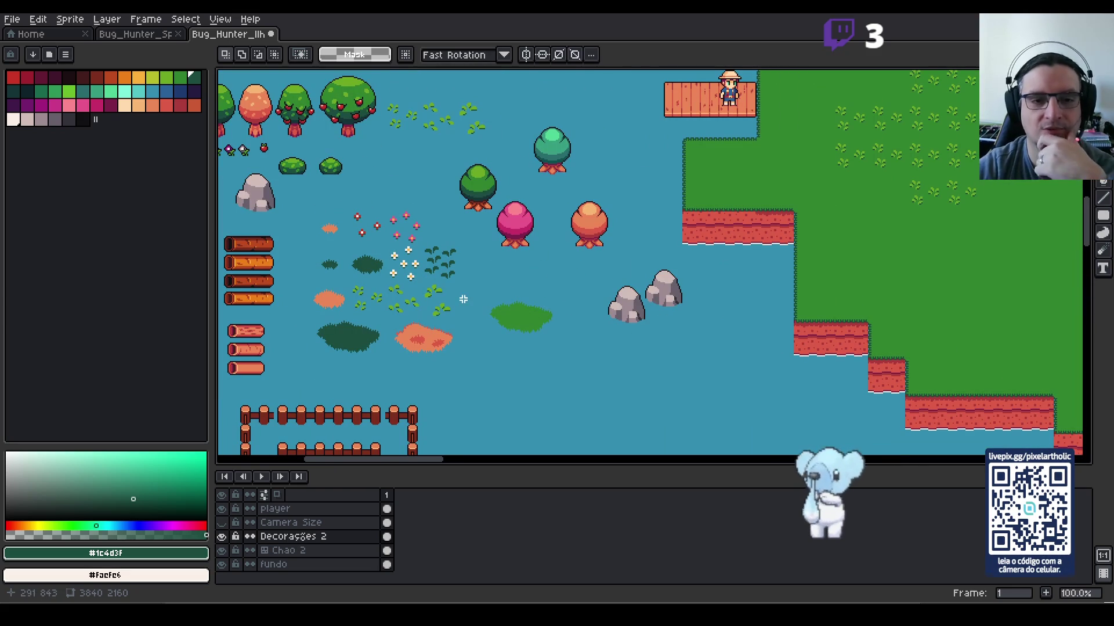
{"action": "mouse_move", "coordinate": [319, 190]}
{"action": "left_mouse_down"}
{"action": "mouse_move", "coordinate": [342, 209]}
{"action": "mouse_move", "coordinate": [423, 212]}
{"action": "mouse_move", "coordinate": [467, 183]}
{"action": "left_mouse_up"}
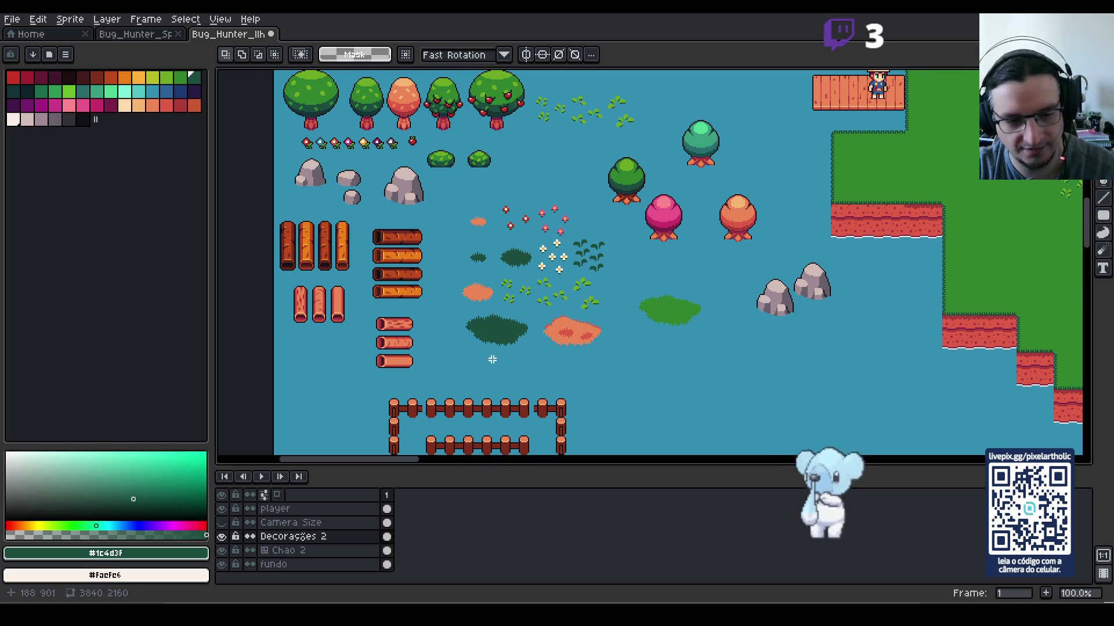
{"action": "key", "text": "w"}
{"action": "left_click", "coordinate": [499, 332]}
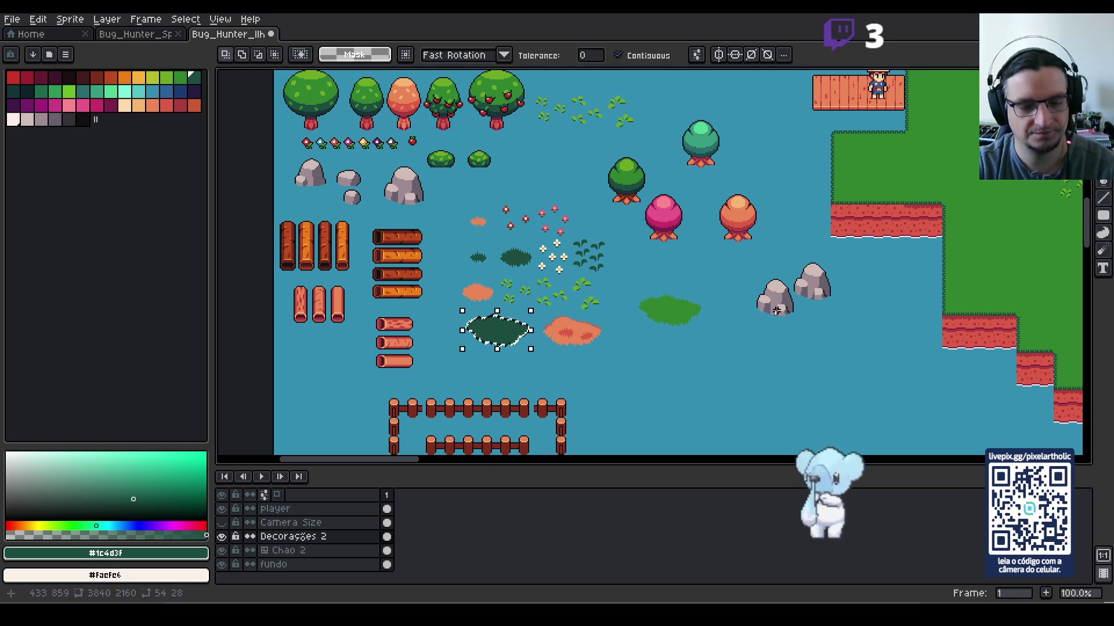
{"action": "key", "text": "ctrl+d"}
Step: Paste the bush and drop it on the open grass east of the dock
{"action": "left_click_drag", "start_coordinate": [945, 286], "coordinate": [527, 303]}
{"action": "key", "text": "ctrl+v"}
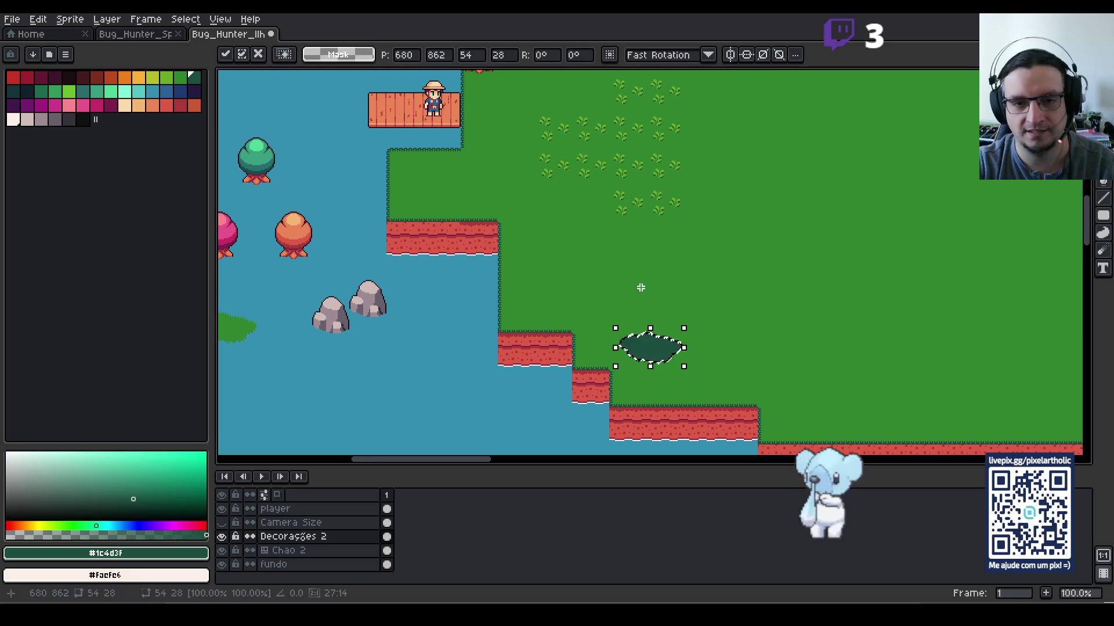
{"action": "left_click_drag", "start_coordinate": [656, 356], "coordinate": [782, 220]}
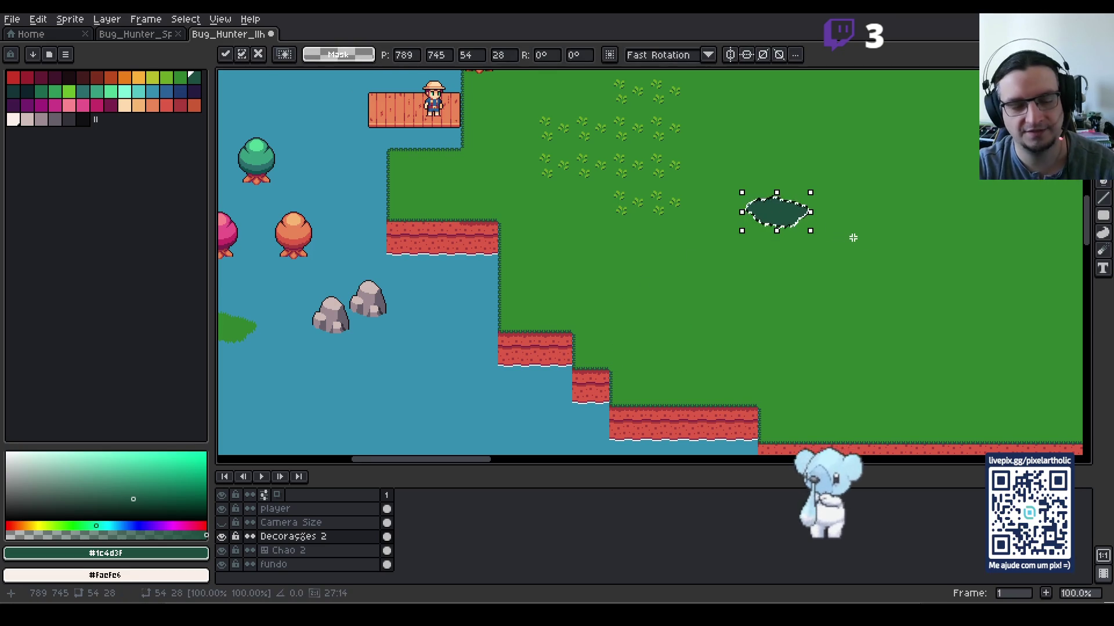
{"action": "key", "text": "Return"}
{"action": "scroll", "coordinate": [844, 233], "scroll_direction": "up", "scroll_amount": 3}
{"action": "scroll", "coordinate": [844, 232], "scroll_direction": "right", "scroll_amount": 2}
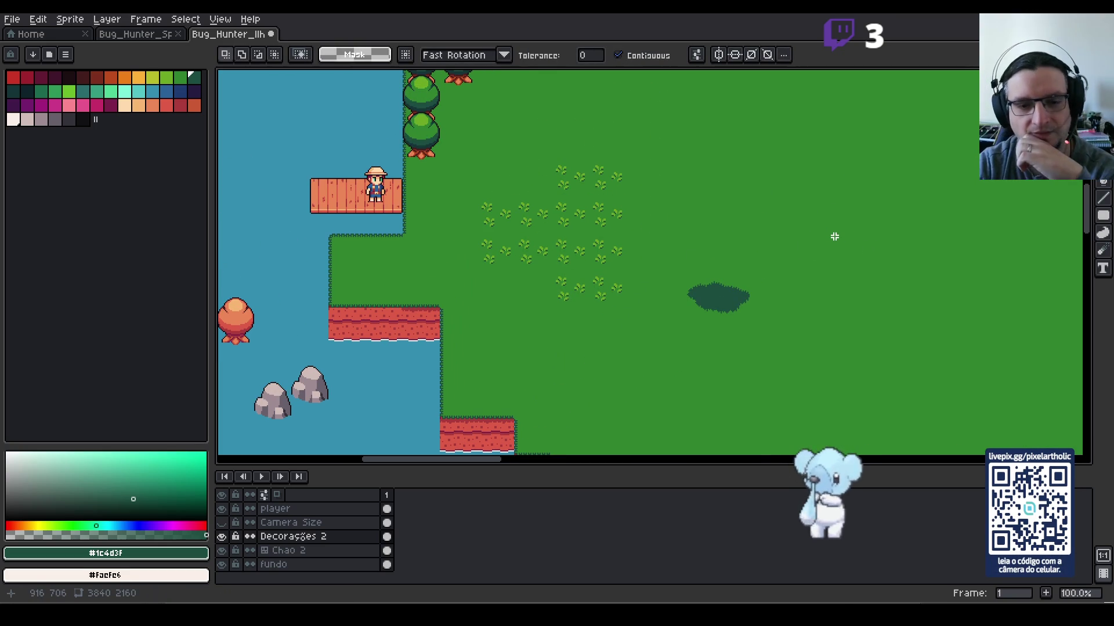
{"action": "scroll", "coordinate": [627, 287], "scroll_direction": "left", "scroll_amount": 6}
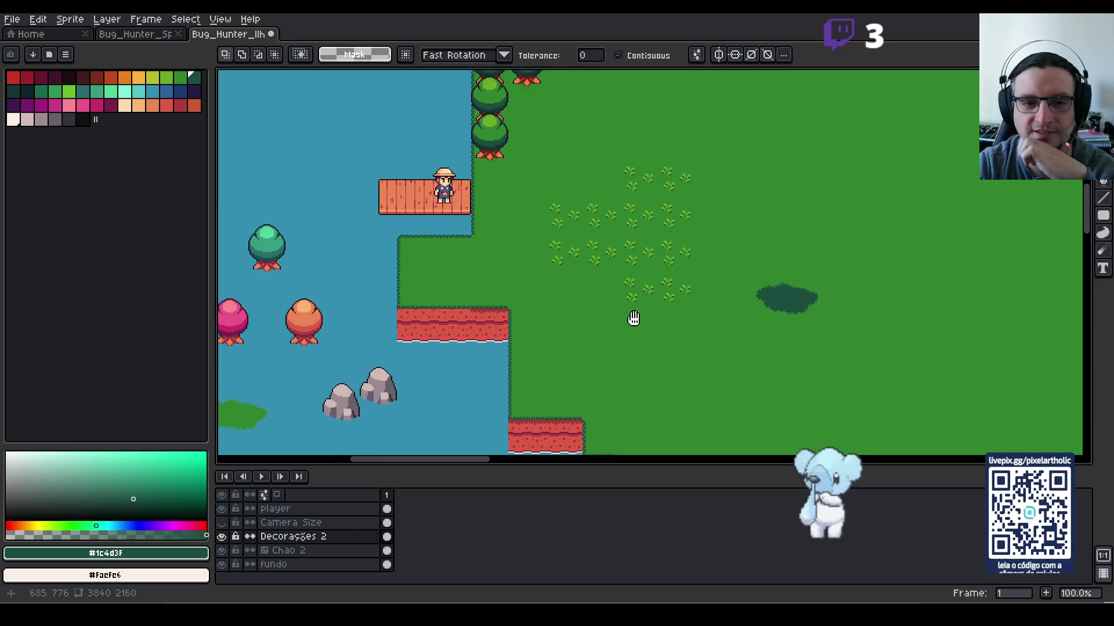
{"action": "scroll", "coordinate": [744, 265], "scroll_direction": "down", "scroll_amount": 2}
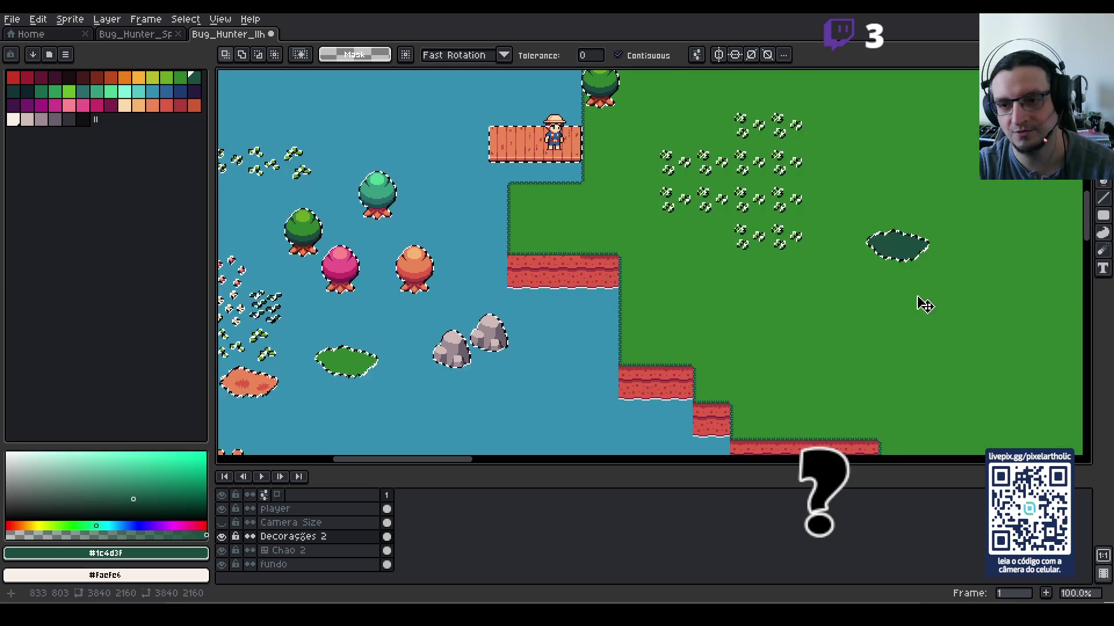
{"action": "key", "text": "m"}
{"action": "left_click_drag", "start_coordinate": [853, 203], "coordinate": [962, 276]}
{"action": "key", "text": "Delete"}
{"action": "mouse_move", "coordinate": [456, 343]}
{"action": "left_mouse_down"}
{"action": "mouse_move", "coordinate": [612, 301]}
{"action": "mouse_move", "coordinate": [630, 313]}
{"action": "mouse_move", "coordinate": [622, 325]}
{"action": "left_mouse_up"}
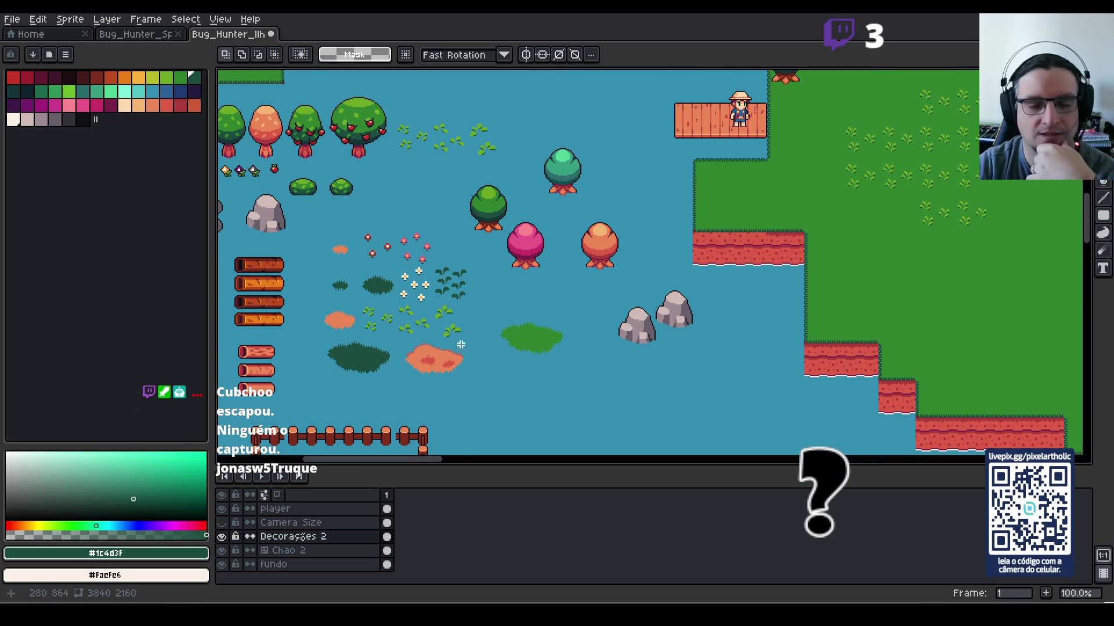
{"action": "mouse_move", "coordinate": [541, 336]}
{"action": "left_mouse_down"}
{"action": "mouse_move", "coordinate": [558, 290]}
{"action": "mouse_move", "coordinate": [570, 293]}
{"action": "left_mouse_up"}
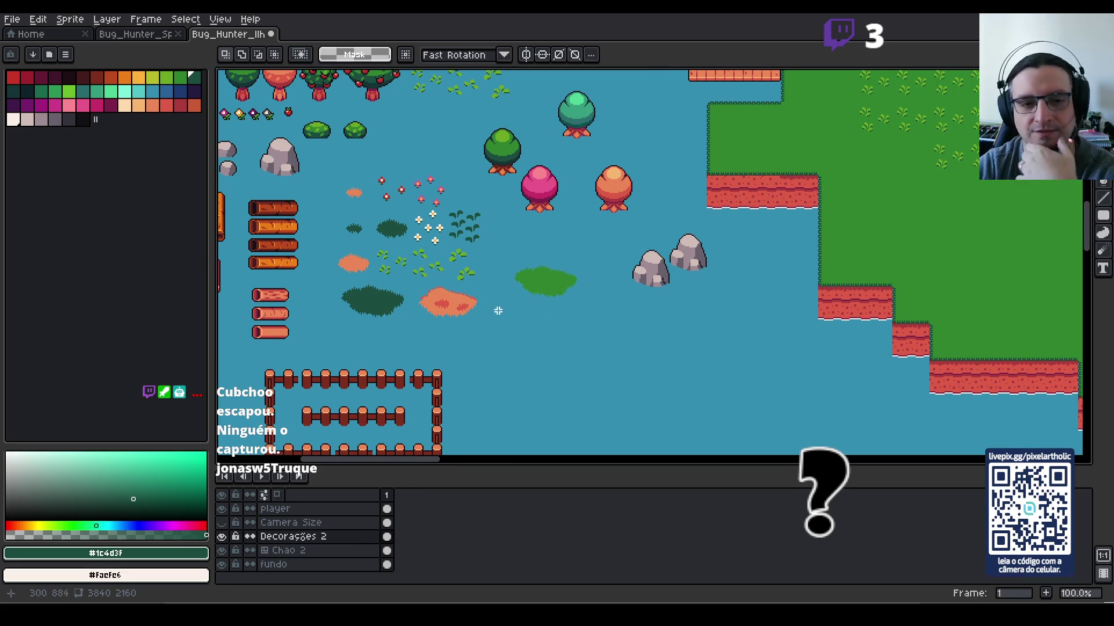
{"action": "scroll", "coordinate": [421, 201], "scroll_direction": "up", "scroll_amount": 2}
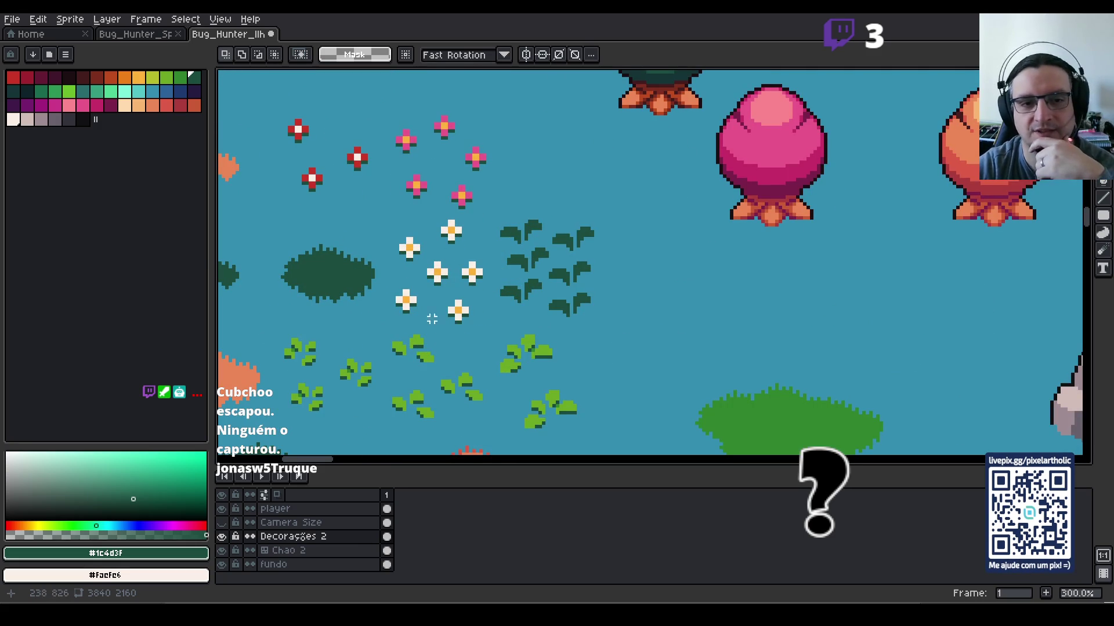
{"action": "scroll", "coordinate": [693, 295], "scroll_direction": "down", "scroll_amount": 1}
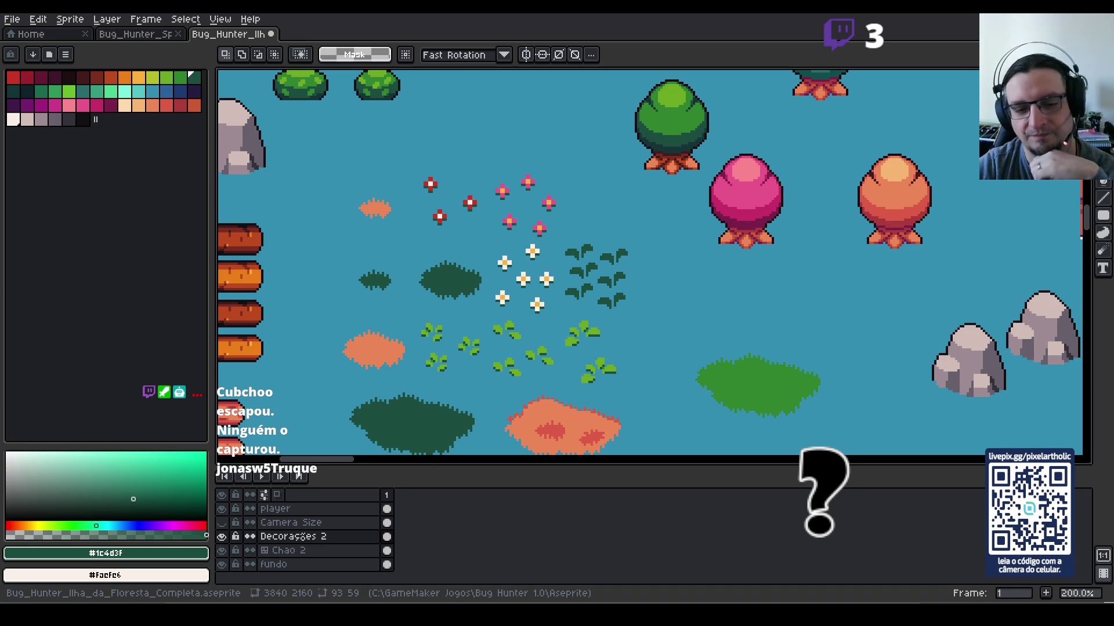
{"action": "scroll", "coordinate": [609, 343], "scroll_direction": "down", "scroll_amount": 1}
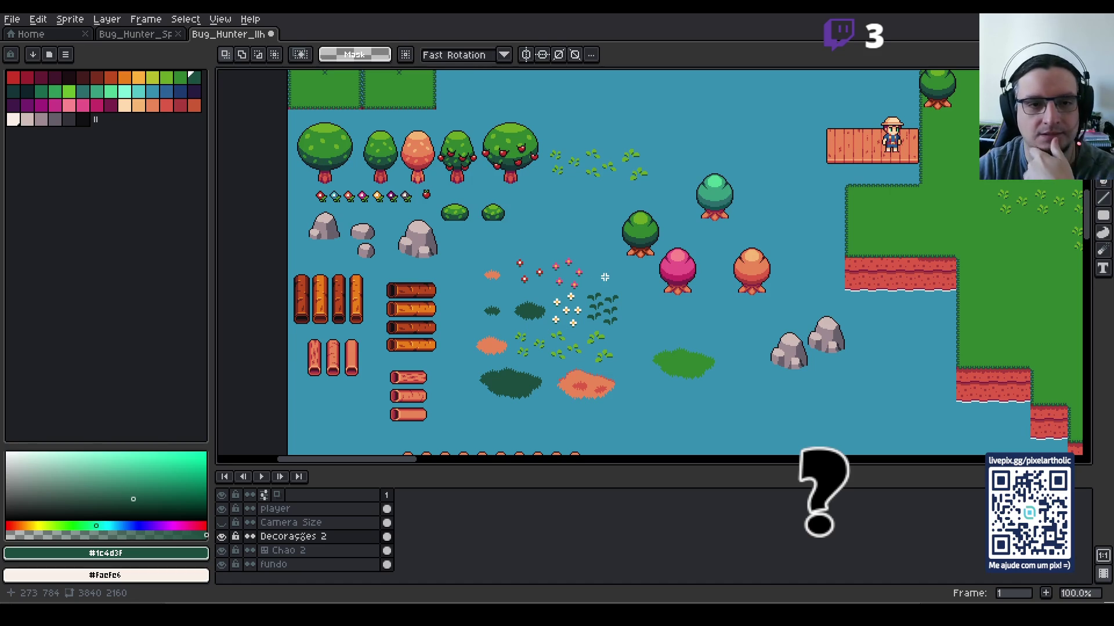
Step: Zoom out and pan across the map to its eastern shoreline
{"action": "scroll", "coordinate": [605, 277], "scroll_direction": "down", "scroll_amount": 1}
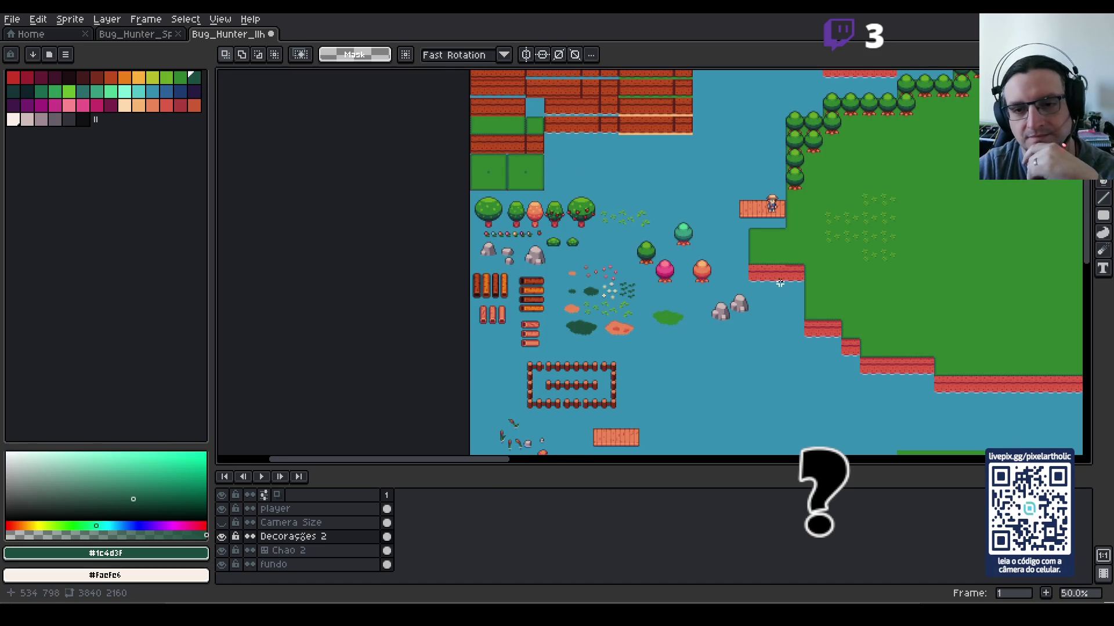
{"action": "left_click_drag", "start_coordinate": [989, 249], "coordinate": [672, 236]}
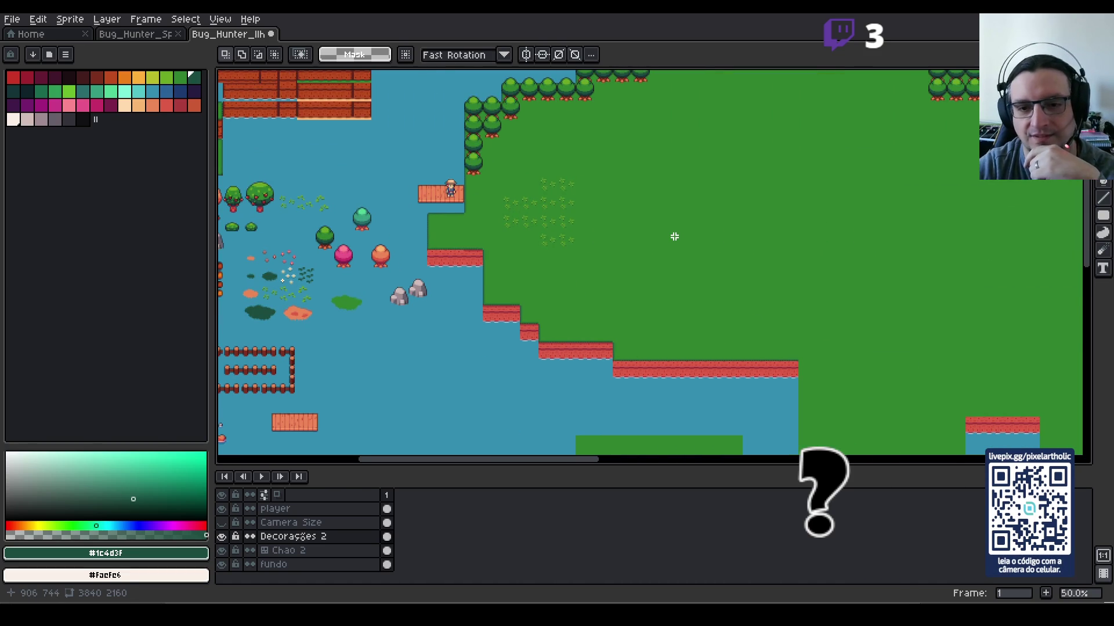
{"action": "scroll", "coordinate": [675, 236], "scroll_direction": "down", "scroll_amount": 1}
{"action": "mouse_move", "coordinate": [895, 350]}
{"action": "left_mouse_down"}
{"action": "mouse_move", "coordinate": [678, 182]}
{"action": "mouse_move", "coordinate": [646, 102]}
{"action": "mouse_move", "coordinate": [636, 235]}
{"action": "left_mouse_up"}
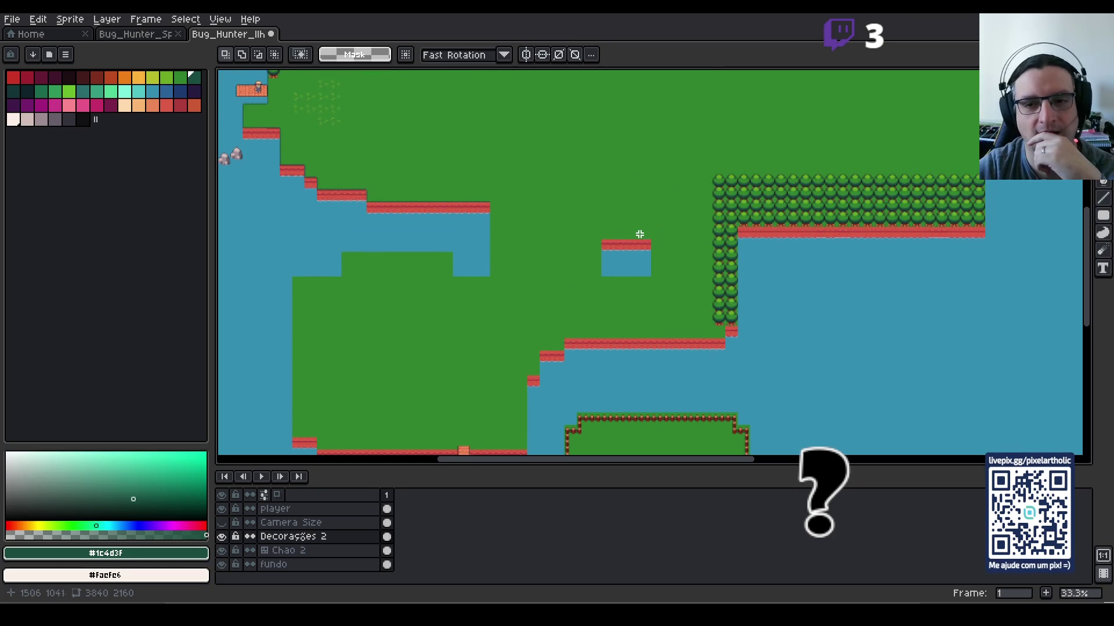
{"action": "scroll", "coordinate": [650, 230], "scroll_direction": "down", "scroll_amount": 1}
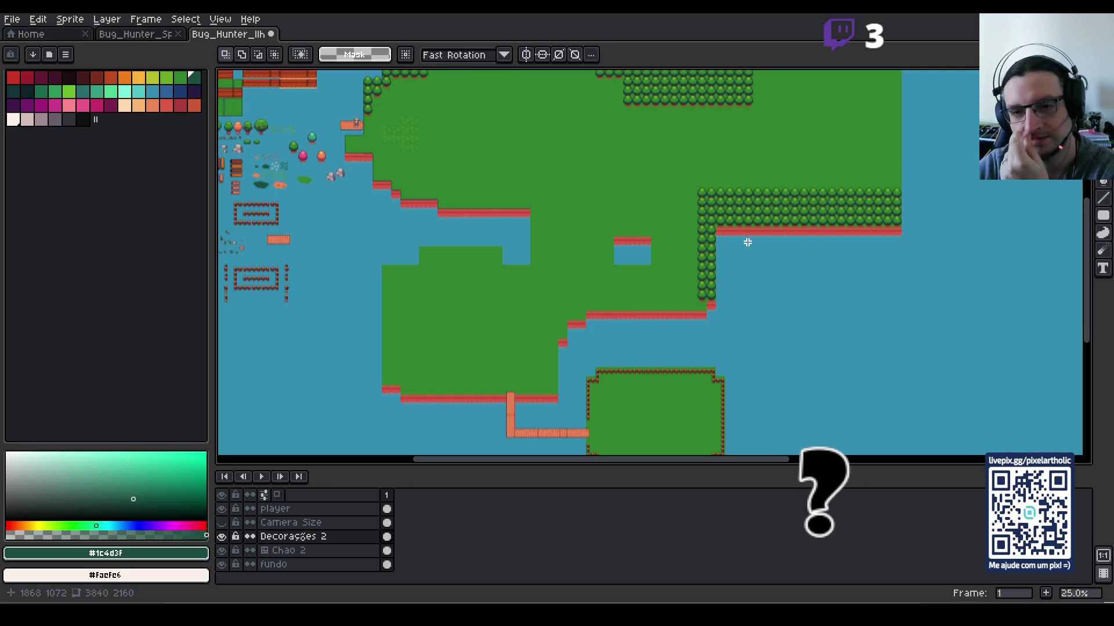
{"action": "mouse_move", "coordinate": [795, 251]}
{"action": "left_mouse_down"}
{"action": "mouse_move", "coordinate": [694, 244]}
{"action": "mouse_move", "coordinate": [667, 301]}
{"action": "left_mouse_up"}
{"action": "scroll", "coordinate": [676, 251], "scroll_direction": "down", "scroll_amount": 1}
{"action": "mouse_move", "coordinate": [687, 193]}
{"action": "left_mouse_down"}
{"action": "mouse_move", "coordinate": [729, 196]}
{"action": "mouse_move", "coordinate": [667, 221]}
{"action": "mouse_move", "coordinate": [609, 219]}
{"action": "left_mouse_up"}
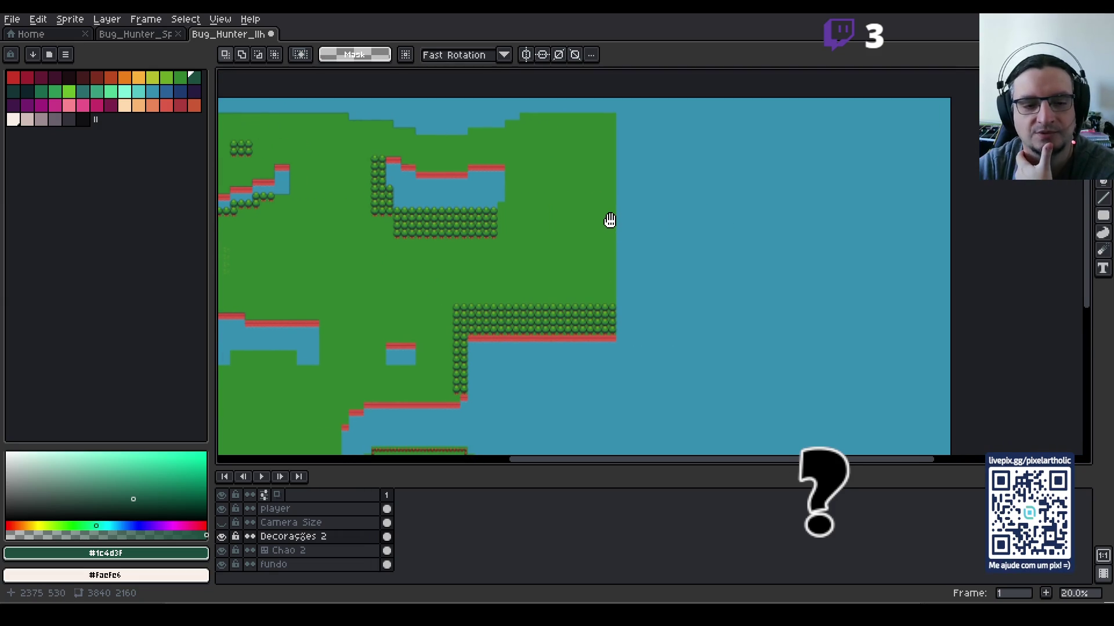
Step: Make Chao 2 the active layer and pick the plain grass tile for the Pencil
{"action": "left_click", "coordinate": [288, 550]}
{"action": "scroll", "coordinate": [652, 247], "scroll_direction": "up", "scroll_amount": 1}
{"action": "scroll", "coordinate": [652, 247], "scroll_direction": "up", "scroll_amount": 1}
{"action": "scroll", "coordinate": [652, 247], "scroll_direction": "down", "scroll_amount": 1}
{"action": "left_click_drag", "start_coordinate": [480, 318], "coordinate": [492, 180]}
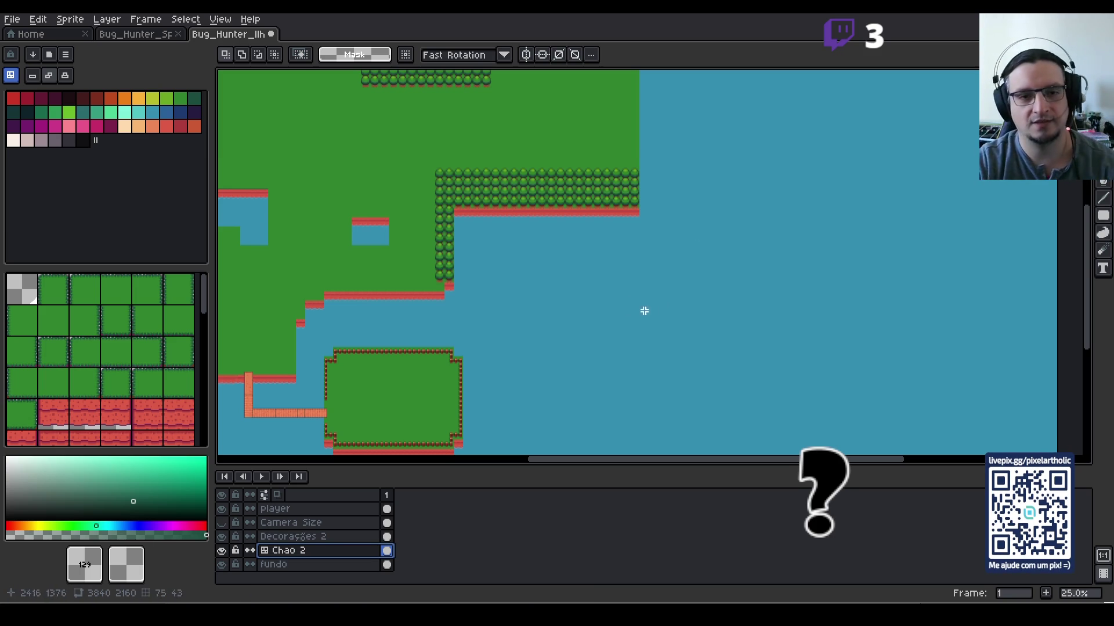
{"action": "scroll", "coordinate": [498, 268], "scroll_direction": "up", "scroll_amount": 2}
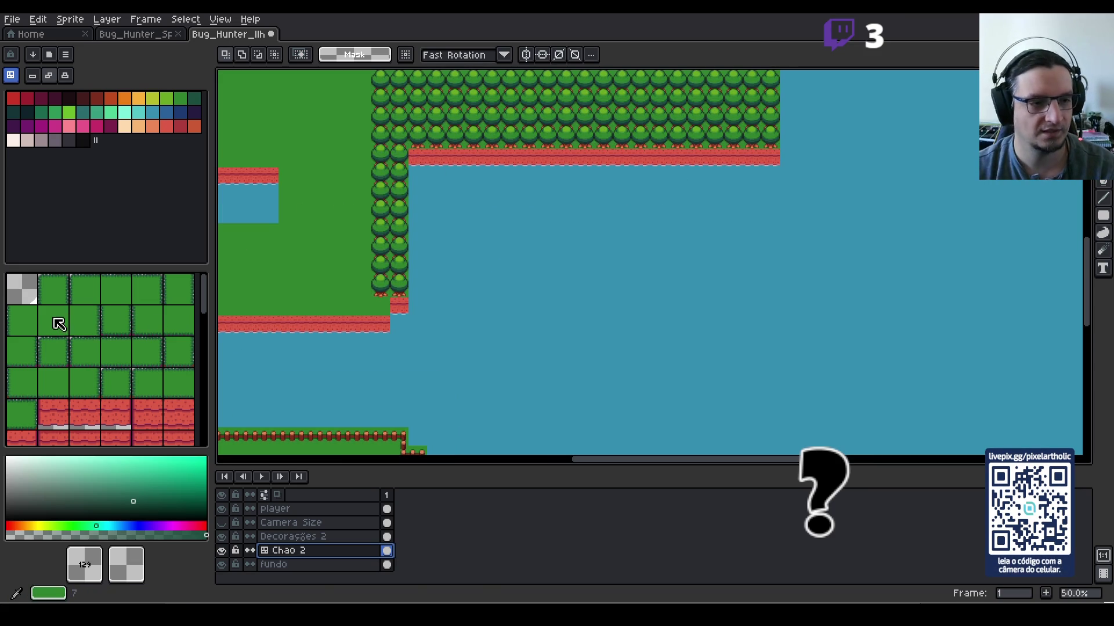
{"action": "left_click", "coordinate": [60, 318]}
{"action": "key", "text": "b"}
{"action": "left_click", "coordinate": [674, 354]}
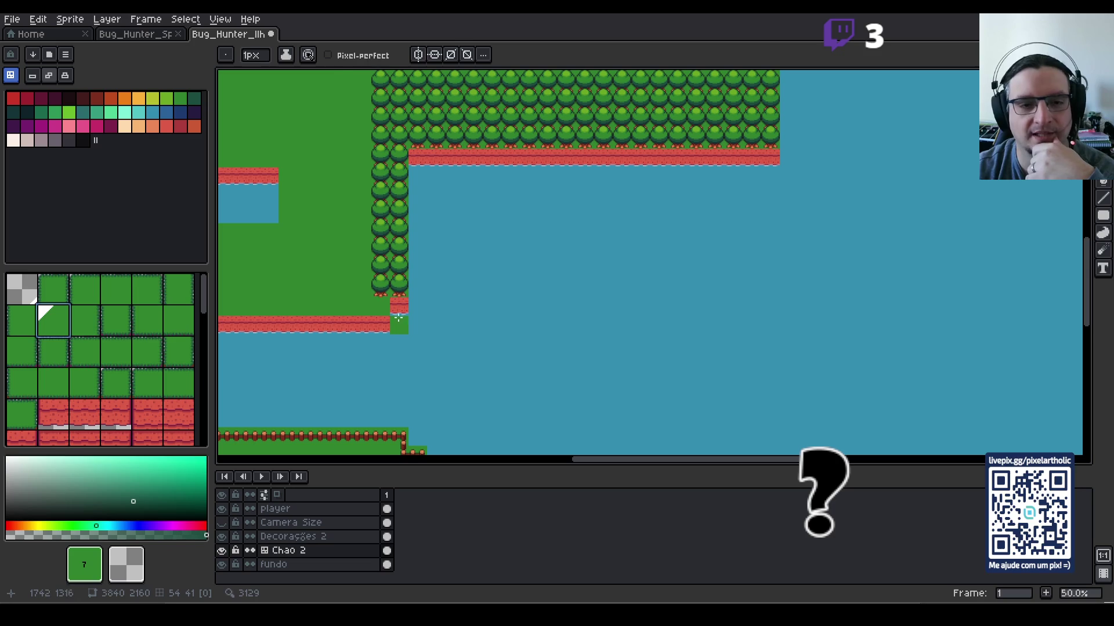
Step: Paint an L-shaped grass block into the water beside the trees and fill its holes
{"action": "mouse_move", "coordinate": [398, 311]}
{"action": "left_mouse_down"}
{"action": "mouse_move", "coordinate": [442, 306]}
{"action": "mouse_move", "coordinate": [461, 237]}
{"action": "left_mouse_up"}
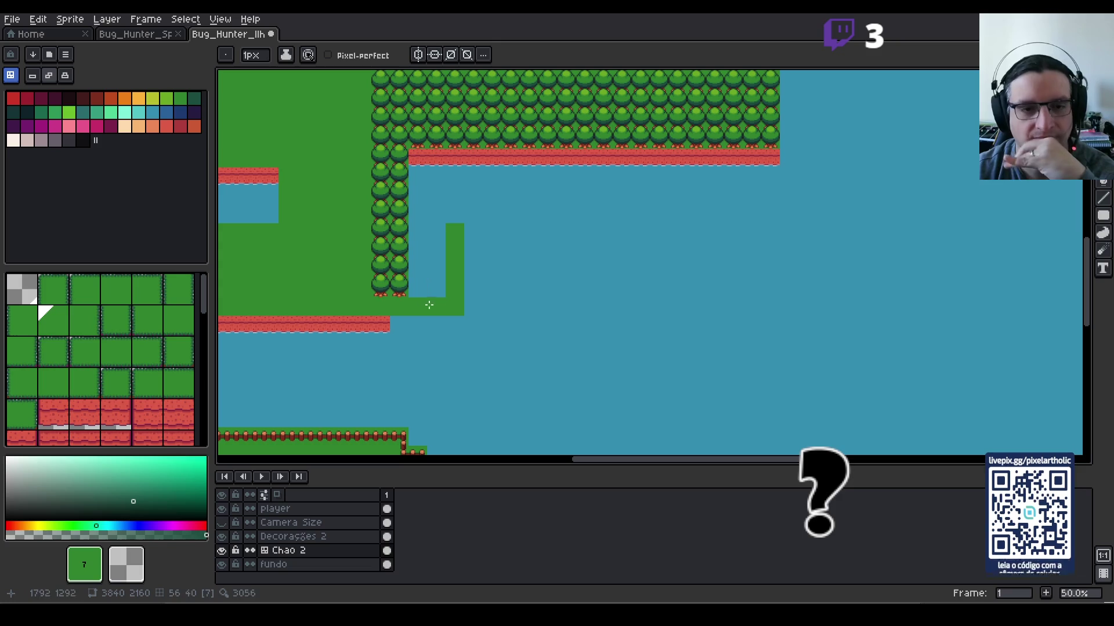
{"action": "left_click", "coordinate": [441, 293]}
{"action": "mouse_move", "coordinate": [444, 296]}
{"action": "left_mouse_down"}
{"action": "mouse_move", "coordinate": [438, 322]}
{"action": "mouse_move", "coordinate": [473, 324]}
{"action": "mouse_move", "coordinate": [492, 272]}
{"action": "mouse_move", "coordinate": [470, 256]}
{"action": "mouse_move", "coordinate": [468, 219]}
{"action": "mouse_move", "coordinate": [511, 204]}
{"action": "mouse_move", "coordinate": [638, 210]}
{"action": "left_mouse_up"}
{"action": "mouse_move", "coordinate": [505, 269]}
{"action": "left_mouse_down"}
{"action": "mouse_move", "coordinate": [659, 267]}
{"action": "mouse_move", "coordinate": [522, 251]}
{"action": "mouse_move", "coordinate": [658, 252]}
{"action": "left_mouse_up"}
{"action": "left_click", "coordinate": [510, 232]}
{"action": "left_click_drag", "start_coordinate": [523, 232], "coordinate": [630, 235]}
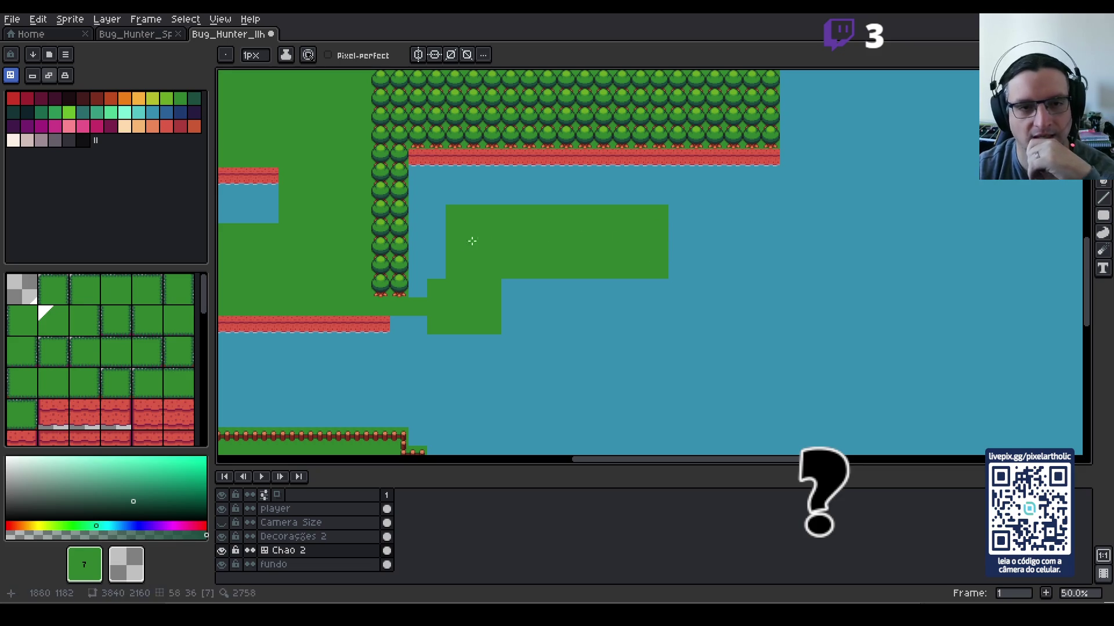
{"action": "left_click", "coordinate": [435, 271]}
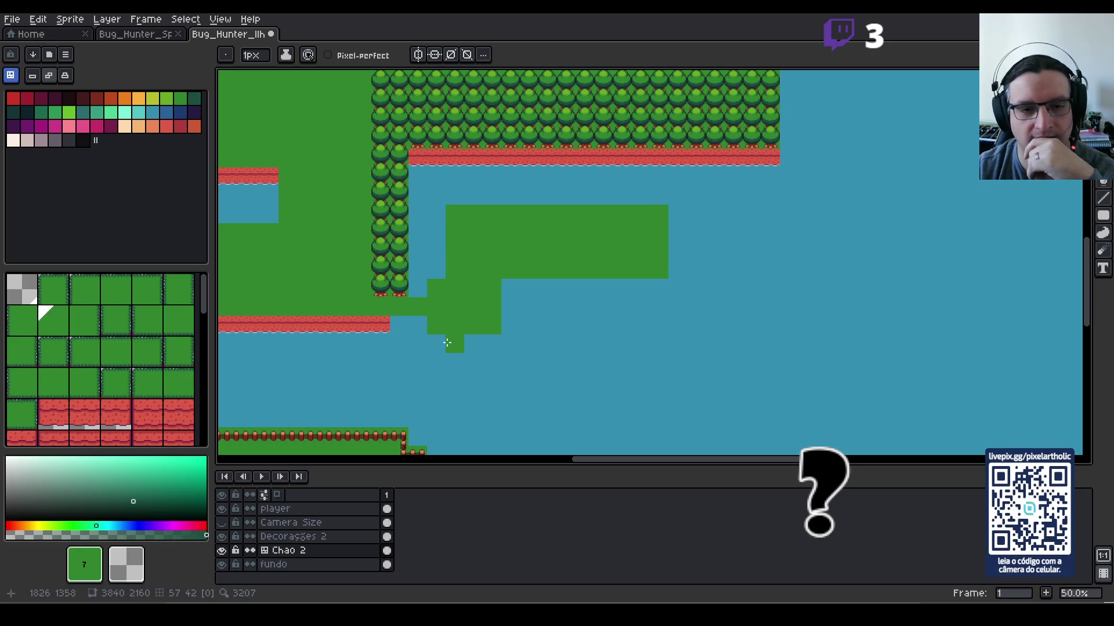
Step: Add grass rows below and along the block, fill notches, and extend it east
{"action": "mouse_move", "coordinate": [405, 323]}
{"action": "left_mouse_down"}
{"action": "mouse_move", "coordinate": [464, 343]}
{"action": "mouse_move", "coordinate": [415, 324]}
{"action": "left_mouse_up"}
{"action": "mouse_move", "coordinate": [505, 342]}
{"action": "left_mouse_down"}
{"action": "mouse_move", "coordinate": [509, 287]}
{"action": "mouse_move", "coordinate": [526, 301]}
{"action": "mouse_move", "coordinate": [576, 282]}
{"action": "left_mouse_up"}
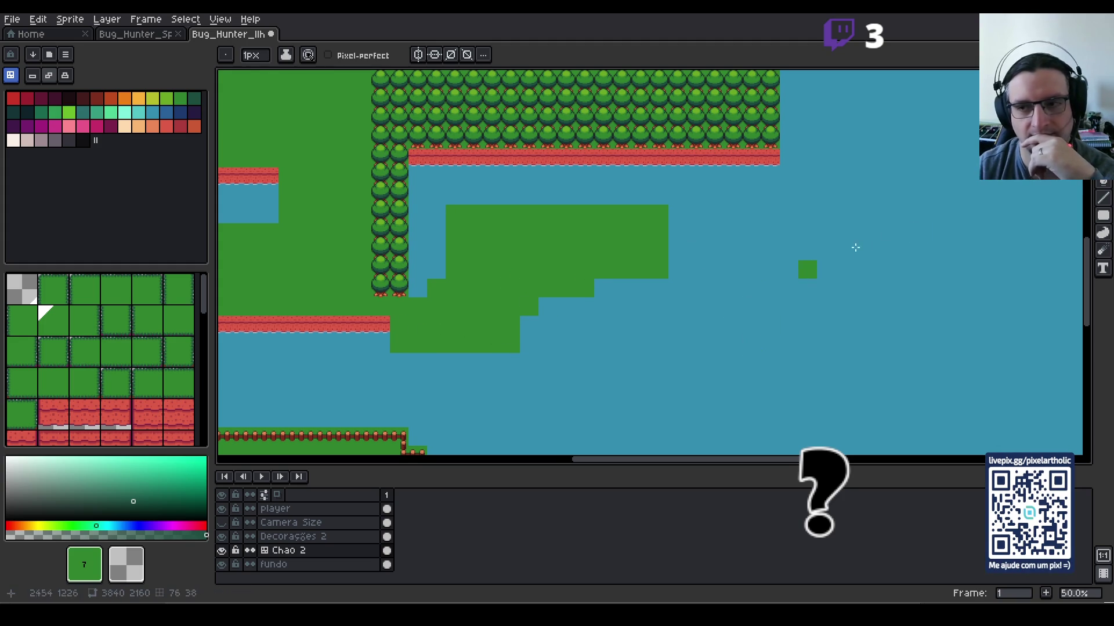
{"action": "left_click", "coordinate": [419, 289]}
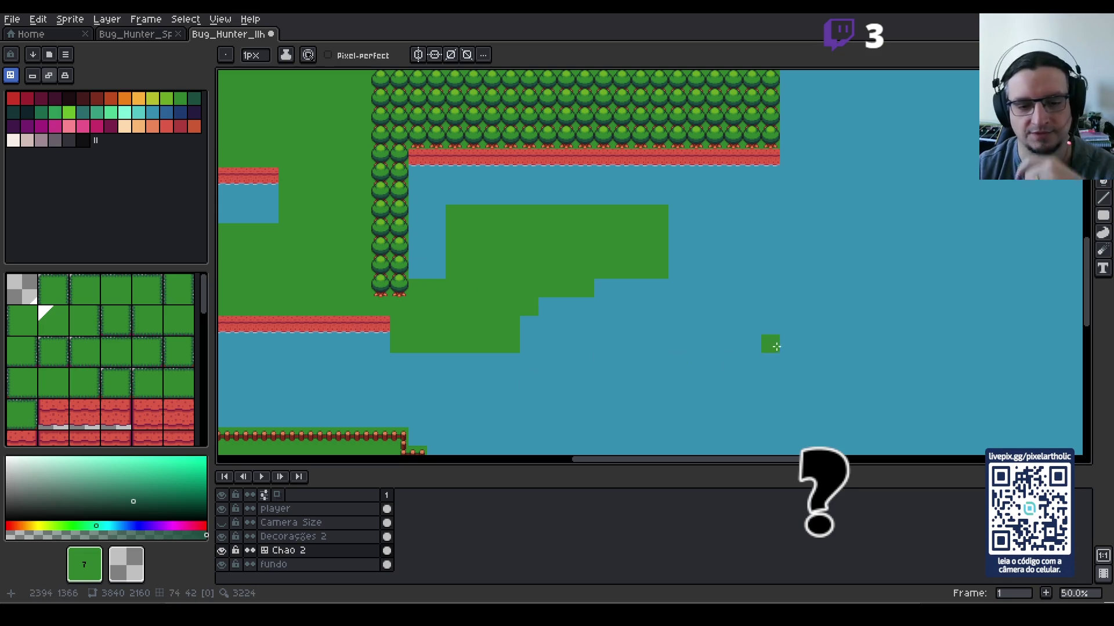
{"action": "mouse_move", "coordinate": [497, 282]}
{"action": "left_mouse_down"}
{"action": "mouse_move", "coordinate": [530, 330]}
{"action": "mouse_move", "coordinate": [535, 312]}
{"action": "mouse_move", "coordinate": [613, 289]}
{"action": "mouse_move", "coordinate": [654, 284]}
{"action": "mouse_move", "coordinate": [666, 305]}
{"action": "mouse_move", "coordinate": [713, 303]}
{"action": "left_mouse_up"}
{"action": "left_click", "coordinate": [685, 225]}
{"action": "mouse_move", "coordinate": [684, 225]}
{"action": "left_mouse_down"}
{"action": "mouse_move", "coordinate": [719, 215]}
{"action": "mouse_move", "coordinate": [782, 229]}
{"action": "mouse_move", "coordinate": [777, 304]}
{"action": "mouse_move", "coordinate": [789, 290]}
{"action": "mouse_move", "coordinate": [690, 255]}
{"action": "mouse_move", "coordinate": [743, 243]}
{"action": "mouse_move", "coordinate": [750, 227]}
{"action": "mouse_move", "coordinate": [756, 242]}
{"action": "left_mouse_up"}
{"action": "left_click_drag", "start_coordinate": [545, 343], "coordinate": [573, 337]}
{"action": "left_click", "coordinate": [583, 343]}
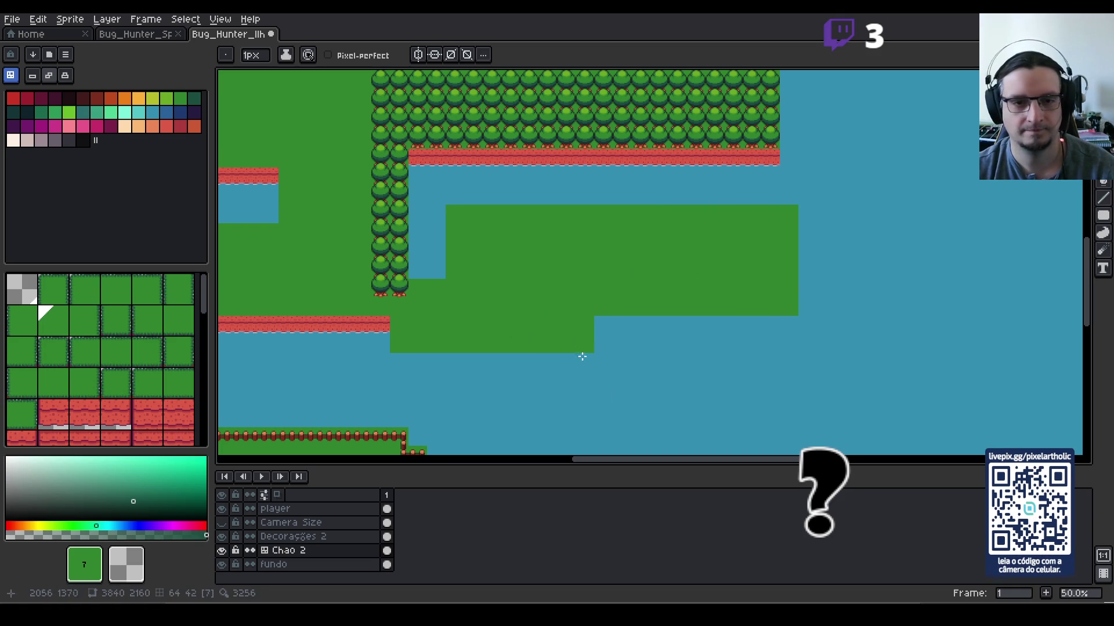
{"action": "left_click_drag", "start_coordinate": [399, 360], "coordinate": [579, 358]}
{"action": "mouse_move", "coordinate": [622, 321]}
{"action": "left_mouse_down"}
{"action": "mouse_move", "coordinate": [607, 325]}
{"action": "mouse_move", "coordinate": [782, 329]}
{"action": "left_mouse_up"}
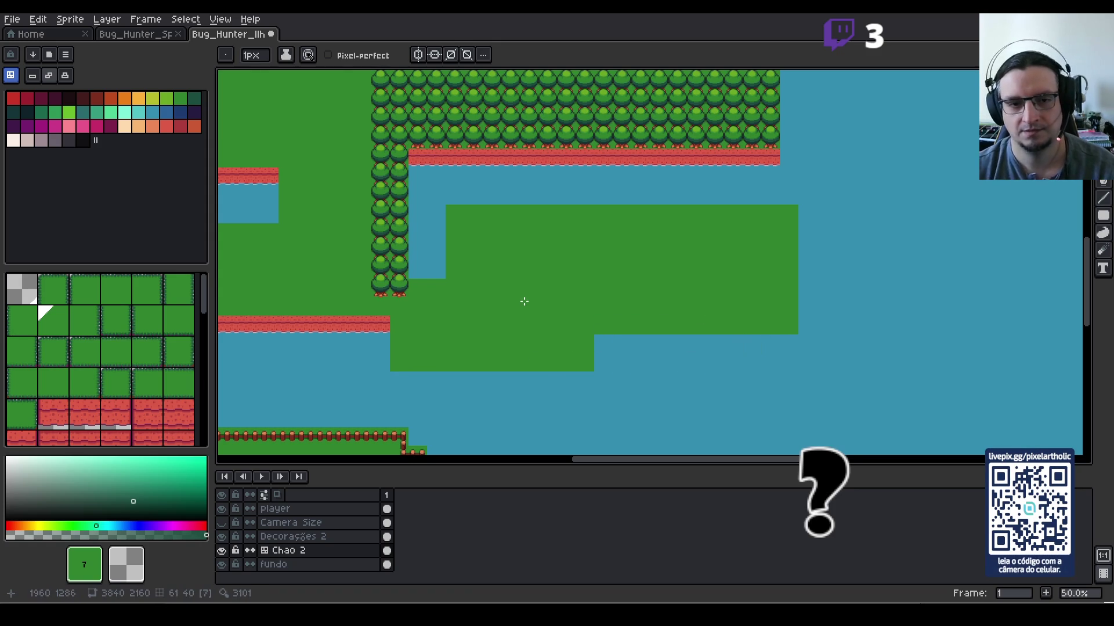
{"action": "scroll", "coordinate": [524, 301], "scroll_direction": "down", "scroll_amount": 1}
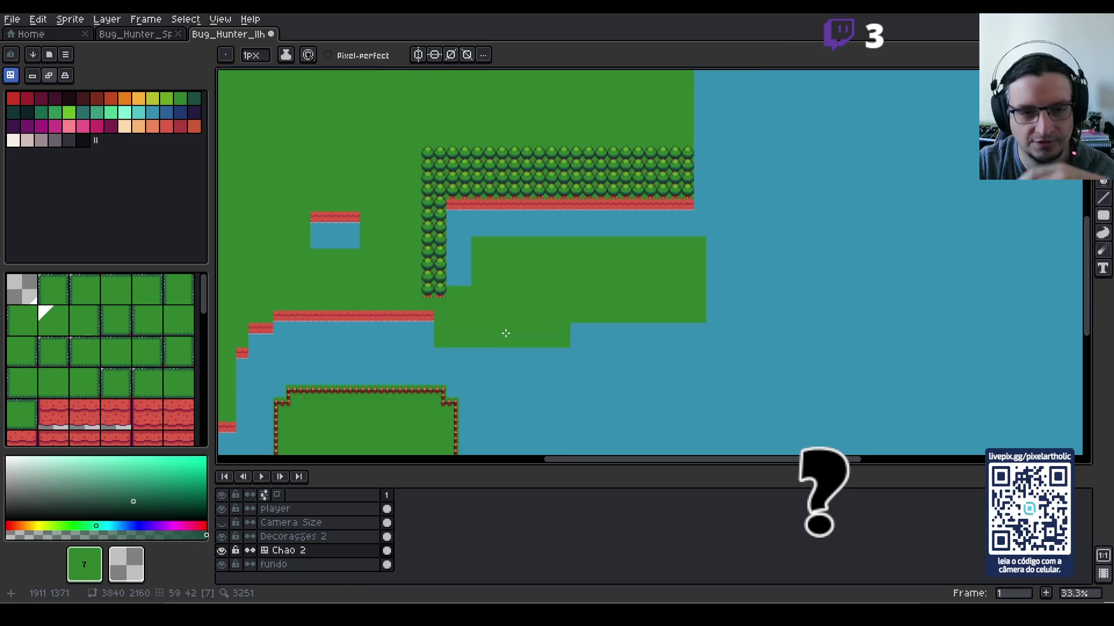
Step: Fill the leftover water notch with grass tiles
{"action": "scroll", "coordinate": [504, 334], "scroll_direction": "up", "scroll_amount": 1}
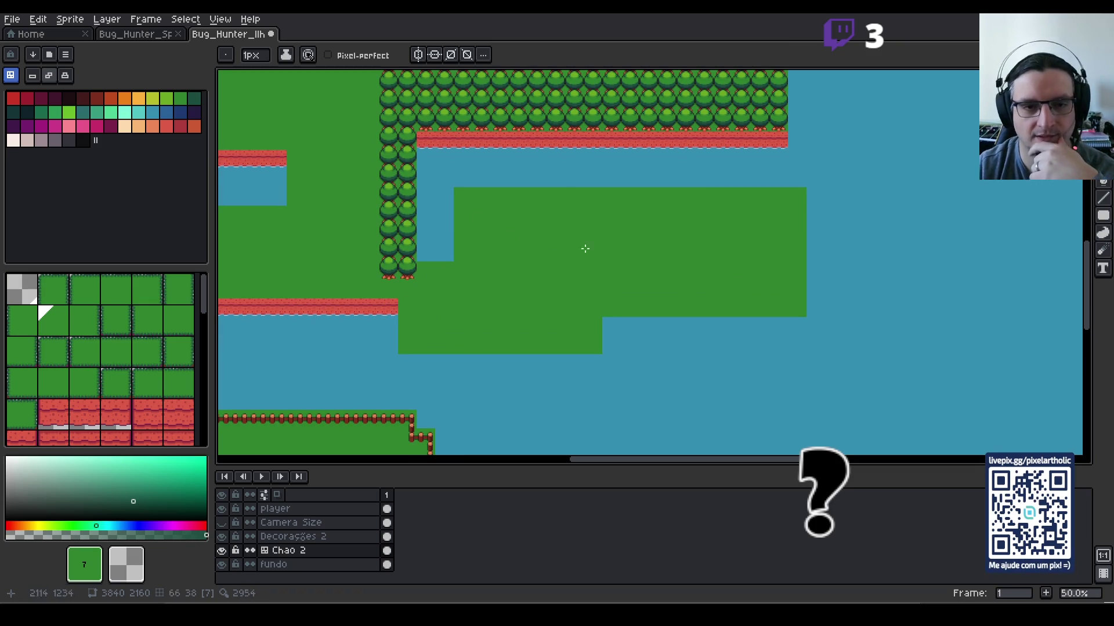
{"action": "left_click_drag", "start_coordinate": [430, 251], "coordinate": [470, 273]}
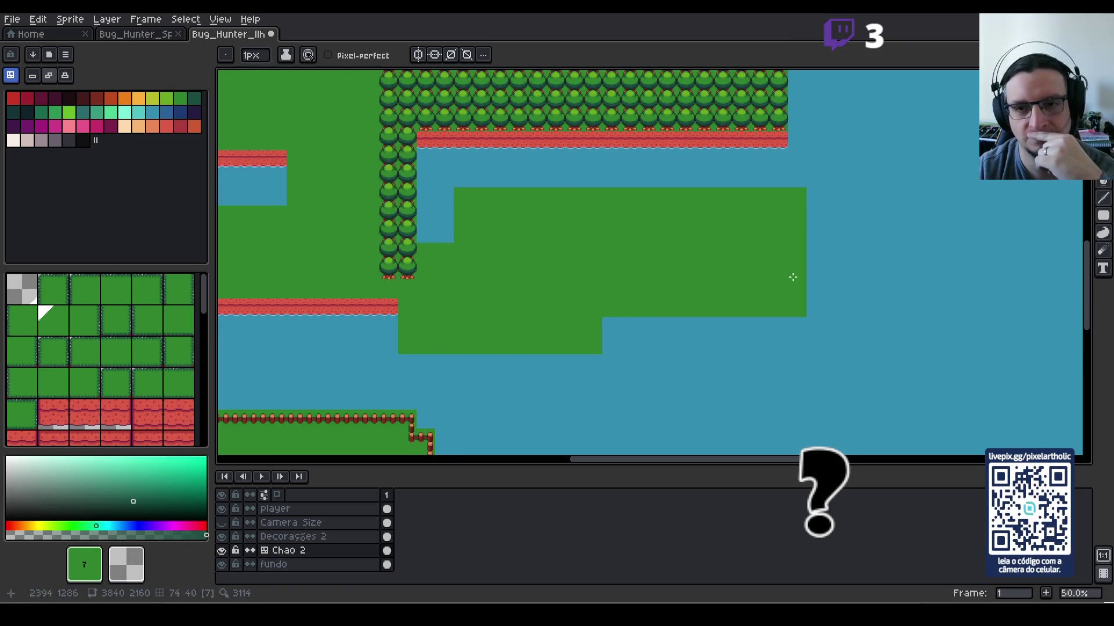
{"action": "scroll", "coordinate": [830, 213], "scroll_direction": "down", "scroll_amount": 1}
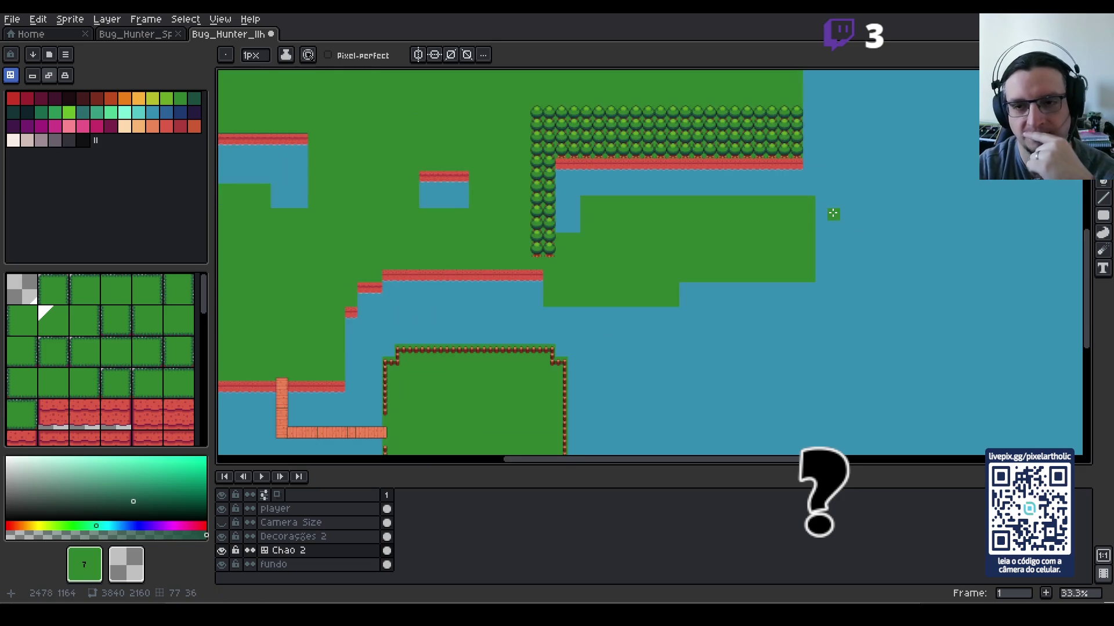
{"action": "left_click_drag", "start_coordinate": [813, 271], "coordinate": [746, 227]}
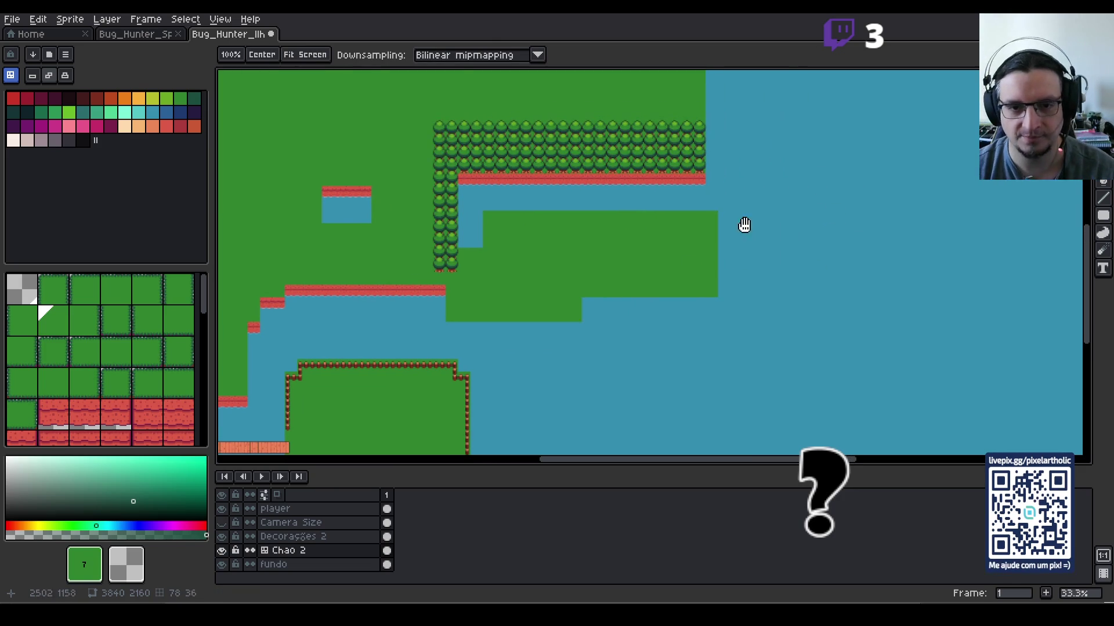
Step: Paint a stepped grass extension at the east end and fill its inner water
{"action": "left_click", "coordinate": [723, 287]}
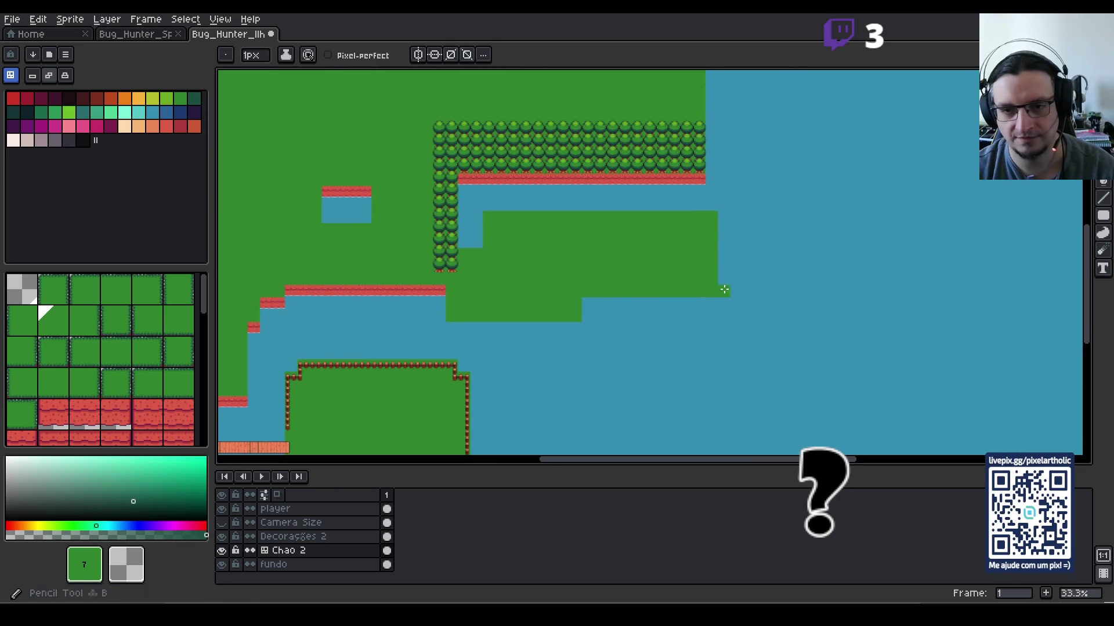
{"action": "mouse_move", "coordinate": [724, 281]}
{"action": "left_mouse_down"}
{"action": "mouse_move", "coordinate": [718, 218]}
{"action": "mouse_move", "coordinate": [748, 204]}
{"action": "left_mouse_up"}
{"action": "left_click", "coordinate": [728, 300]}
{"action": "left_click_drag", "start_coordinate": [728, 300], "coordinate": [763, 303]}
{"action": "left_click_drag", "start_coordinate": [736, 193], "coordinate": [775, 179]}
{"action": "left_click", "coordinate": [750, 281]}
{"action": "mouse_move", "coordinate": [748, 316]}
{"action": "left_mouse_down"}
{"action": "mouse_move", "coordinate": [773, 312]}
{"action": "mouse_move", "coordinate": [785, 243]}
{"action": "mouse_move", "coordinate": [779, 177]}
{"action": "left_mouse_up"}
{"action": "left_click_drag", "start_coordinate": [785, 313], "coordinate": [735, 291]}
{"action": "left_click", "coordinate": [735, 217]}
{"action": "mouse_move", "coordinate": [752, 195]}
{"action": "left_mouse_down"}
{"action": "mouse_move", "coordinate": [774, 195]}
{"action": "mouse_move", "coordinate": [768, 284]}
{"action": "left_mouse_up"}
{"action": "mouse_move", "coordinate": [749, 283]}
{"action": "left_mouse_down"}
{"action": "mouse_move", "coordinate": [730, 265]}
{"action": "mouse_move", "coordinate": [748, 215]}
{"action": "mouse_move", "coordinate": [768, 241]}
{"action": "left_mouse_up"}
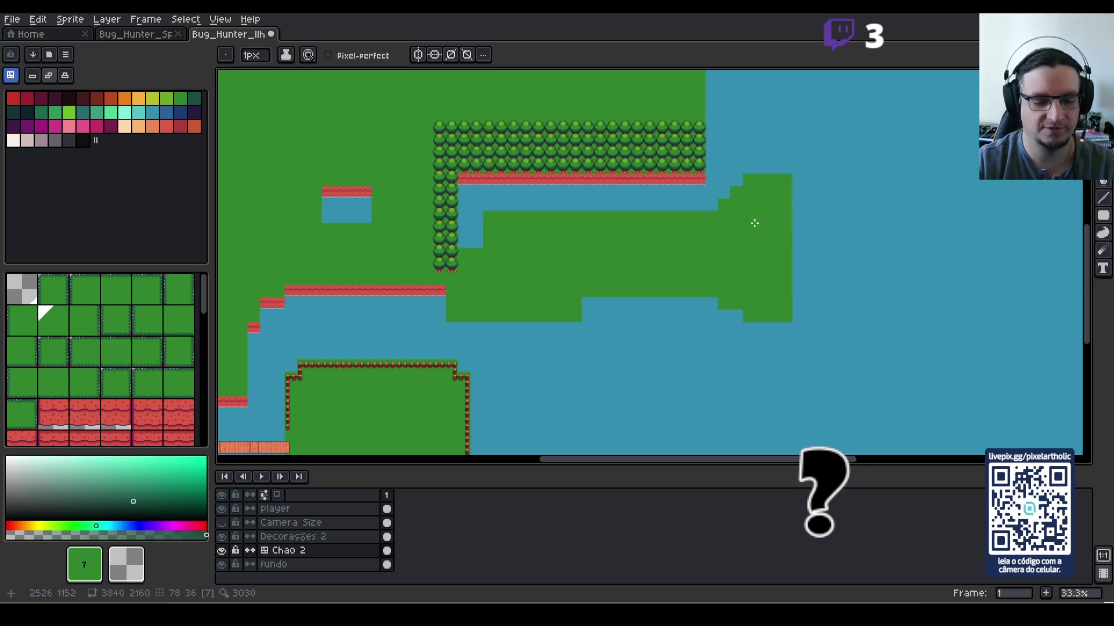
{"action": "left_click", "coordinate": [293, 537]}
Step: Rectangle-select the green tree sprite among the decorations
{"action": "scroll", "coordinate": [458, 279], "scroll_direction": "up", "scroll_amount": 1}
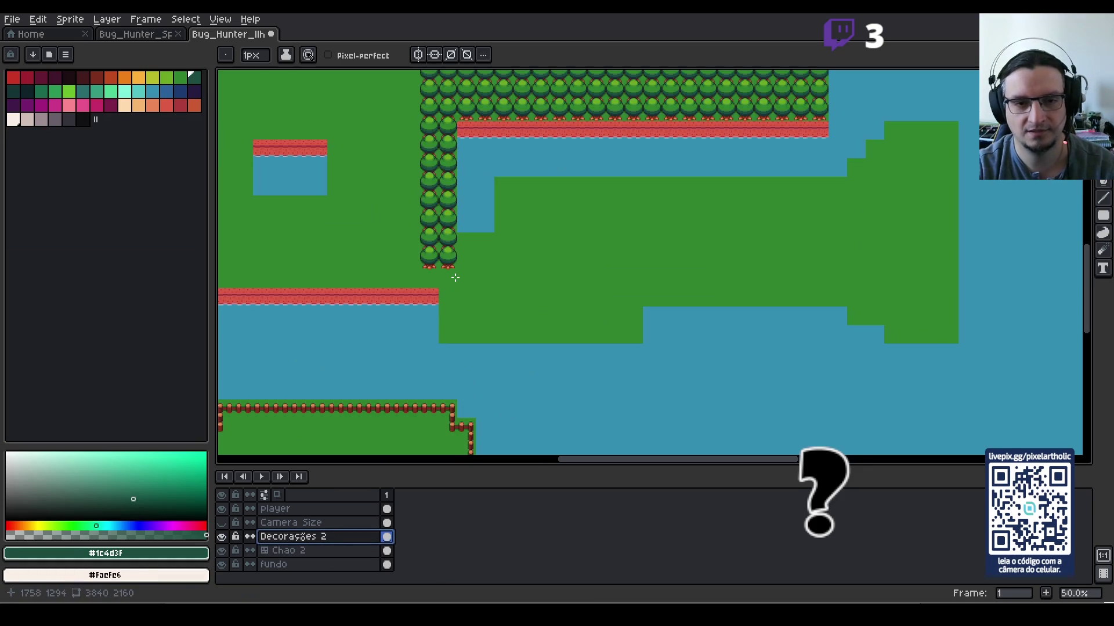
{"action": "scroll", "coordinate": [393, 236], "scroll_direction": "down", "scroll_amount": 1}
{"action": "mouse_move", "coordinate": [365, 218]}
{"action": "left_mouse_down"}
{"action": "mouse_move", "coordinate": [660, 253]}
{"action": "mouse_move", "coordinate": [811, 251]}
{"action": "left_mouse_up"}
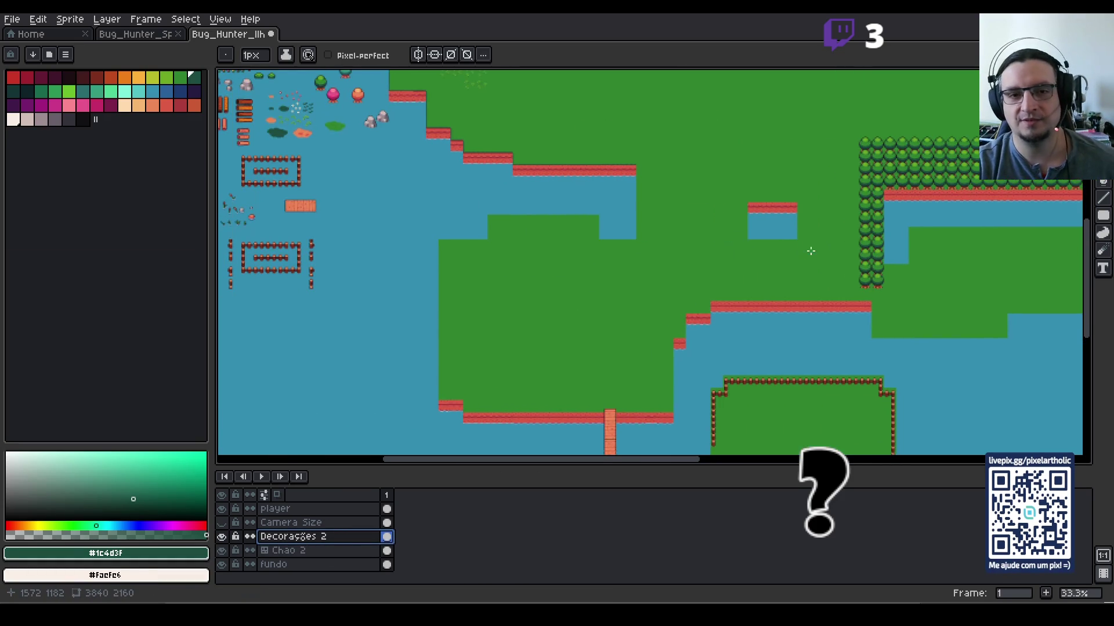
{"action": "mouse_move", "coordinate": [400, 159]}
{"action": "left_mouse_down"}
{"action": "mouse_move", "coordinate": [545, 223]}
{"action": "mouse_move", "coordinate": [592, 261]}
{"action": "mouse_move", "coordinate": [600, 287]}
{"action": "left_mouse_up"}
{"action": "scroll", "coordinate": [585, 246], "scroll_direction": "up", "scroll_amount": 2}
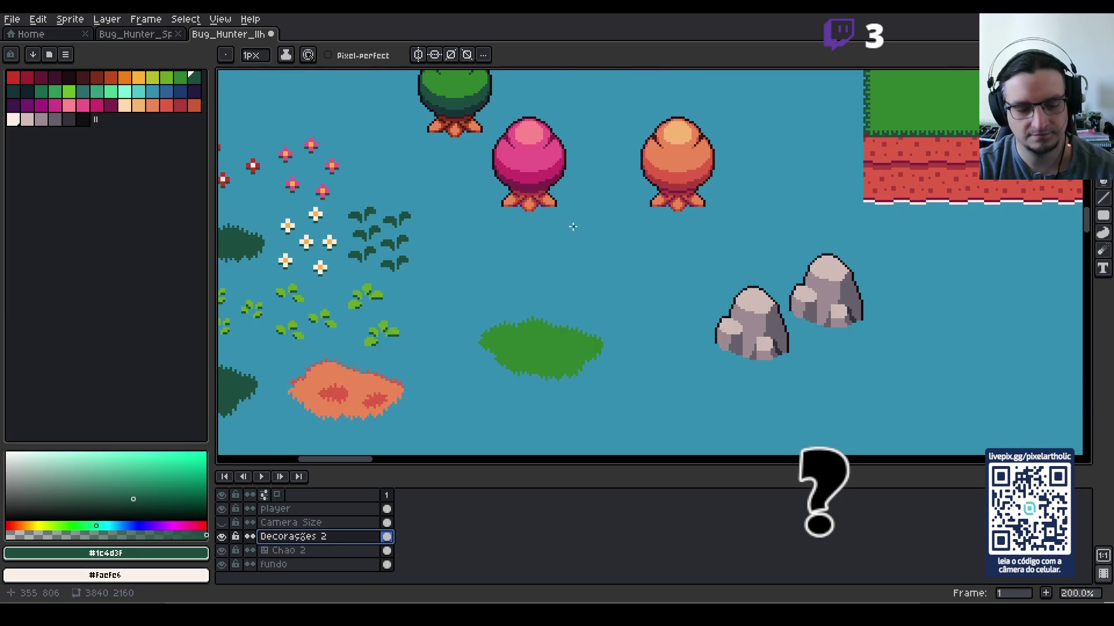
{"action": "scroll", "coordinate": [578, 315], "scroll_direction": "down", "scroll_amount": 2}
{"action": "scroll", "coordinate": [578, 315], "scroll_direction": "up", "scroll_amount": 1}
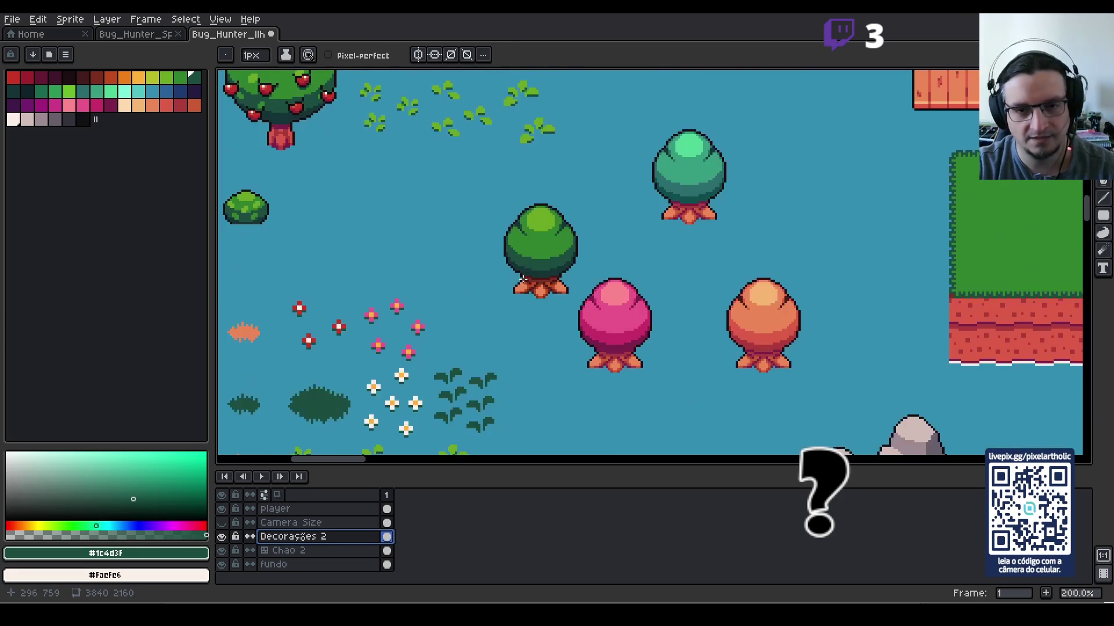
{"action": "key", "text": "m"}
{"action": "left_click_drag", "start_coordinate": [538, 197], "coordinate": [578, 270]}
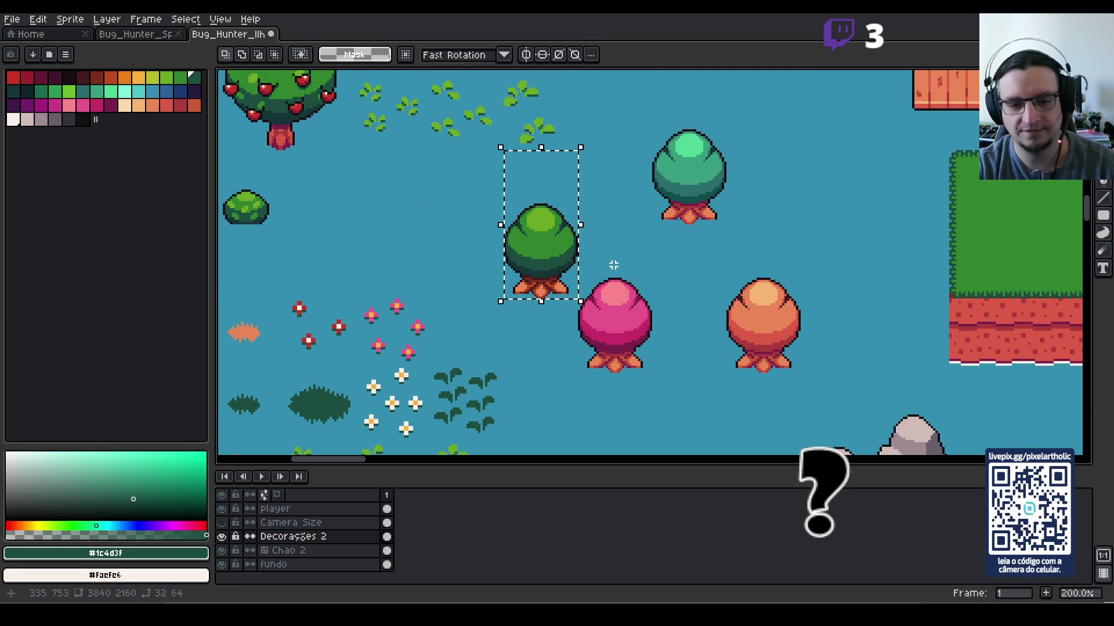
{"action": "left_click", "coordinate": [683, 280]}
Step: Paste the tree, show the tile grid, and move the copy onto the new grass
{"action": "scroll", "coordinate": [683, 281], "scroll_direction": "down", "scroll_amount": 6}
{"action": "left_click_drag", "start_coordinate": [865, 283], "coordinate": [679, 260]}
{"action": "scroll", "coordinate": [533, 324], "scroll_direction": "up", "scroll_amount": 4}
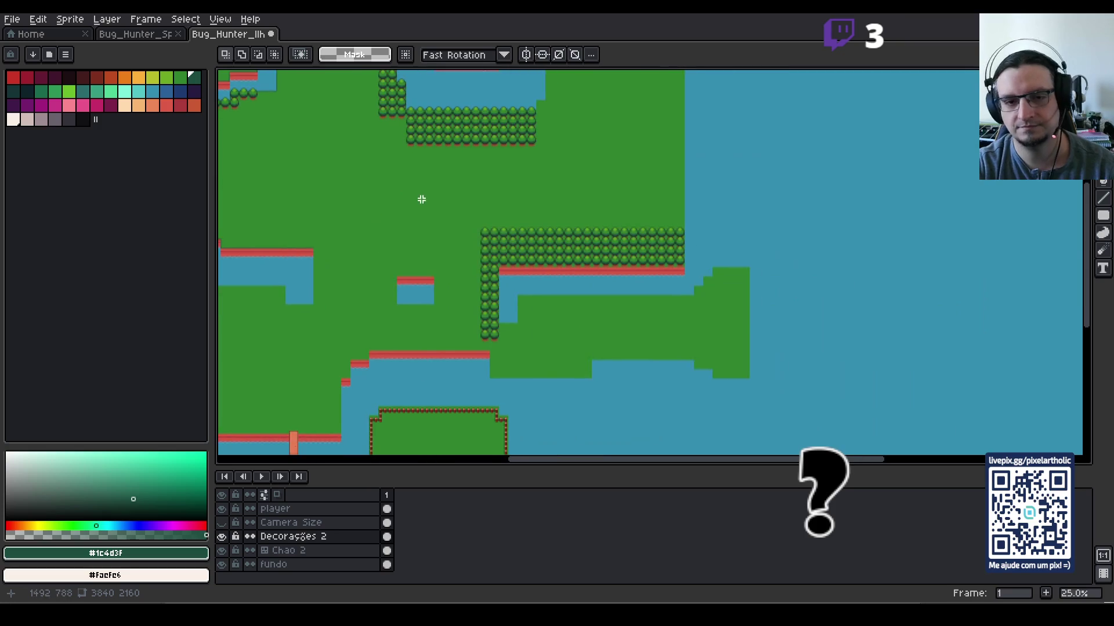
{"action": "left_click_drag", "start_coordinate": [514, 361], "coordinate": [522, 262]}
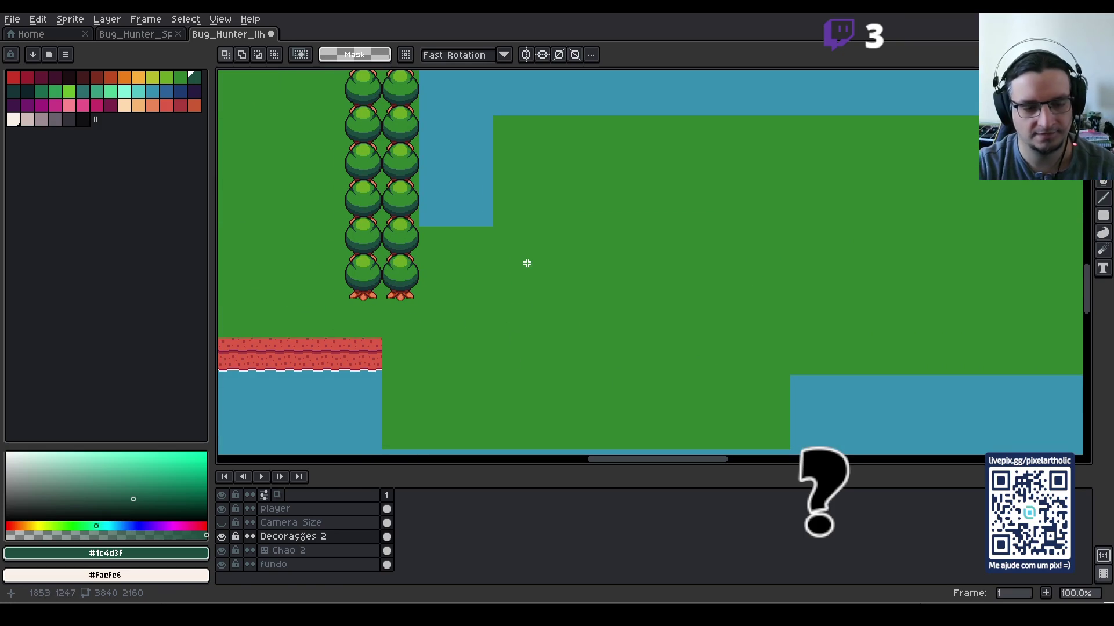
{"action": "key", "text": "ctrl+v"}
{"action": "key", "text": "ctrl+apostrophe"}
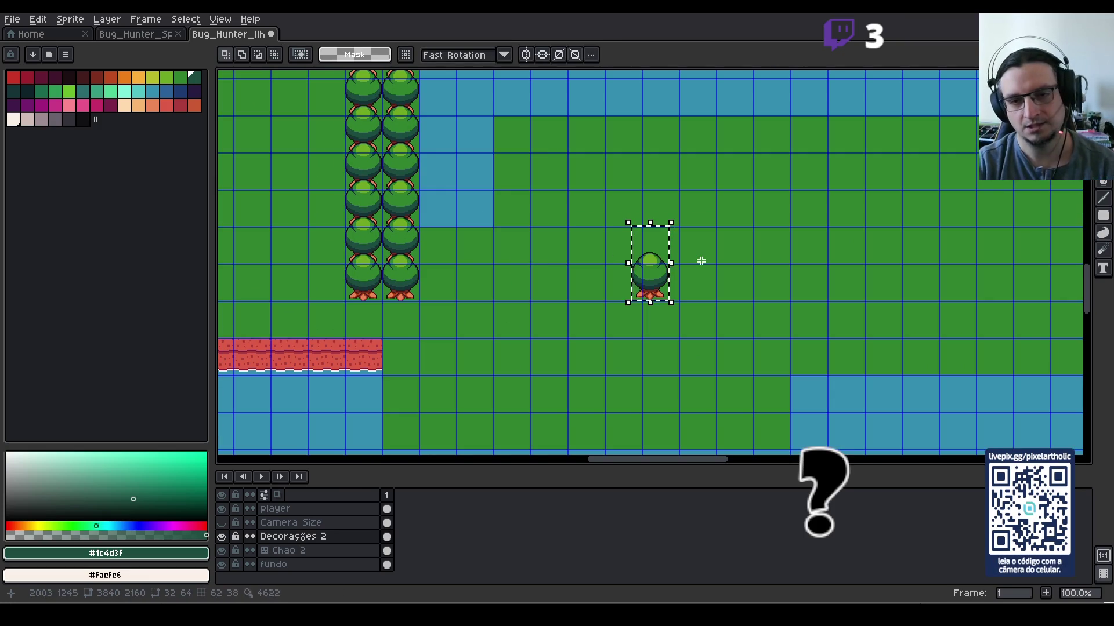
{"action": "scroll", "coordinate": [668, 270], "scroll_direction": "up", "scroll_amount": 2}
{"action": "mouse_move", "coordinate": [646, 288]}
{"action": "left_mouse_down"}
{"action": "mouse_move", "coordinate": [580, 301]}
{"action": "mouse_move", "coordinate": [572, 291]}
{"action": "left_mouse_up"}
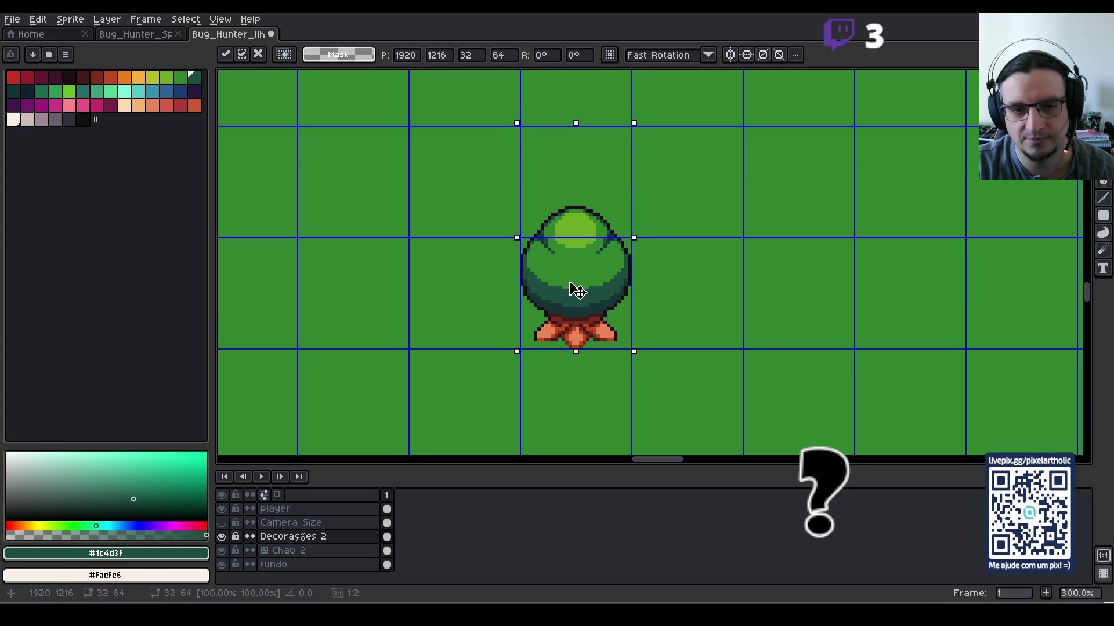
{"action": "mouse_move", "coordinate": [373, 218]}
{"action": "left_mouse_down"}
{"action": "mouse_move", "coordinate": [841, 281]}
{"action": "mouse_move", "coordinate": [803, 249]}
{"action": "left_mouse_up"}
{"action": "scroll", "coordinate": [803, 250], "scroll_direction": "down", "scroll_amount": 2}
{"action": "left_click_drag", "start_coordinate": [930, 241], "coordinate": [743, 267]}
{"action": "scroll", "coordinate": [743, 267], "scroll_direction": "down", "scroll_amount": 1}
{"action": "scroll", "coordinate": [746, 265], "scroll_direction": "up", "scroll_amount": 1}
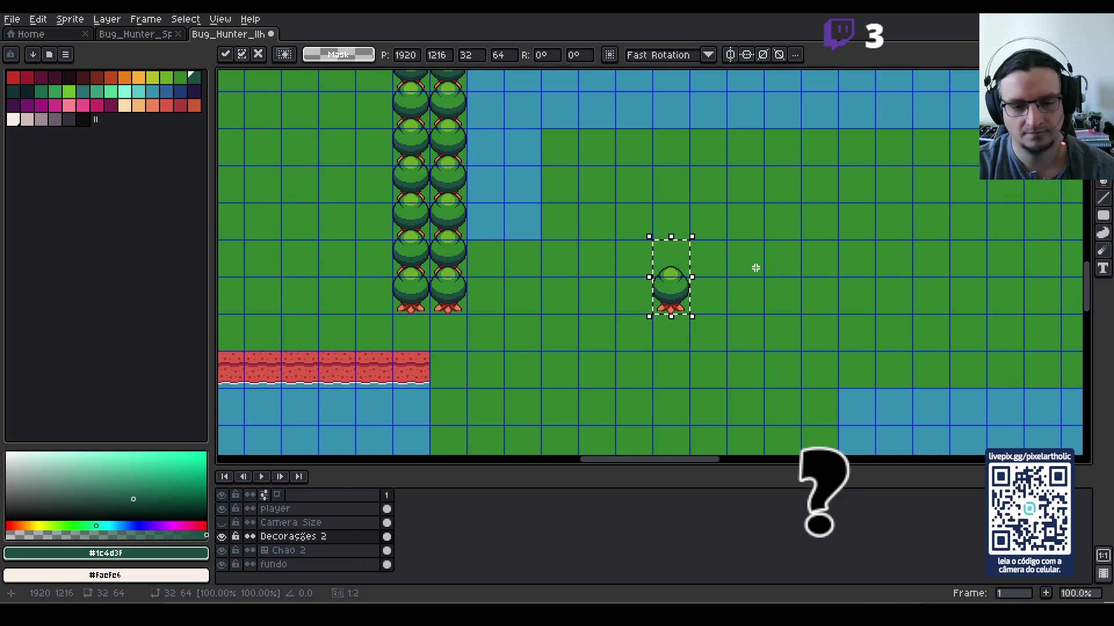
Step: Stamp single trees one by one along the northern shore beside the existing tree column
{"action": "key", "text": "Up"}
{"action": "key", "text": "Left"}
{"action": "key", "text": "Left"}
{"action": "key", "text": "Left"}
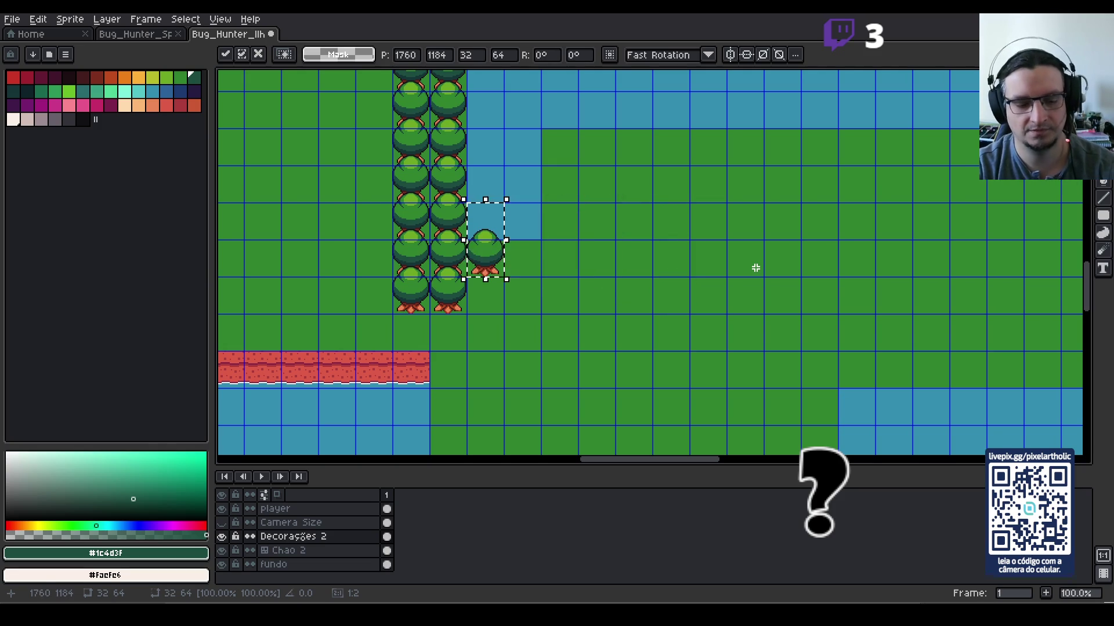
{"action": "key", "text": "Return"}
{"action": "key", "text": "ctrl+Right"}
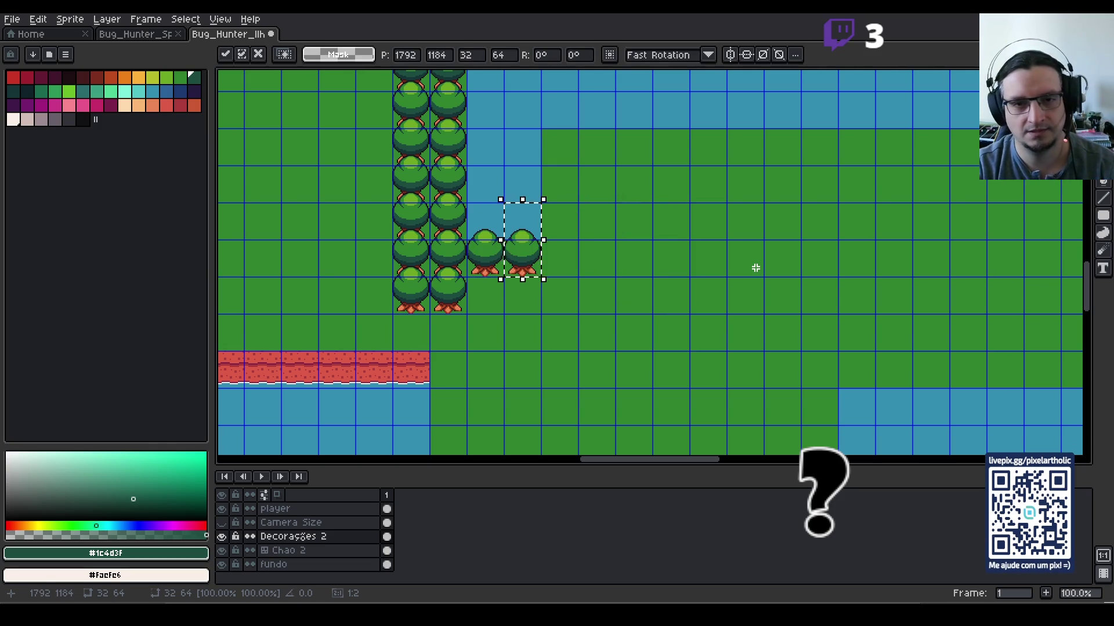
{"action": "key", "text": "Return"}
{"action": "key", "text": "ctrl+Right"}
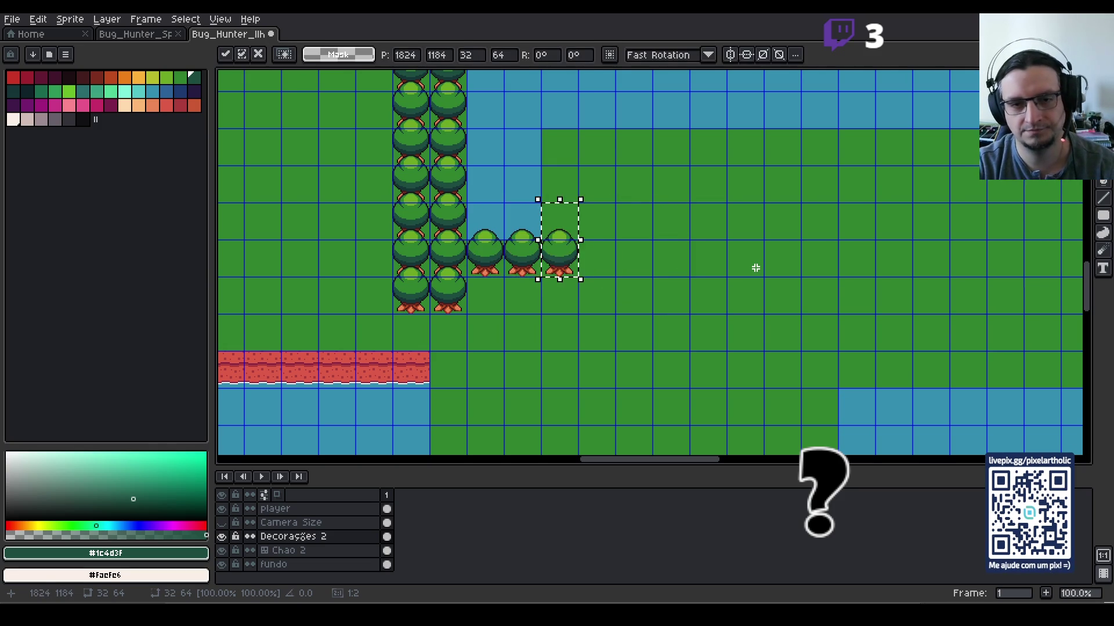
{"action": "key", "text": "Up"}
{"action": "key", "text": "Up"}
{"action": "key", "text": "Up"}
{"action": "key", "text": "Return"}
{"action": "key", "text": "ctrl+Right"}
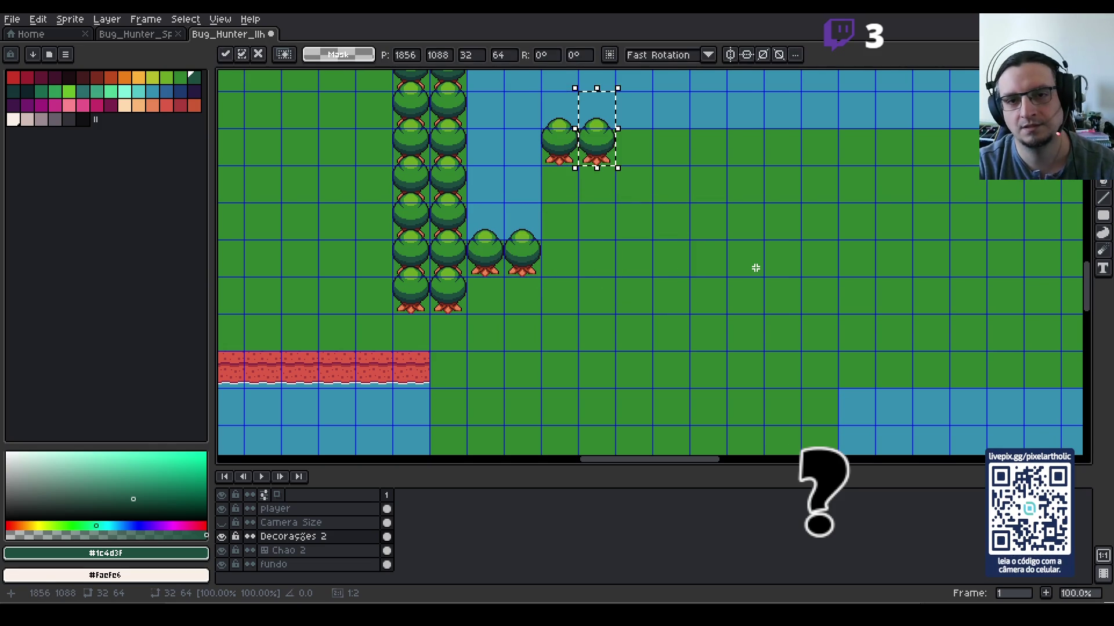
{"action": "key", "text": "Return"}
{"action": "key", "text": "ctrl+Right"}
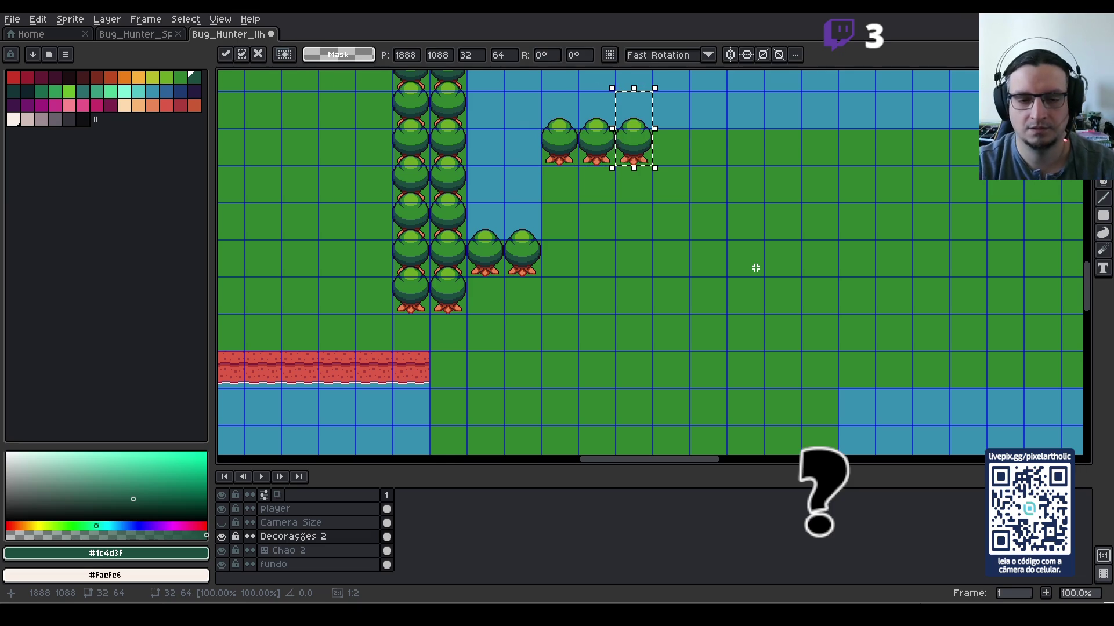
{"action": "key", "text": "ctrl+d"}
Step: Copy the three top-shore trees and paste two copies rightward, making a nine-tree row
{"action": "mouse_move", "coordinate": [539, 89]}
{"action": "left_mouse_down"}
{"action": "mouse_move", "coordinate": [578, 128]}
{"action": "mouse_move", "coordinate": [675, 171]}
{"action": "left_mouse_up"}
{"action": "scroll", "coordinate": [676, 171], "scroll_direction": "down", "scroll_amount": 2}
{"action": "scroll", "coordinate": [594, 279], "scroll_direction": "up", "scroll_amount": 1}
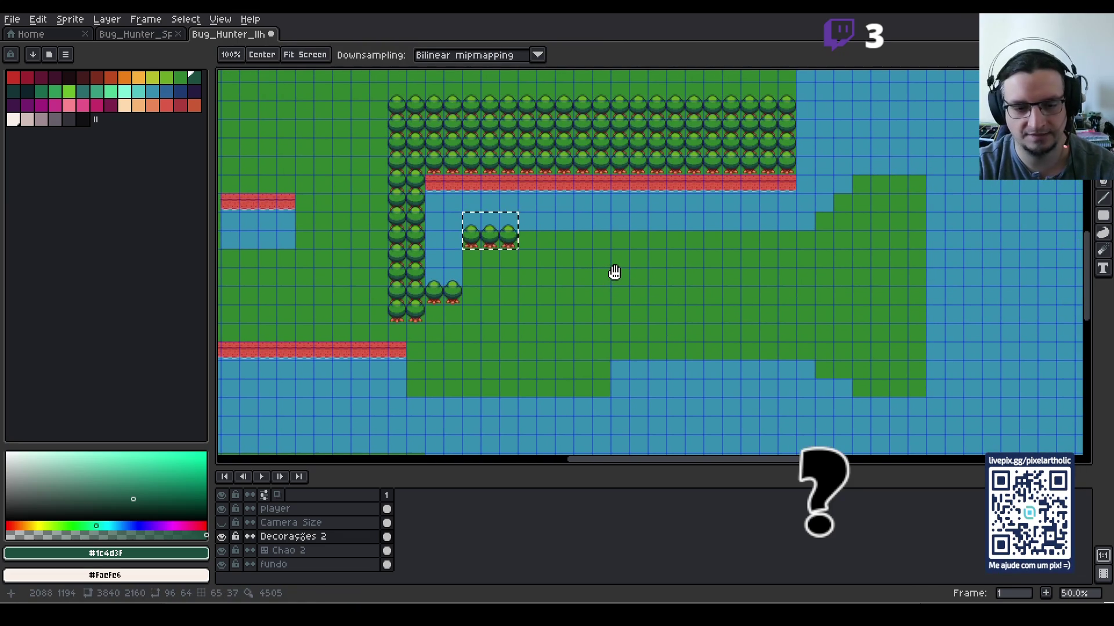
{"action": "scroll", "coordinate": [614, 273], "scroll_direction": "up", "scroll_amount": 1}
{"action": "key", "text": "ctrl+c"}
{"action": "key", "text": "ctrl+v"}
{"action": "key", "text": "shift+Right"}
{"action": "key", "text": "shift+Right"}
{"action": "key", "text": "shift+Right"}
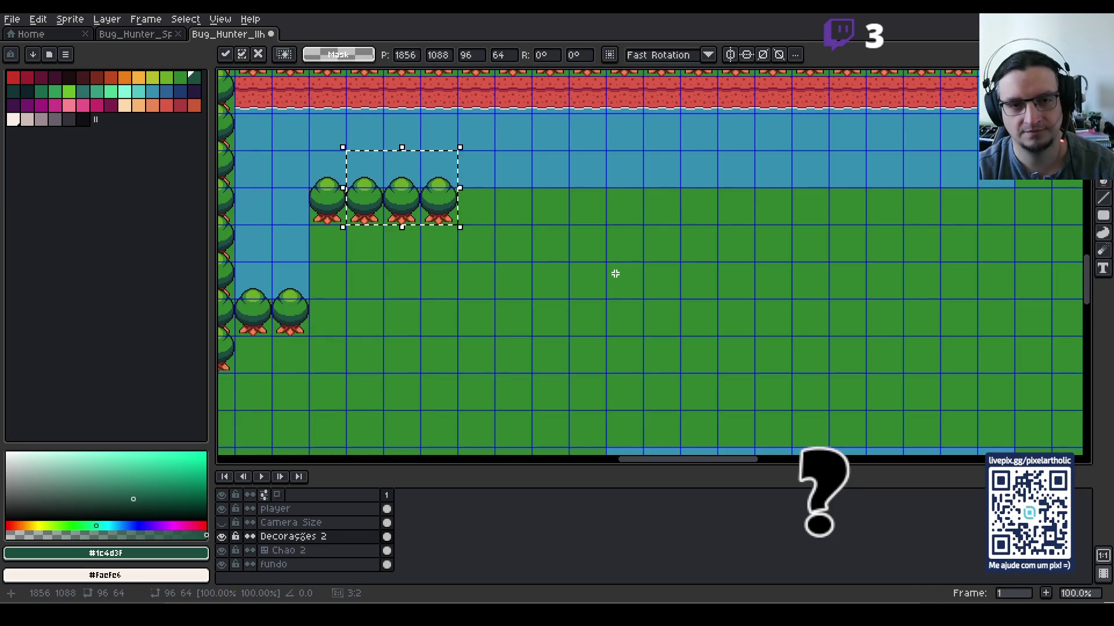
{"action": "key", "text": "ctrl+v"}
{"action": "key", "text": "shift+Right"}
{"action": "key", "text": "shift+Right"}
{"action": "key", "text": "shift+Right"}
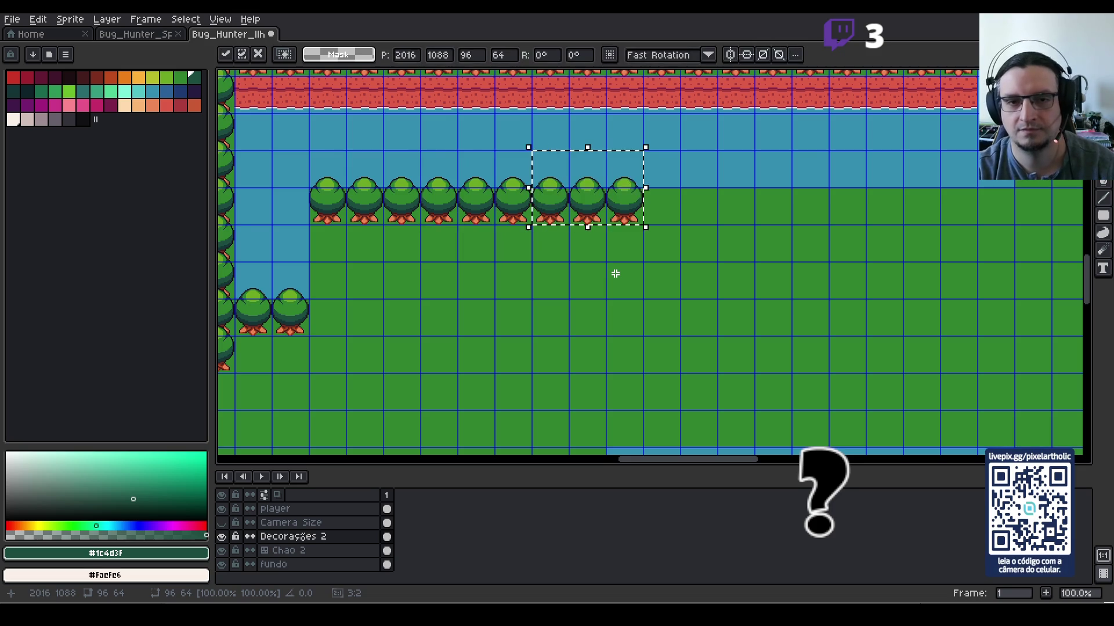
{"action": "key", "text": "ctrl+d"}
Step: Extend the nine-tree row with a pasted copy of itself plus one extra tree
{"action": "left_click_drag", "start_coordinate": [323, 157], "coordinate": [619, 198]}
{"action": "key", "text": "ctrl+c"}
{"action": "key", "text": "ctrl+v"}
{"action": "key", "text": "shift+Right"}
{"action": "key", "text": "shift+Right"}
{"action": "key", "text": "shift+Right"}
{"action": "key", "text": "shift+Left"}
{"action": "key", "text": "shift+Left"}
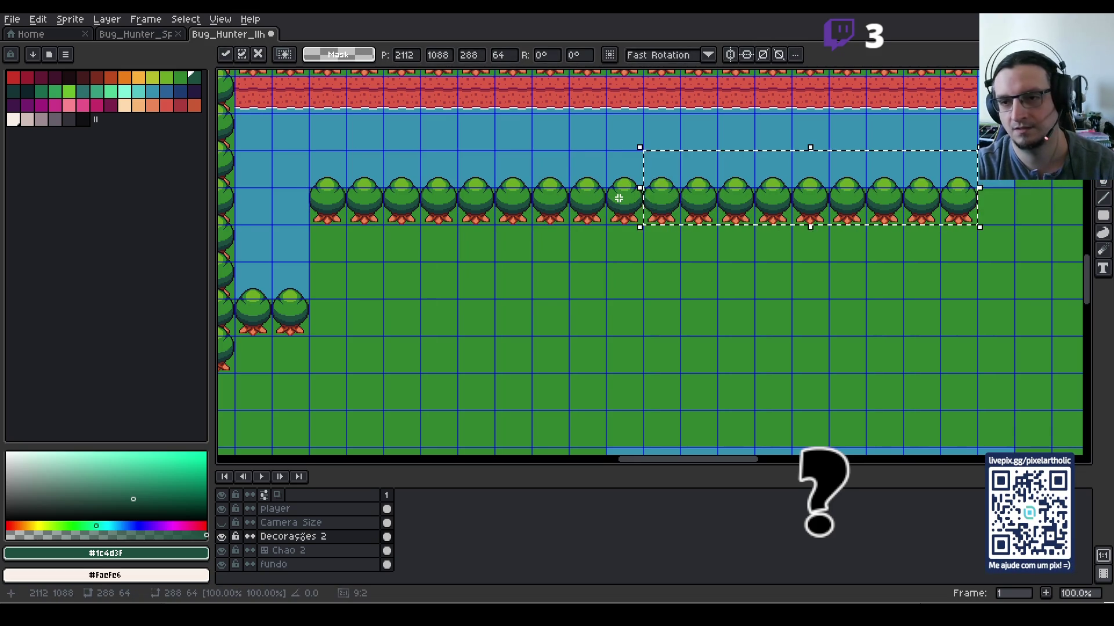
{"action": "key", "text": "ctrl+d"}
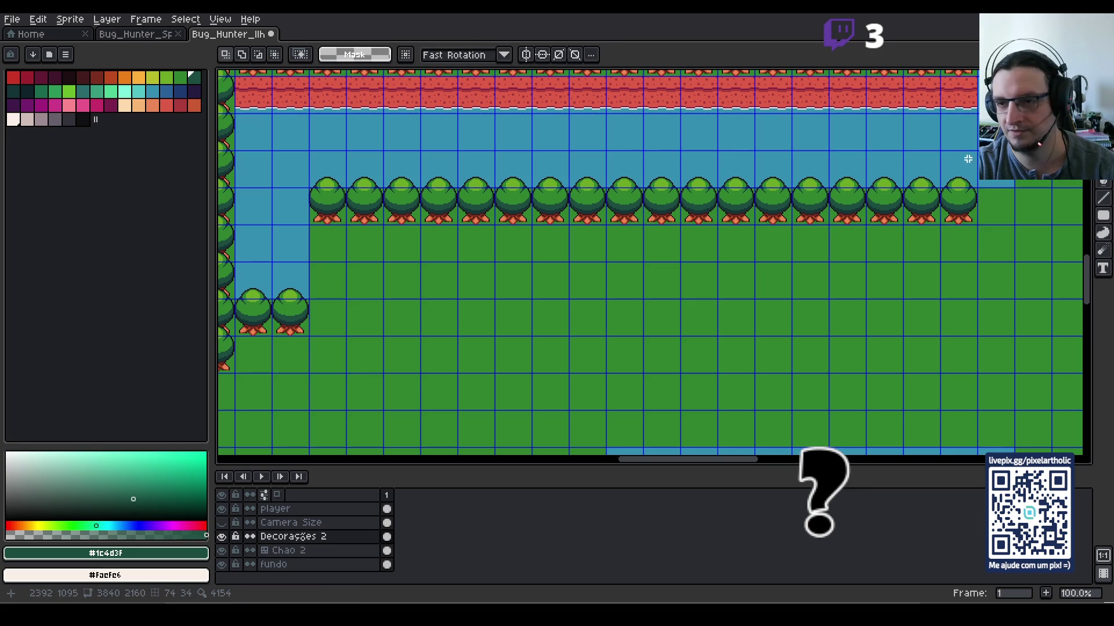
{"action": "left_click_drag", "start_coordinate": [967, 159], "coordinate": [972, 215]}
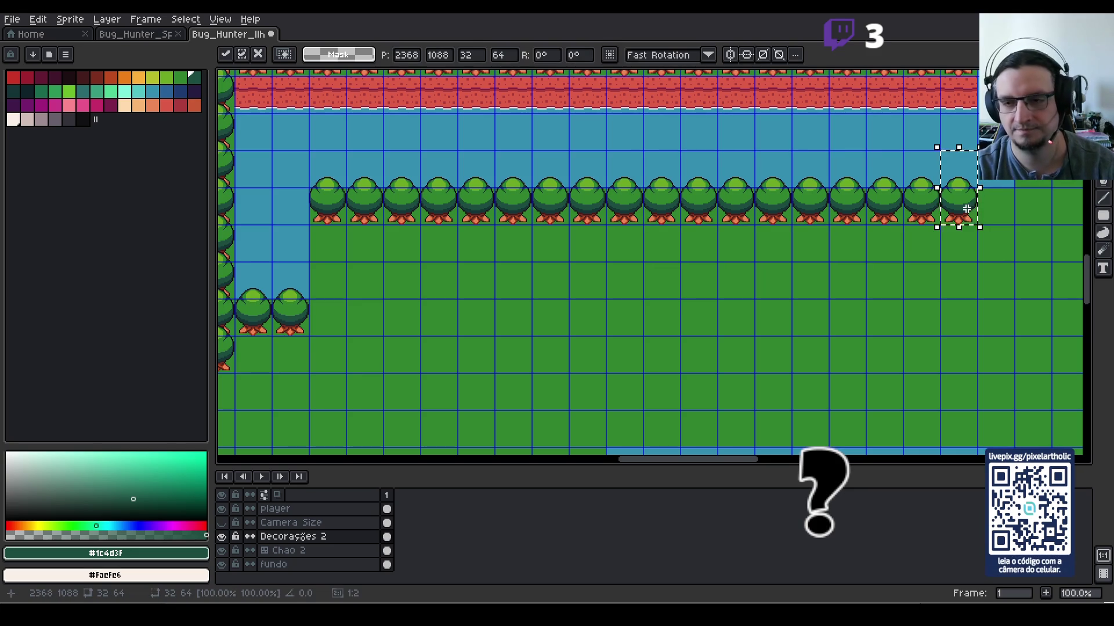
{"action": "key", "text": "shift+Right"}
{"action": "key", "text": "ctrl+d"}
Step: Duplicate the whole long tree row one tile lower to form a double row
{"action": "mouse_move", "coordinate": [314, 152]}
{"action": "left_mouse_down"}
{"action": "mouse_move", "coordinate": [325, 169]}
{"action": "mouse_move", "coordinate": [928, 174]}
{"action": "mouse_move", "coordinate": [1009, 212]}
{"action": "left_mouse_up"}
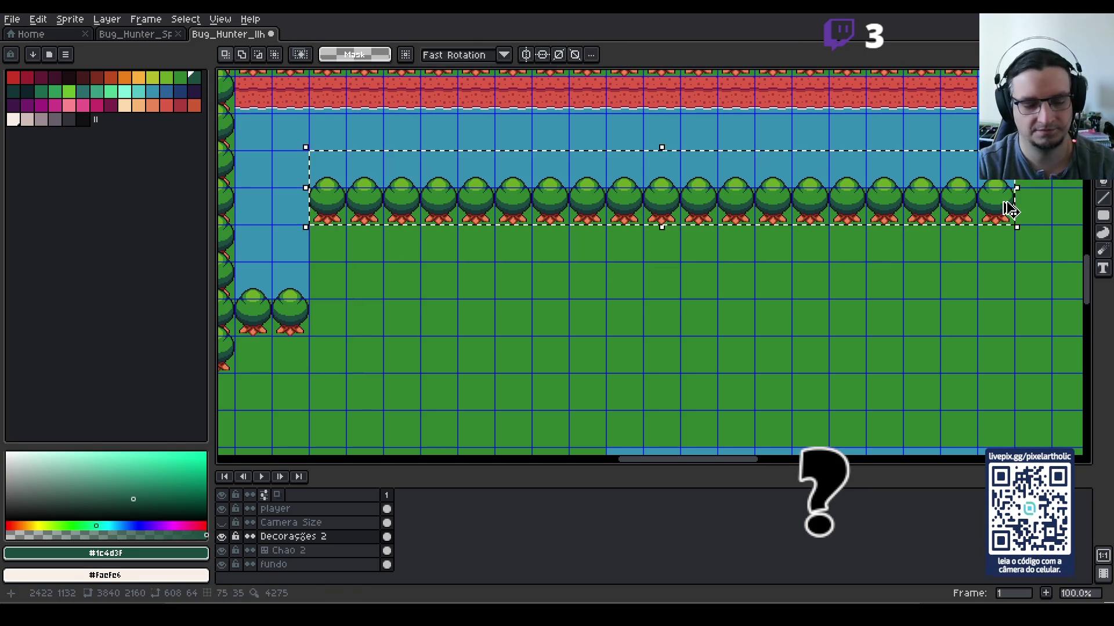
{"action": "key", "text": "shift+Down"}
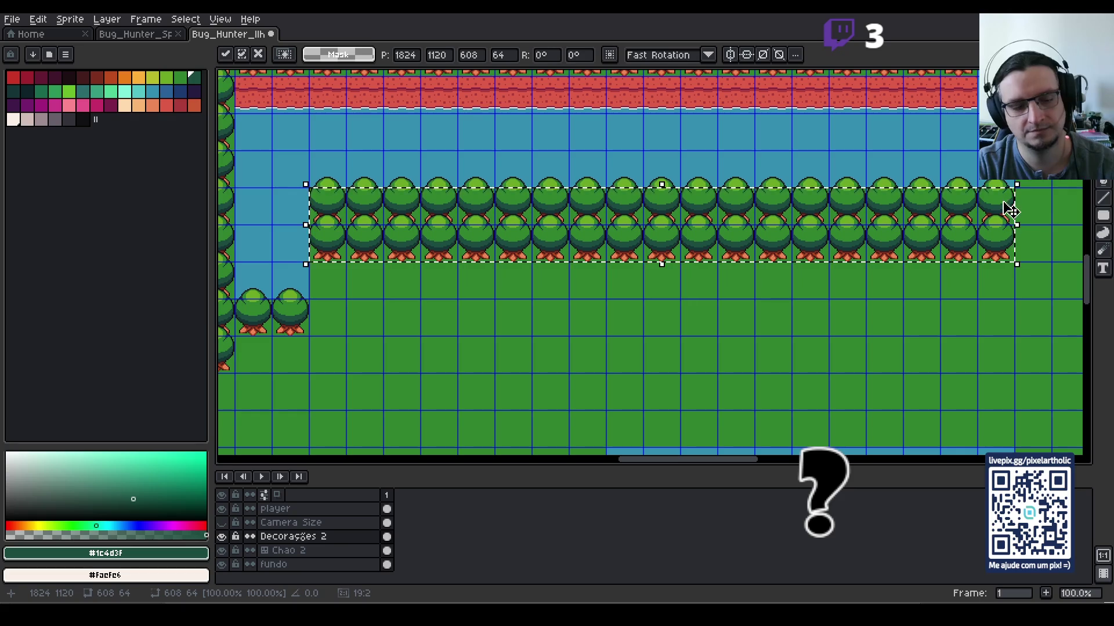
{"action": "key", "text": "Return"}
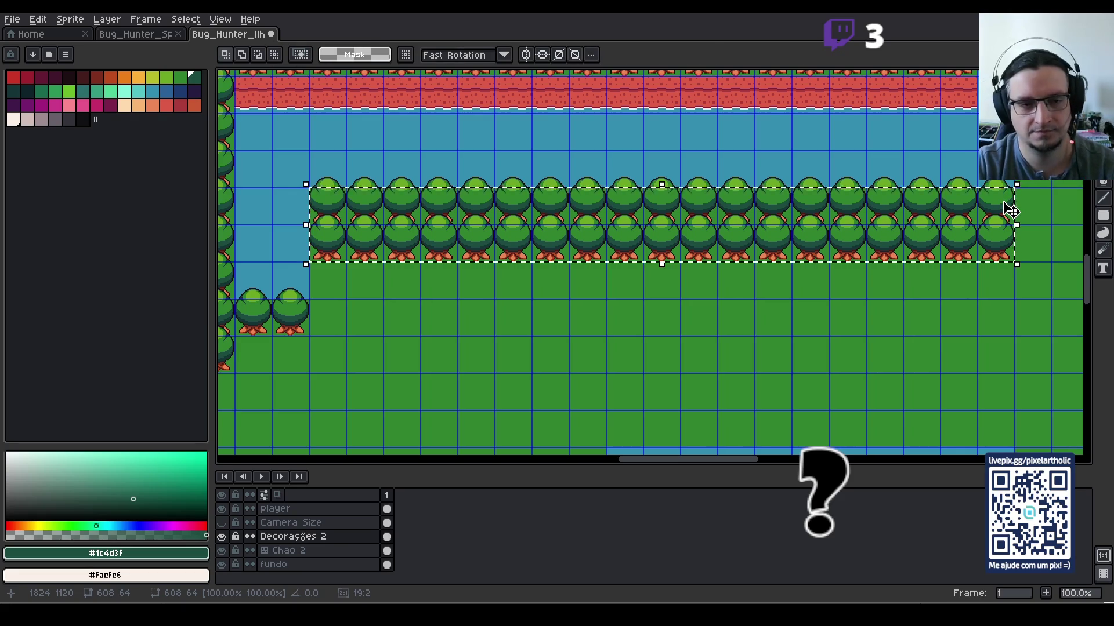
{"action": "key", "text": "ctrl+d"}
Step: Copy the inlet-corner tree upward to join the tree column to the new rows
{"action": "left_click_drag", "start_coordinate": [286, 280], "coordinate": [296, 334]}
{"action": "key", "text": "shift+Up"}
{"action": "key", "text": "shift+Right"}
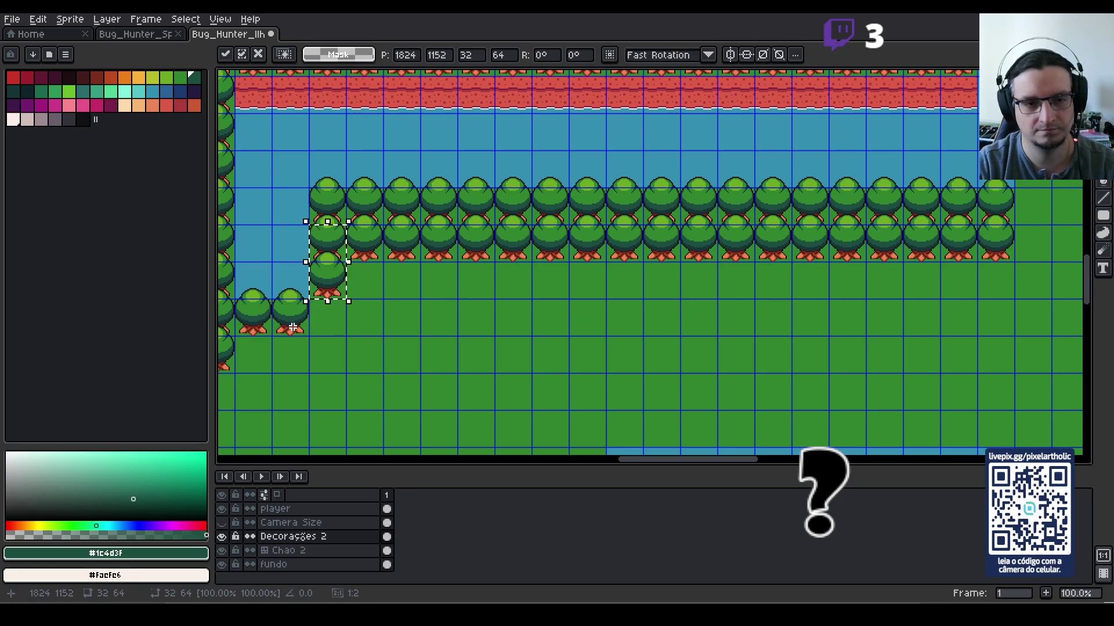
{"action": "key", "text": "shift+Down"}
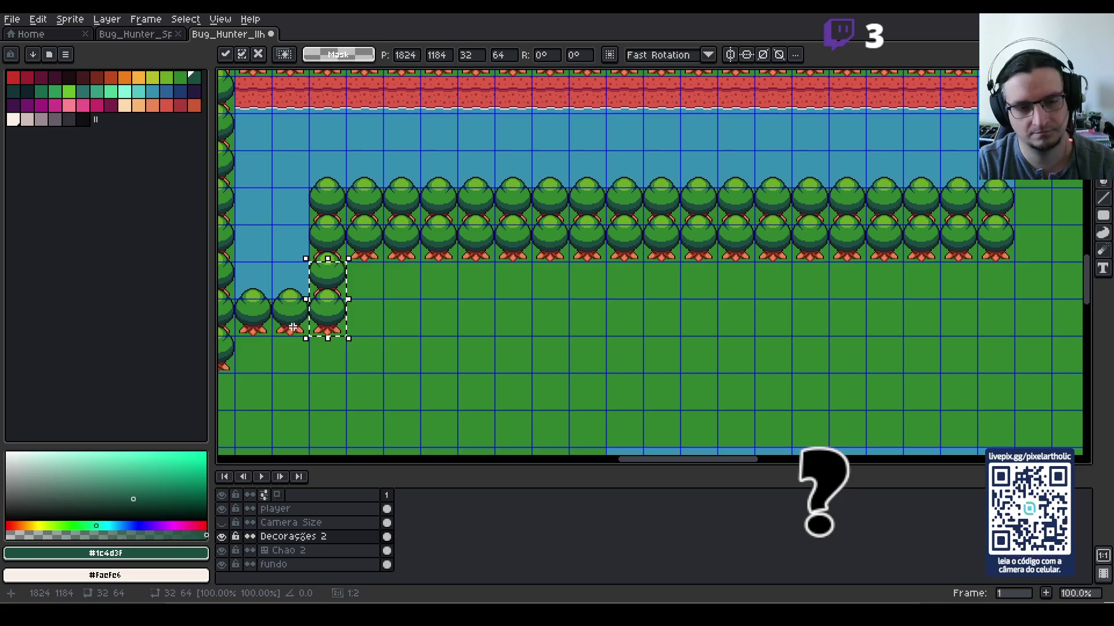
{"action": "key", "text": "shift+Up"}
{"action": "key", "text": "shift+Right"}
{"action": "key", "text": "Return"}
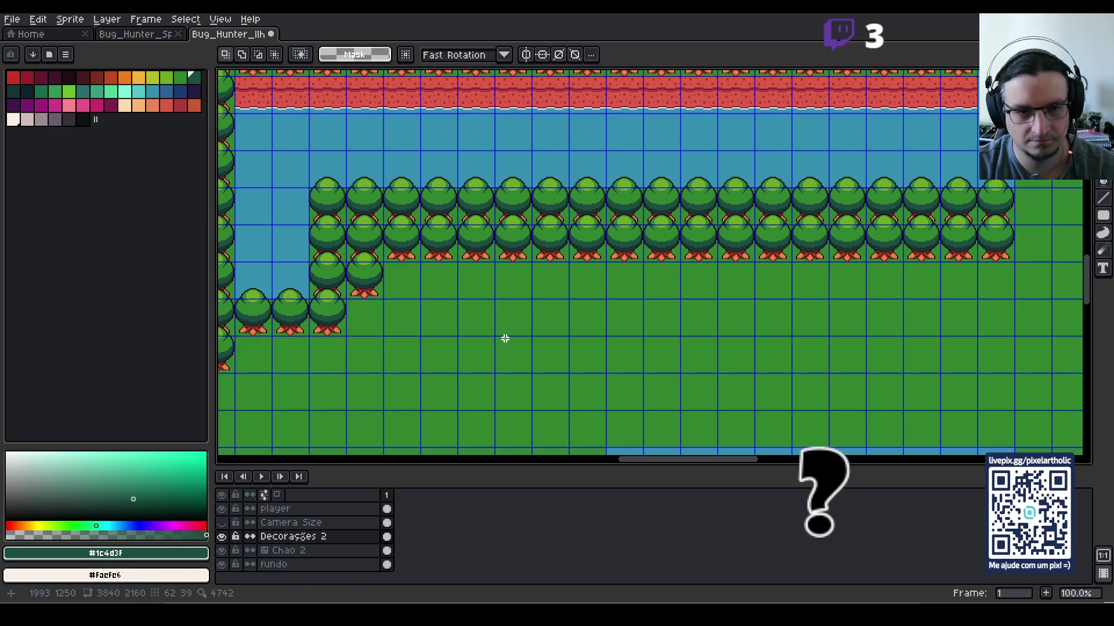
{"action": "scroll", "coordinate": [502, 336], "scroll_direction": "down", "scroll_amount": 1}
{"action": "mouse_move", "coordinate": [505, 343]}
{"action": "left_mouse_down"}
{"action": "mouse_move", "coordinate": [491, 321]}
{"action": "mouse_move", "coordinate": [527, 287]}
{"action": "left_mouse_up"}
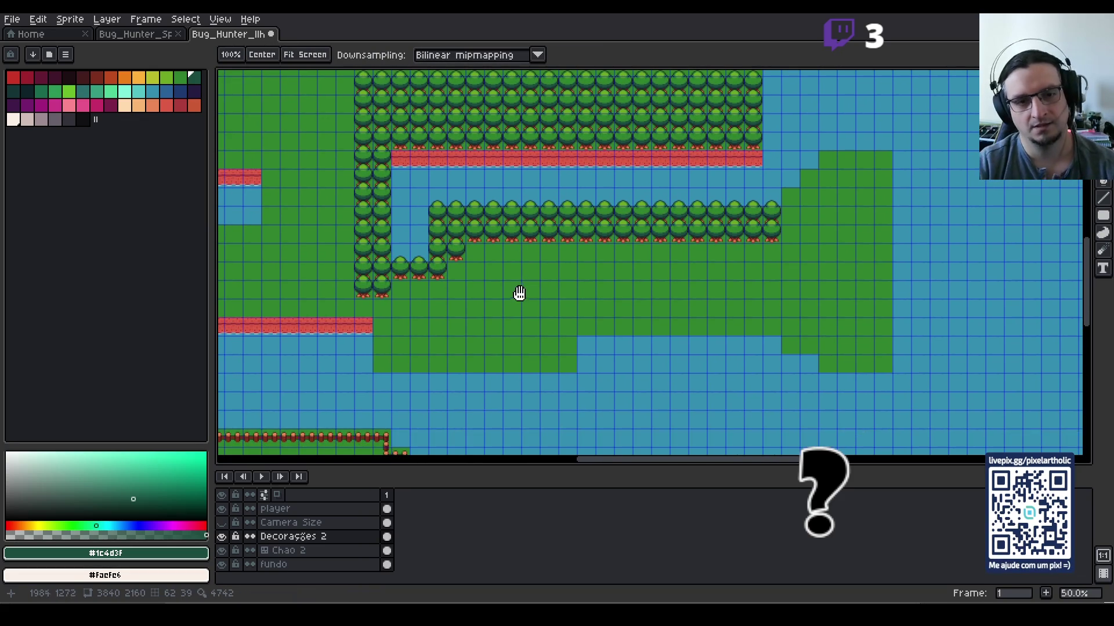
{"action": "scroll", "coordinate": [522, 292], "scroll_direction": "up", "scroll_amount": 1}
{"action": "scroll", "coordinate": [491, 304], "scroll_direction": "down", "scroll_amount": 1}
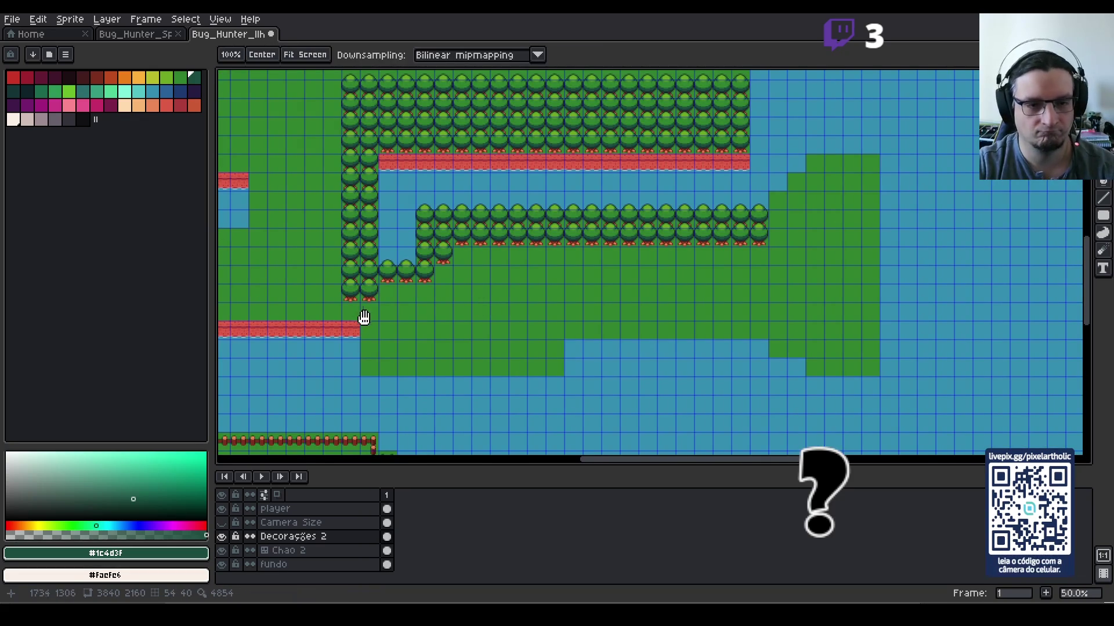
{"action": "scroll", "coordinate": [374, 309], "scroll_direction": "up", "scroll_amount": 1}
{"action": "scroll", "coordinate": [364, 331], "scroll_direction": "down", "scroll_amount": 1}
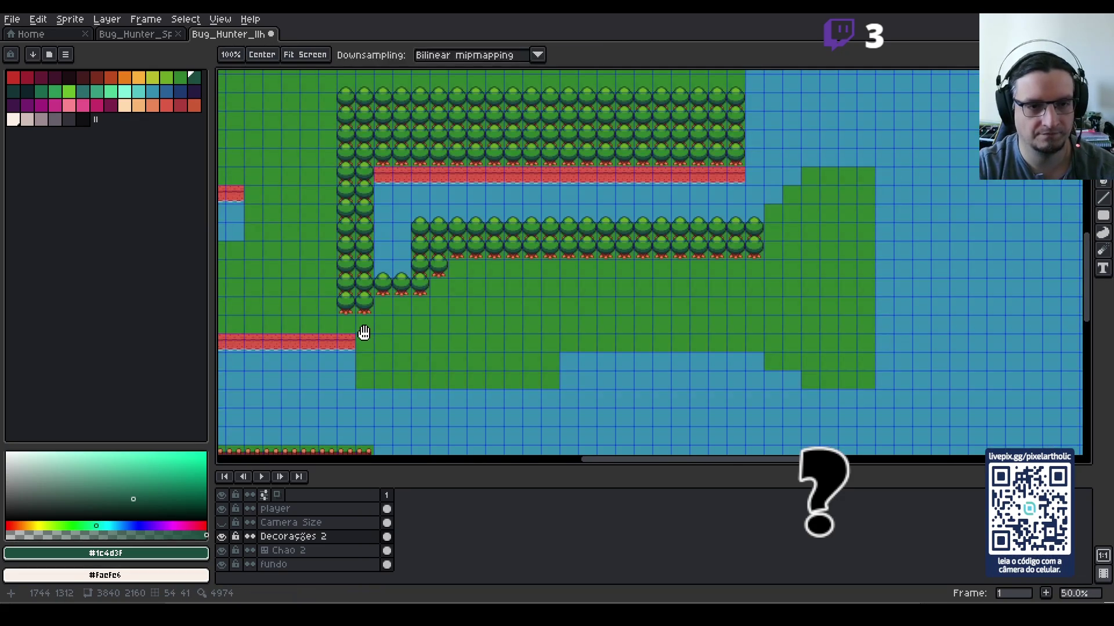
{"action": "mouse_move", "coordinate": [350, 332]}
{"action": "left_mouse_down"}
{"action": "mouse_move", "coordinate": [490, 301]}
{"action": "mouse_move", "coordinate": [441, 285]}
{"action": "left_mouse_up"}
{"action": "scroll", "coordinate": [471, 274], "scroll_direction": "up", "scroll_amount": 1}
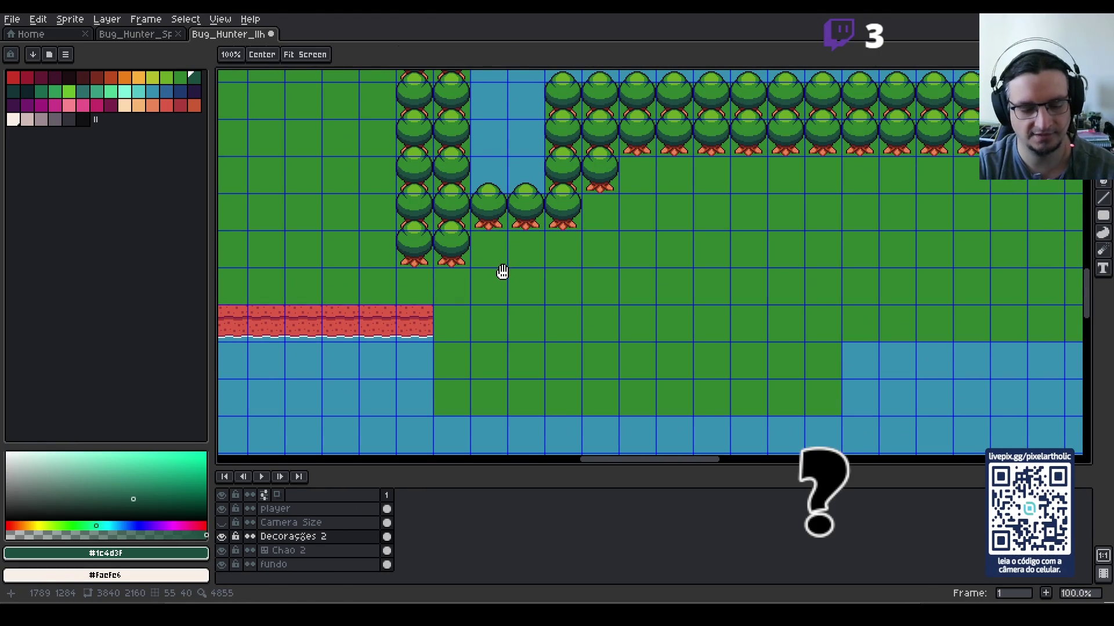
Step: Paste a tree and move it down onto the lower shoreline
{"action": "key", "text": "ctrl+v"}
{"action": "key", "text": "Down"}
{"action": "key", "text": "Down"}
{"action": "key", "text": "Down"}
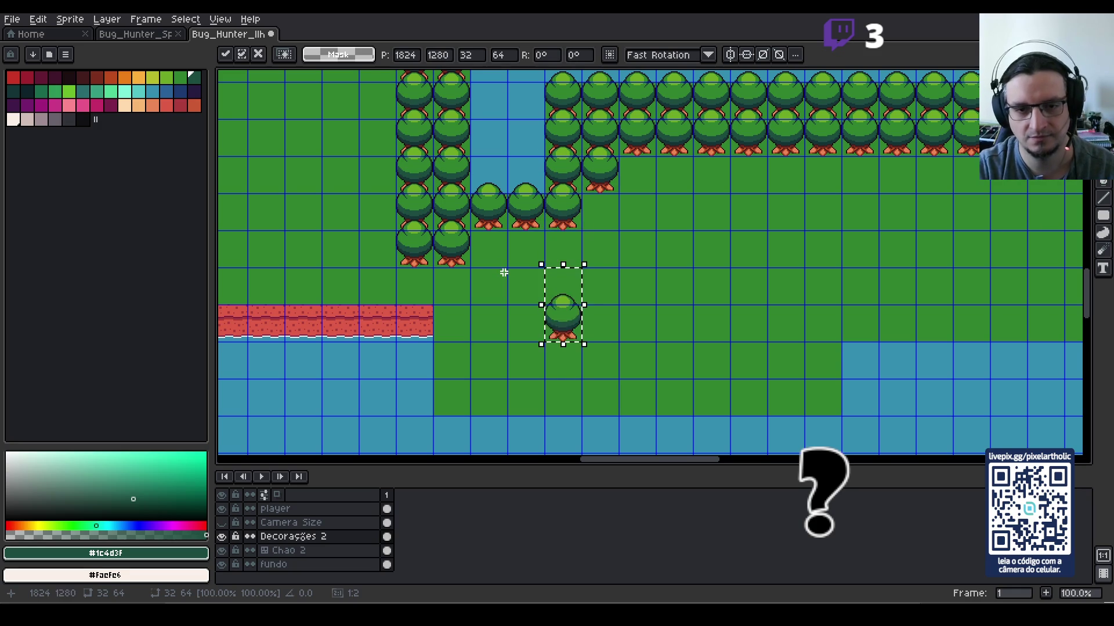
{"action": "key", "text": "shift+Down"}
{"action": "key", "text": "shift+Left"}
{"action": "key", "text": "shift+Left"}
{"action": "key", "text": "shift+Left"}
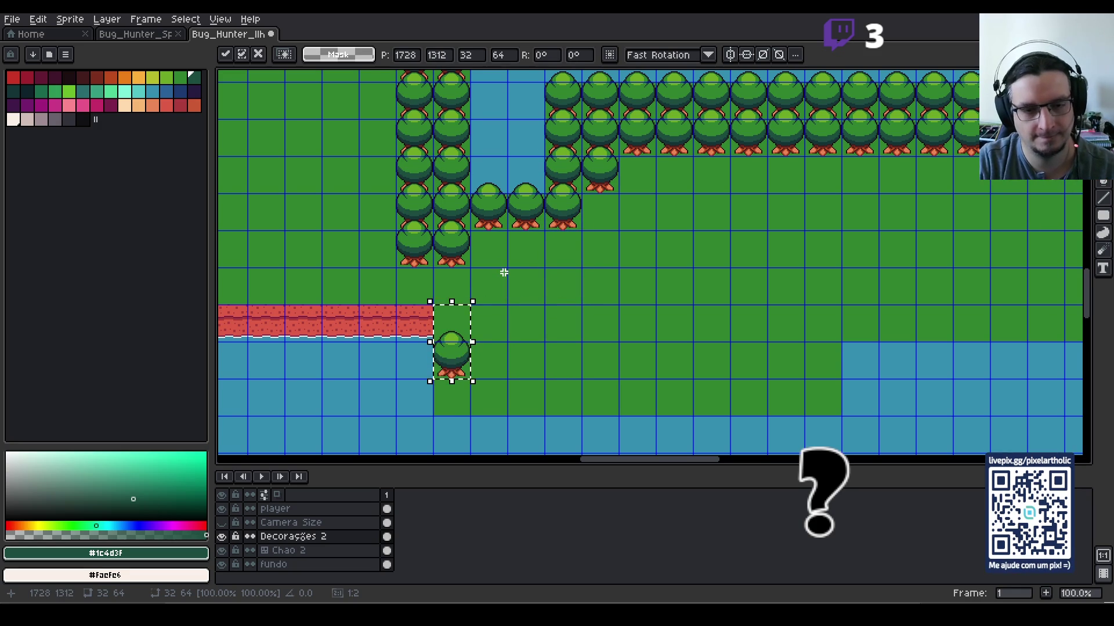
{"action": "key", "text": "shift+Down"}
{"action": "key", "text": "Return"}
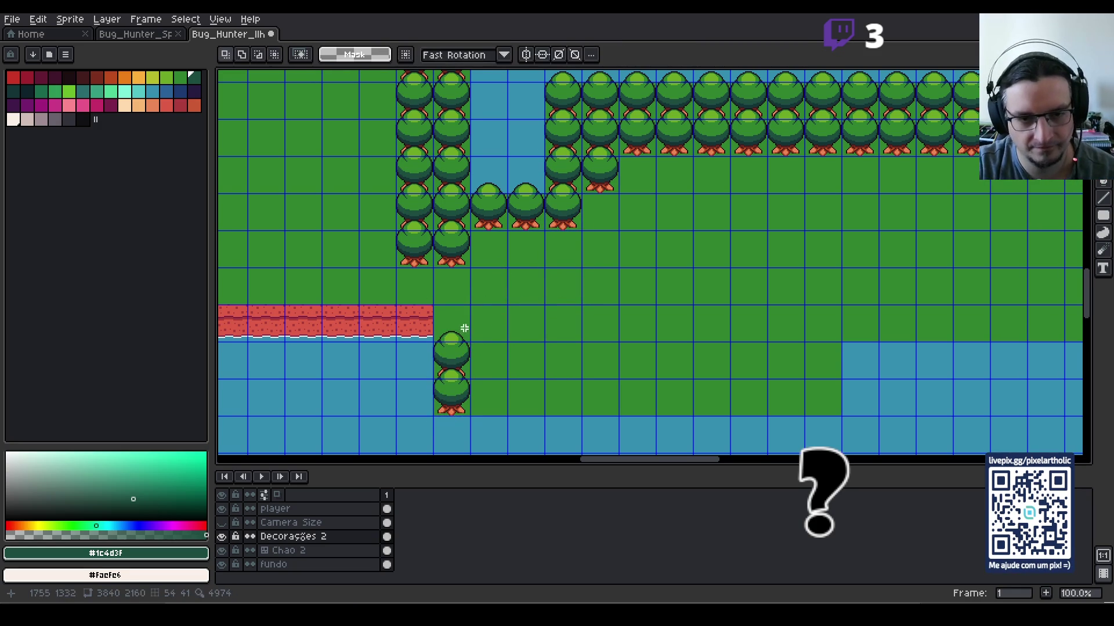
Step: Copy the lower-shore tree column and paste four duplicates rightward, making five columns
{"action": "left_click_drag", "start_coordinate": [450, 318], "coordinate": [453, 389]}
{"action": "key", "text": "ctrl+c"}
{"action": "key", "text": "ctrl+v"}
{"action": "key", "text": "shift+Right"}
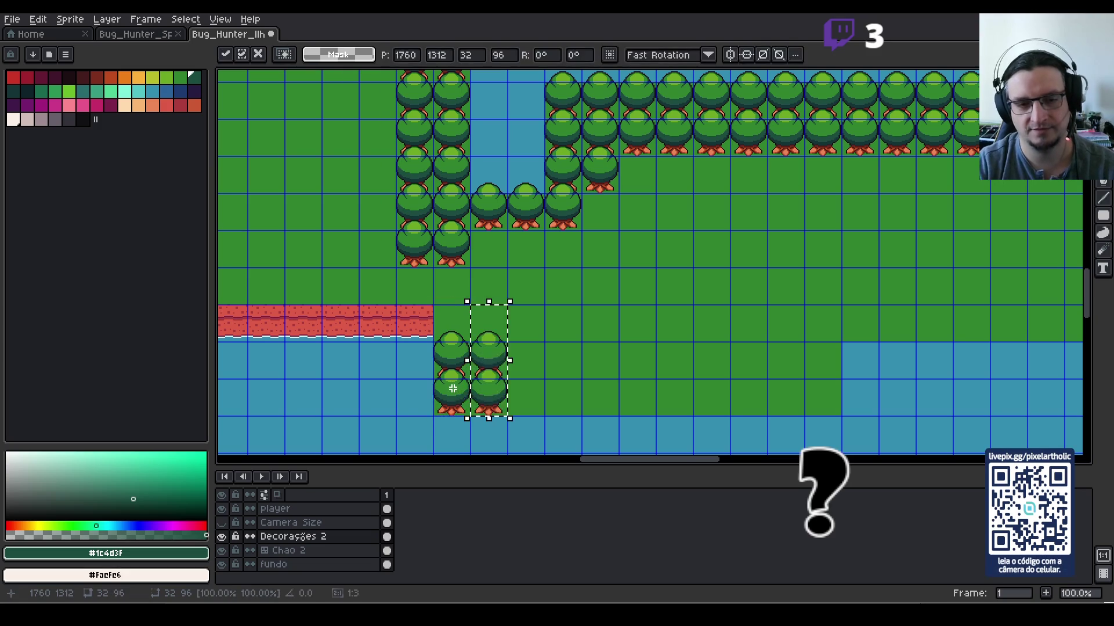
{"action": "key", "text": "ctrl+v"}
{"action": "key", "text": "shift+Right"}
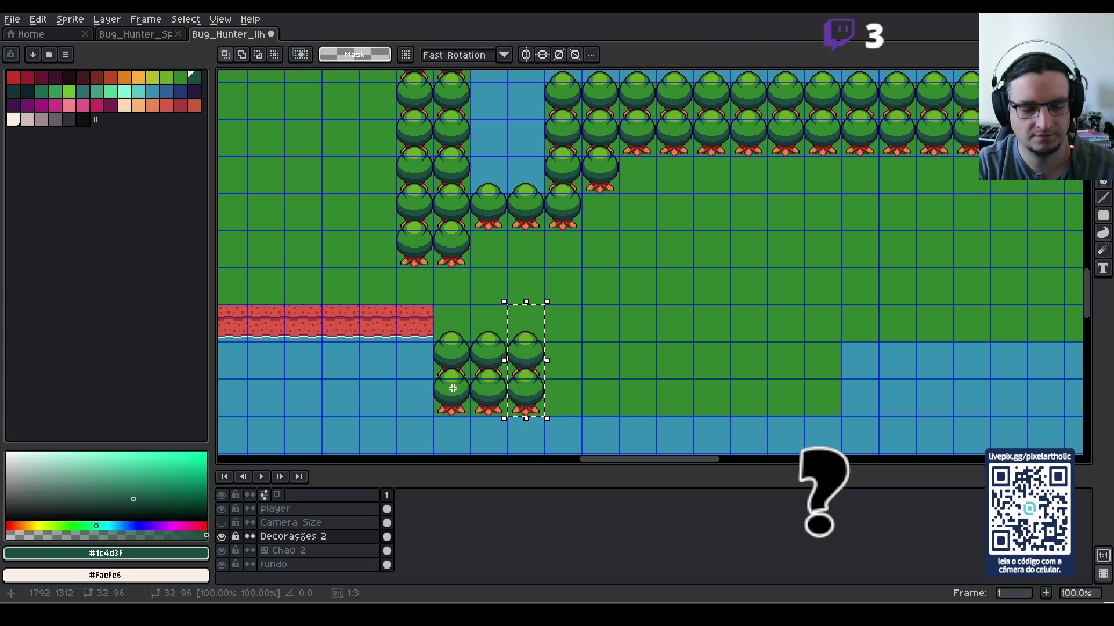
{"action": "key", "text": "ctrl+v"}
{"action": "key", "text": "shift+Right"}
{"action": "key", "text": "ctrl+v"}
{"action": "key", "text": "shift+Right"}
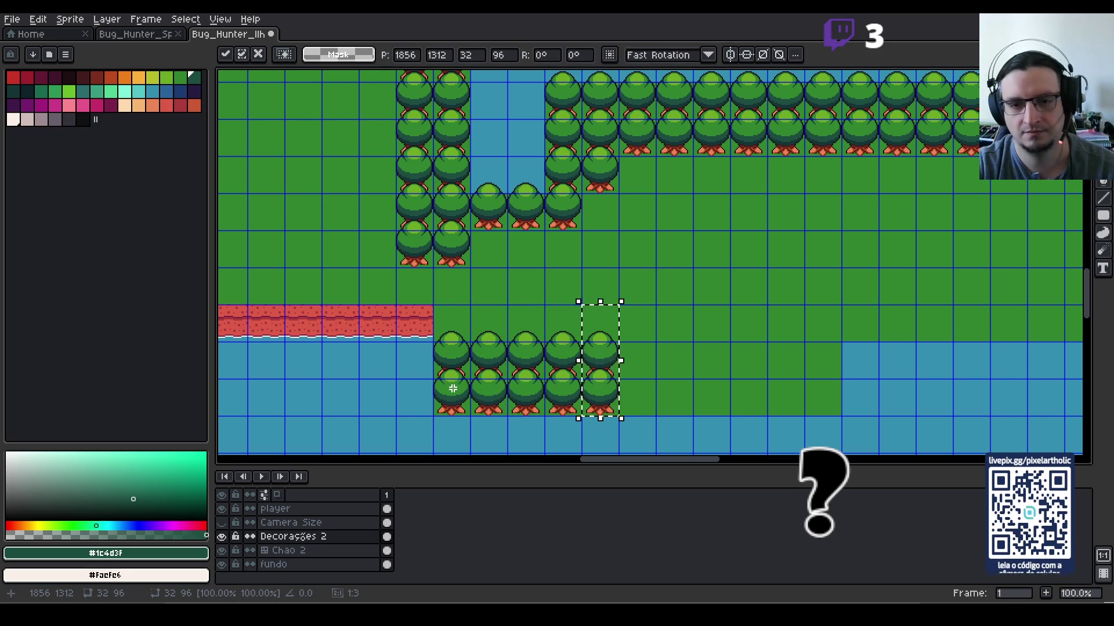
Step: Copy the five tree columns and paste them further right along the lower shore
{"action": "left_click_drag", "start_coordinate": [451, 323], "coordinate": [595, 396]}
{"action": "key", "text": "ctrl+c"}
{"action": "key", "text": "ctrl+v"}
{"action": "key", "text": "shift+Right"}
{"action": "key", "text": "shift+Right"}
{"action": "key", "text": "shift+Right"}
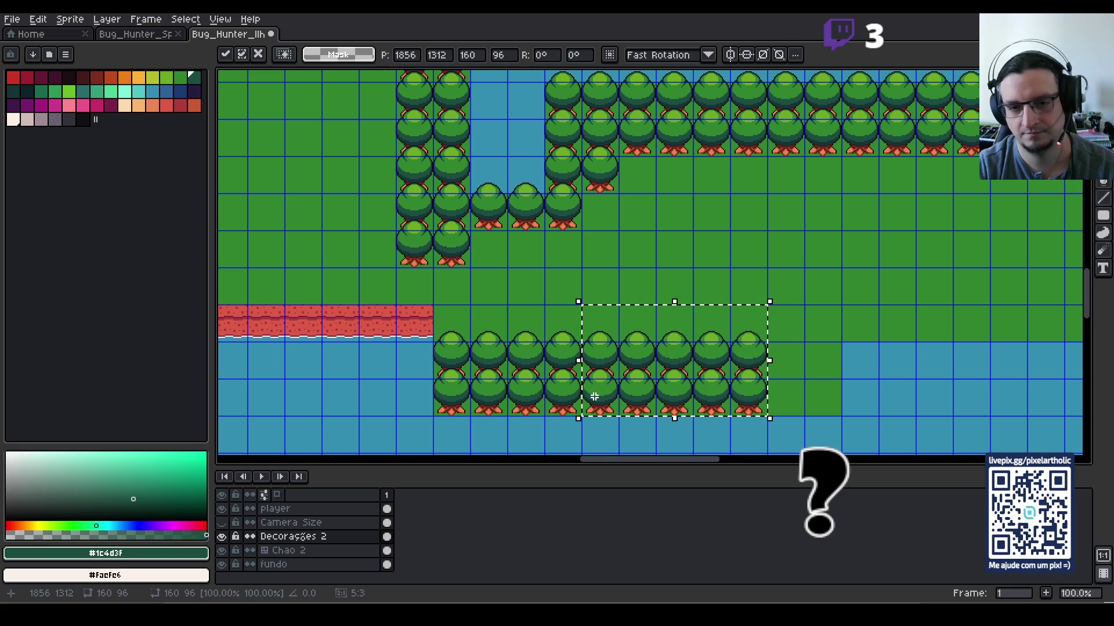
{"action": "key", "text": "shift+Right"}
{"action": "key", "text": "shift+Right"}
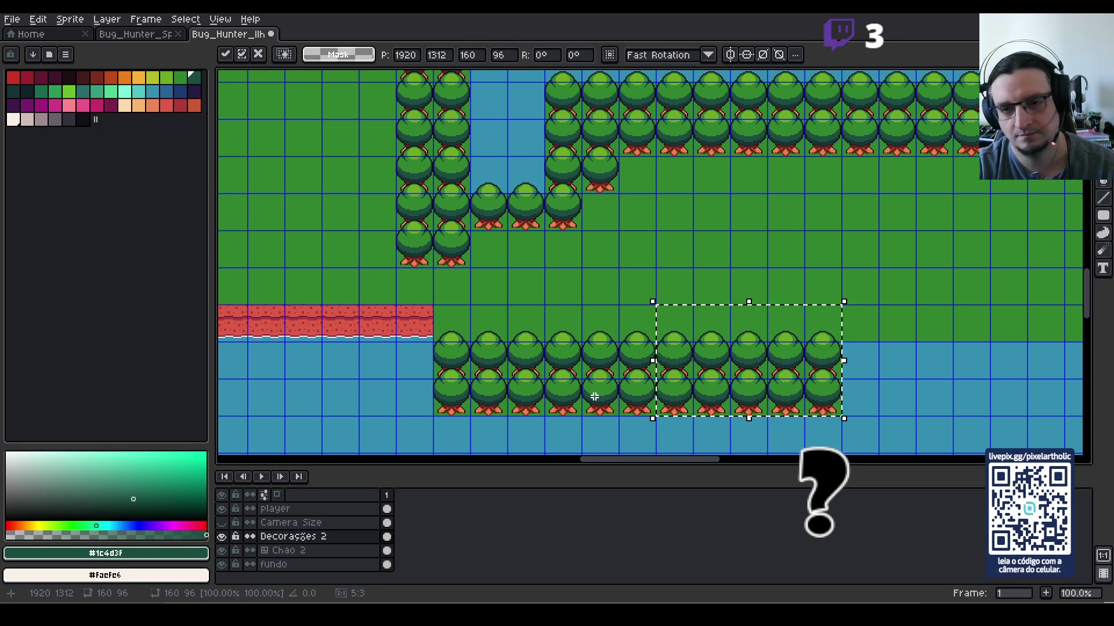
{"action": "key", "text": "ctrl+d"}
Step: Hide the tile grid and center the view on the tree rows
{"action": "scroll", "coordinate": [870, 355], "scroll_direction": "down", "scroll_amount": 1}
{"action": "left_click_drag", "start_coordinate": [895, 348], "coordinate": [685, 287]}
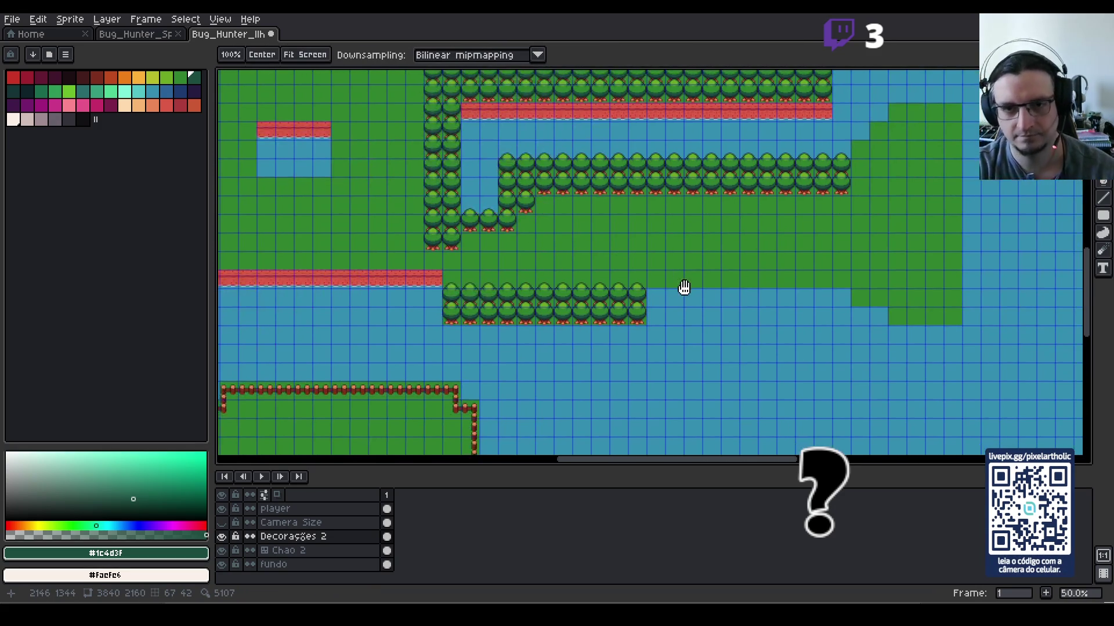
{"action": "scroll", "coordinate": [661, 287], "scroll_direction": "up", "scroll_amount": 2}
{"action": "key", "text": "ctrl+apostrophe"}
{"action": "mouse_move", "coordinate": [648, 203]}
{"action": "left_mouse_down"}
{"action": "mouse_move", "coordinate": [709, 273]}
{"action": "mouse_move", "coordinate": [647, 226]}
{"action": "left_mouse_up"}
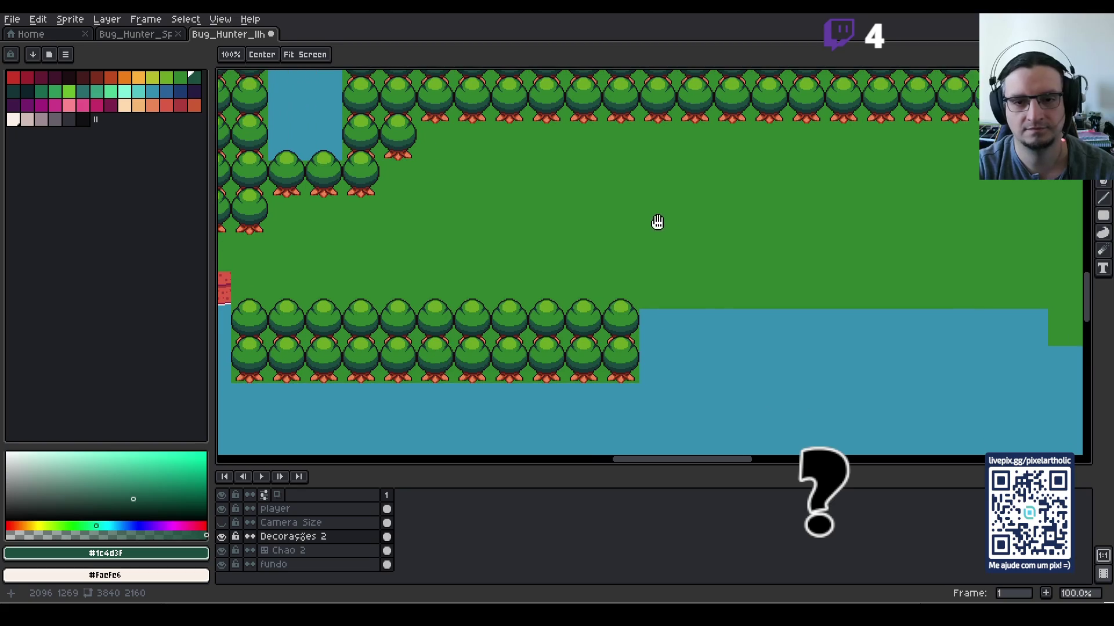
{"action": "scroll", "coordinate": [719, 316], "scroll_direction": "down", "scroll_amount": 1}
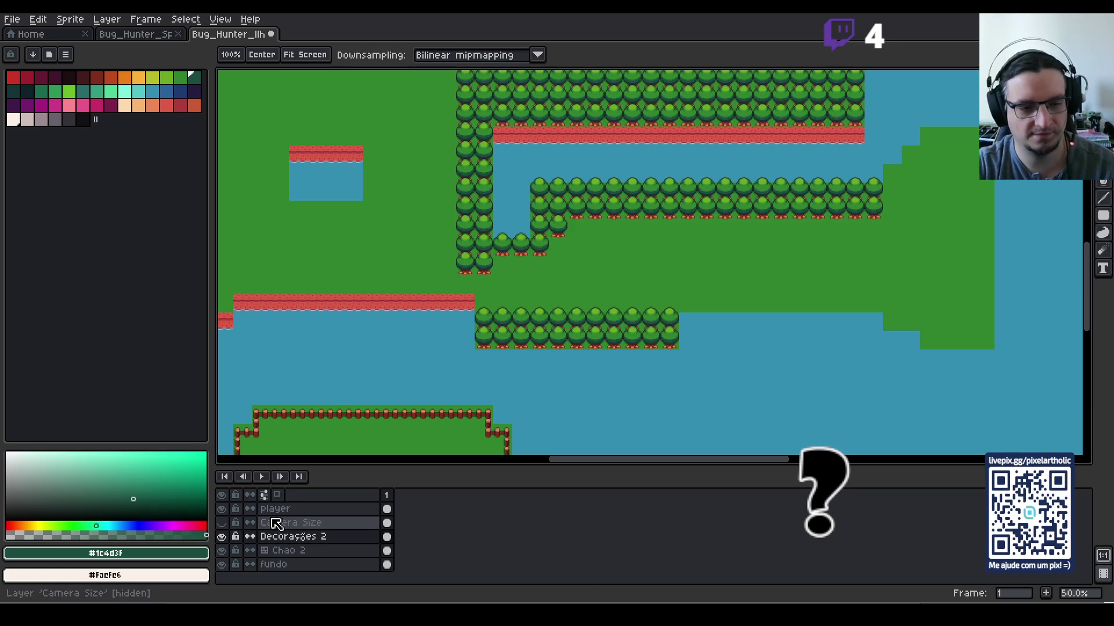
Step: On the Chao 2 layer, paint plain grass over the red strip's end and the water below
{"action": "left_click", "coordinate": [277, 551]}
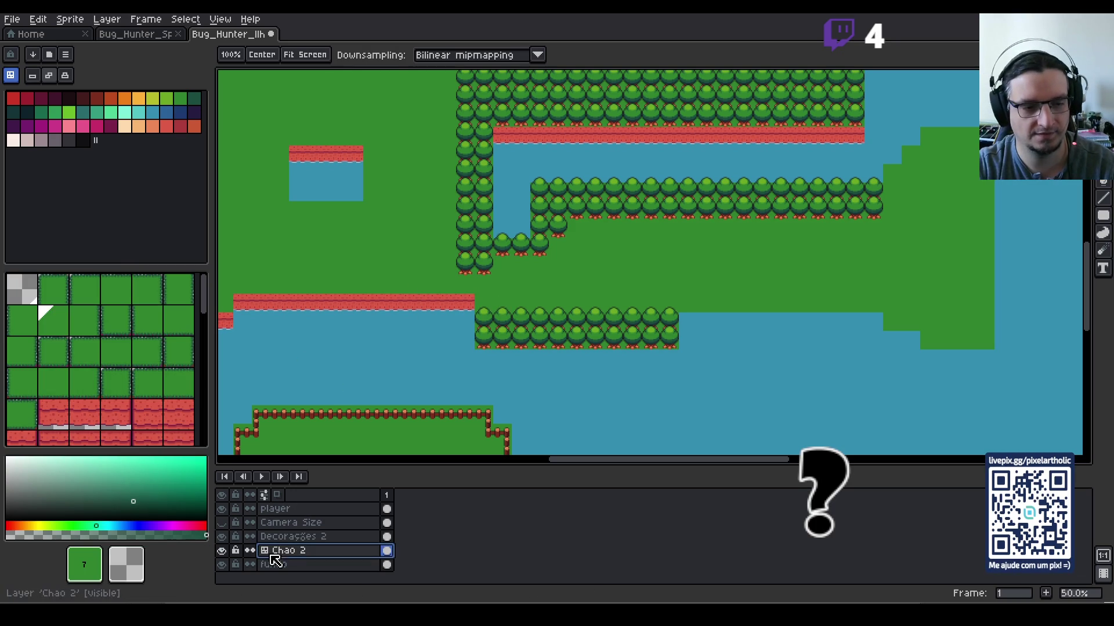
{"action": "left_click", "coordinate": [53, 320]}
{"action": "left_click", "coordinate": [464, 304]}
{"action": "left_click_drag", "start_coordinate": [464, 301], "coordinate": [444, 301]}
{"action": "left_click", "coordinate": [429, 317]}
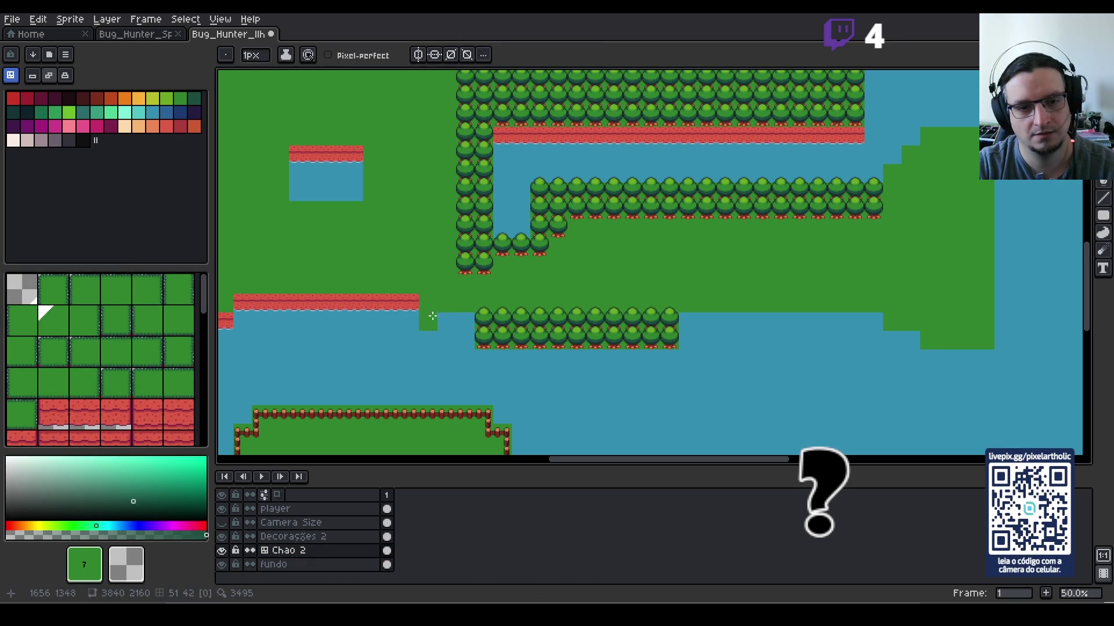
{"action": "left_click_drag", "start_coordinate": [457, 320], "coordinate": [465, 348]}
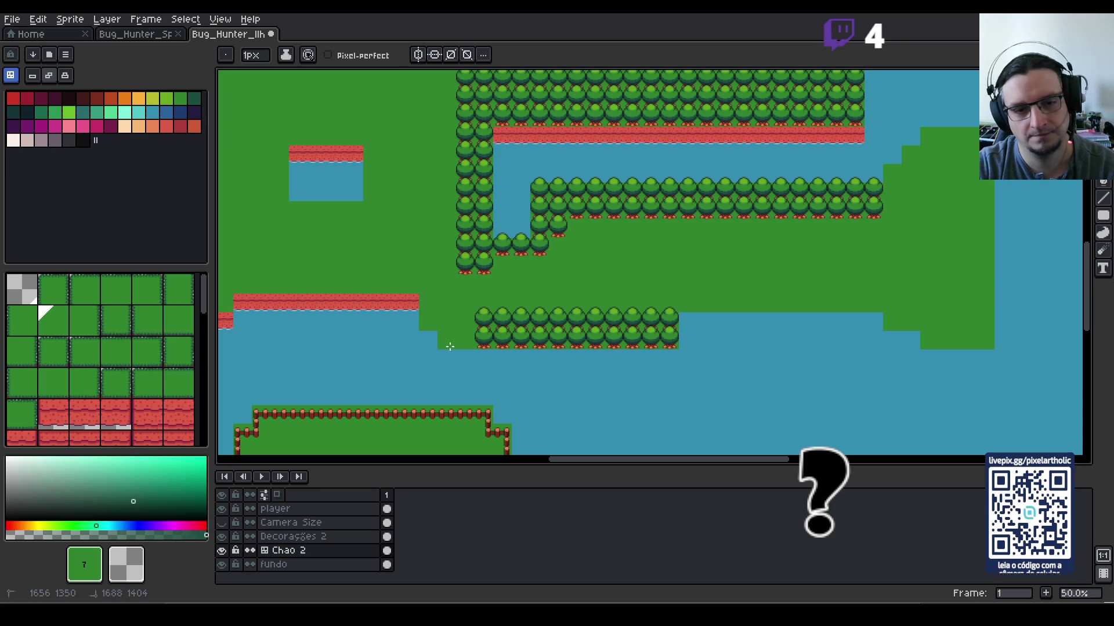
{"action": "left_click", "coordinate": [433, 342]}
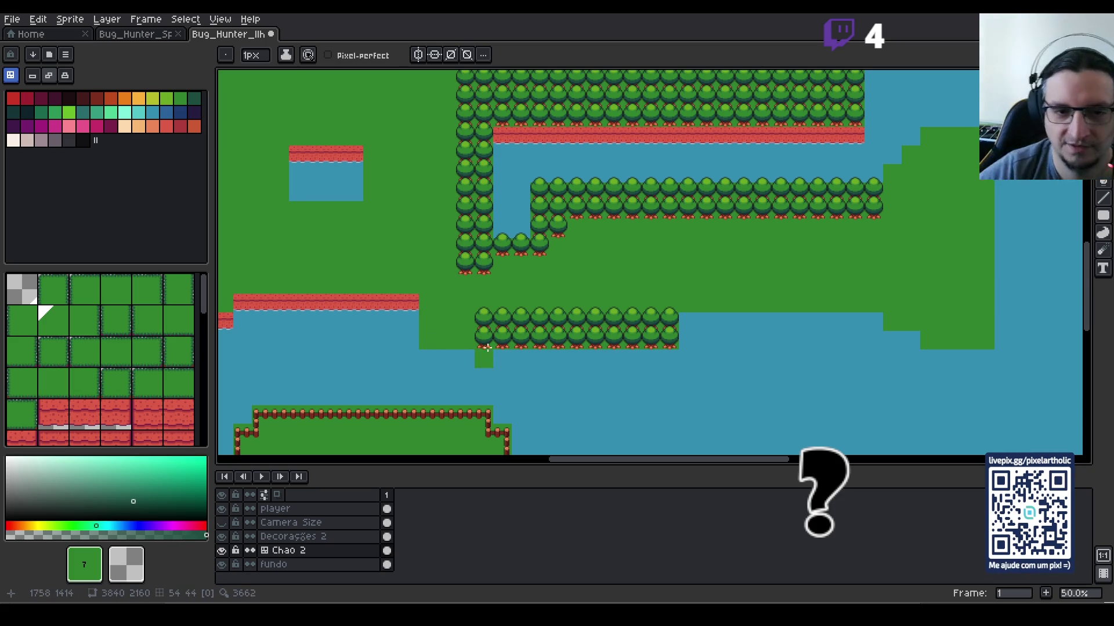
Step: Paint grass over the water beside and beneath the lower tree row
{"action": "scroll", "coordinate": [718, 316], "scroll_direction": "down", "scroll_amount": 3}
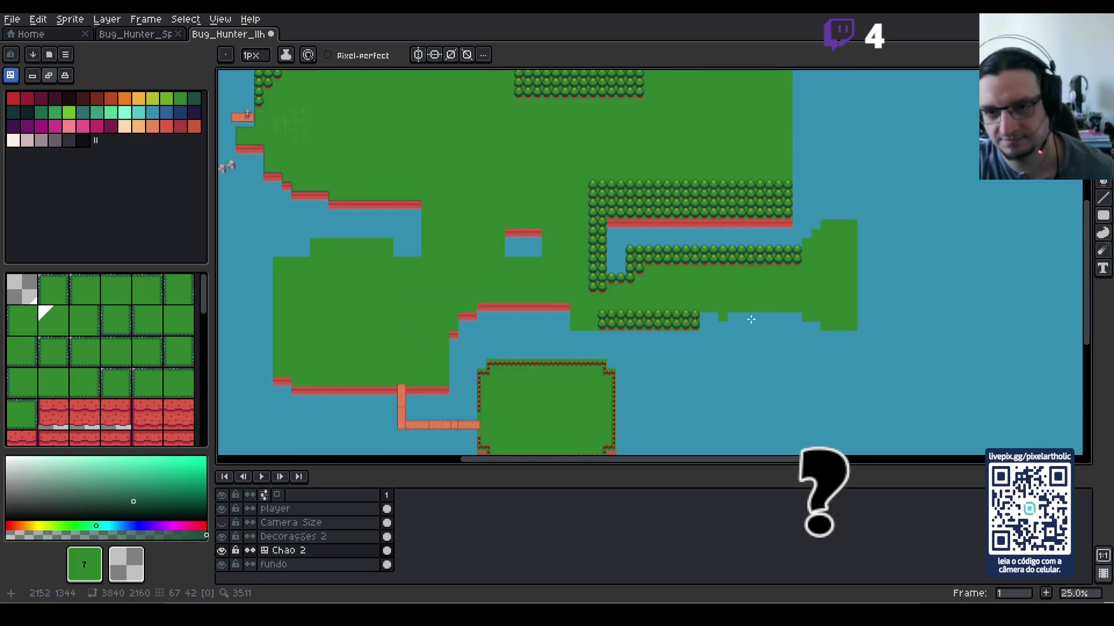
{"action": "mouse_move", "coordinate": [784, 329]}
{"action": "left_mouse_down"}
{"action": "mouse_move", "coordinate": [706, 320]}
{"action": "mouse_move", "coordinate": [622, 355]}
{"action": "mouse_move", "coordinate": [604, 338]}
{"action": "mouse_move", "coordinate": [613, 293]}
{"action": "mouse_move", "coordinate": [604, 343]}
{"action": "left_mouse_up"}
{"action": "scroll", "coordinate": [707, 321], "scroll_direction": "down", "scroll_amount": 1}
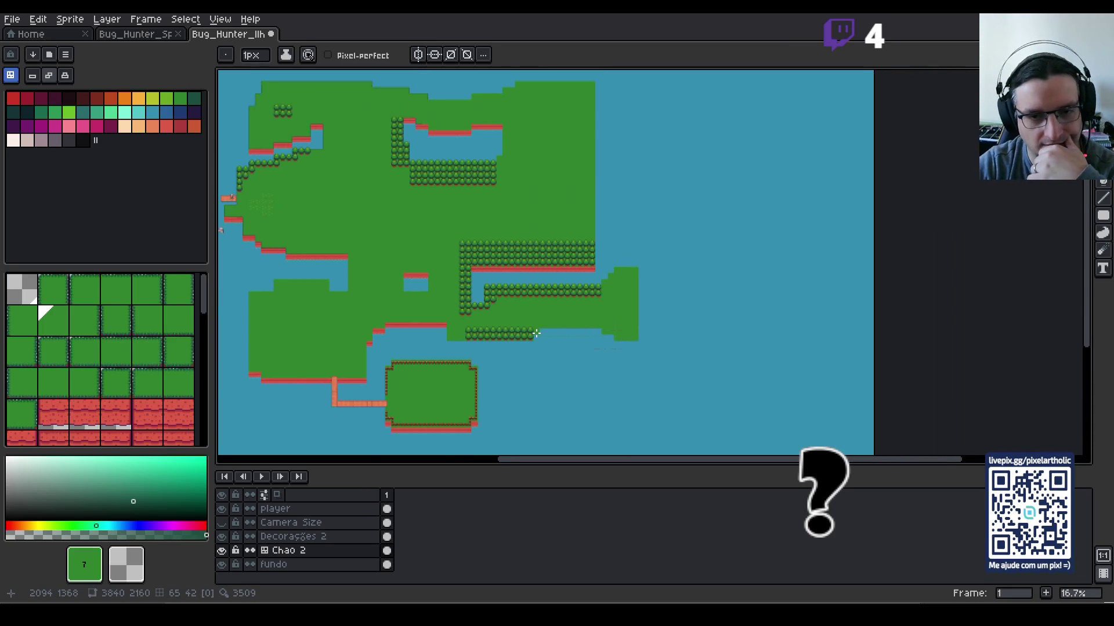
{"action": "scroll", "coordinate": [536, 333], "scroll_direction": "up", "scroll_amount": 2}
{"action": "scroll", "coordinate": [536, 333], "scroll_direction": "up", "scroll_amount": 1}
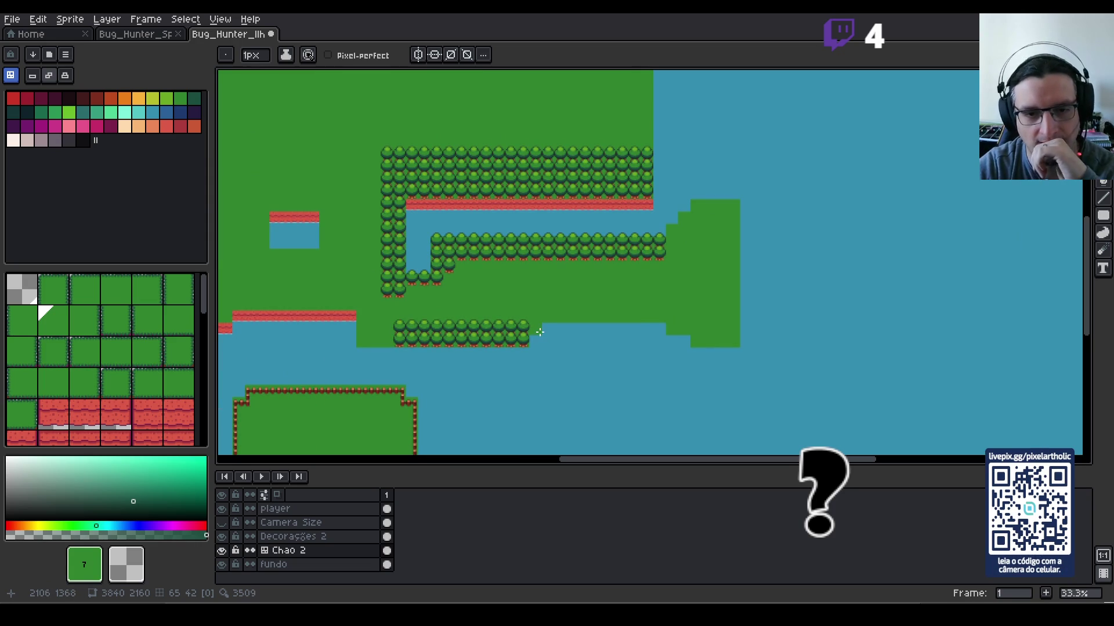
{"action": "left_click", "coordinate": [645, 331], "text": "shift"}
{"action": "left_click_drag", "start_coordinate": [533, 342], "coordinate": [691, 342]}
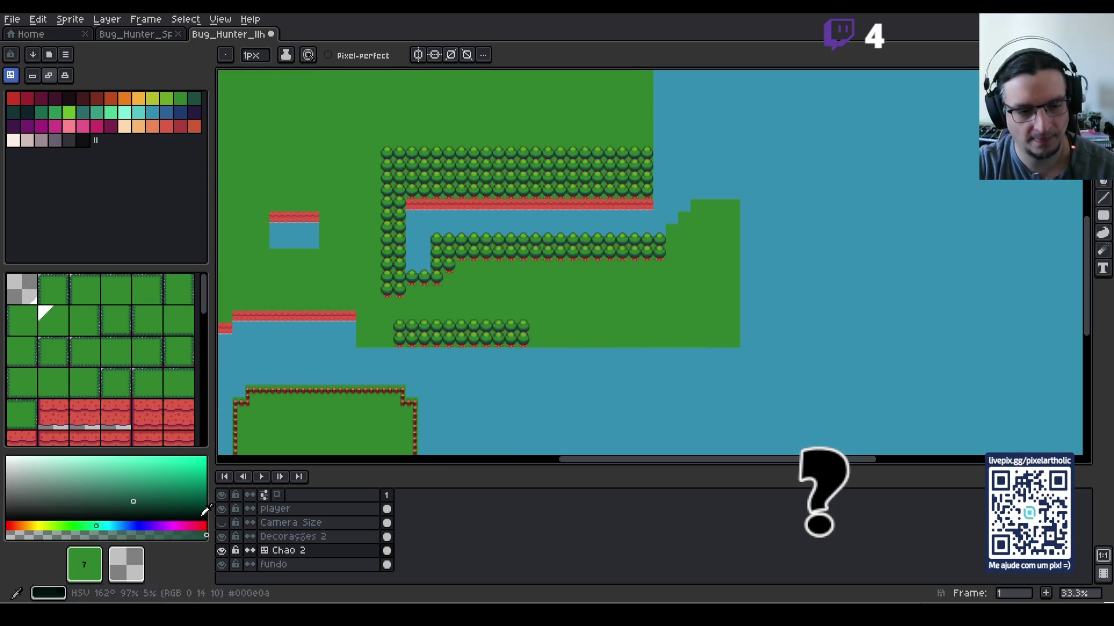
{"action": "left_click", "coordinate": [290, 537]}
Step: Select the lower tree row and shift a copy rightward to lengthen it
{"action": "scroll", "coordinate": [526, 340], "scroll_direction": "up", "scroll_amount": 1}
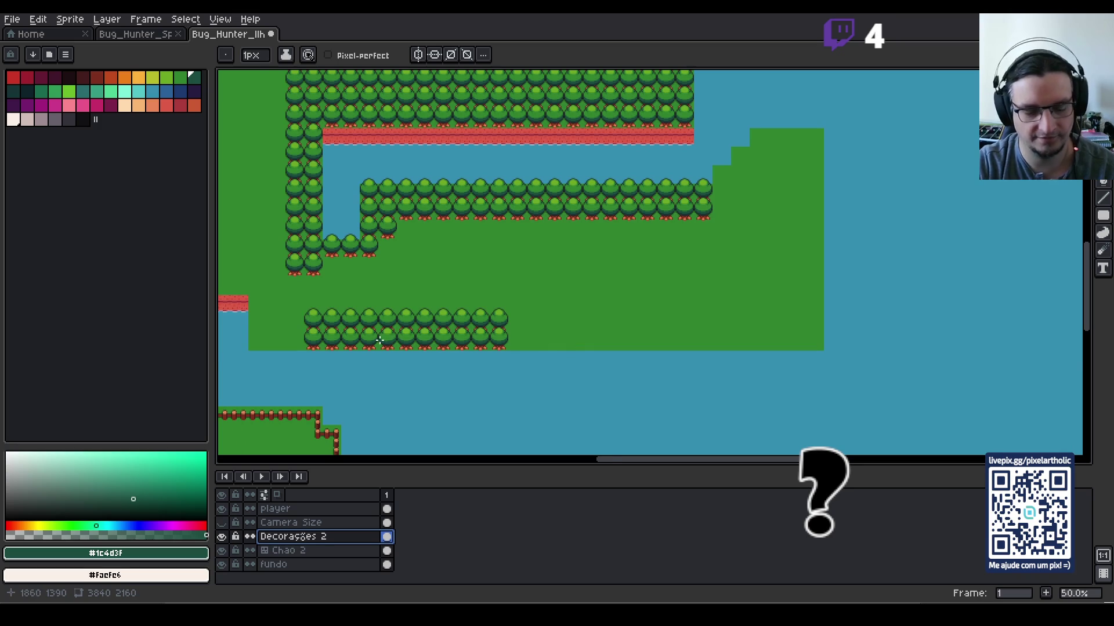
{"action": "scroll", "coordinate": [382, 341], "scroll_direction": "up", "scroll_amount": 1}
{"action": "scroll", "coordinate": [283, 285], "scroll_direction": "down", "scroll_amount": 1}
{"action": "key", "text": "m"}
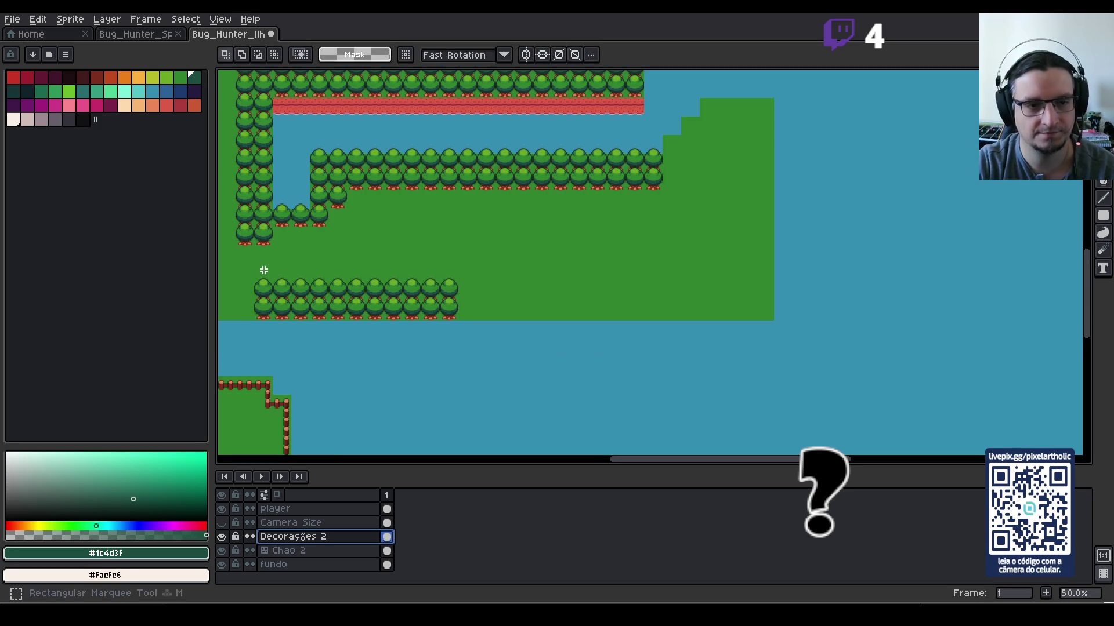
{"action": "left_click_drag", "start_coordinate": [262, 271], "coordinate": [445, 337]}
{"action": "left_click", "coordinate": [242, 273]}
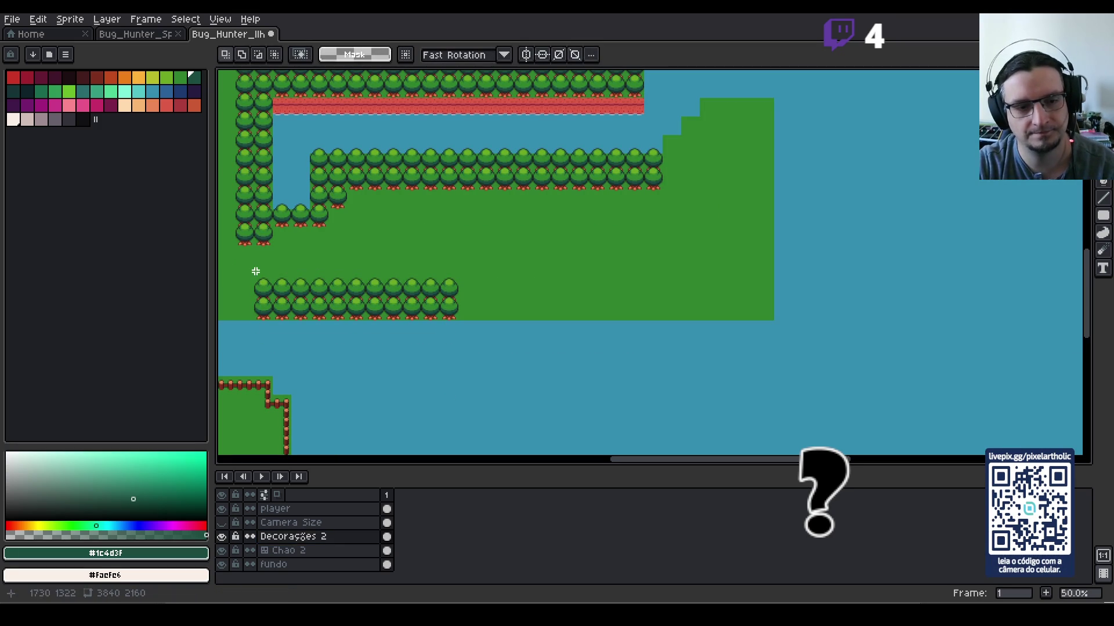
{"action": "left_click_drag", "start_coordinate": [254, 266], "coordinate": [443, 316]}
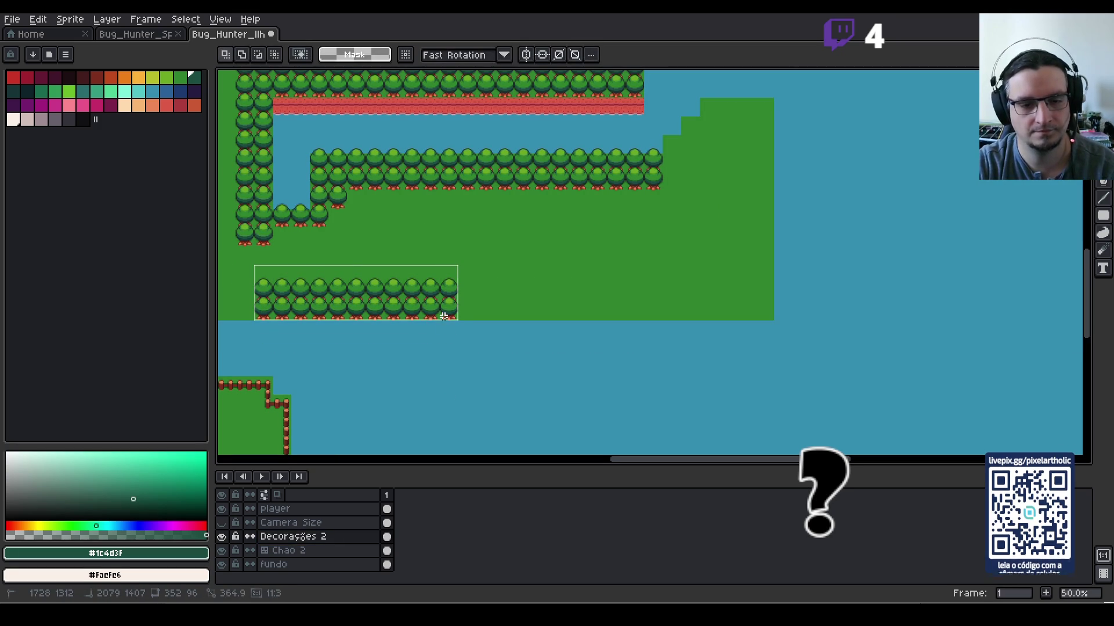
{"action": "key", "text": "Right"}
{"action": "key", "text": "Right"}
{"action": "key", "text": "Right"}
{"action": "key", "text": "Right"}
{"action": "key", "text": "Right"}
{"action": "key", "text": "Right"}
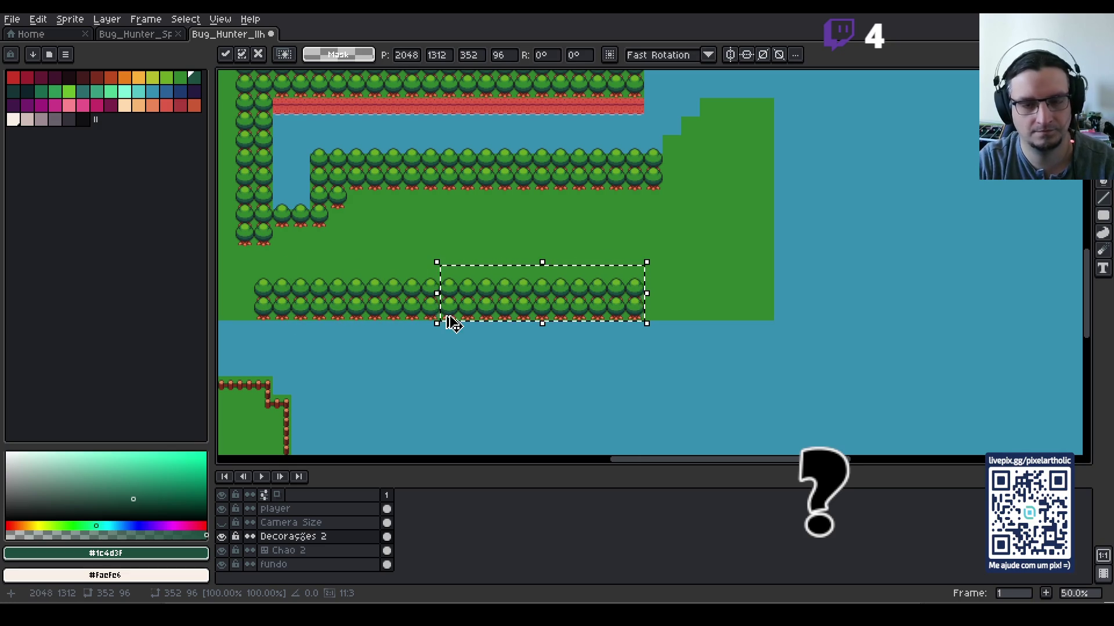
{"action": "key", "text": "Right"}
{"action": "key", "text": "Right"}
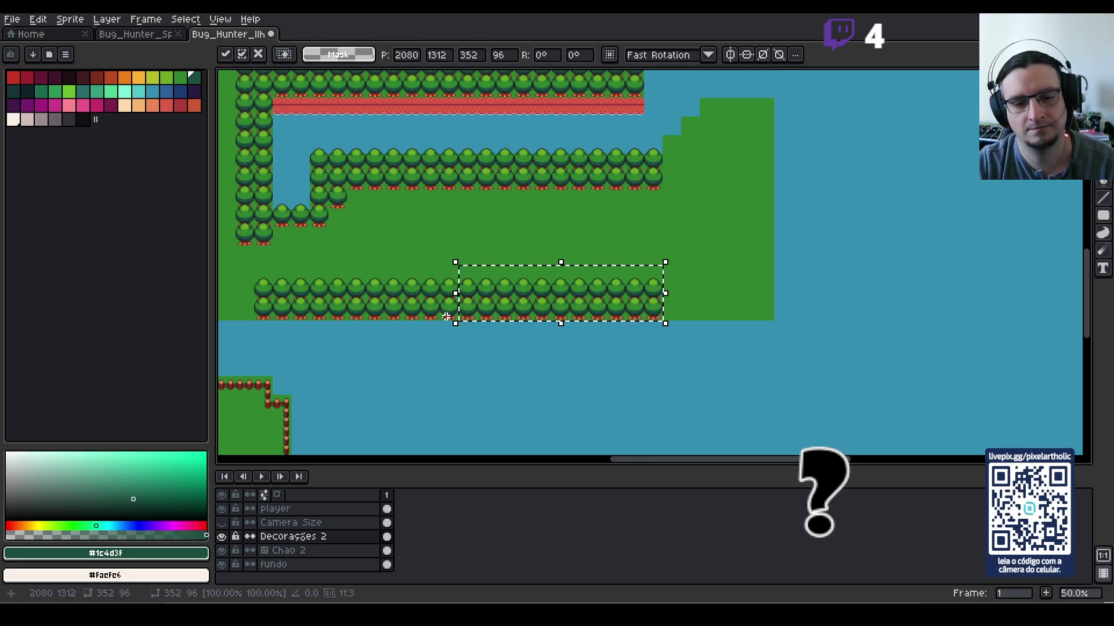
{"action": "key", "text": "ctrl+d"}
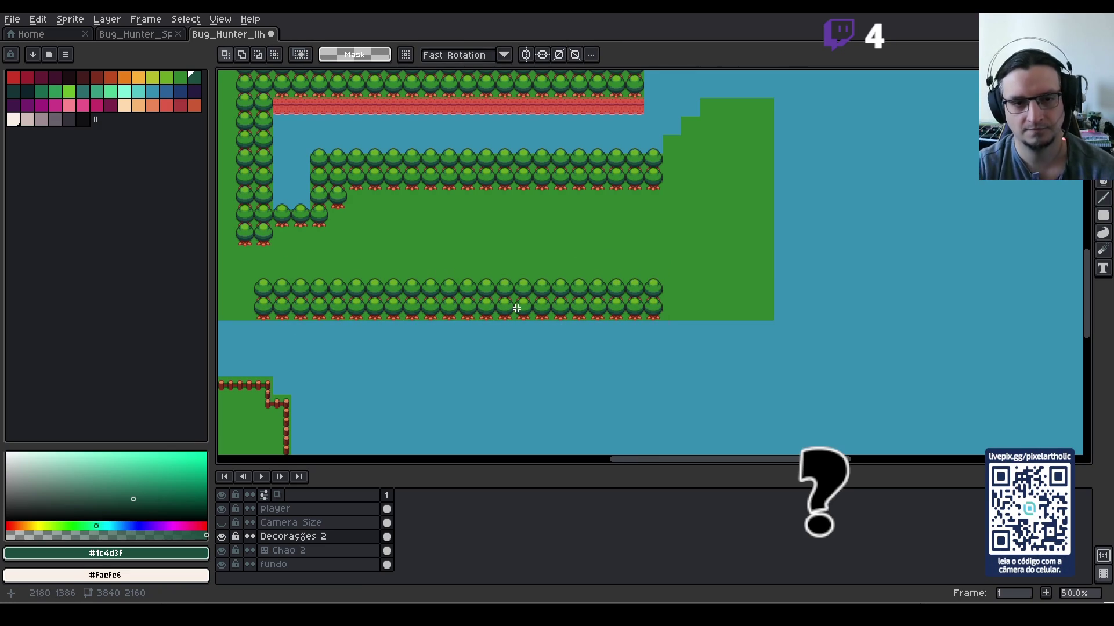
Step: Pan the view over to the pier and the fenced islet
{"action": "left_click_drag", "start_coordinate": [383, 290], "coordinate": [571, 302]}
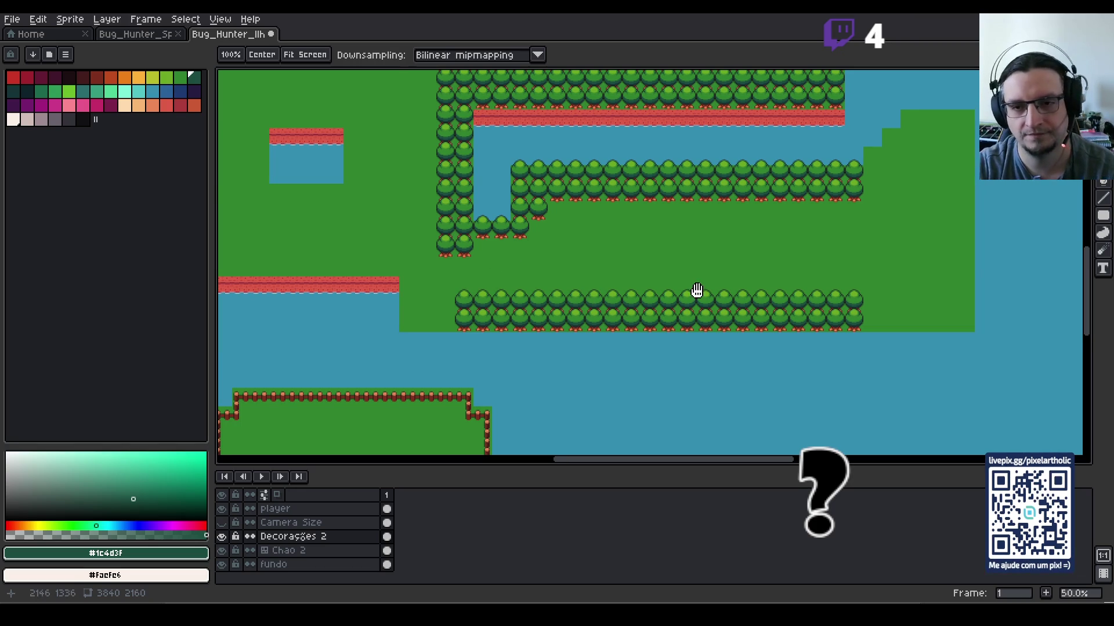
{"action": "scroll", "coordinate": [696, 292], "scroll_direction": "down", "scroll_amount": 1}
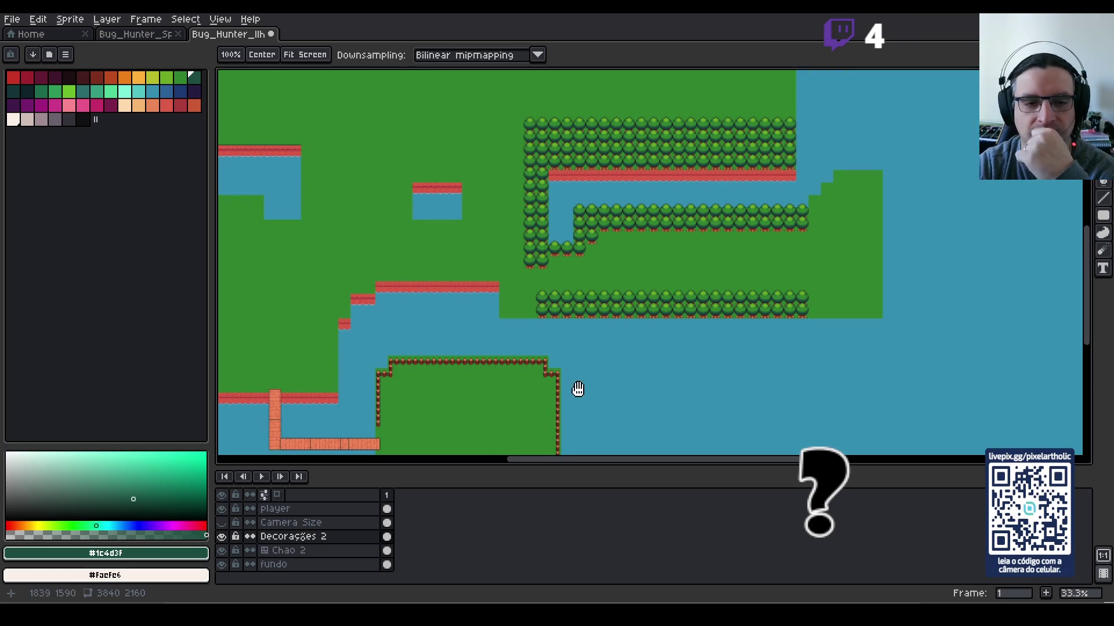
{"action": "left_click_drag", "start_coordinate": [363, 368], "coordinate": [528, 288]}
{"action": "scroll", "coordinate": [489, 335], "scroll_direction": "up", "scroll_amount": 2}
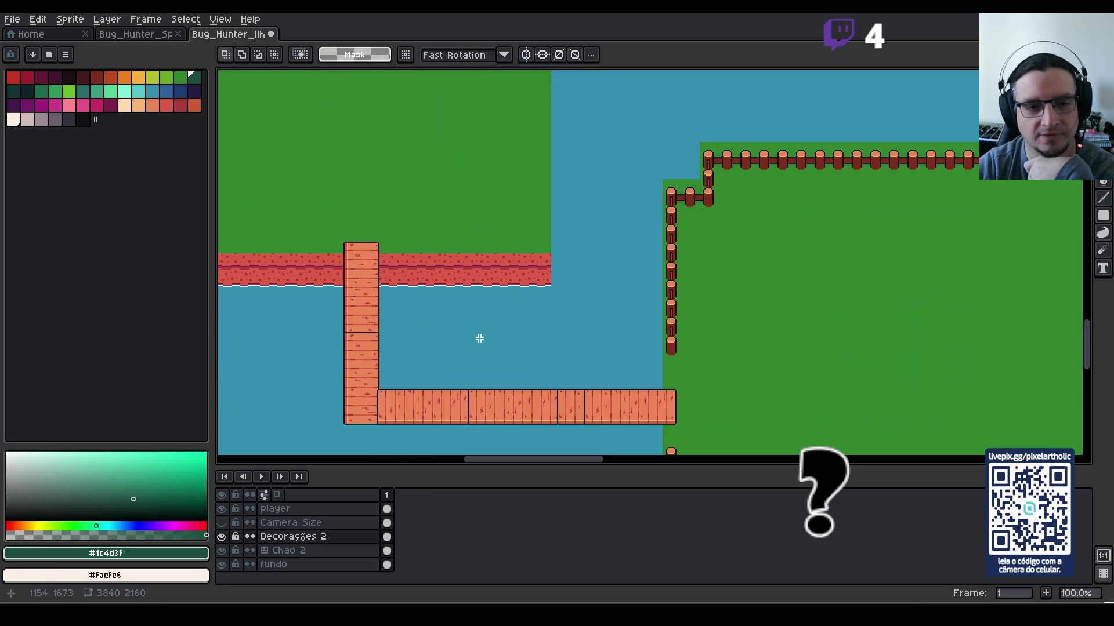
{"action": "left_click_drag", "start_coordinate": [444, 348], "coordinate": [471, 321]}
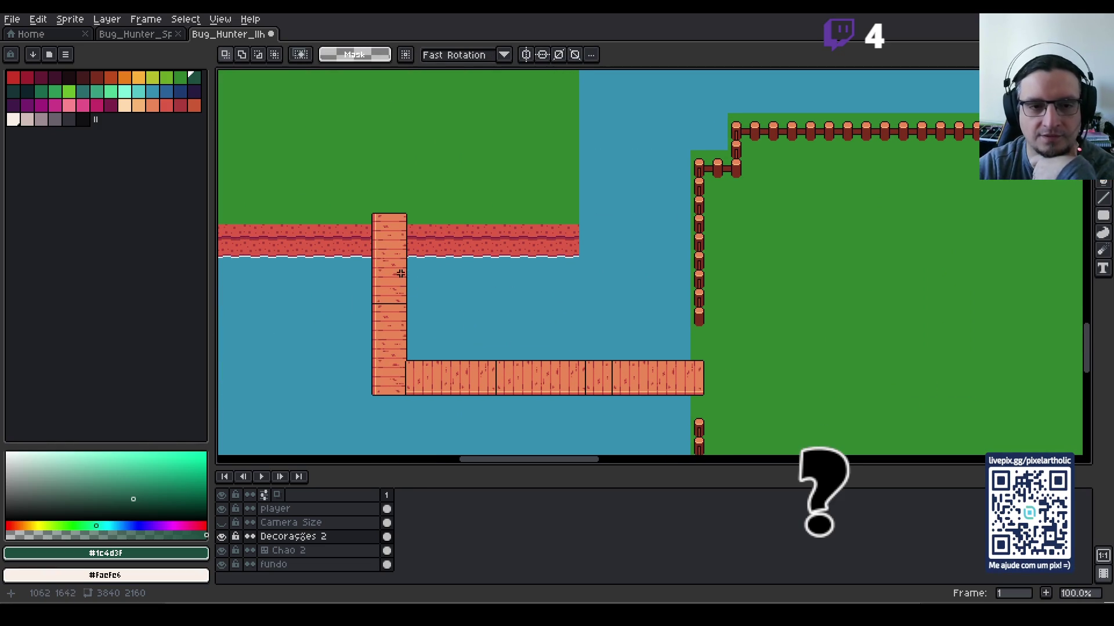
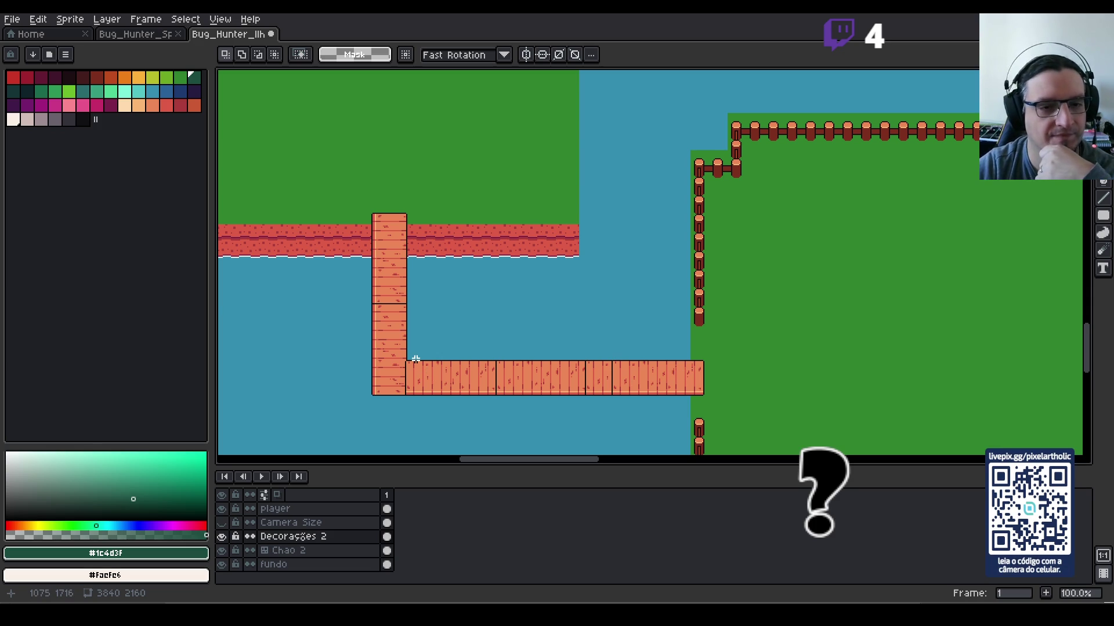
Step: Pan and zoom across the map to the shore below the tree-lined island
{"action": "scroll", "coordinate": [416, 359], "scroll_direction": "down", "scroll_amount": 1}
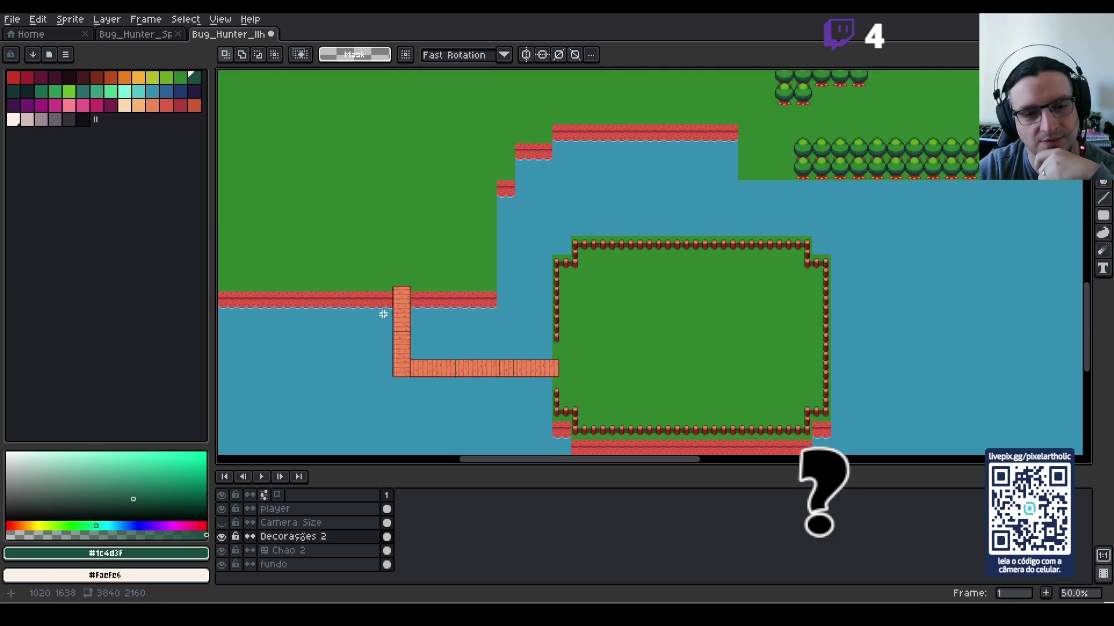
{"action": "scroll", "coordinate": [417, 319], "scroll_direction": "up", "scroll_amount": 1}
{"action": "left_click_drag", "start_coordinate": [312, 239], "coordinate": [467, 281]}
{"action": "scroll", "coordinate": [467, 281], "scroll_direction": "down", "scroll_amount": 1}
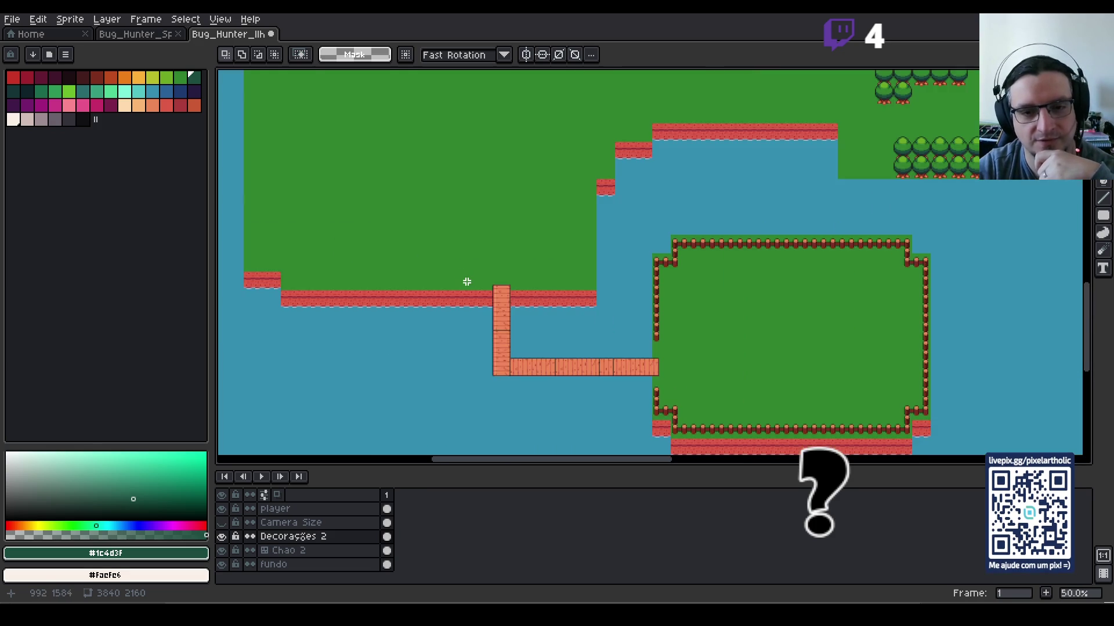
{"action": "mouse_move", "coordinate": [390, 241]}
{"action": "left_mouse_down"}
{"action": "mouse_move", "coordinate": [639, 393]}
{"action": "mouse_move", "coordinate": [569, 281]}
{"action": "left_mouse_up"}
{"action": "left_click_drag", "start_coordinate": [850, 374], "coordinate": [616, 275]}
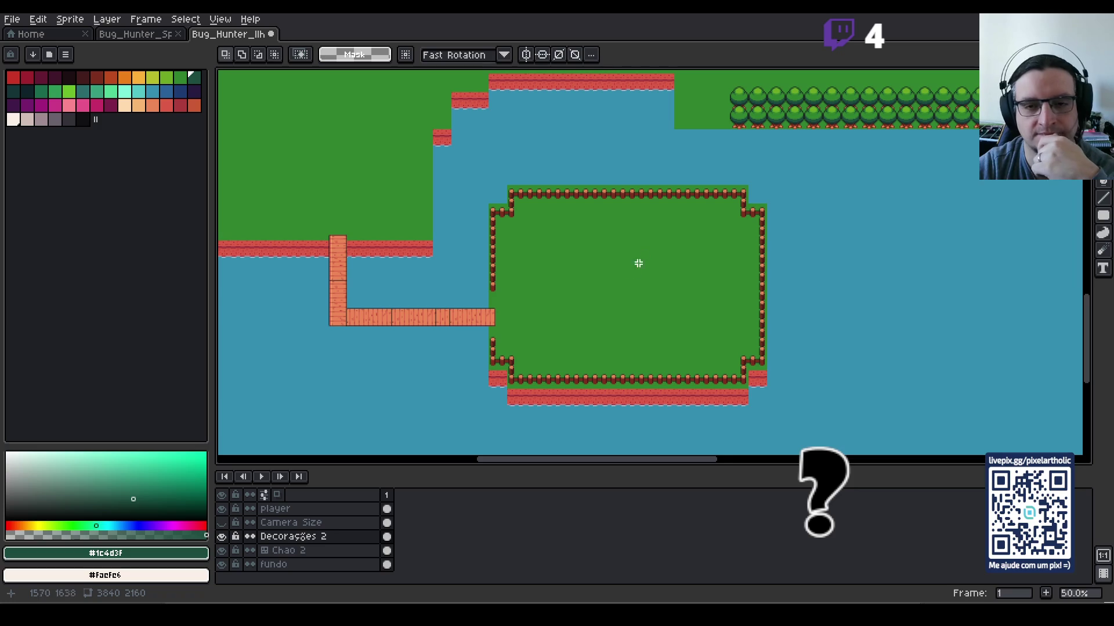
{"action": "mouse_move", "coordinate": [629, 149]}
{"action": "left_mouse_down"}
{"action": "mouse_move", "coordinate": [783, 363]}
{"action": "mouse_move", "coordinate": [845, 259]}
{"action": "mouse_move", "coordinate": [845, 236]}
{"action": "mouse_move", "coordinate": [691, 353]}
{"action": "mouse_move", "coordinate": [668, 411]}
{"action": "mouse_move", "coordinate": [482, 368]}
{"action": "left_mouse_up"}
{"action": "left_click_drag", "start_coordinate": [910, 269], "coordinate": [628, 238]}
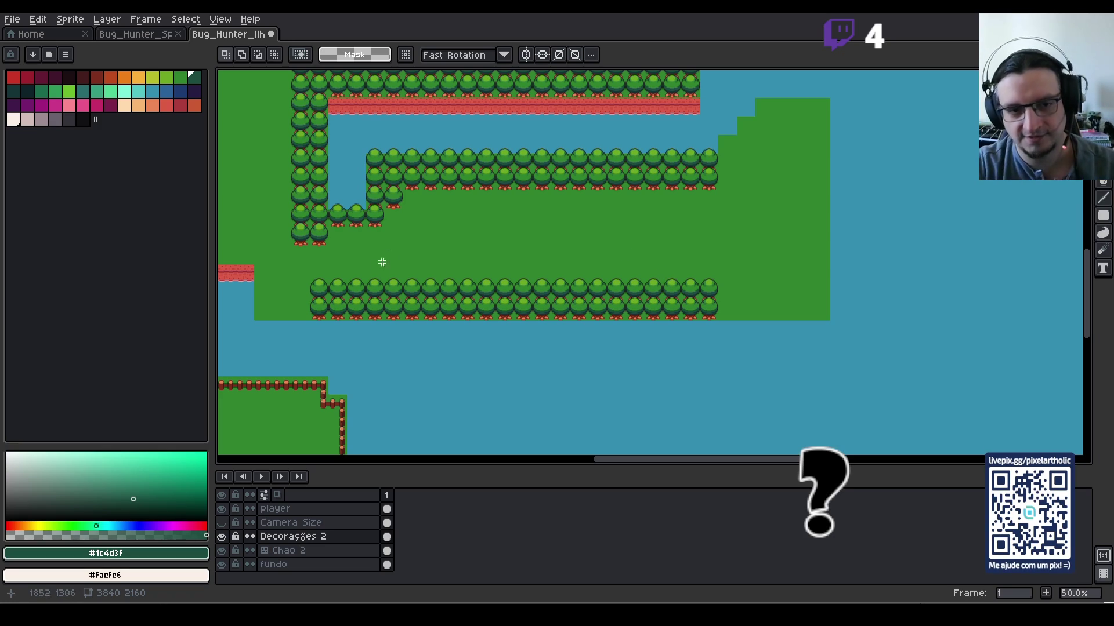
{"action": "scroll", "coordinate": [403, 308], "scroll_direction": "up", "scroll_amount": 1}
{"action": "mouse_move", "coordinate": [434, 256]}
{"action": "left_mouse_down"}
{"action": "mouse_move", "coordinate": [522, 283]}
{"action": "mouse_move", "coordinate": [555, 249]}
{"action": "mouse_move", "coordinate": [569, 206]}
{"action": "left_mouse_up"}
{"action": "scroll", "coordinate": [574, 230], "scroll_direction": "down", "scroll_amount": 1}
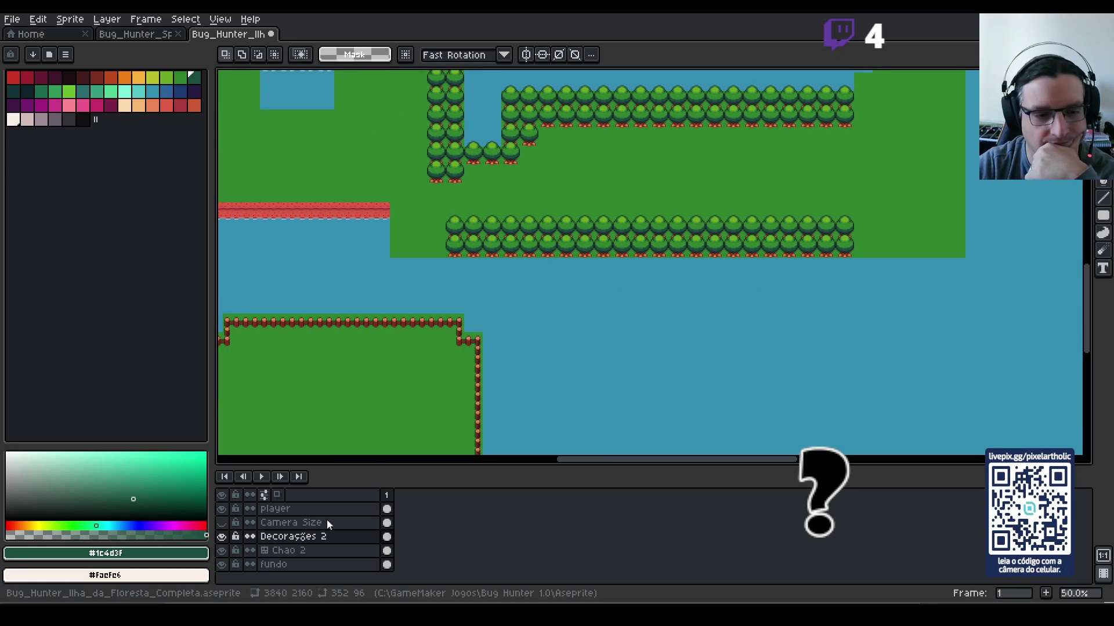
Step: On the Chao 2 tilemap layer, pick red shoreline tile 52
{"action": "left_click", "coordinate": [290, 550]}
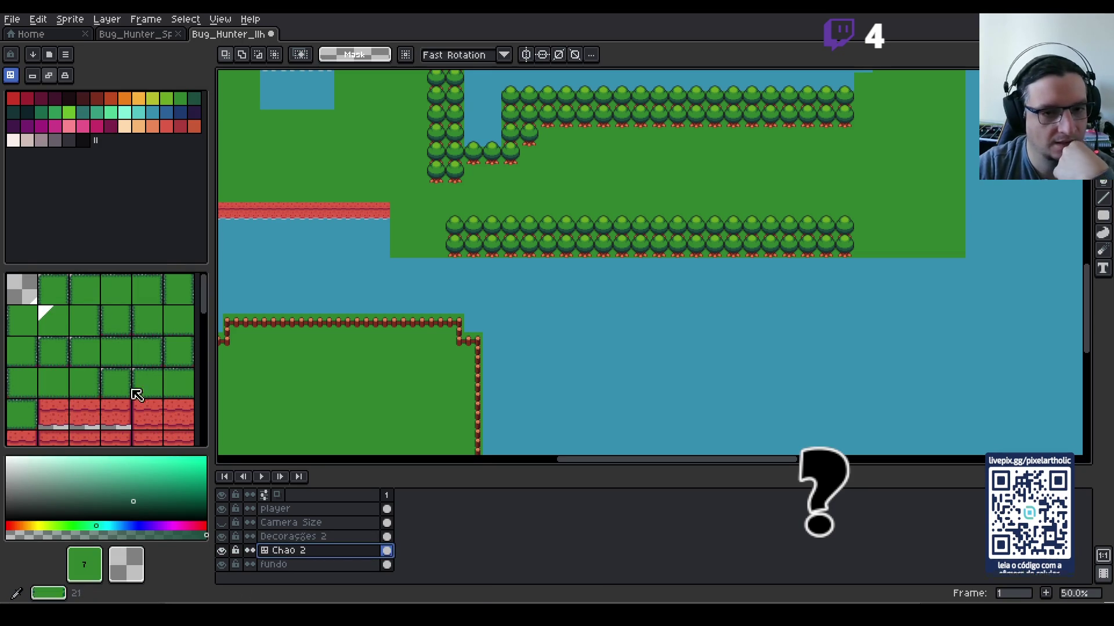
{"action": "scroll", "coordinate": [145, 378], "scroll_direction": "down", "scroll_amount": 2}
{"action": "left_click", "coordinate": [151, 377]}
{"action": "scroll", "coordinate": [151, 378], "scroll_direction": "up", "scroll_amount": 2}
{"action": "scroll", "coordinate": [152, 375], "scroll_direction": "down", "scroll_amount": 3}
{"action": "left_click", "coordinate": [182, 371]}
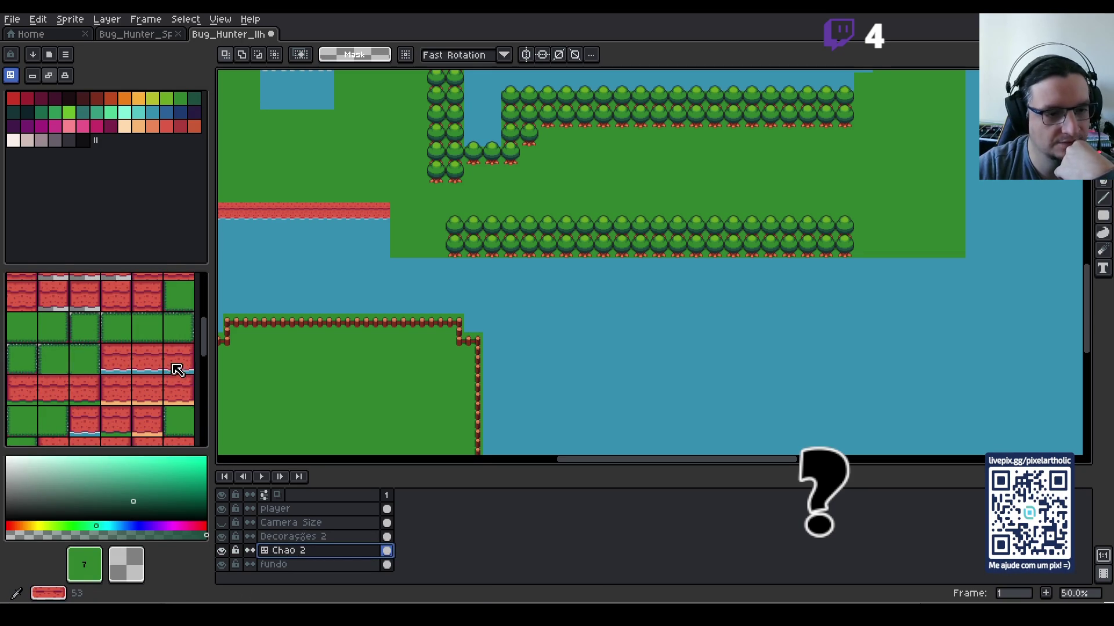
{"action": "left_click", "coordinate": [148, 360]}
{"action": "scroll", "coordinate": [424, 290], "scroll_direction": "up", "scroll_amount": 4}
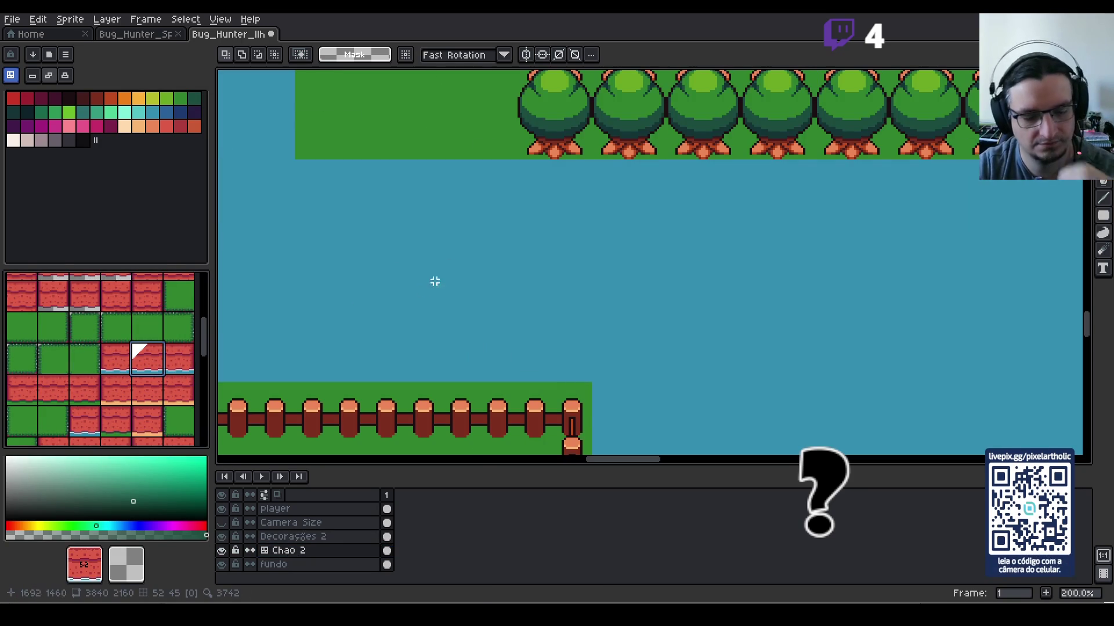
{"action": "scroll", "coordinate": [423, 290], "scroll_direction": "down", "scroll_amount": 2}
Step: Paint a straight row of red tile 52 along the island's bottom shore
{"action": "key", "text": "b"}
{"action": "left_click", "coordinate": [434, 231]}
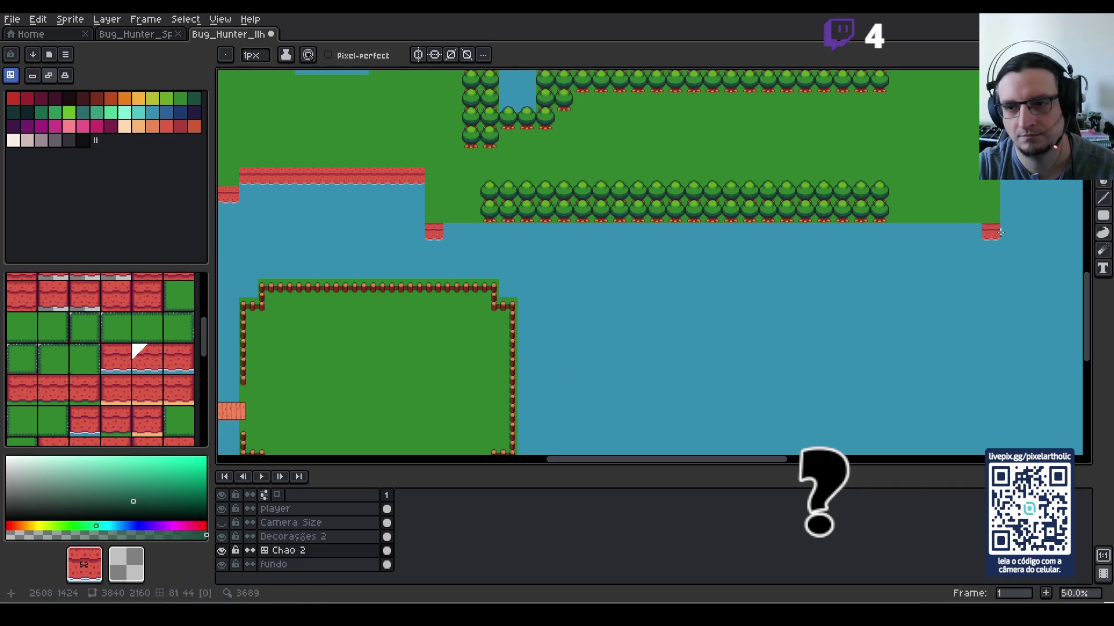
{"action": "left_click", "coordinate": [992, 232], "text": "shift"}
{"action": "scroll", "coordinate": [733, 244], "scroll_direction": "up", "scroll_amount": 2}
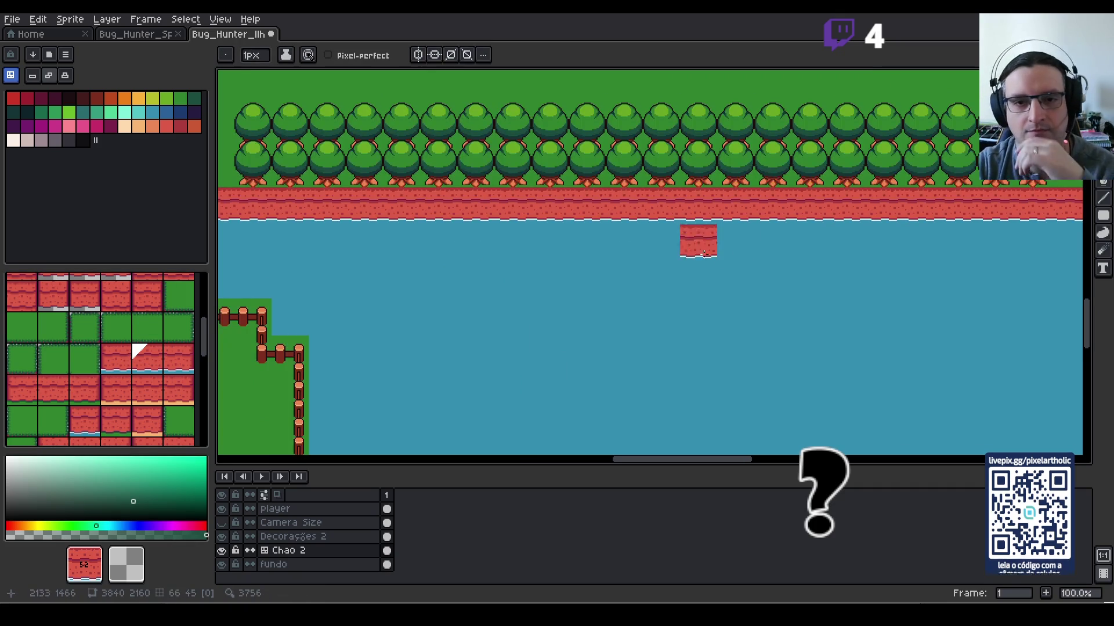
{"action": "scroll", "coordinate": [667, 239], "scroll_direction": "down", "scroll_amount": 2}
{"action": "left_click_drag", "start_coordinate": [784, 218], "coordinate": [729, 290]}
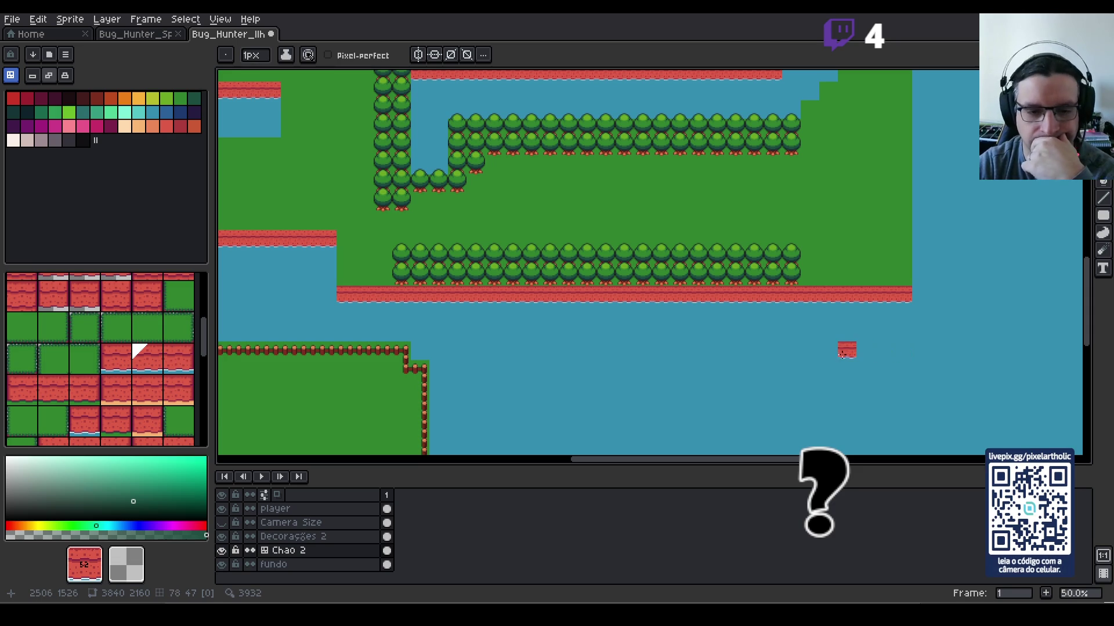
Step: Zoom out to view the whole island map and save it
{"action": "scroll", "coordinate": [844, 350], "scroll_direction": "down", "scroll_amount": 1}
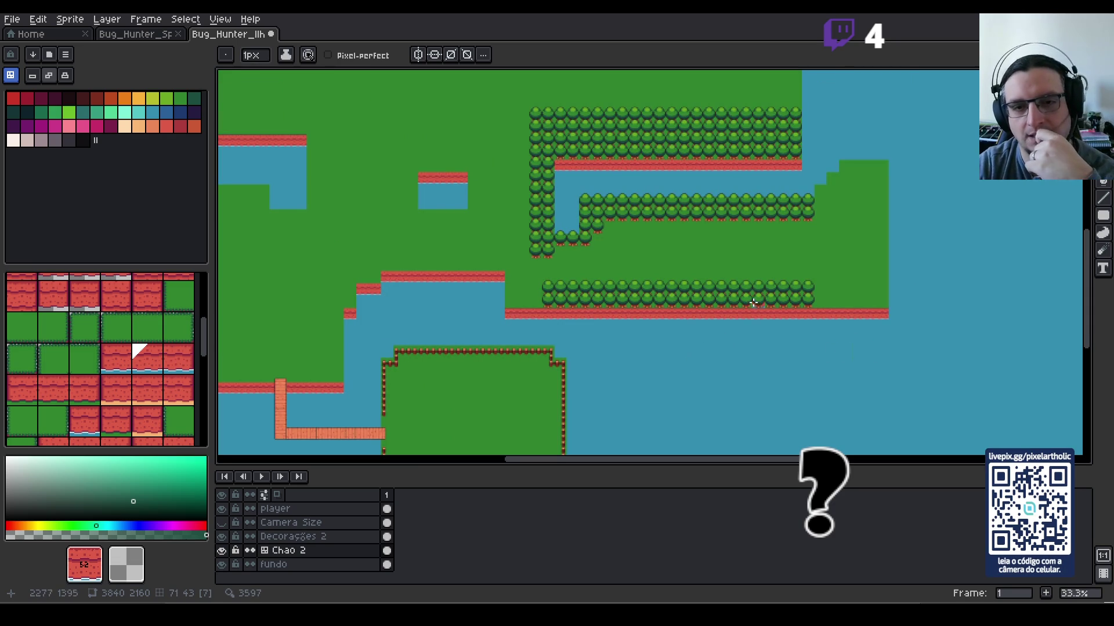
{"action": "scroll", "coordinate": [639, 217], "scroll_direction": "down", "scroll_amount": 1}
{"action": "scroll", "coordinate": [639, 218], "scroll_direction": "down", "scroll_amount": 1}
{"action": "scroll", "coordinate": [687, 226], "scroll_direction": "up", "scroll_amount": 2}
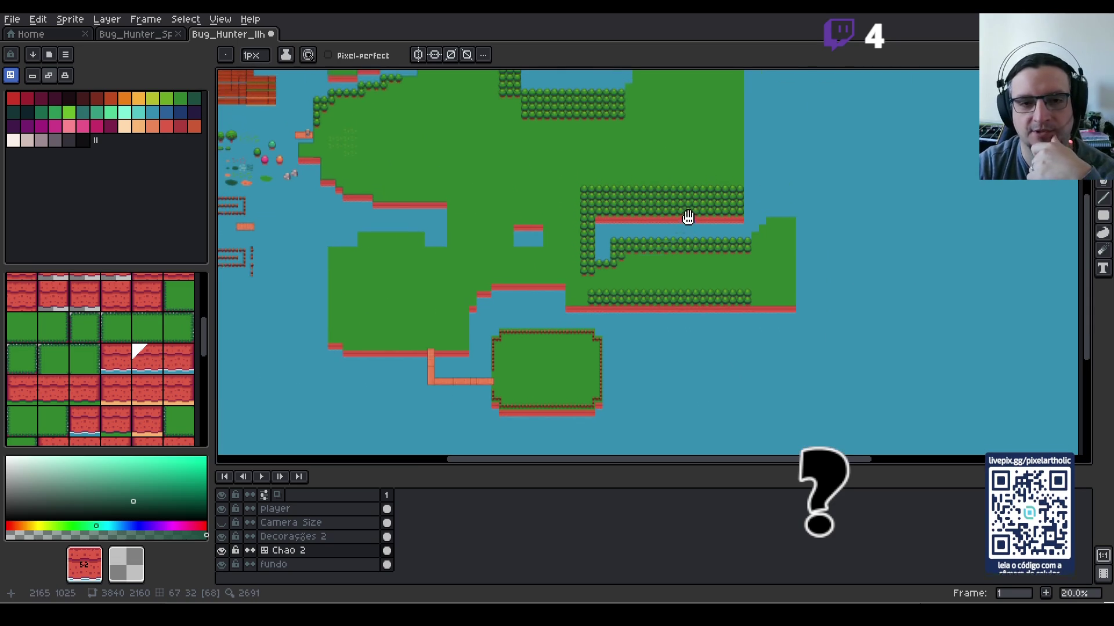
{"action": "scroll", "coordinate": [690, 240], "scroll_direction": "down", "scroll_amount": 1}
{"action": "left_click_drag", "start_coordinate": [736, 226], "coordinate": [709, 239]}
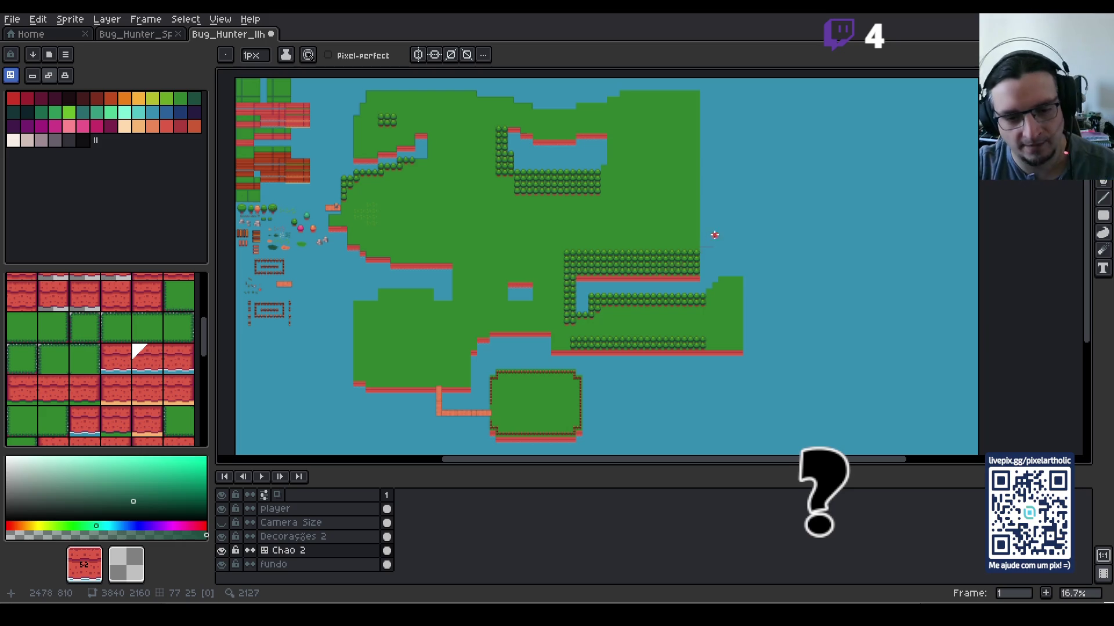
{"action": "key", "text": "ctrl+s"}
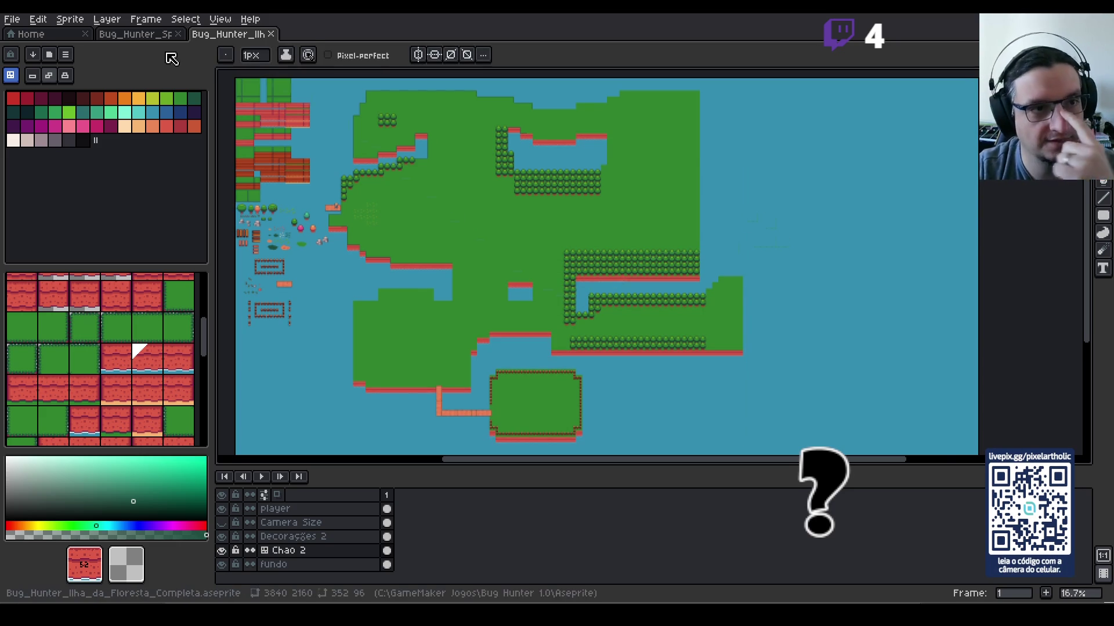
{"action": "left_click", "coordinate": [156, 36]}
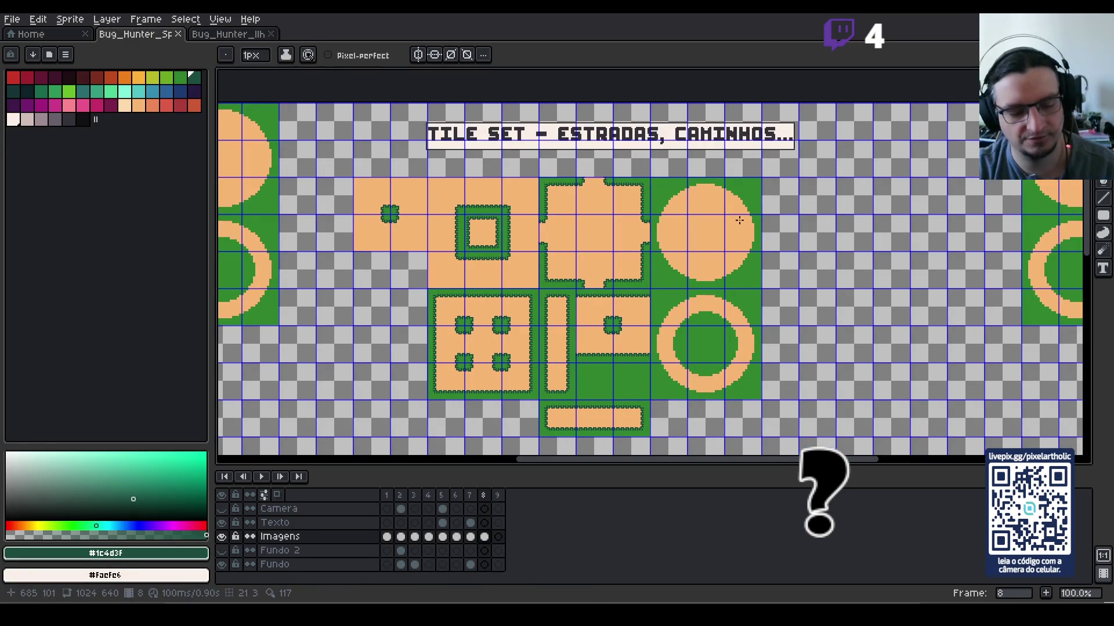
Step: Hide the tile grid and step back to frame 2 of the sprite sheet
{"action": "key", "text": "ctrl+apostrophe"}
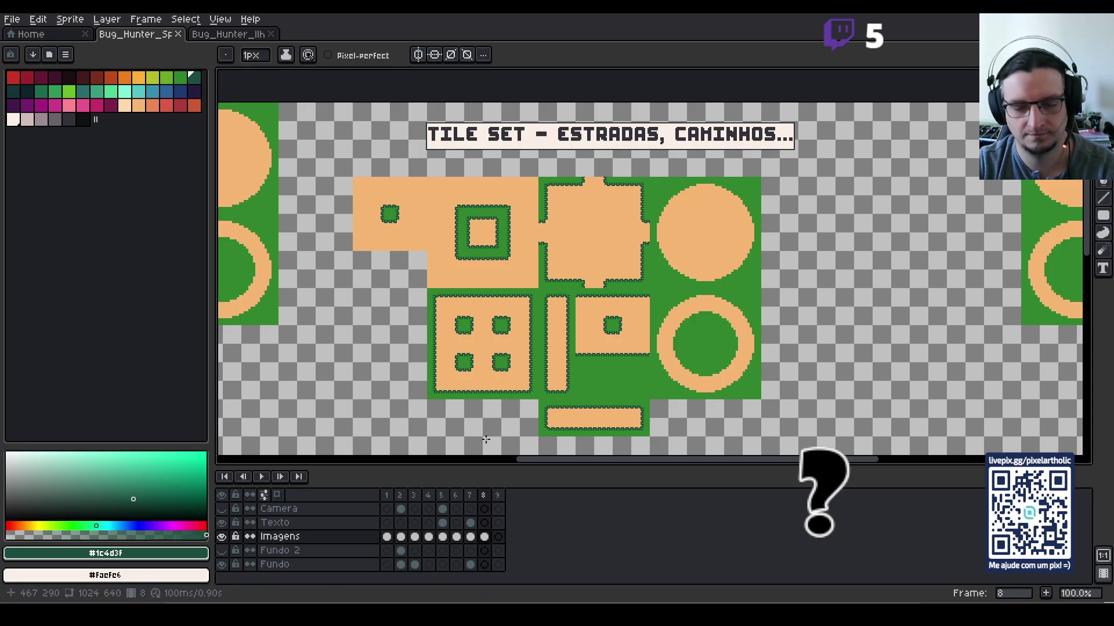
{"action": "key", "text": "Left"}
{"action": "scroll", "coordinate": [636, 313], "scroll_direction": "down", "scroll_amount": 1}
{"action": "key", "text": "Left"}
{"action": "key", "text": "Left"}
{"action": "key", "text": "Left"}
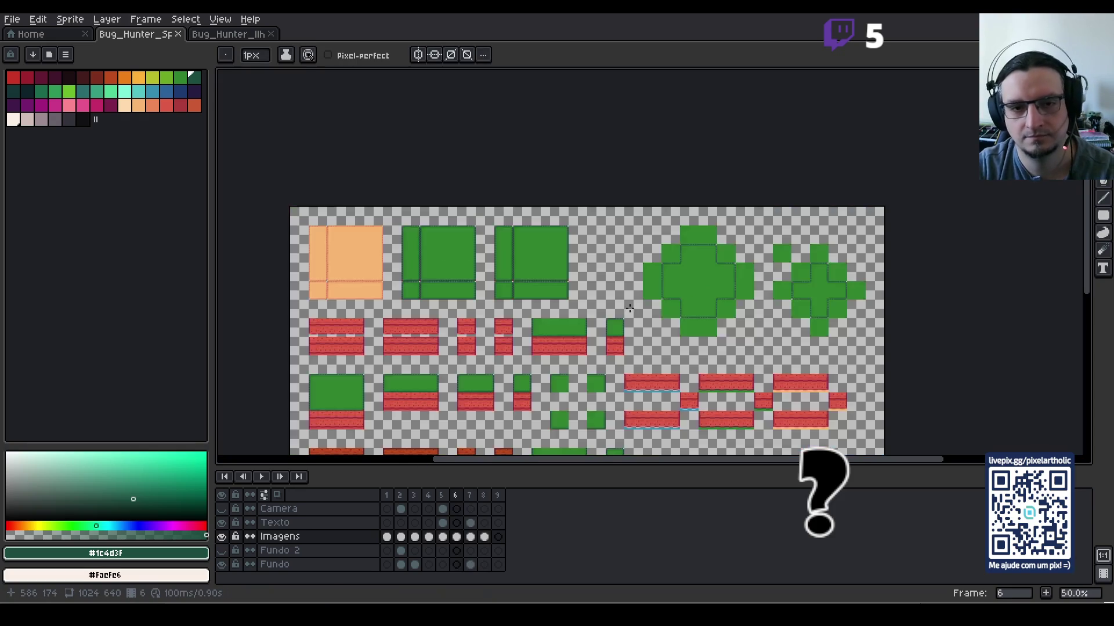
{"action": "key", "text": "Left"}
{"action": "key", "text": "Left"}
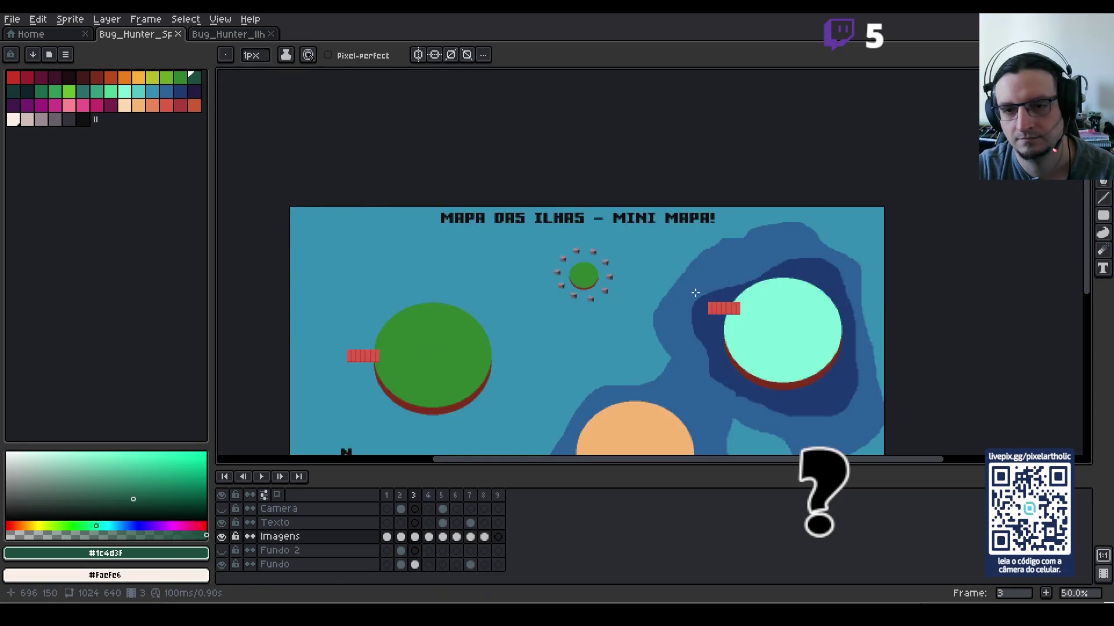
{"action": "scroll", "coordinate": [897, 279], "scroll_direction": "up", "scroll_amount": 1}
Step: Pan to the character sprites and pick dark grey as the drawing colour
{"action": "mouse_move", "coordinate": [810, 277]}
{"action": "left_mouse_down"}
{"action": "mouse_move", "coordinate": [779, 203]}
{"action": "mouse_move", "coordinate": [874, 233]}
{"action": "left_mouse_up"}
{"action": "left_click_drag", "start_coordinate": [364, 174], "coordinate": [582, 198]}
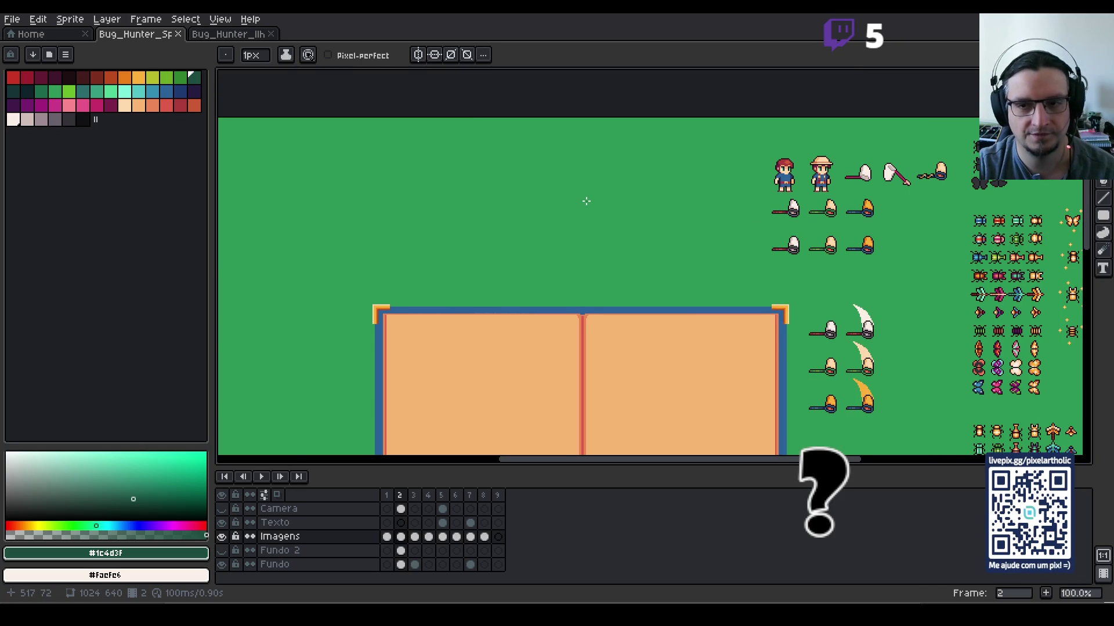
{"action": "left_click_drag", "start_coordinate": [954, 176], "coordinate": [764, 186]}
{"action": "left_click", "coordinate": [421, 208], "text": "alt"}
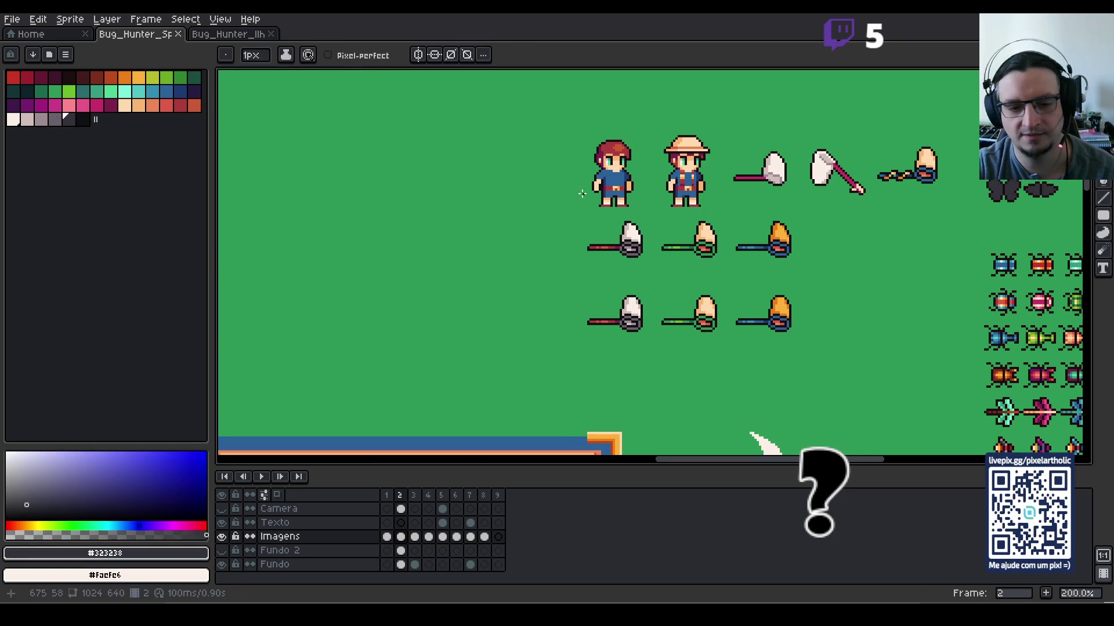
{"action": "left_click_drag", "start_coordinate": [421, 208], "coordinate": [725, 251]}
Step: Add a "1ª ILHA!" text heading in a new text box
{"action": "key", "text": "t"}
{"action": "left_click_drag", "start_coordinate": [449, 207], "coordinate": [559, 235]}
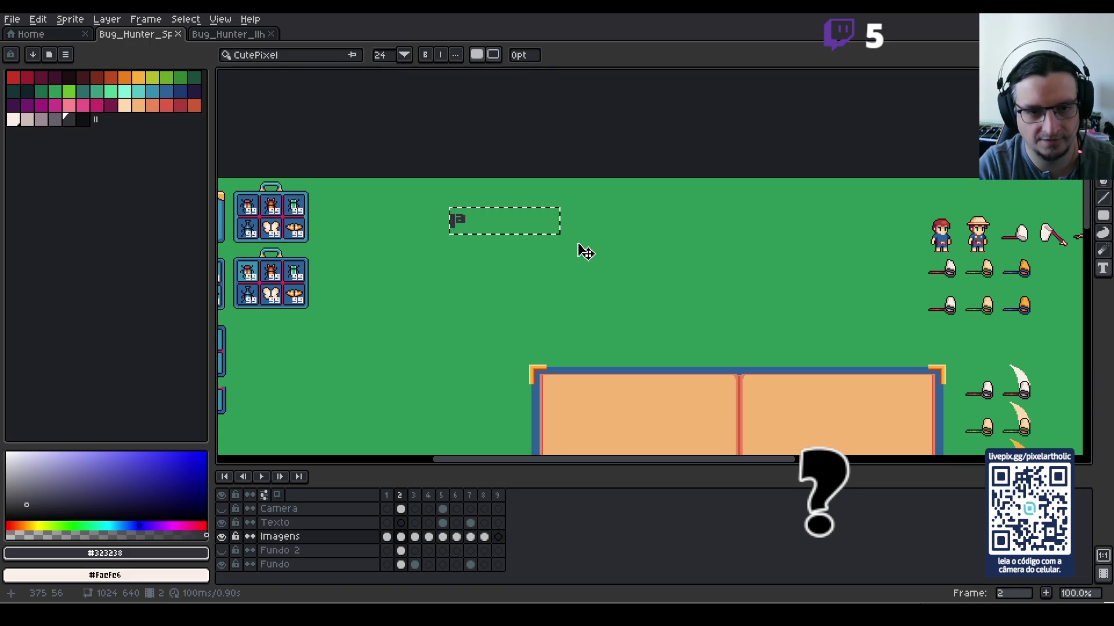
{"action": "type", "text": " ILHA!"}
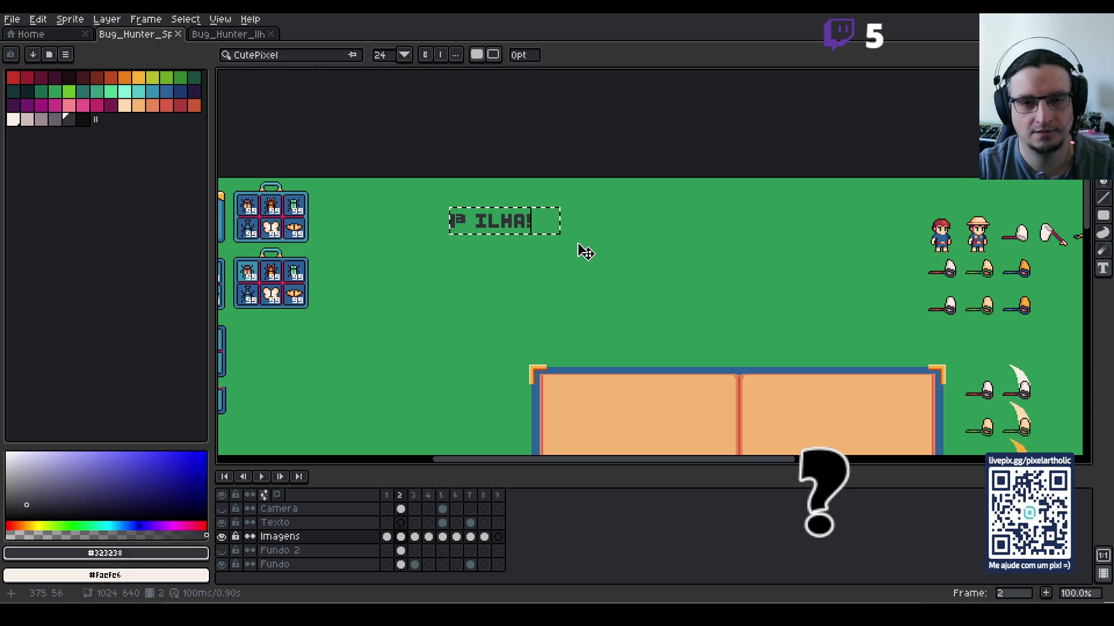
{"action": "key", "text": "Return"}
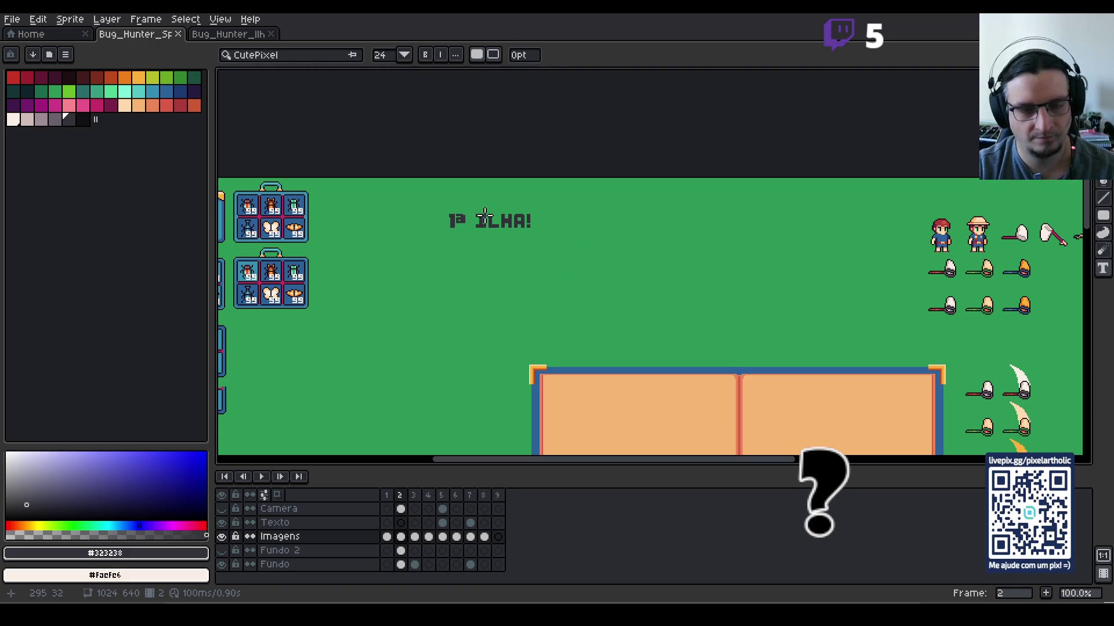
Step: Move the 1ª ILHA! heading up and to the right
{"action": "key", "text": "m"}
{"action": "mouse_move", "coordinate": [418, 178]}
{"action": "left_mouse_down"}
{"action": "mouse_move", "coordinate": [540, 253]}
{"action": "mouse_move", "coordinate": [555, 202]}
{"action": "left_mouse_up"}
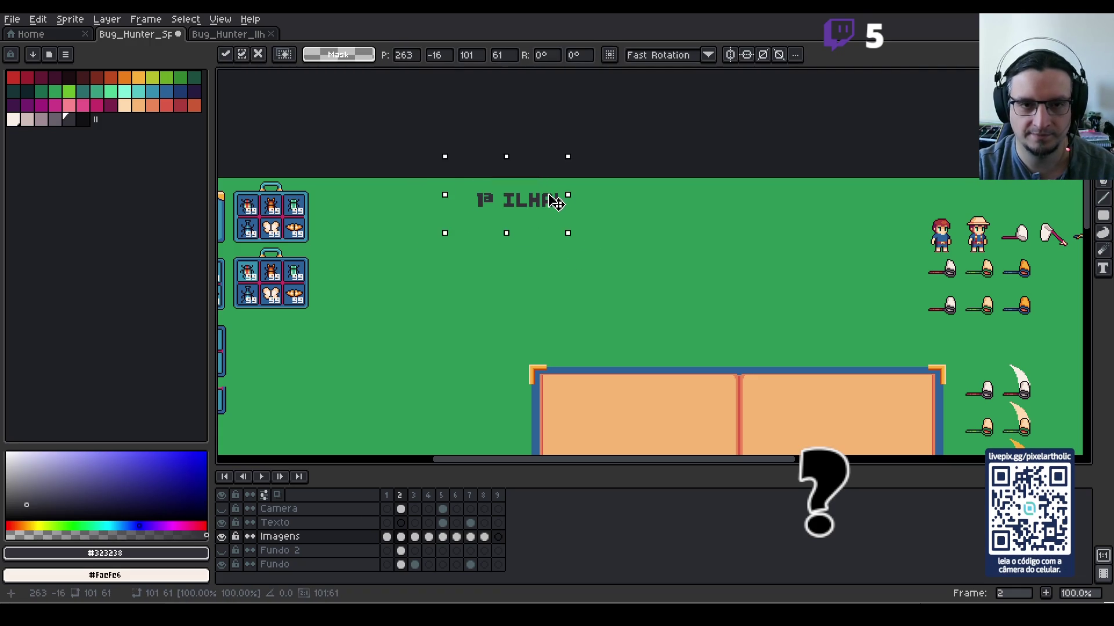
{"action": "key", "text": "h"}
{"action": "left_click_drag", "start_coordinate": [709, 248], "coordinate": [589, 231]}
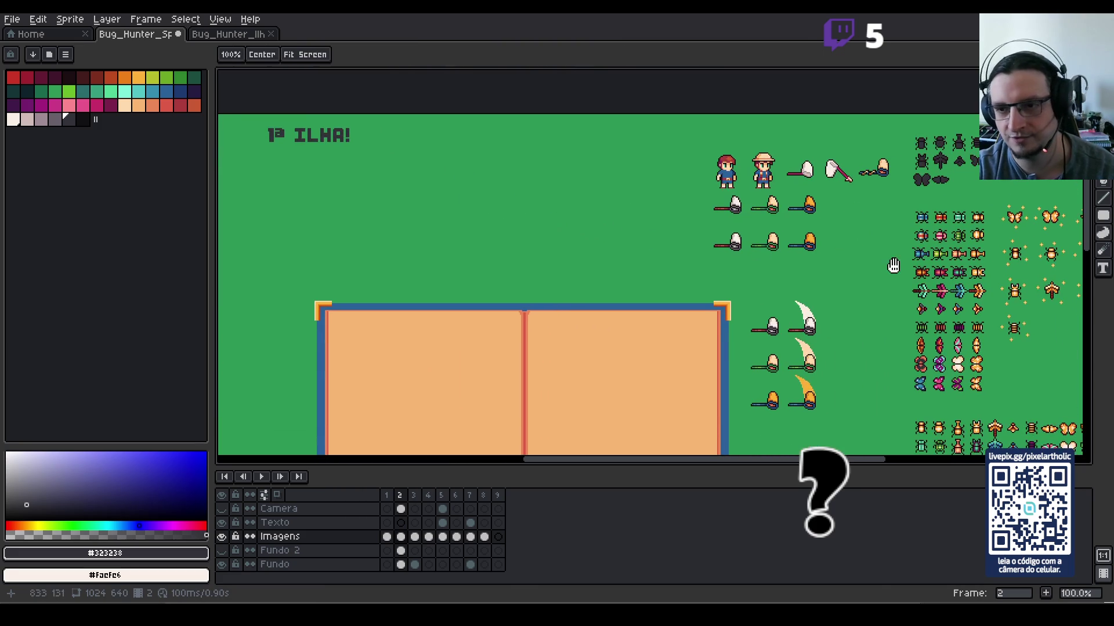
Step: Move the top bug row and the blue, green and orange bug row onto the nets area
{"action": "left_click_drag", "start_coordinate": [888, 265], "coordinate": [708, 267]}
{"action": "scroll", "coordinate": [764, 264], "scroll_direction": "up", "scroll_amount": 1}
{"action": "key", "text": "m"}
{"action": "mouse_move", "coordinate": [689, 145]}
{"action": "left_mouse_down"}
{"action": "mouse_move", "coordinate": [851, 192]}
{"action": "mouse_move", "coordinate": [497, 253]}
{"action": "mouse_move", "coordinate": [450, 292]}
{"action": "mouse_move", "coordinate": [375, 193]}
{"action": "mouse_move", "coordinate": [358, 193]}
{"action": "left_mouse_up"}
{"action": "scroll", "coordinate": [529, 256], "scroll_direction": "down", "scroll_amount": 1}
{"action": "left_click", "coordinate": [587, 256]}
{"action": "scroll", "coordinate": [587, 256], "scroll_direction": "up", "scroll_amount": 1}
{"action": "mouse_move", "coordinate": [604, 226]}
{"action": "left_mouse_down"}
{"action": "mouse_move", "coordinate": [777, 267]}
{"action": "mouse_move", "coordinate": [467, 263]}
{"action": "mouse_move", "coordinate": [309, 224]}
{"action": "left_mouse_up"}
{"action": "scroll", "coordinate": [522, 264], "scroll_direction": "down", "scroll_amount": 1}
{"action": "left_click", "coordinate": [529, 329]}
Step: Shift the bottom butterfly row left beside the nets
{"action": "scroll", "coordinate": [522, 337], "scroll_direction": "up", "scroll_amount": 1}
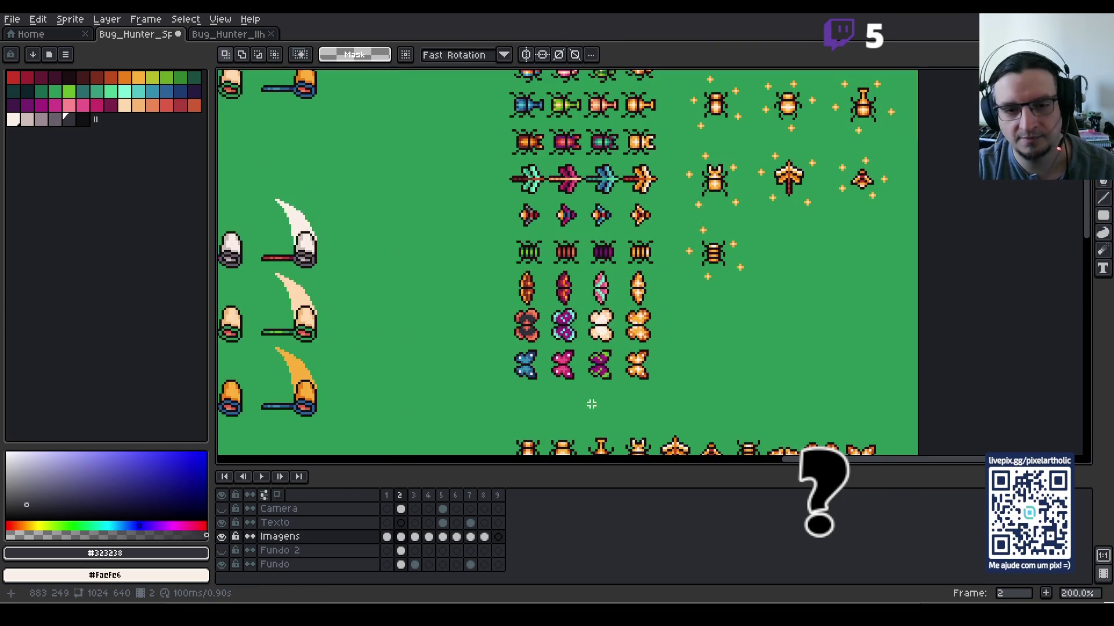
{"action": "mouse_move", "coordinate": [509, 347]}
{"action": "left_mouse_down"}
{"action": "mouse_move", "coordinate": [542, 374]}
{"action": "mouse_move", "coordinate": [659, 392]}
{"action": "mouse_move", "coordinate": [441, 302]}
{"action": "left_mouse_up"}
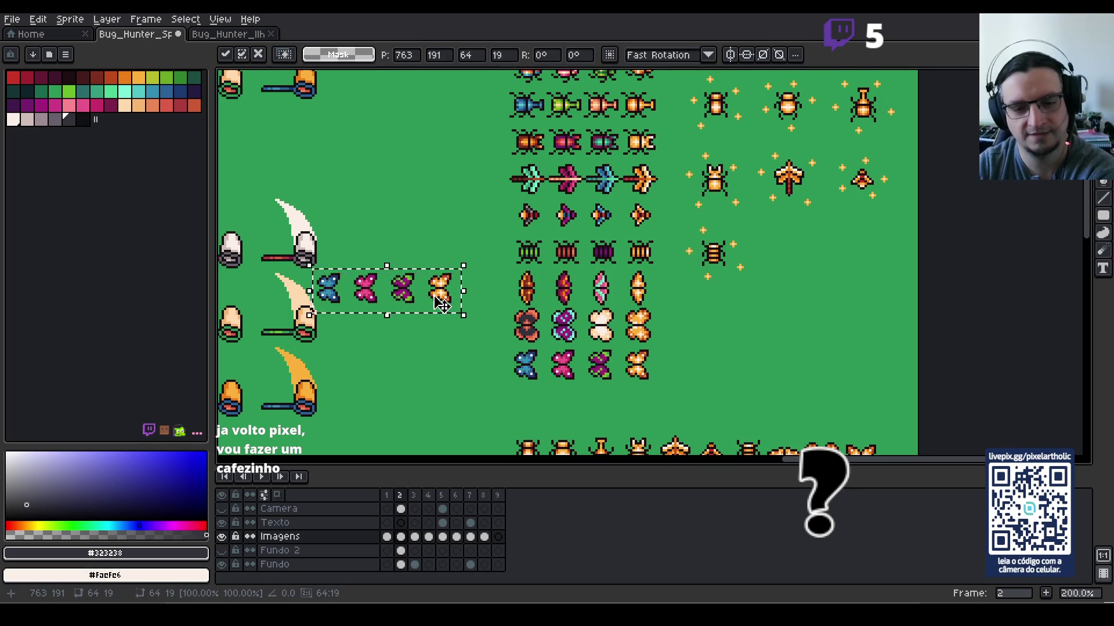
{"action": "scroll", "coordinate": [444, 304], "scroll_direction": "down", "scroll_amount": 1}
{"action": "mouse_move", "coordinate": [444, 304]}
{"action": "left_mouse_down"}
{"action": "mouse_move", "coordinate": [292, 224]}
{"action": "mouse_move", "coordinate": [569, 299]}
{"action": "mouse_move", "coordinate": [524, 242]}
{"action": "left_mouse_up"}
{"action": "left_click", "coordinate": [510, 296]}
Step: Move the 1ª ILHA! title right and drop the bug group beneath it
{"action": "mouse_move", "coordinate": [380, 226]}
{"action": "left_mouse_down"}
{"action": "mouse_move", "coordinate": [427, 241]}
{"action": "mouse_move", "coordinate": [506, 241]}
{"action": "left_mouse_up"}
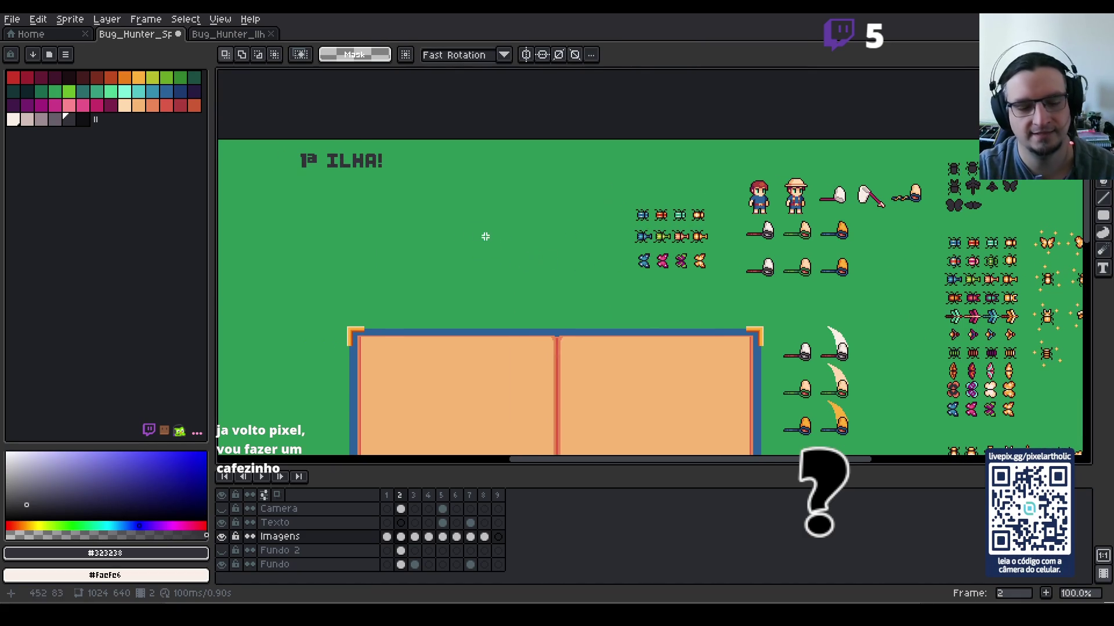
{"action": "left_click_drag", "start_coordinate": [283, 139], "coordinate": [463, 217]}
{"action": "left_click_drag", "start_coordinate": [363, 170], "coordinate": [499, 171]}
{"action": "left_click", "coordinate": [530, 258]}
{"action": "mouse_move", "coordinate": [617, 190]}
{"action": "left_mouse_down"}
{"action": "mouse_move", "coordinate": [726, 289]}
{"action": "mouse_move", "coordinate": [539, 271]}
{"action": "mouse_move", "coordinate": [514, 254]}
{"action": "left_mouse_up"}
{"action": "left_click", "coordinate": [596, 205]}
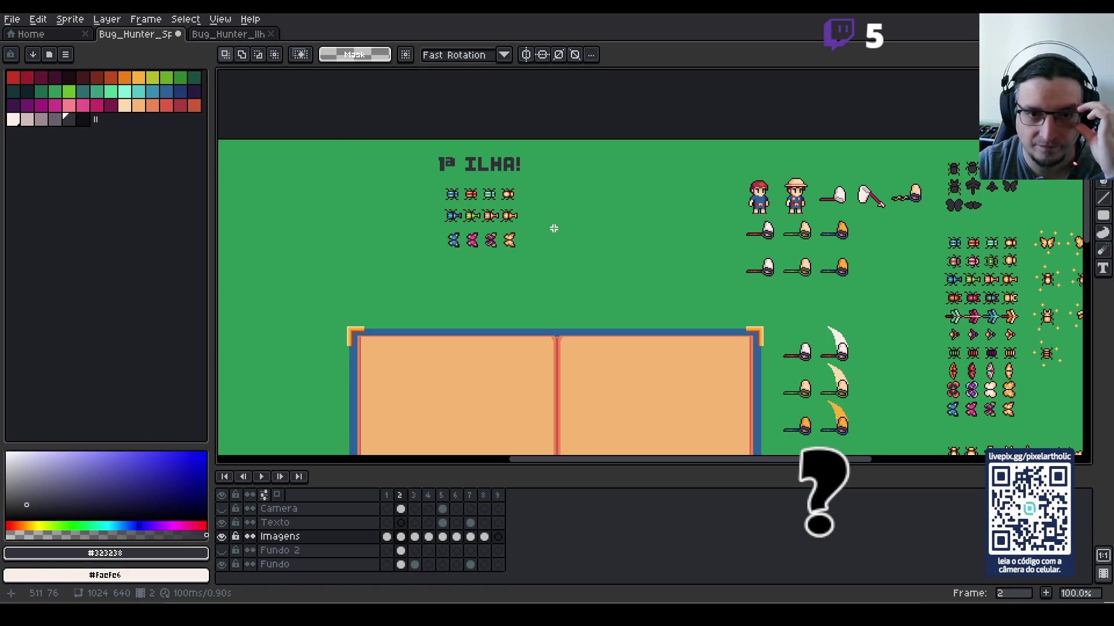
{"action": "scroll", "coordinate": [555, 232], "scroll_direction": "up", "scroll_amount": 1}
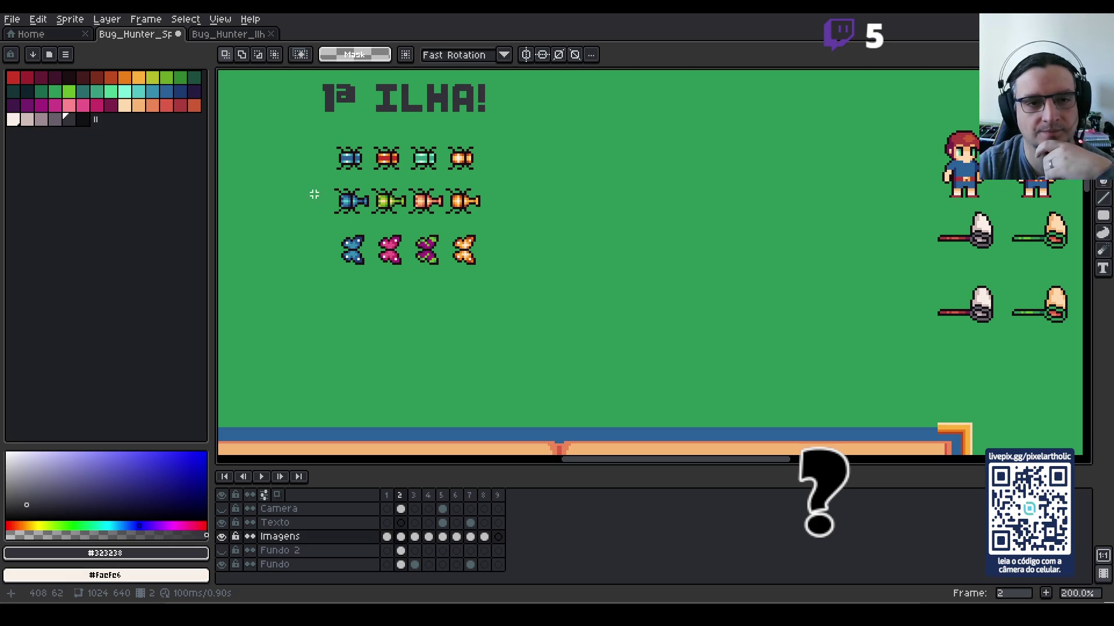
{"action": "scroll", "coordinate": [953, 348], "scroll_direction": "down", "scroll_amount": 1}
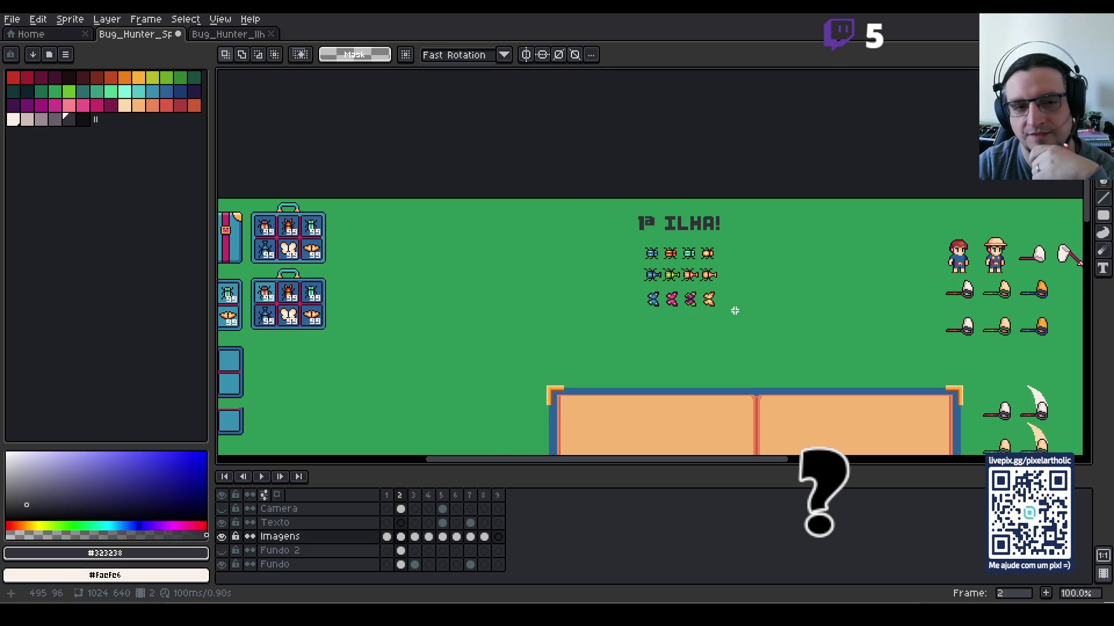
{"action": "scroll", "coordinate": [735, 311], "scroll_direction": "up", "scroll_amount": 1}
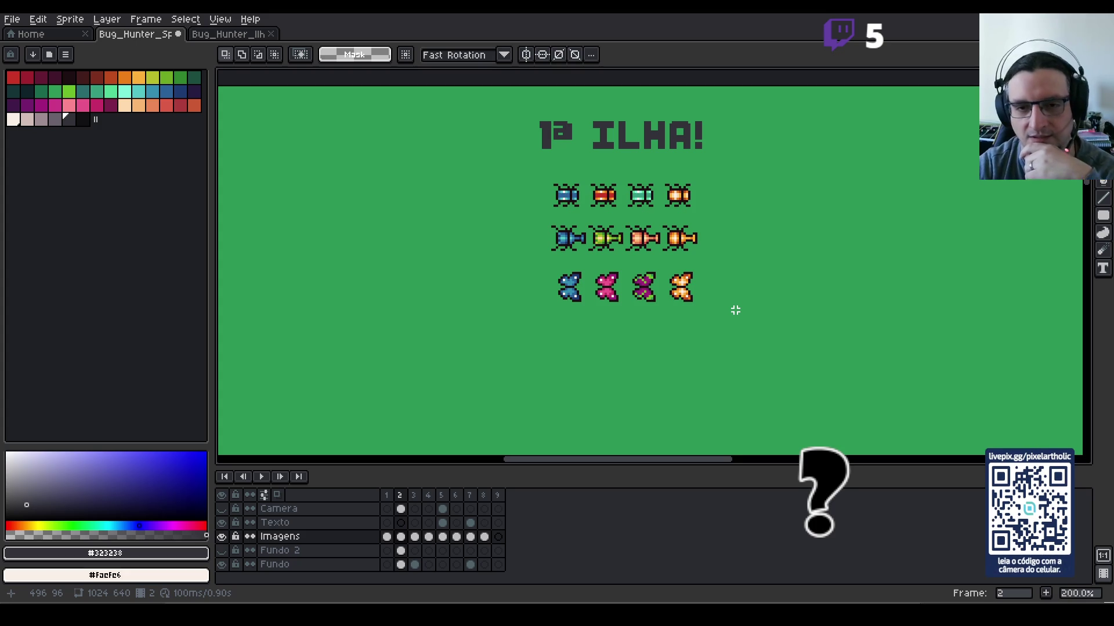
{"action": "scroll", "coordinate": [749, 315], "scroll_direction": "down", "scroll_amount": 1}
{"action": "mouse_move", "coordinate": [863, 330]}
{"action": "left_mouse_down"}
{"action": "mouse_move", "coordinate": [851, 288]}
{"action": "mouse_move", "coordinate": [572, 173]}
{"action": "mouse_move", "coordinate": [715, 236]}
{"action": "left_mouse_up"}
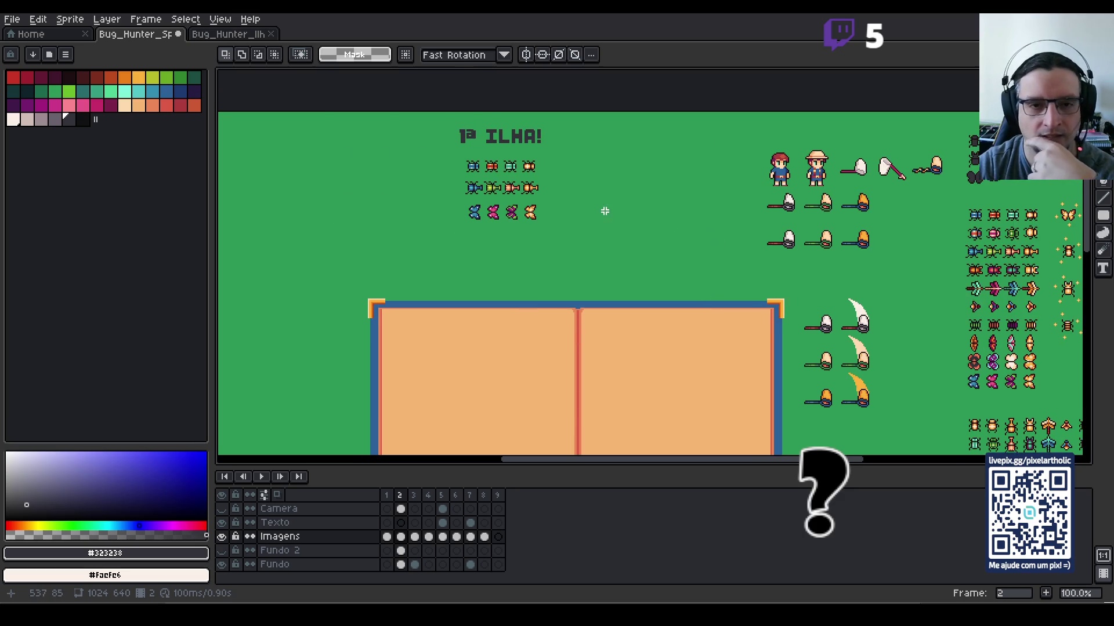
{"action": "scroll", "coordinate": [605, 211], "scroll_direction": "up", "scroll_amount": 1}
{"action": "left_click_drag", "start_coordinate": [479, 158], "coordinate": [547, 181]}
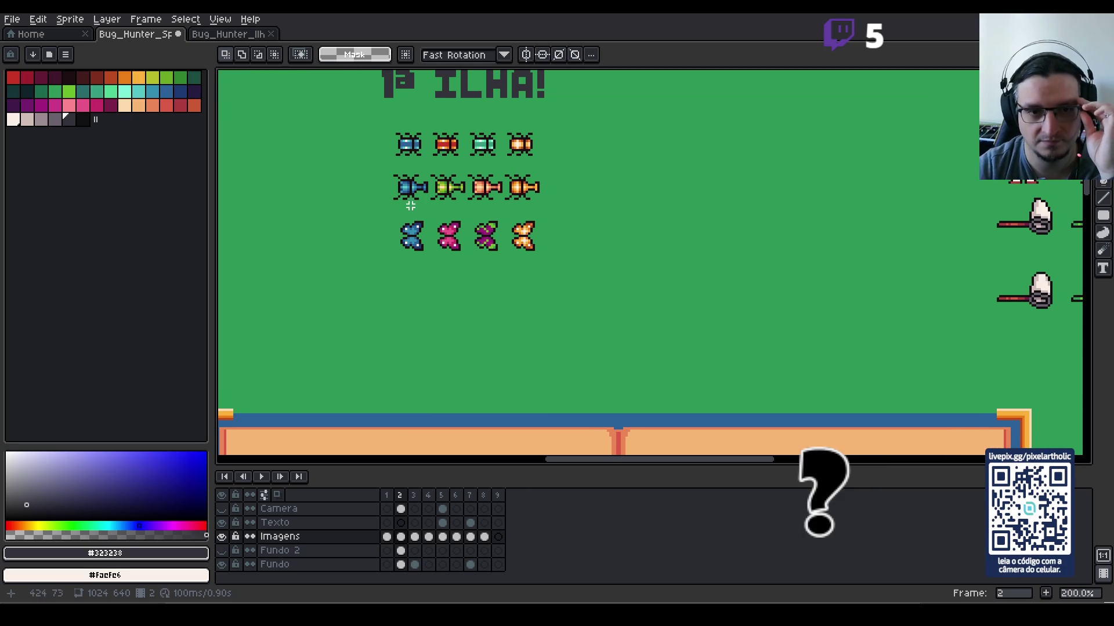
{"action": "mouse_move", "coordinate": [375, 209]}
{"action": "left_mouse_down"}
{"action": "mouse_move", "coordinate": [540, 288]}
{"action": "mouse_move", "coordinate": [559, 276]}
{"action": "left_mouse_up"}
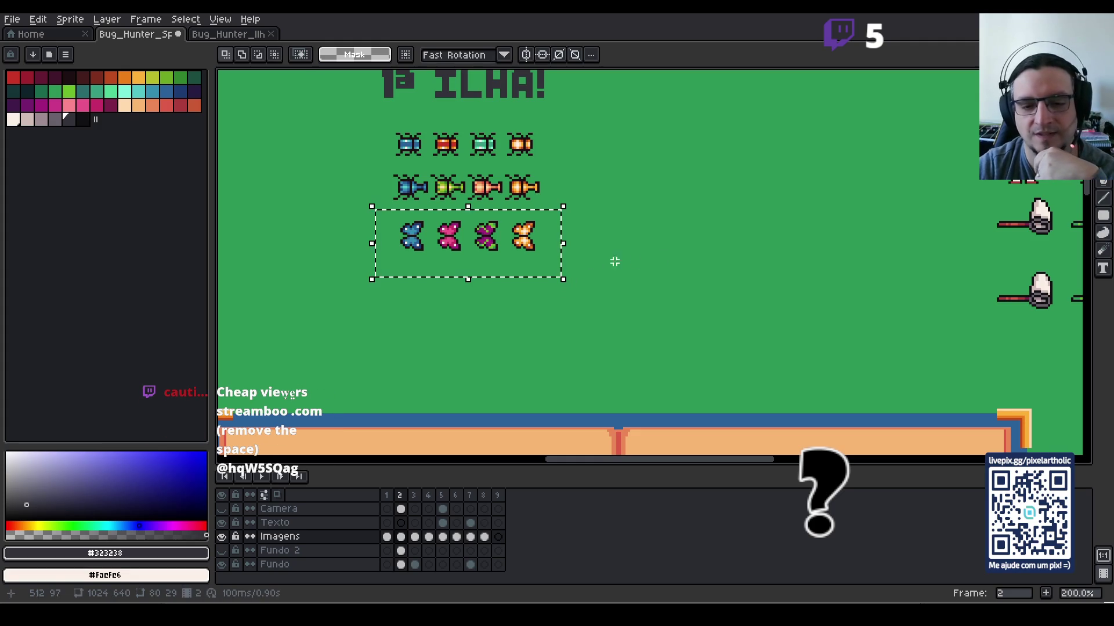
{"action": "left_click", "coordinate": [671, 251]}
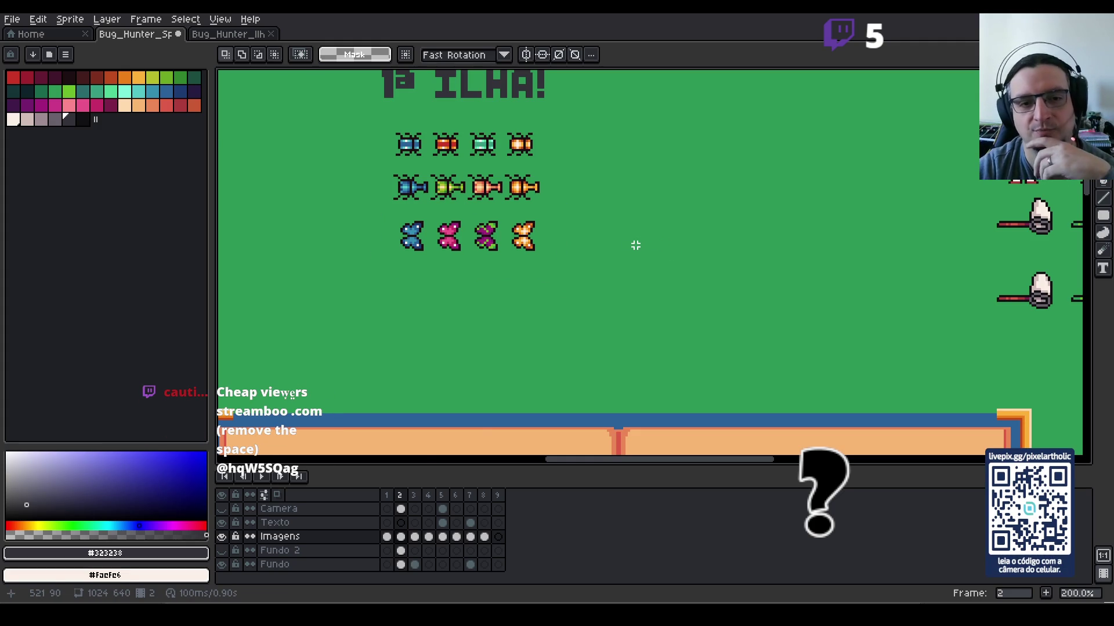
{"action": "scroll", "coordinate": [638, 246], "scroll_direction": "down", "scroll_amount": 1}
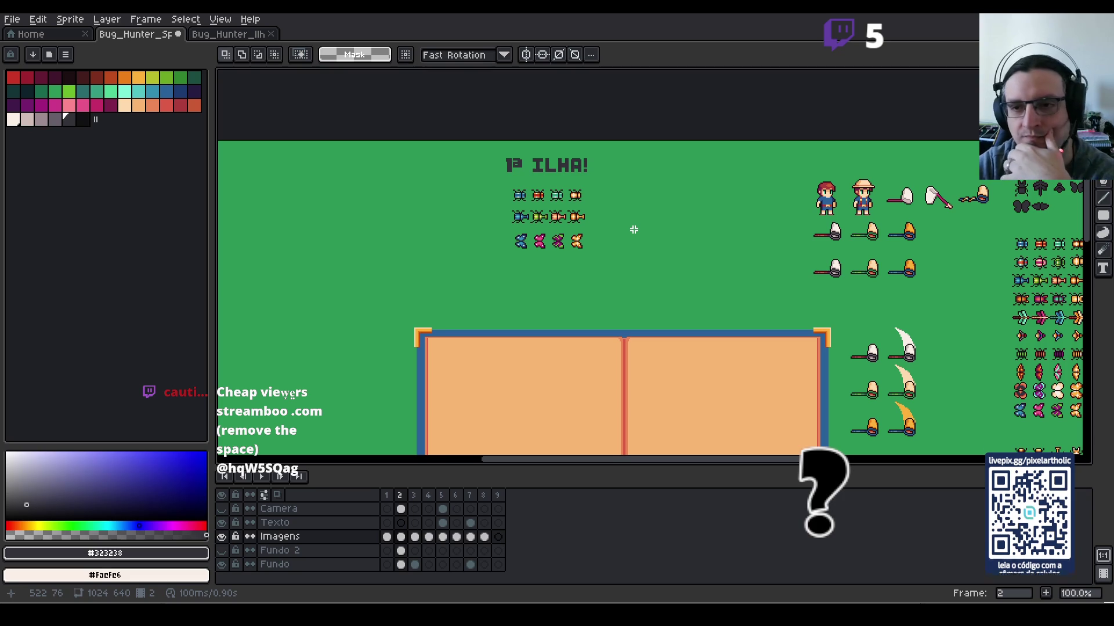
{"action": "scroll", "coordinate": [509, 184], "scroll_direction": "up", "scroll_amount": 1}
{"action": "left_click_drag", "start_coordinate": [453, 148], "coordinate": [653, 238]}
{"action": "key", "text": "ctrl+d"}
{"action": "left_click_drag", "start_coordinate": [470, 194], "coordinate": [636, 239]}
{"action": "key", "text": "ctrl+d"}
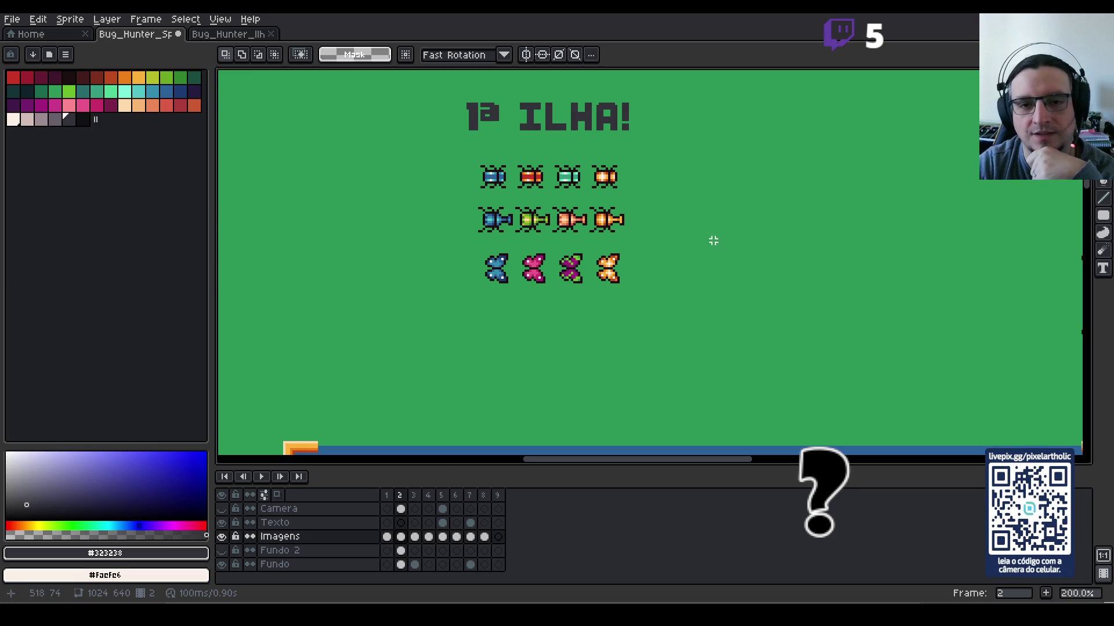
{"action": "scroll", "coordinate": [714, 240], "scroll_direction": "down", "scroll_amount": 1}
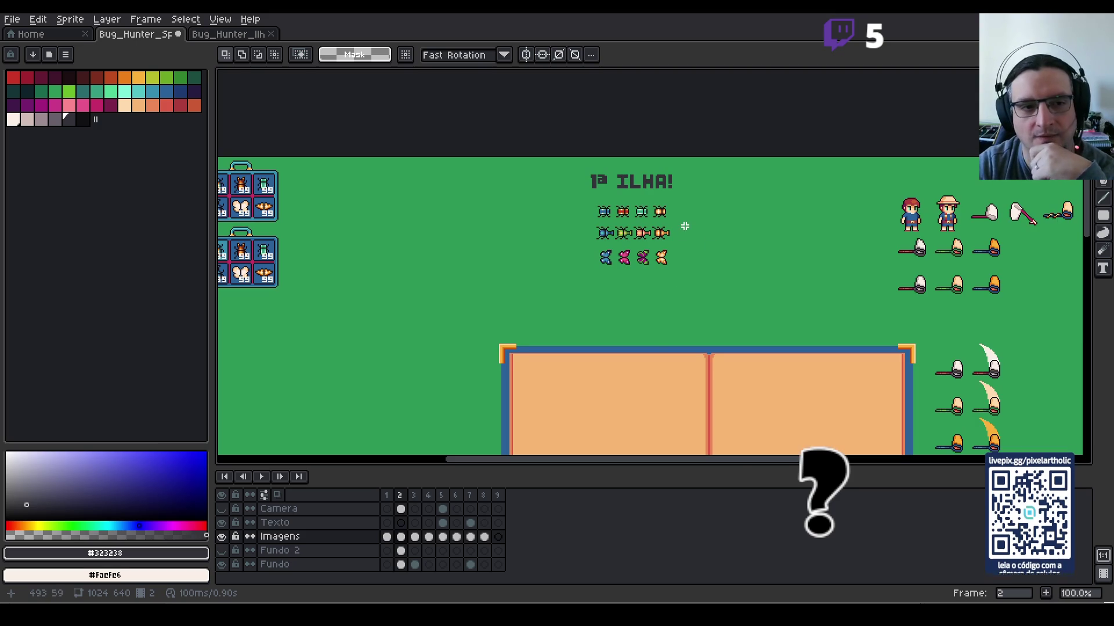
{"action": "scroll", "coordinate": [684, 227], "scroll_direction": "up", "scroll_amount": 1}
{"action": "mouse_move", "coordinate": [406, 209]}
{"action": "left_mouse_down"}
{"action": "mouse_move", "coordinate": [923, 279]}
{"action": "mouse_move", "coordinate": [935, 246]}
{"action": "left_mouse_up"}
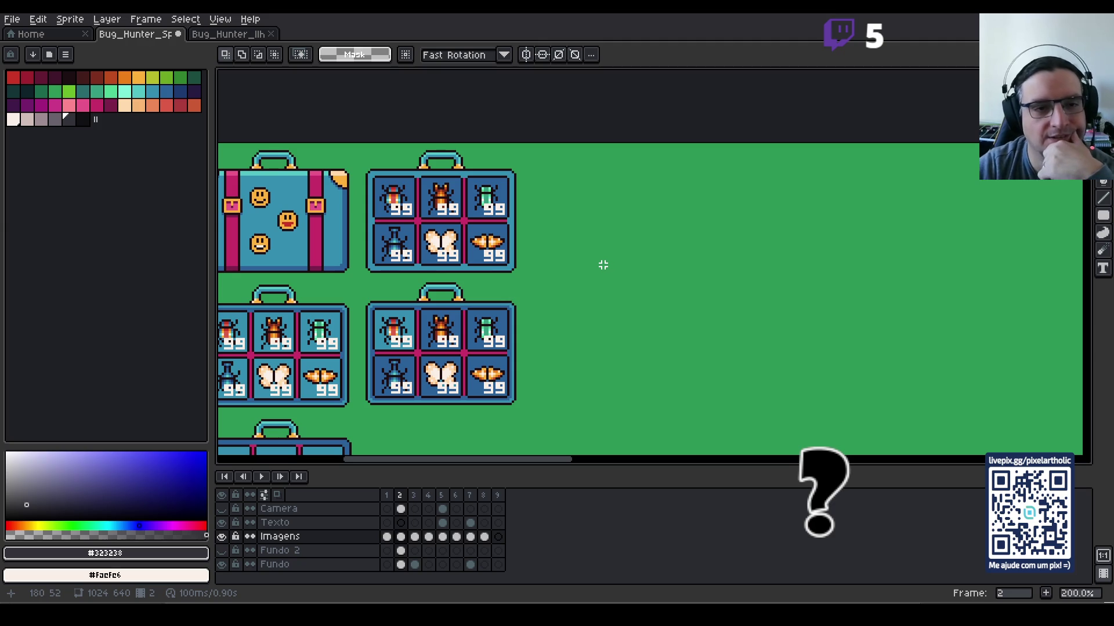
{"action": "scroll", "coordinate": [603, 264], "scroll_direction": "down", "scroll_amount": 1}
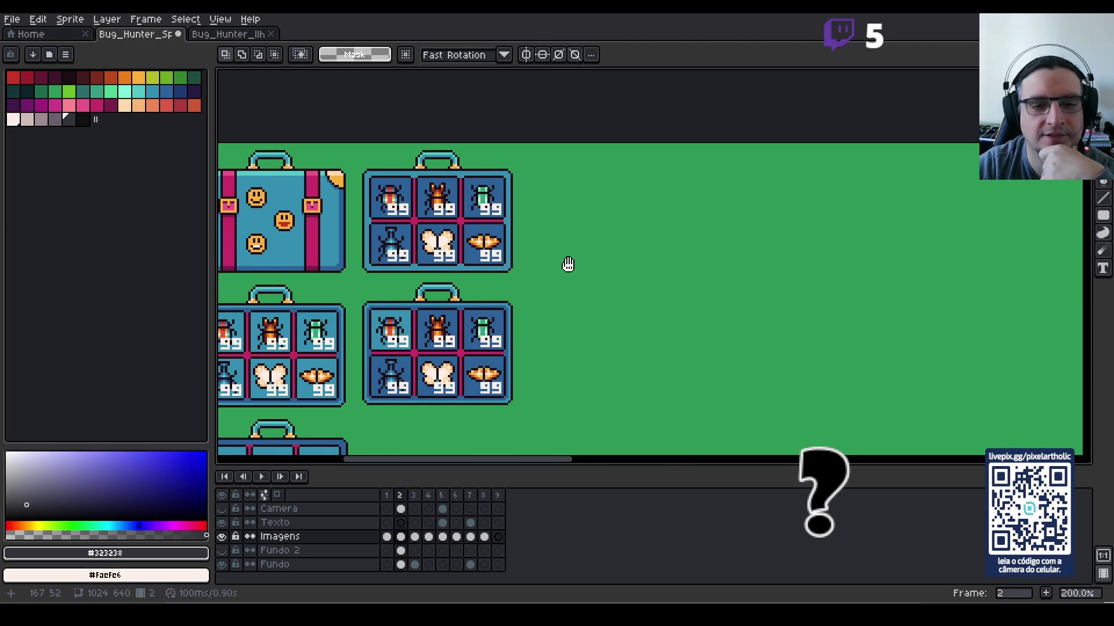
{"action": "left_click_drag", "start_coordinate": [566, 263], "coordinate": [653, 265]}
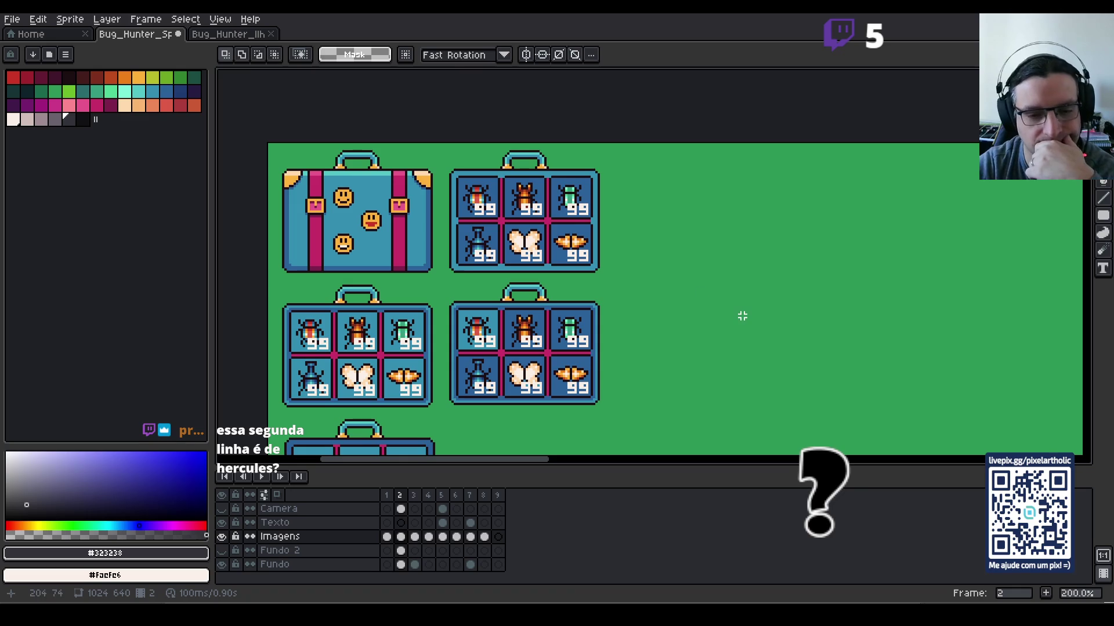
Step: Select the bug block under the title and nudge it a few pixels up
{"action": "scroll", "coordinate": [742, 316], "scroll_direction": "down", "scroll_amount": 1}
{"action": "scroll", "coordinate": [690, 306], "scroll_direction": "up", "scroll_amount": 1}
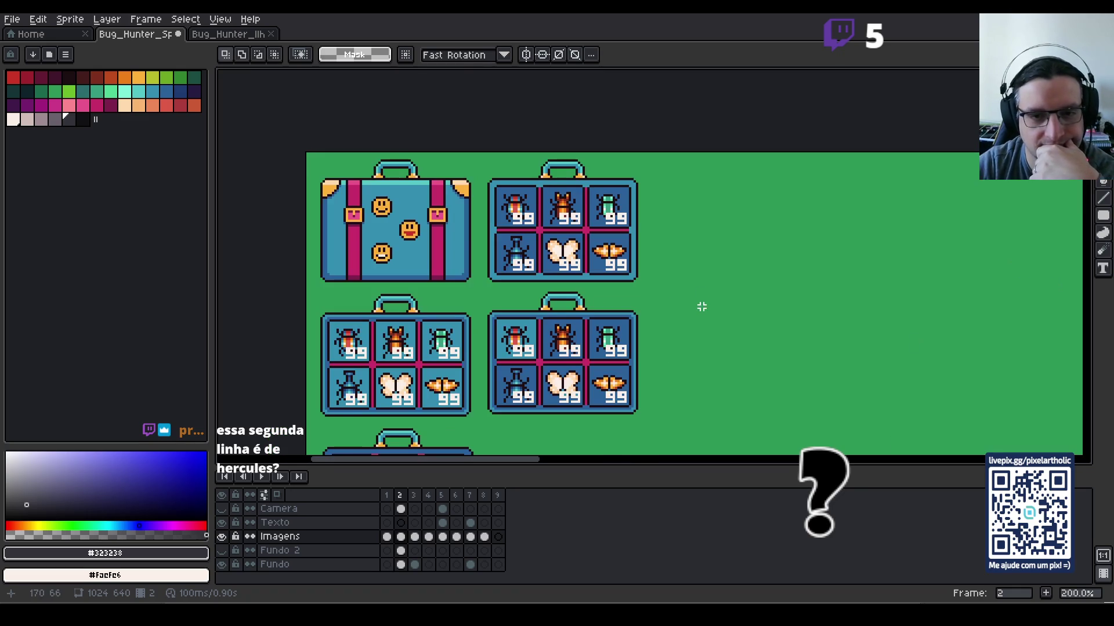
{"action": "left_click_drag", "start_coordinate": [672, 311], "coordinate": [684, 290]}
{"action": "scroll", "coordinate": [684, 290], "scroll_direction": "up", "scroll_amount": 2}
{"action": "left_click_drag", "start_coordinate": [504, 169], "coordinate": [699, 322]}
{"action": "left_click_drag", "start_coordinate": [638, 274], "coordinate": [638, 266]}
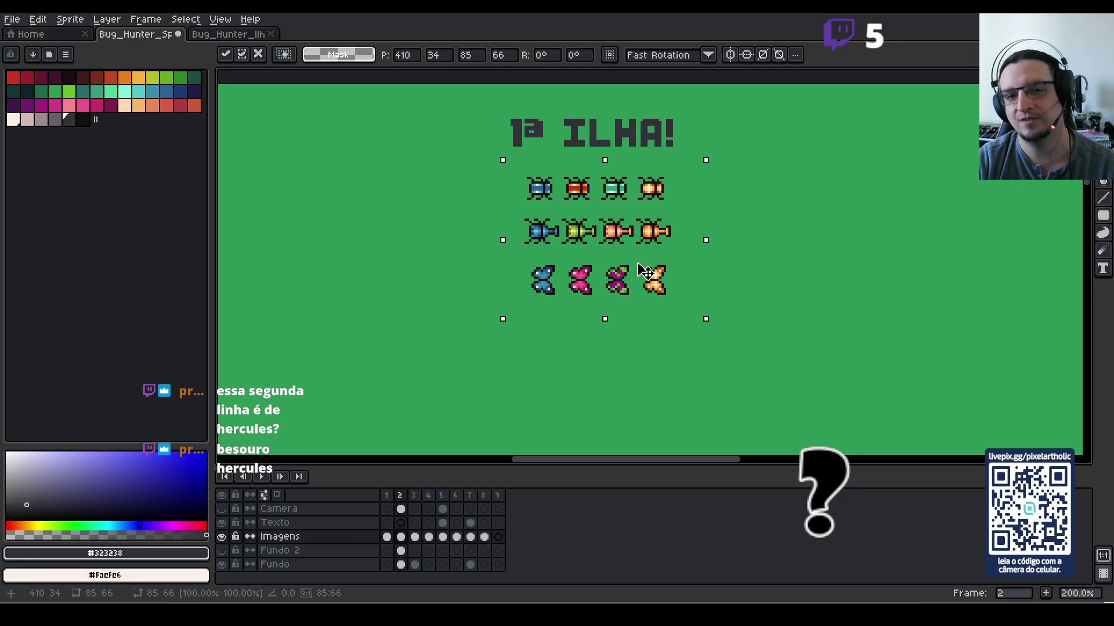
{"action": "left_click", "coordinate": [627, 355]}
Step: Reselect the butterfly row to check it, then clear the selection
{"action": "left_click_drag", "start_coordinate": [716, 334], "coordinate": [504, 259]}
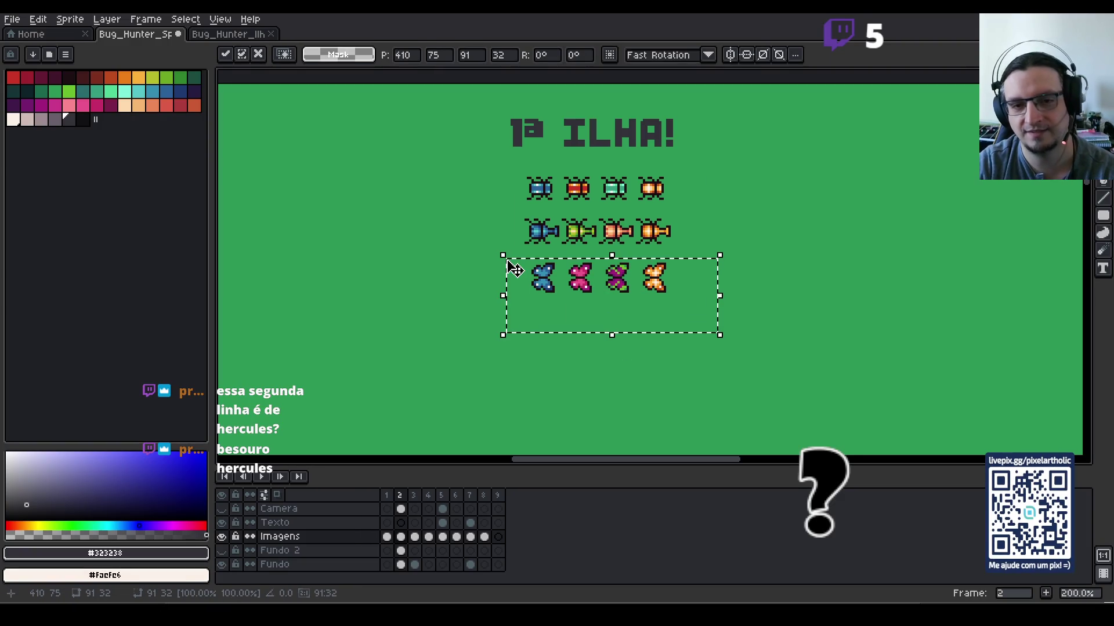
{"action": "left_click", "coordinate": [588, 371]}
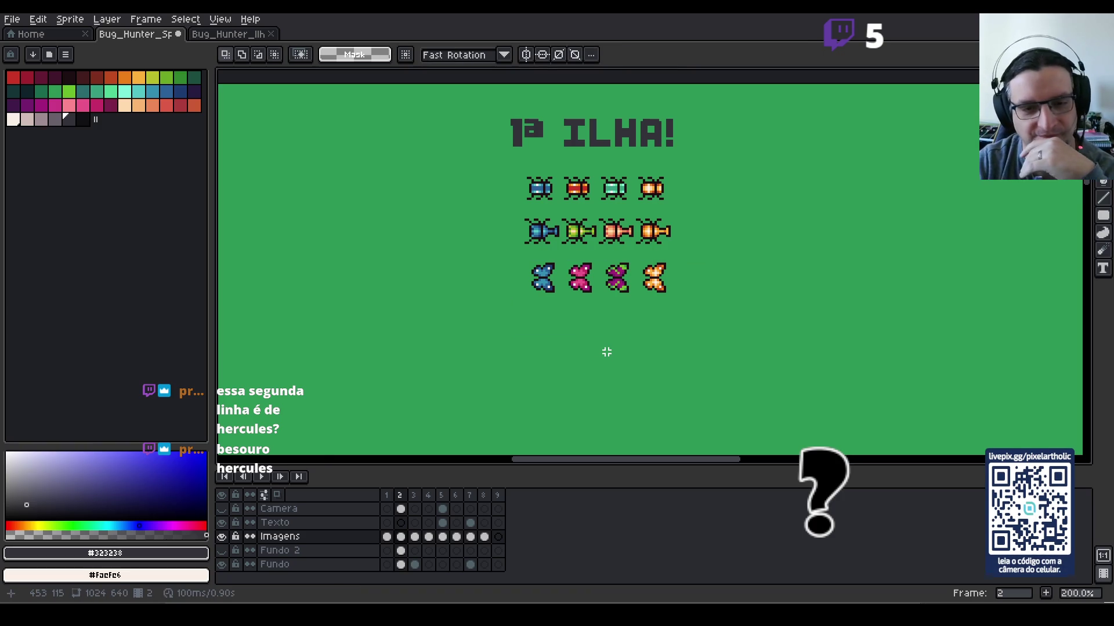
{"action": "left_click_drag", "start_coordinate": [516, 252], "coordinate": [678, 326]}
{"action": "left_click", "coordinate": [775, 291]}
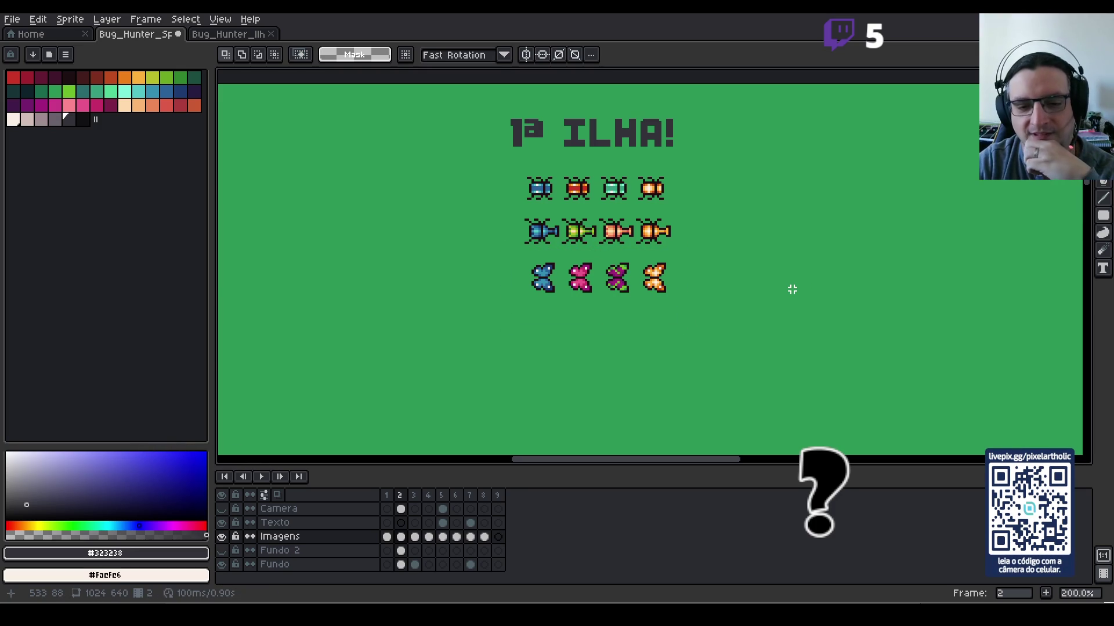
{"action": "scroll", "coordinate": [792, 290], "scroll_direction": "down", "scroll_amount": 2}
{"action": "scroll", "coordinate": [809, 285], "scroll_direction": "up", "scroll_amount": 2}
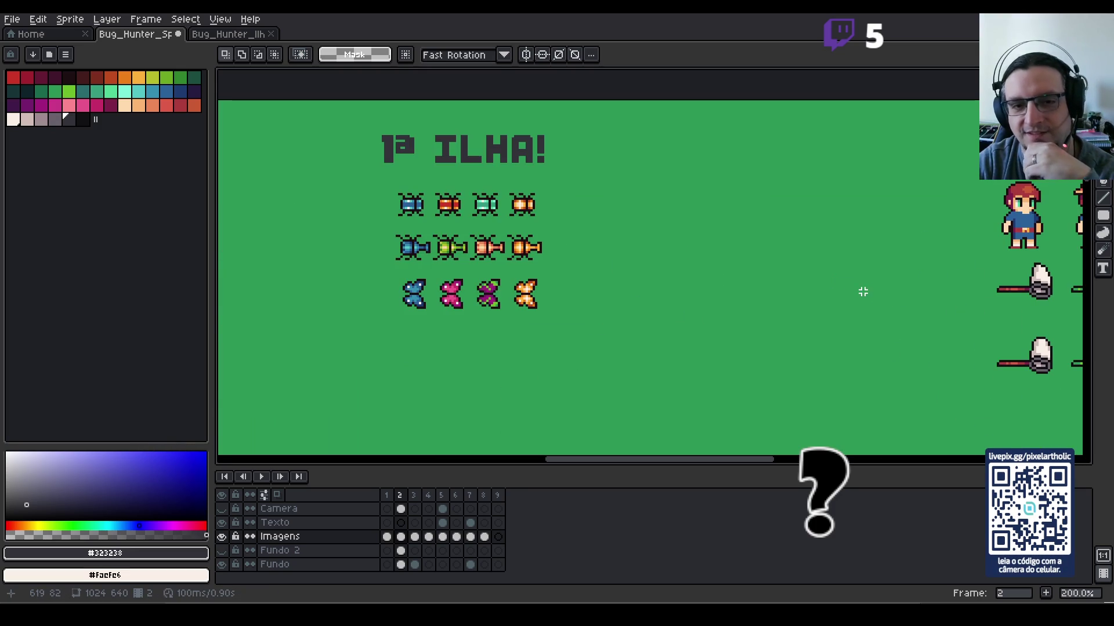
{"action": "scroll", "coordinate": [895, 306], "scroll_direction": "down", "scroll_amount": 1}
{"action": "mouse_move", "coordinate": [928, 318]}
{"action": "left_mouse_down"}
{"action": "mouse_move", "coordinate": [731, 239]}
{"action": "mouse_move", "coordinate": [617, 214]}
{"action": "left_mouse_up"}
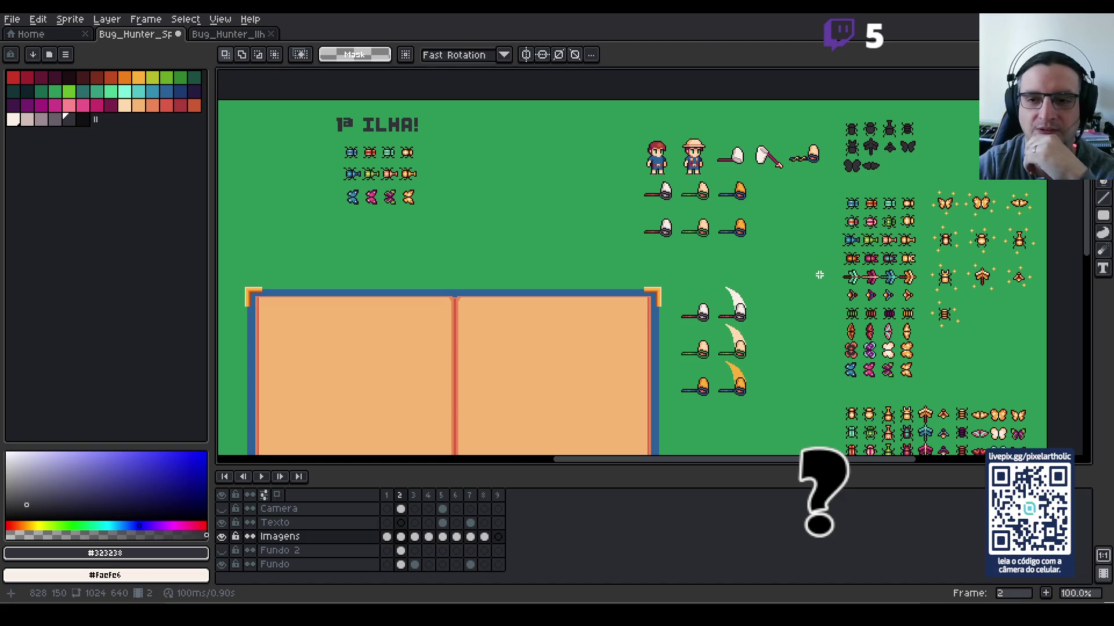
{"action": "scroll", "coordinate": [832, 303], "scroll_direction": "up", "scroll_amount": 1}
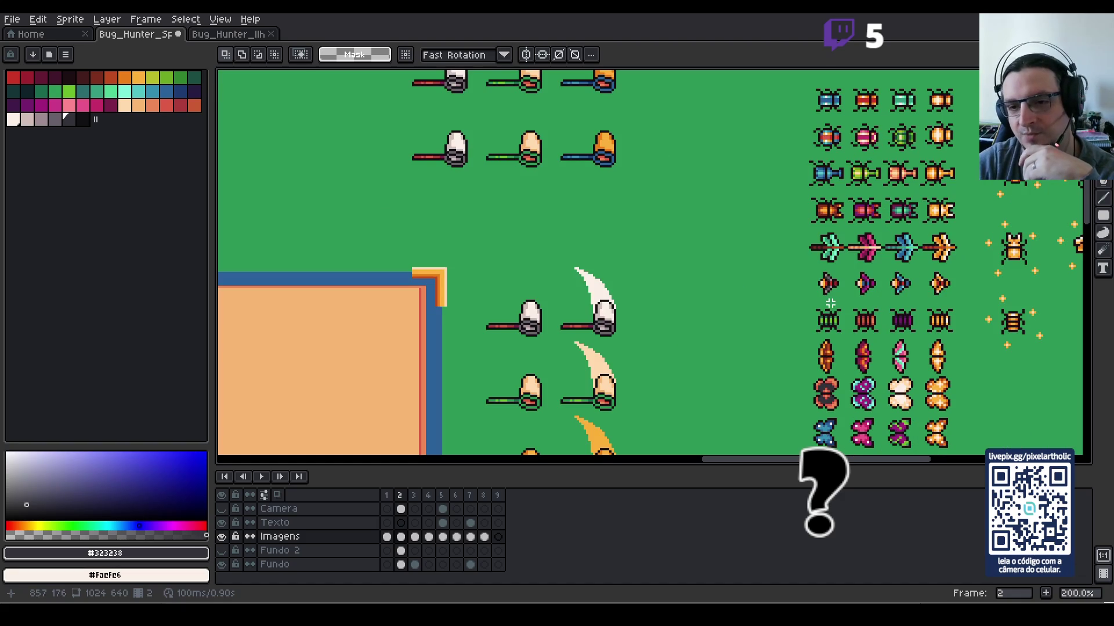
{"action": "left_click_drag", "start_coordinate": [805, 301], "coordinate": [963, 339]}
{"action": "left_click", "coordinate": [986, 378]}
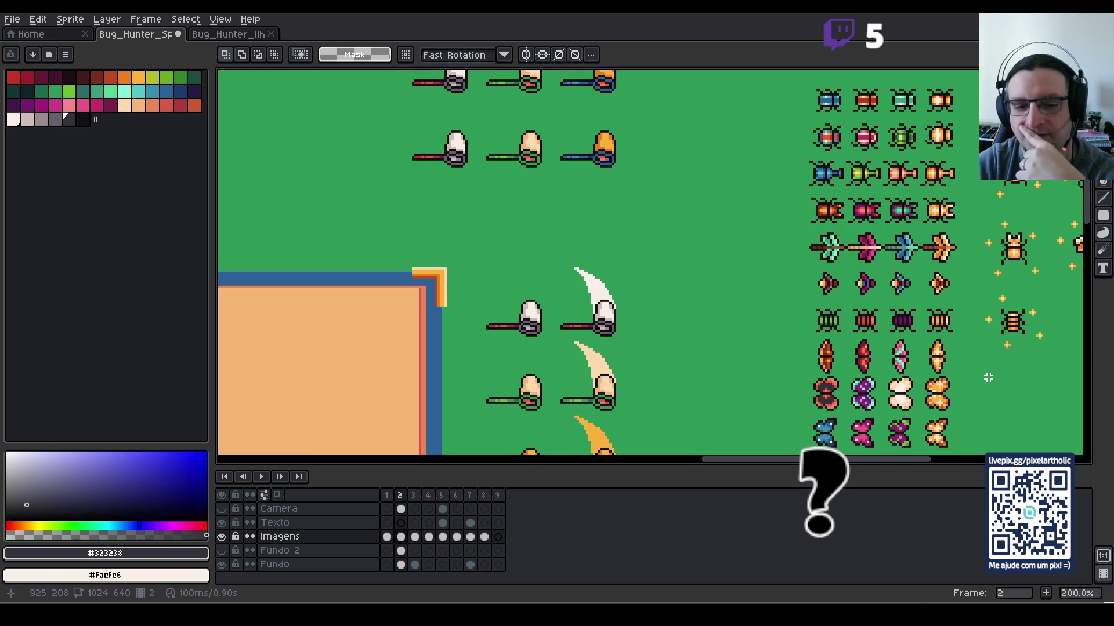
{"action": "scroll", "coordinate": [986, 377], "scroll_direction": "down", "scroll_amount": 1}
{"action": "mouse_move", "coordinate": [996, 370]}
{"action": "left_mouse_down"}
{"action": "mouse_move", "coordinate": [791, 314]}
{"action": "mouse_move", "coordinate": [832, 332]}
{"action": "left_mouse_up"}
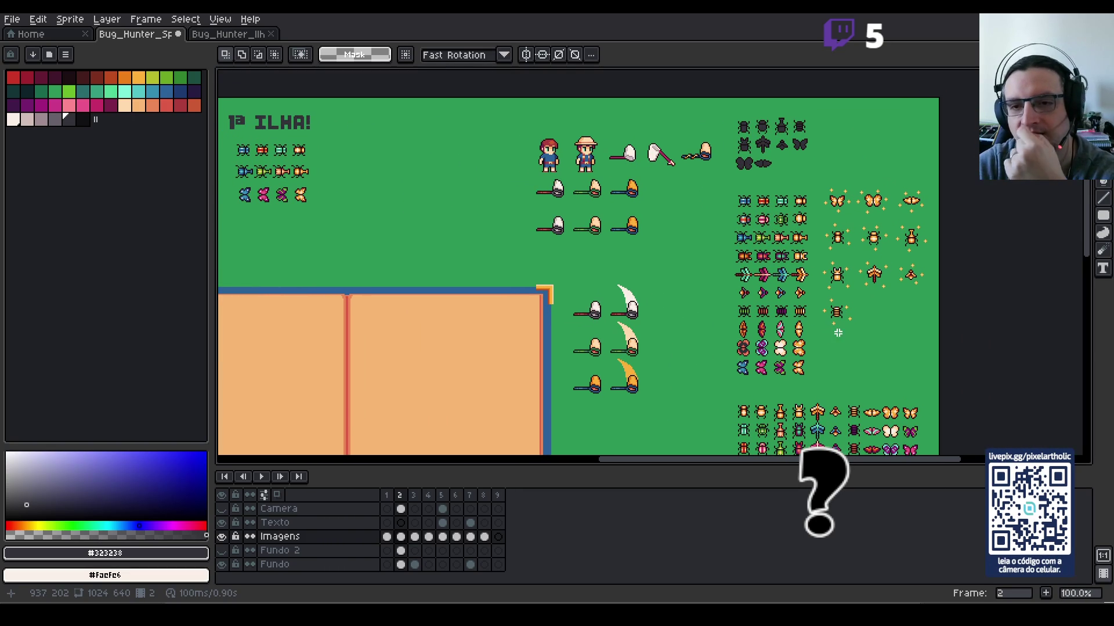
{"action": "scroll", "coordinate": [815, 264], "scroll_direction": "up", "scroll_amount": 2}
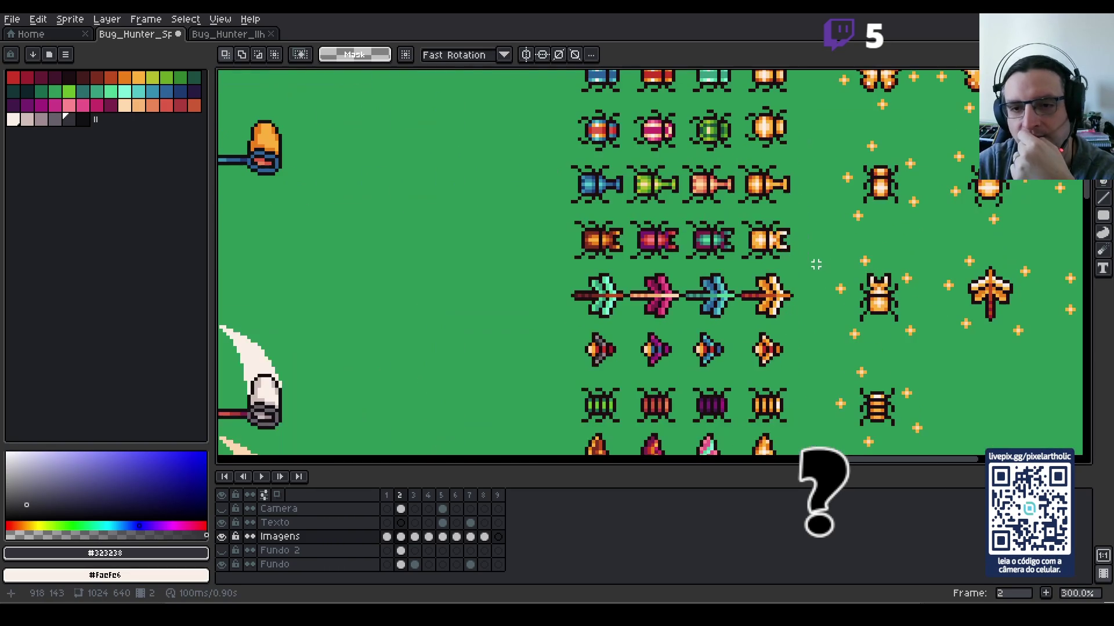
{"action": "left_click_drag", "start_coordinate": [558, 209], "coordinate": [824, 272]}
{"action": "scroll", "coordinate": [419, 199], "scroll_direction": "down", "scroll_amount": 2}
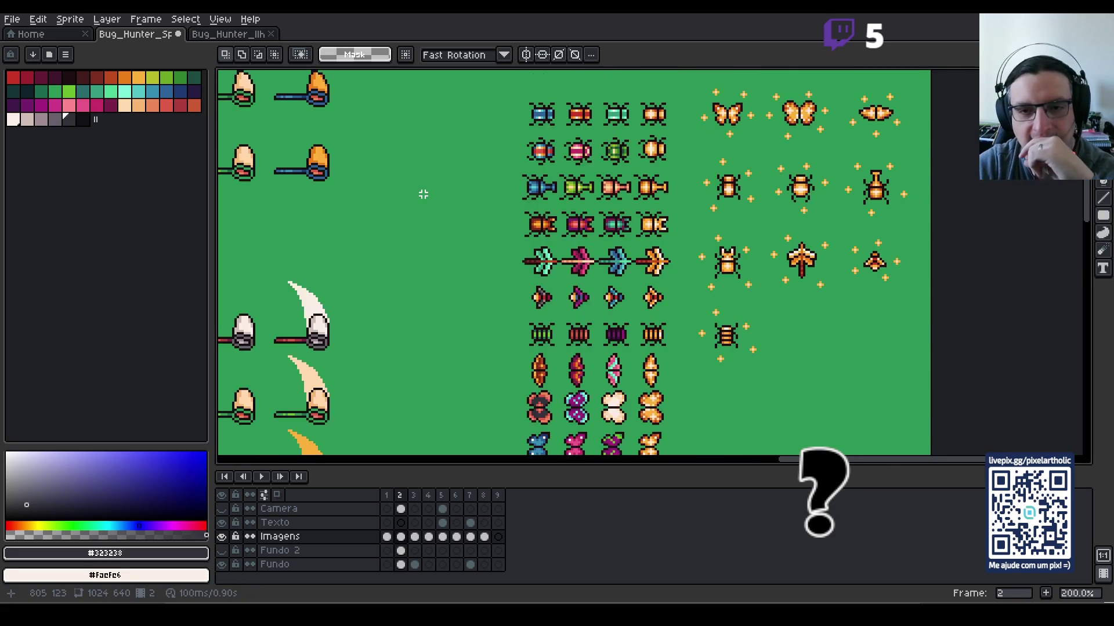
{"action": "left_click_drag", "start_coordinate": [423, 194], "coordinate": [749, 247]}
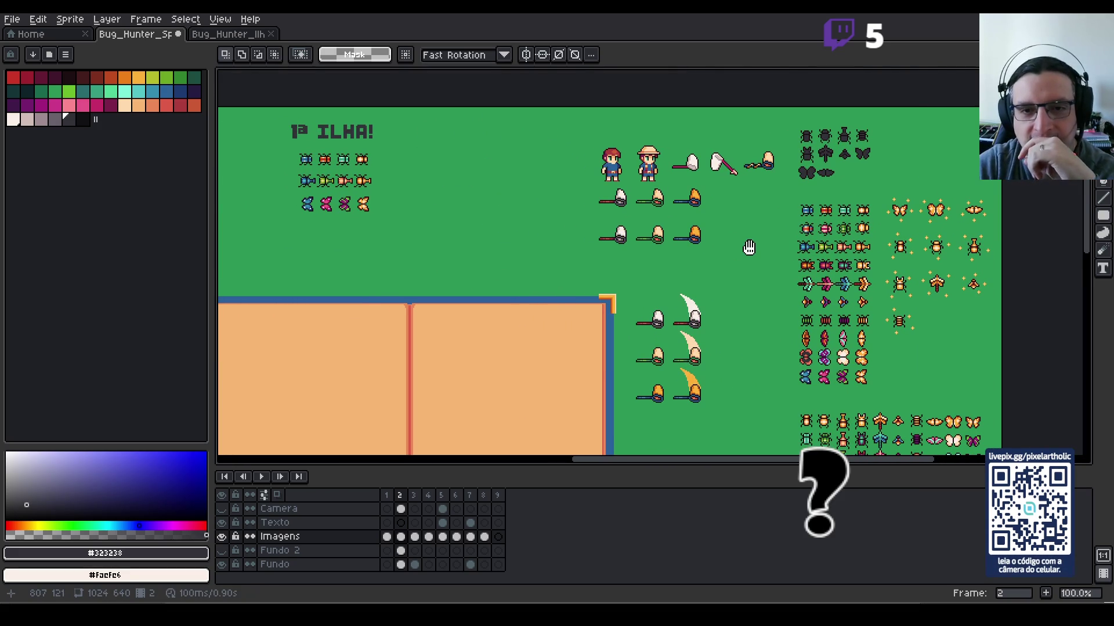
{"action": "left_click_drag", "start_coordinate": [596, 185], "coordinate": [722, 261]}
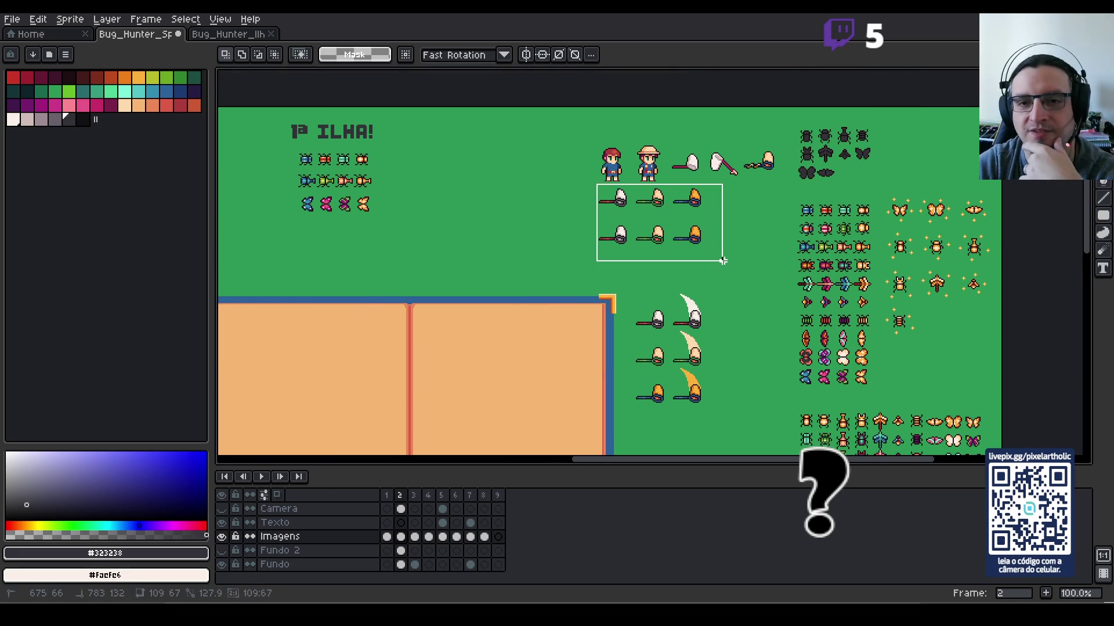
{"action": "left_click", "coordinate": [739, 295]}
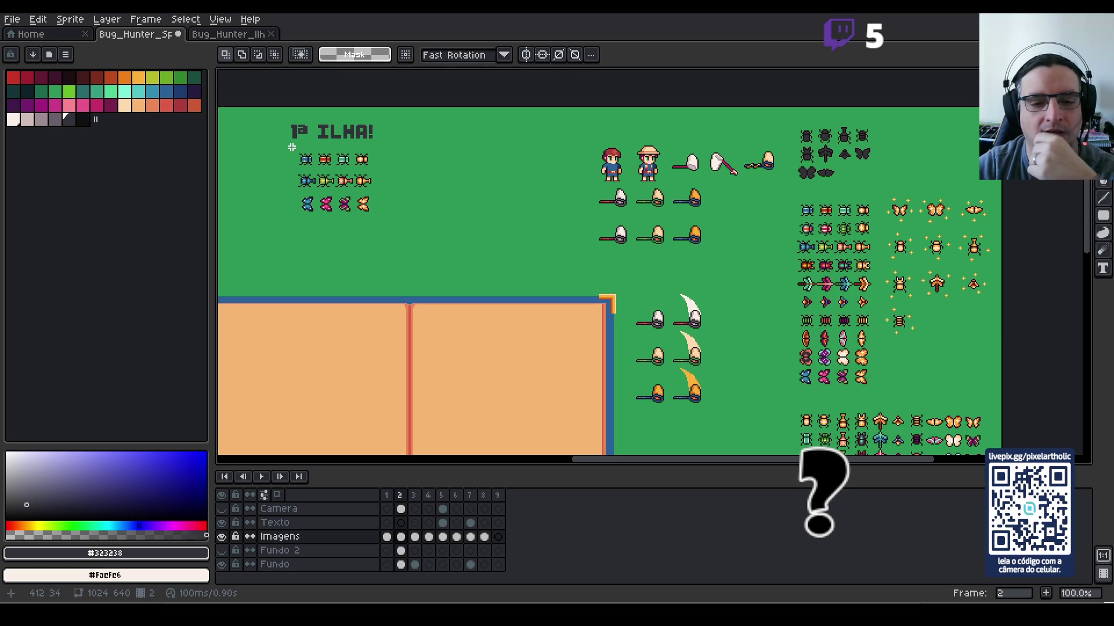
Step: Tightly select the bug sprites under the title and transform them in place
{"action": "left_click_drag", "start_coordinate": [290, 146], "coordinate": [379, 221]}
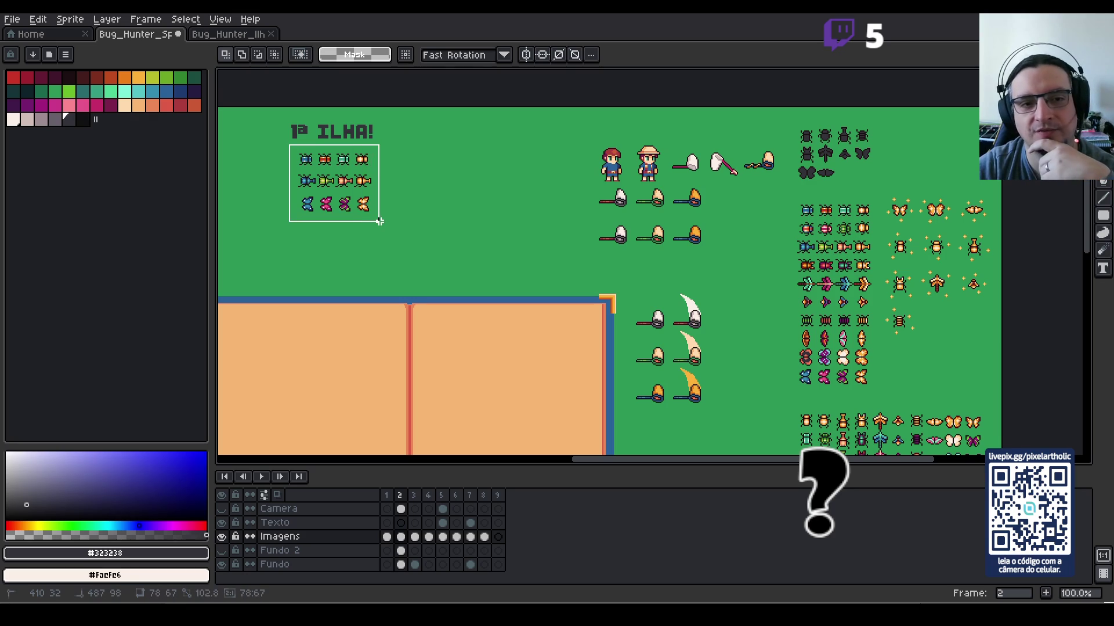
{"action": "left_click_drag", "start_coordinate": [296, 148], "coordinate": [391, 223]}
{"action": "key", "text": "ctrl+t"}
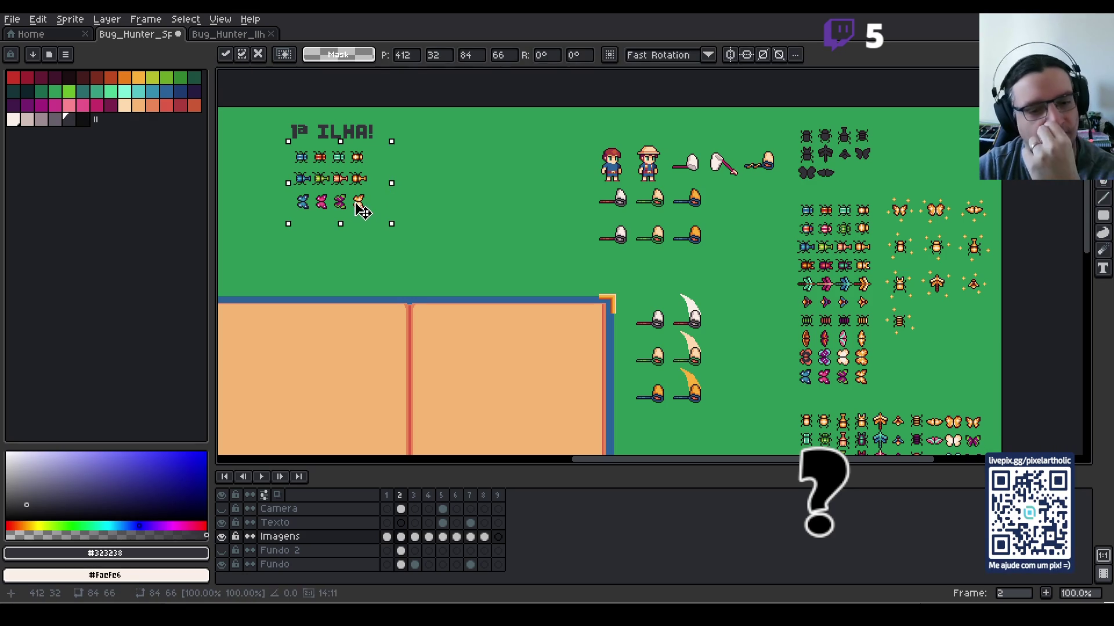
{"action": "left_click", "coordinate": [444, 187]}
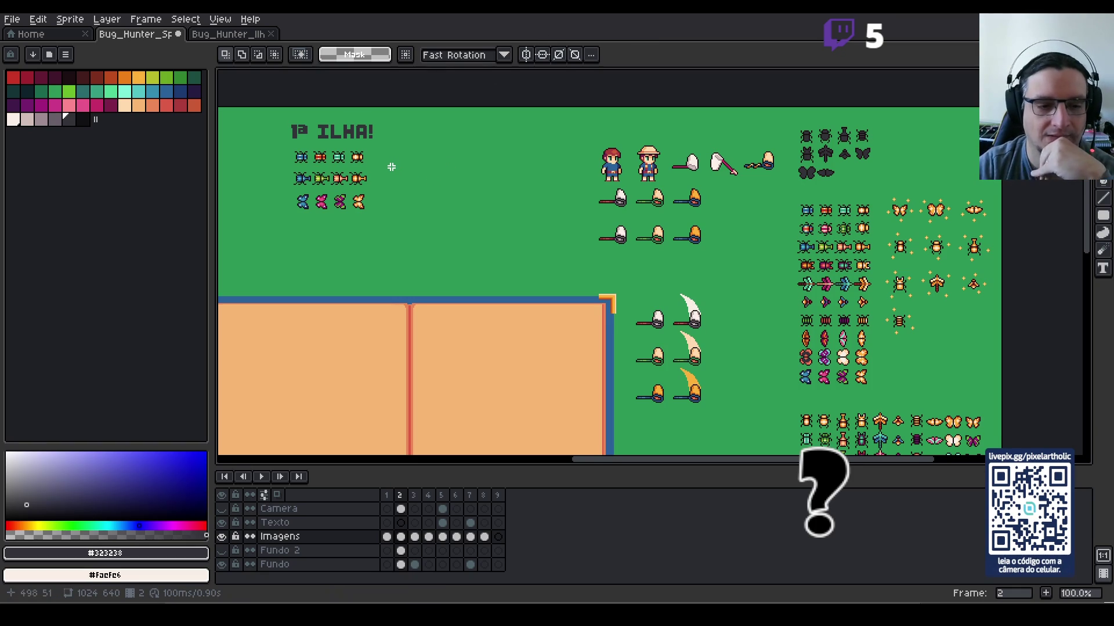
Step: Zoom in to inspect the bug sprites and save Bug_Hunter_Sprites
{"action": "mouse_move", "coordinate": [386, 169]}
{"action": "left_mouse_down"}
{"action": "mouse_move", "coordinate": [470, 189]}
{"action": "mouse_move", "coordinate": [498, 219]}
{"action": "mouse_move", "coordinate": [540, 228]}
{"action": "left_mouse_up"}
{"action": "scroll", "coordinate": [470, 188], "scroll_direction": "up", "scroll_amount": 1}
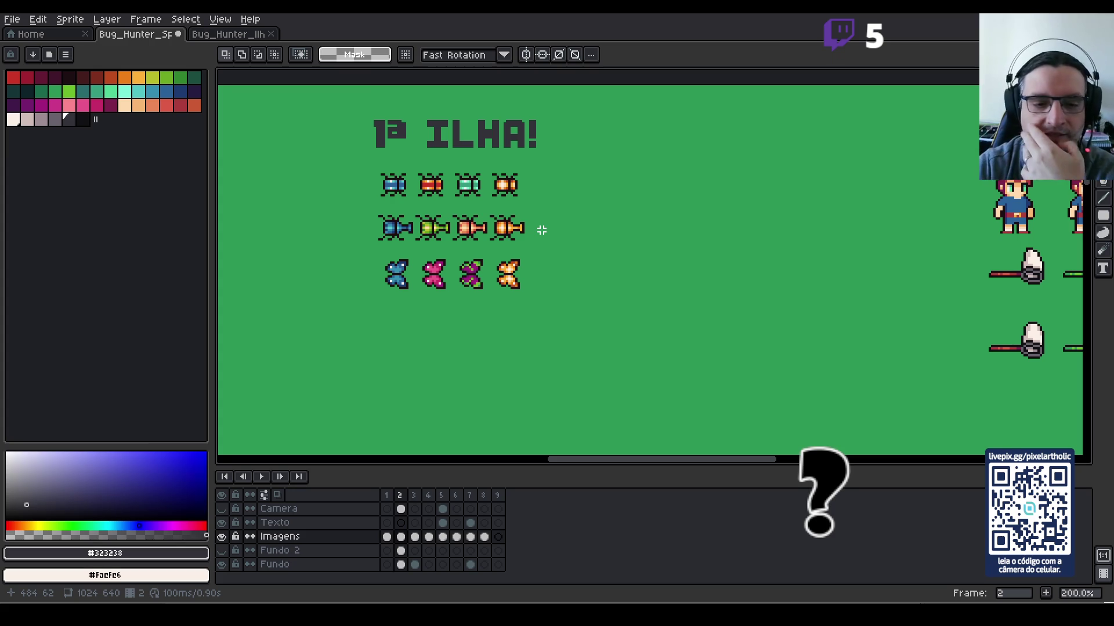
{"action": "scroll", "coordinate": [554, 232], "scroll_direction": "down", "scroll_amount": 1}
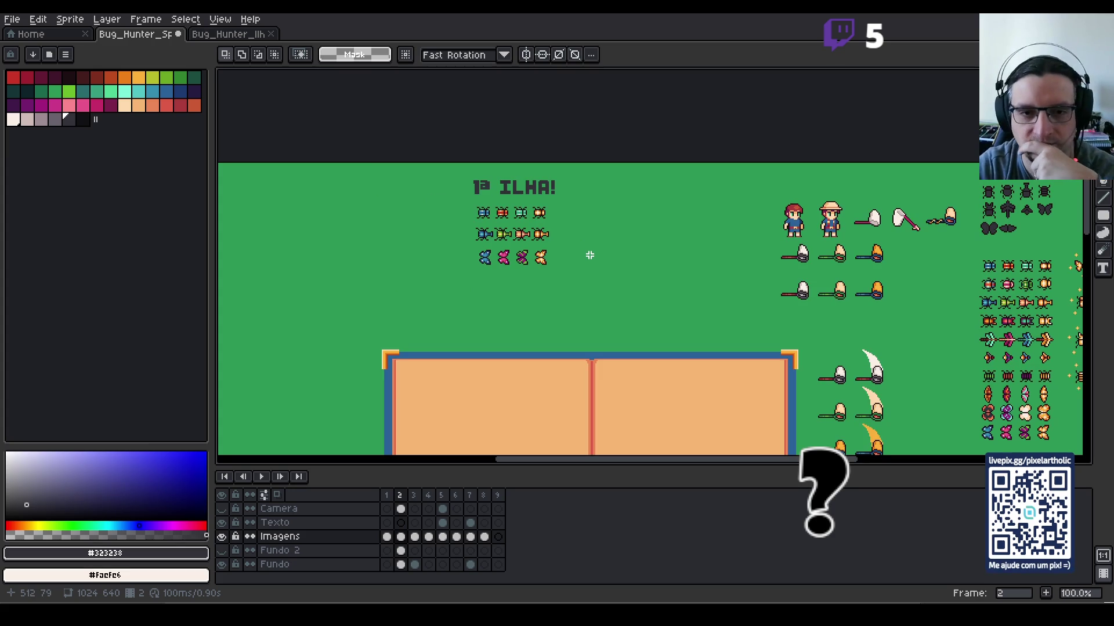
{"action": "scroll", "coordinate": [589, 255], "scroll_direction": "up", "scroll_amount": 1}
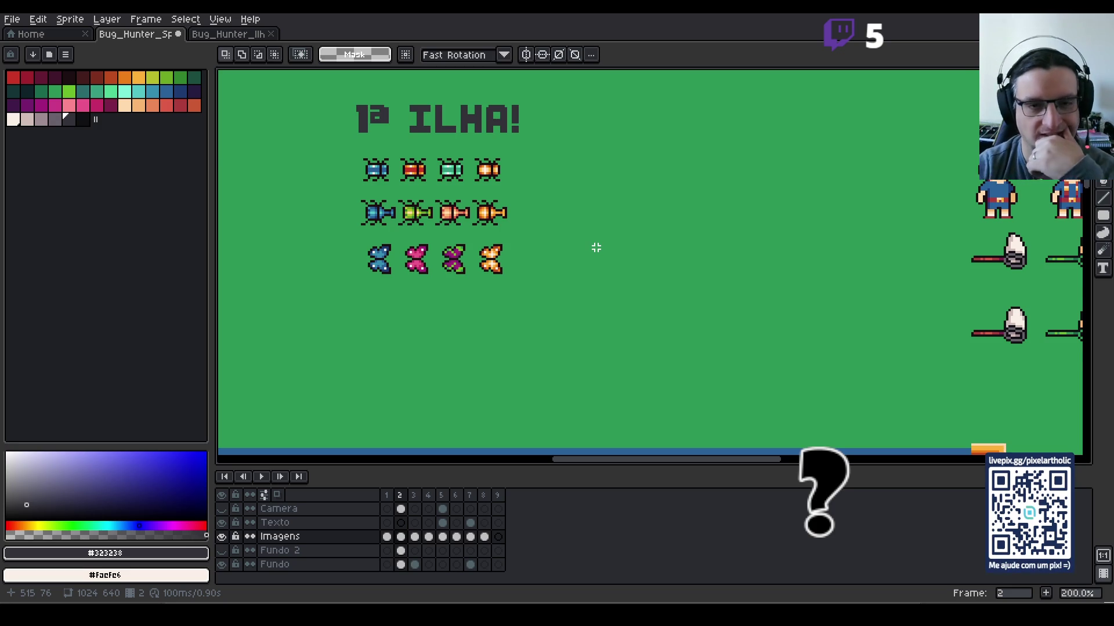
{"action": "scroll", "coordinate": [597, 244], "scroll_direction": "down", "scroll_amount": 1}
{"action": "scroll", "coordinate": [666, 281], "scroll_direction": "up", "scroll_amount": 1}
{"action": "left_click_drag", "start_coordinate": [628, 235], "coordinate": [729, 277]}
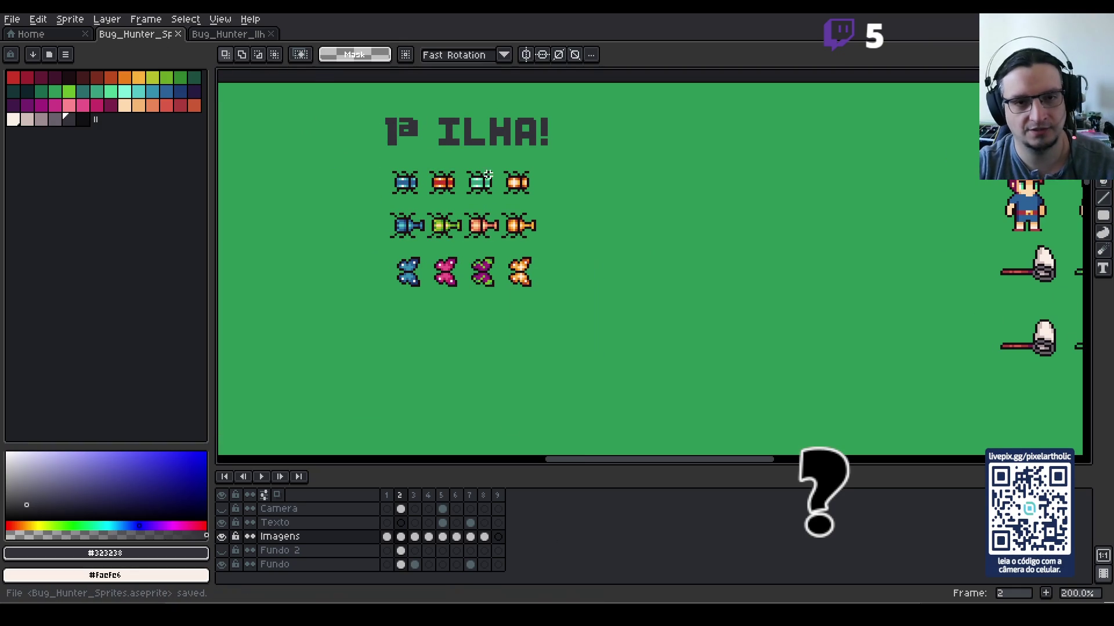
{"action": "key", "text": "ctrl+s"}
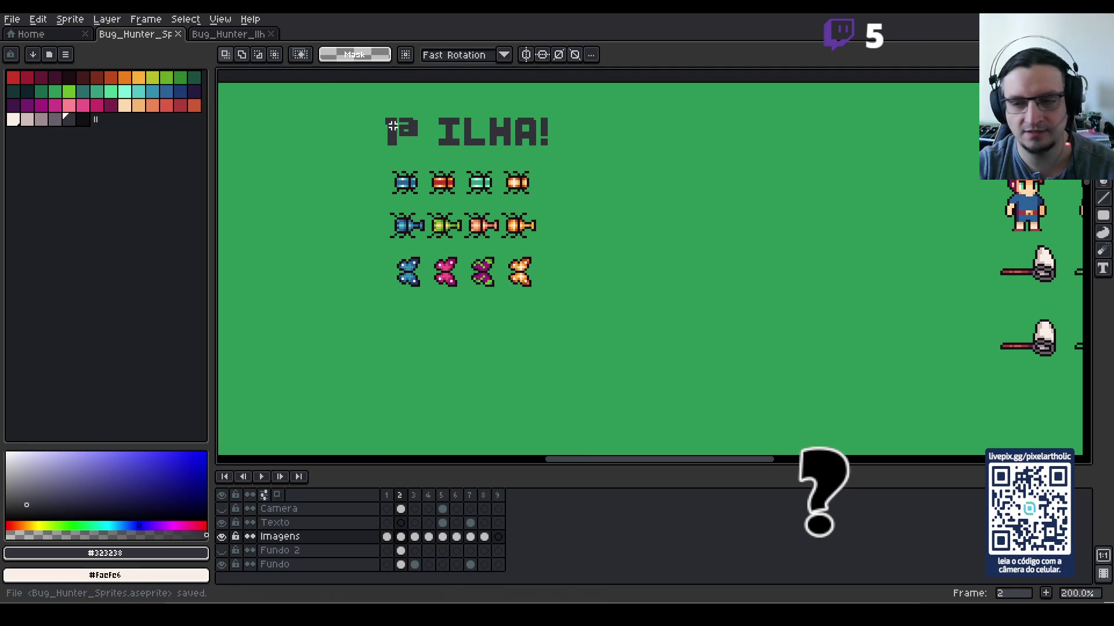
Step: Draw a dark grey rectangle around the 1ª ILHA! title and bugs, then save
{"action": "key", "text": "b"}
{"action": "left_click_drag", "start_coordinate": [354, 131], "coordinate": [578, 294]}
{"action": "key", "text": "u"}
{"action": "mouse_move", "coordinate": [360, 110]}
{"action": "left_mouse_down"}
{"action": "mouse_move", "coordinate": [617, 321]}
{"action": "mouse_move", "coordinate": [572, 309]}
{"action": "left_mouse_up"}
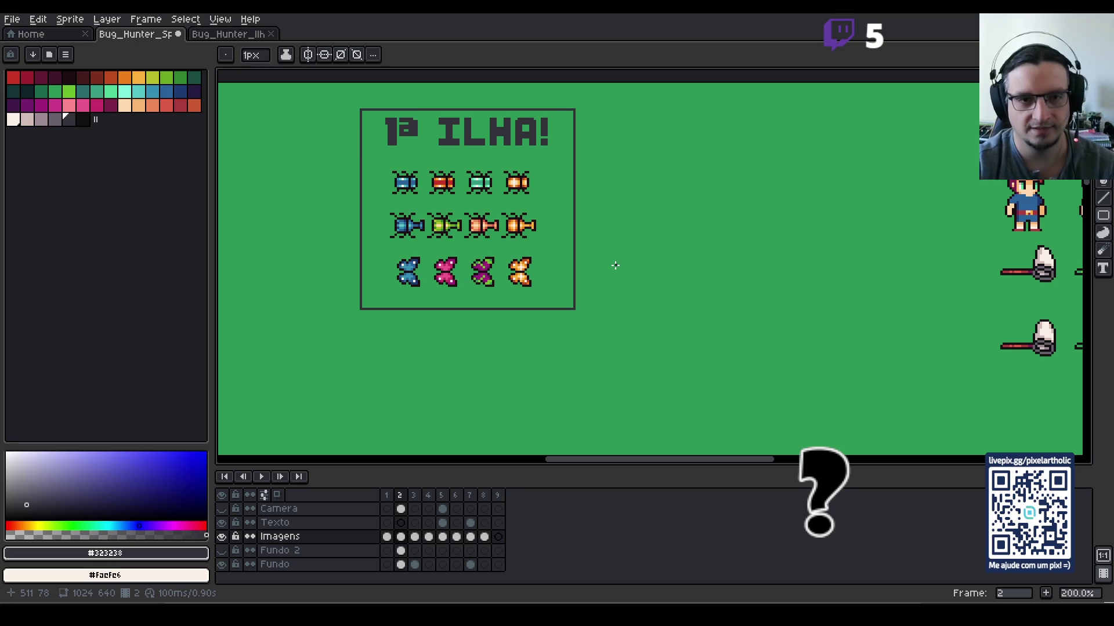
{"action": "key", "text": "ctrl+s"}
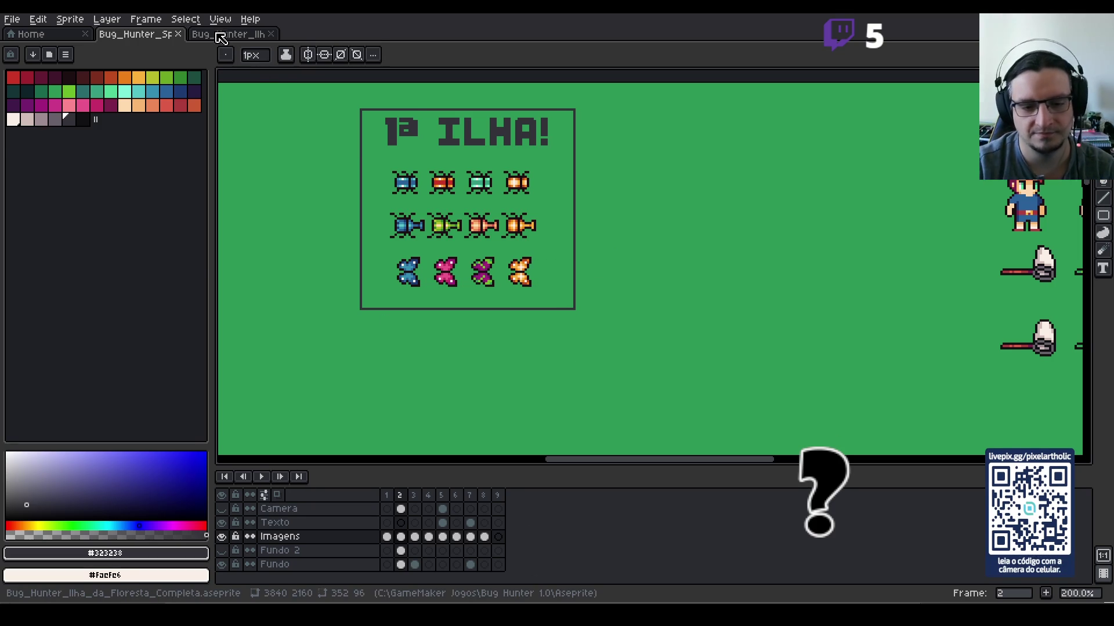
Step: Return to the island map and pan around toward the player sprite
{"action": "left_click", "coordinate": [227, 34]}
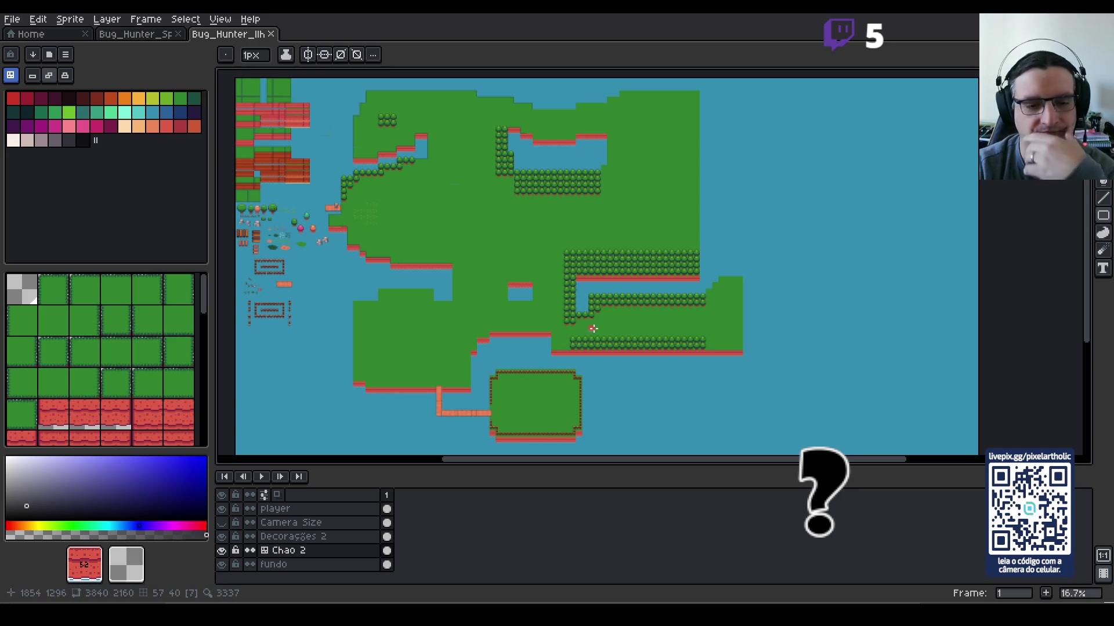
{"action": "scroll", "coordinate": [593, 318], "scroll_direction": "up", "scroll_amount": 1}
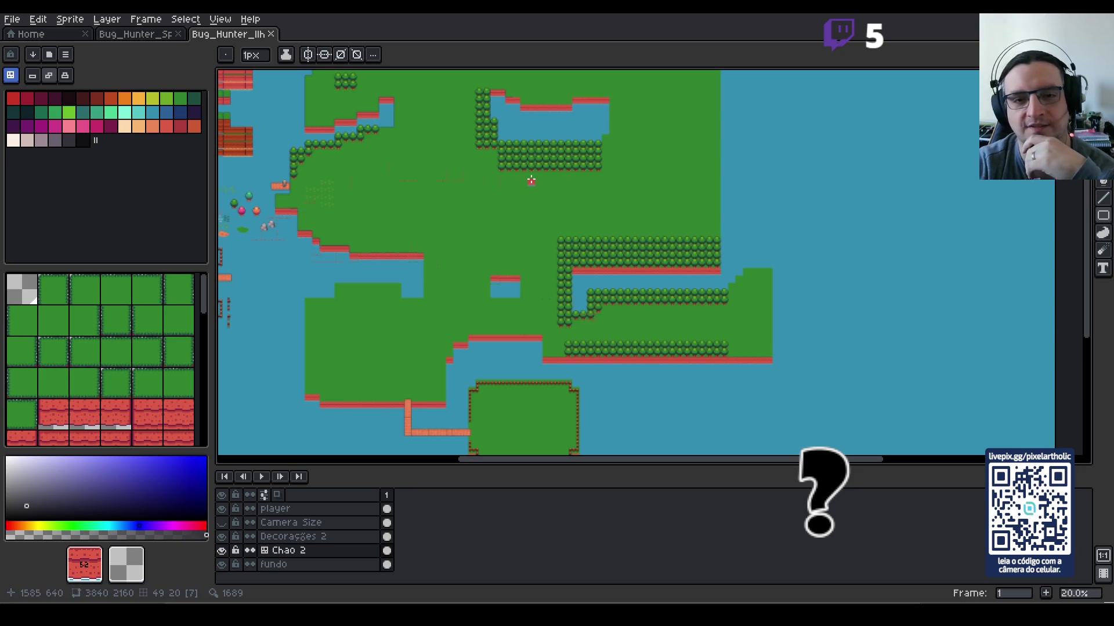
{"action": "scroll", "coordinate": [497, 176], "scroll_direction": "up", "scroll_amount": 1}
{"action": "scroll", "coordinate": [448, 166], "scroll_direction": "up", "scroll_amount": 1}
{"action": "mouse_move", "coordinate": [410, 124]}
{"action": "left_mouse_down"}
{"action": "mouse_move", "coordinate": [584, 290]}
{"action": "mouse_move", "coordinate": [806, 313]}
{"action": "mouse_move", "coordinate": [805, 189]}
{"action": "left_mouse_up"}
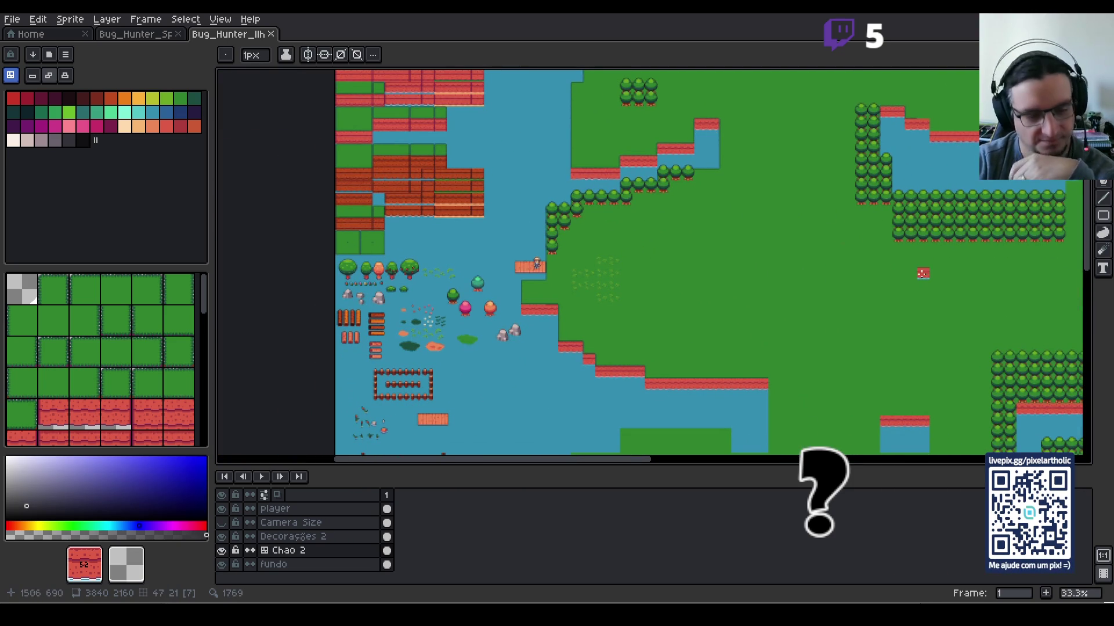
{"action": "mouse_move", "coordinate": [935, 273]}
{"action": "left_mouse_down"}
{"action": "mouse_move", "coordinate": [781, 278]}
{"action": "mouse_move", "coordinate": [552, 251]}
{"action": "mouse_move", "coordinate": [441, 200]}
{"action": "left_mouse_up"}
{"action": "scroll", "coordinate": [790, 313], "scroll_direction": "up", "scroll_amount": 1}
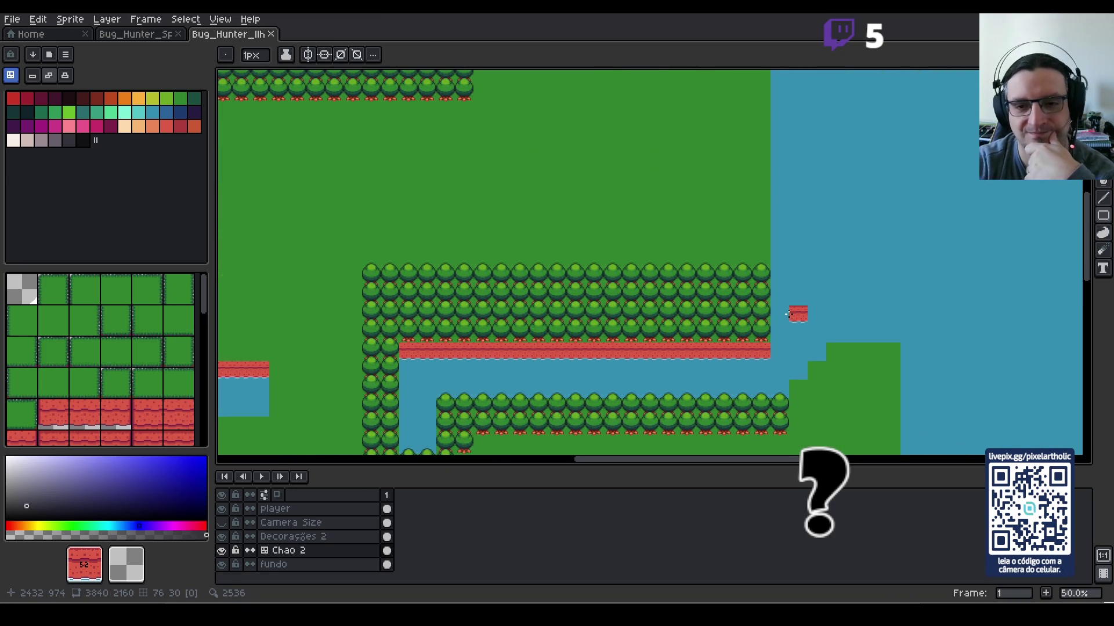
{"action": "left_click_drag", "start_coordinate": [633, 321], "coordinate": [633, 208]}
{"action": "left_click_drag", "start_coordinate": [585, 375], "coordinate": [663, 231]}
{"action": "scroll", "coordinate": [618, 230], "scroll_direction": "down", "scroll_amount": 1}
{"action": "mouse_move", "coordinate": [424, 225]}
{"action": "left_mouse_down"}
{"action": "mouse_move", "coordinate": [694, 226]}
{"action": "mouse_move", "coordinate": [540, 239]}
{"action": "left_mouse_up"}
Step: Pick the plain green ground tile and paint a strip into the water off the eastern coast
{"action": "scroll", "coordinate": [619, 287], "scroll_direction": "up", "scroll_amount": 2}
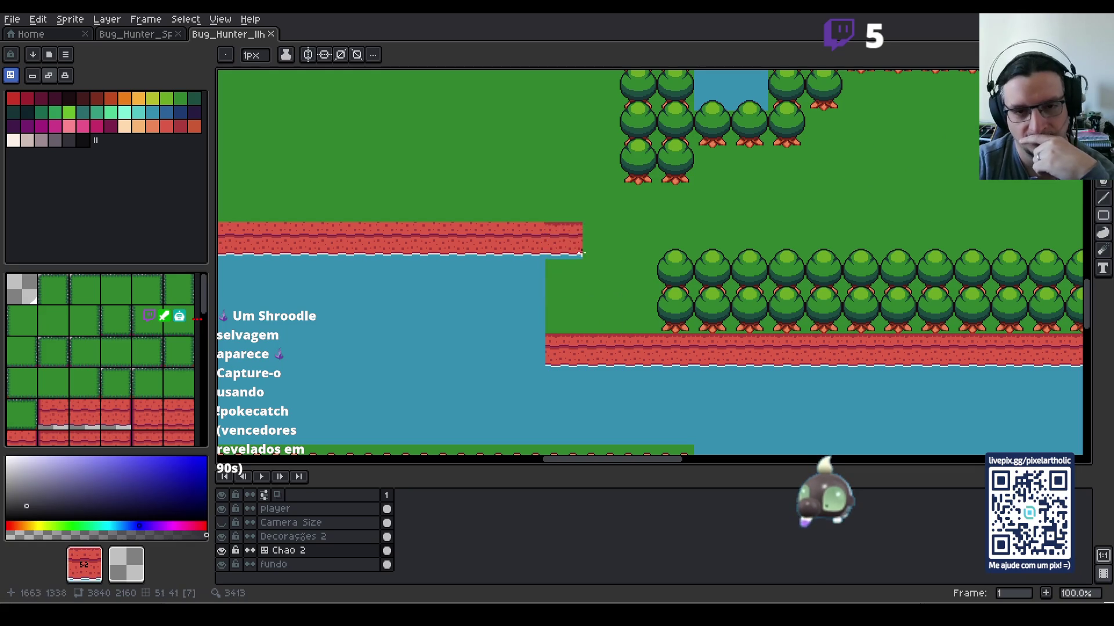
{"action": "scroll", "coordinate": [857, 194], "scroll_direction": "down", "scroll_amount": 1}
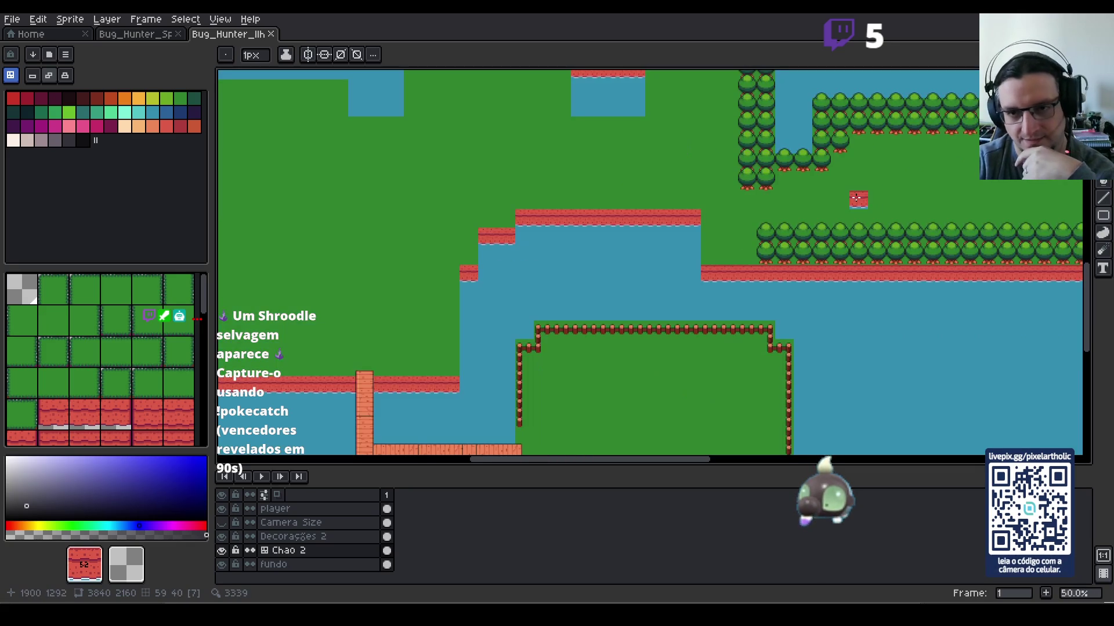
{"action": "left_click_drag", "start_coordinate": [857, 179], "coordinate": [417, 174]}
{"action": "left_click_drag", "start_coordinate": [862, 140], "coordinate": [661, 261]}
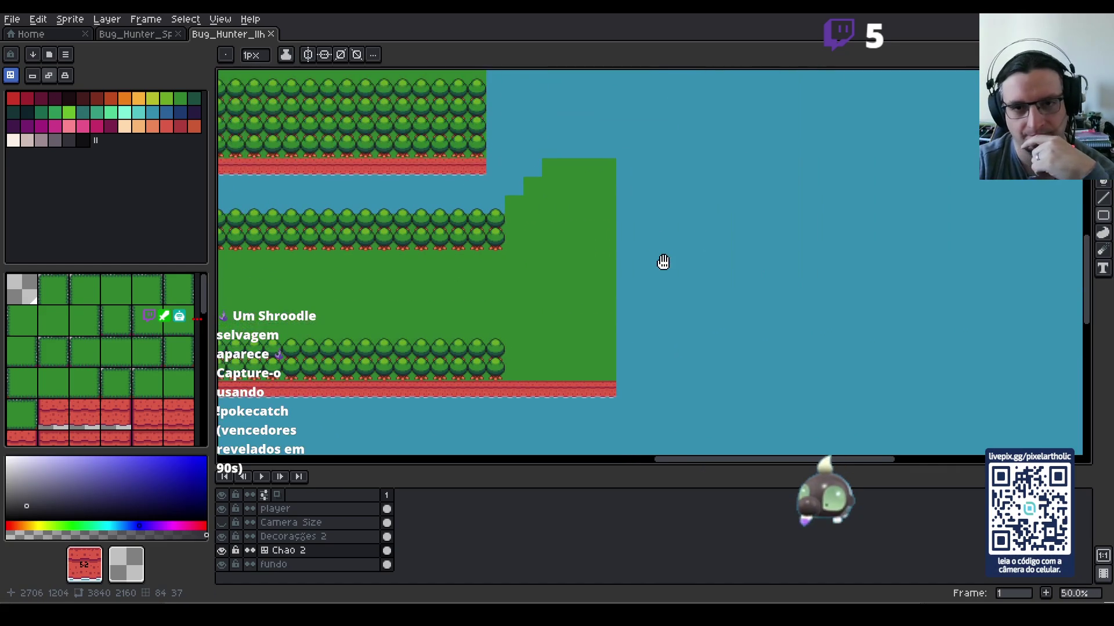
{"action": "left_click", "coordinate": [54, 320]}
{"action": "scroll", "coordinate": [616, 237], "scroll_direction": "down", "scroll_amount": 3}
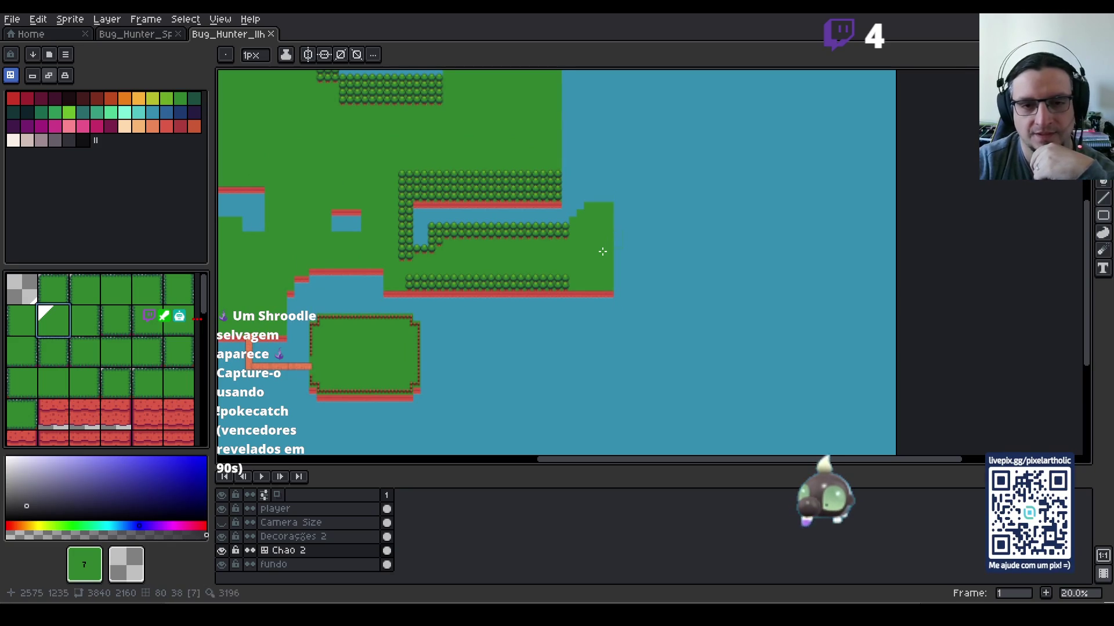
{"action": "left_click_drag", "start_coordinate": [618, 153], "coordinate": [598, 211]}
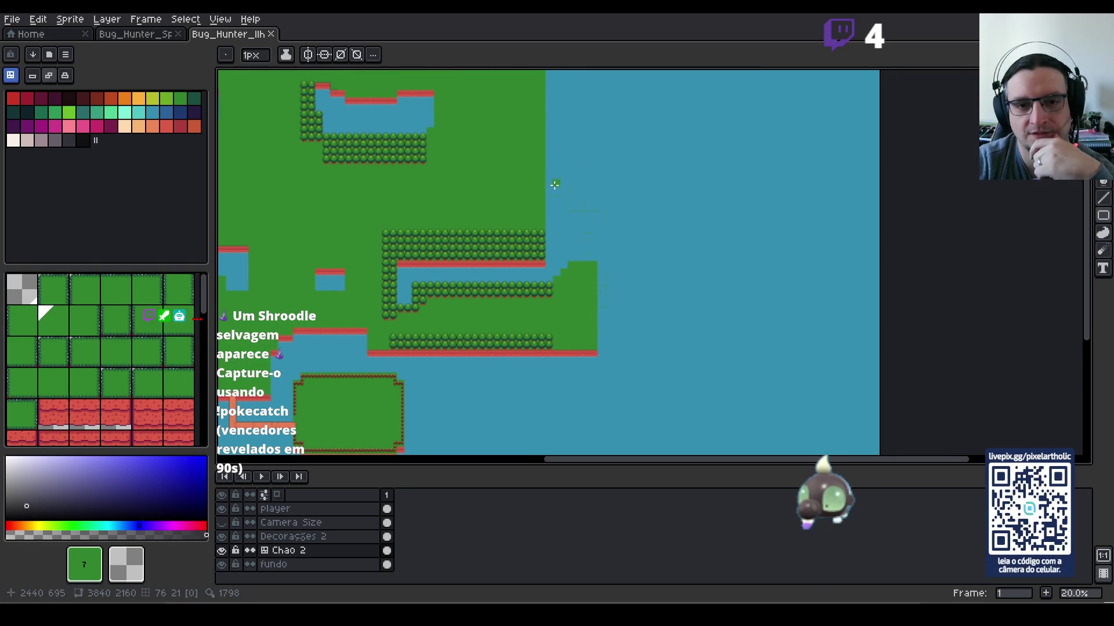
{"action": "left_click_drag", "start_coordinate": [550, 163], "coordinate": [601, 174]}
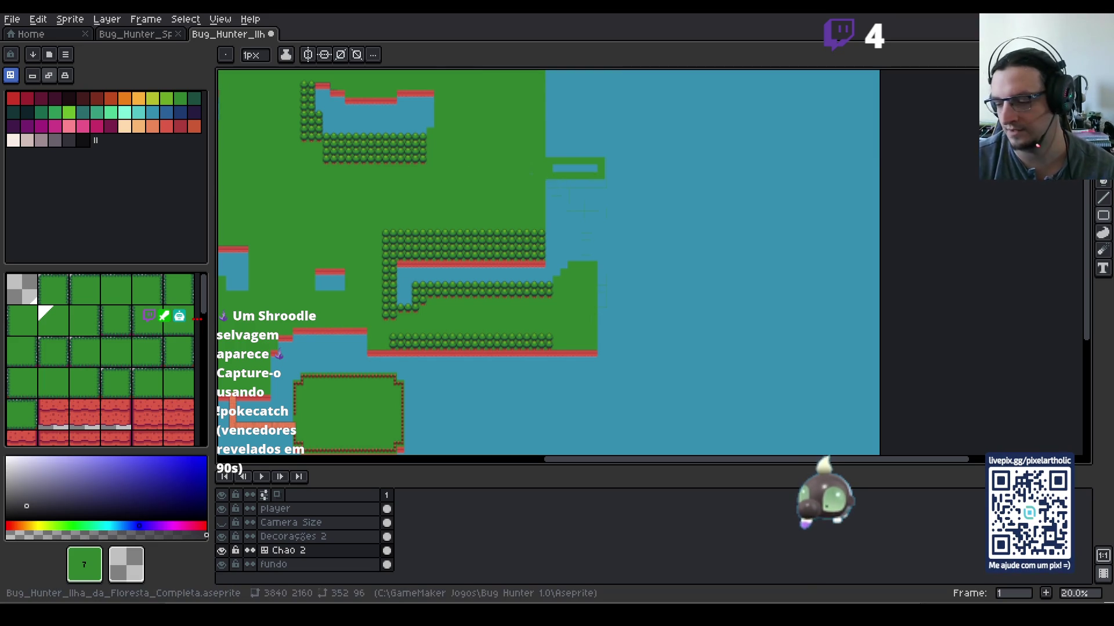
Step: Paint grass tiles over the blue gaps, notches and strips in the eastern inlet
{"action": "key", "text": "b"}
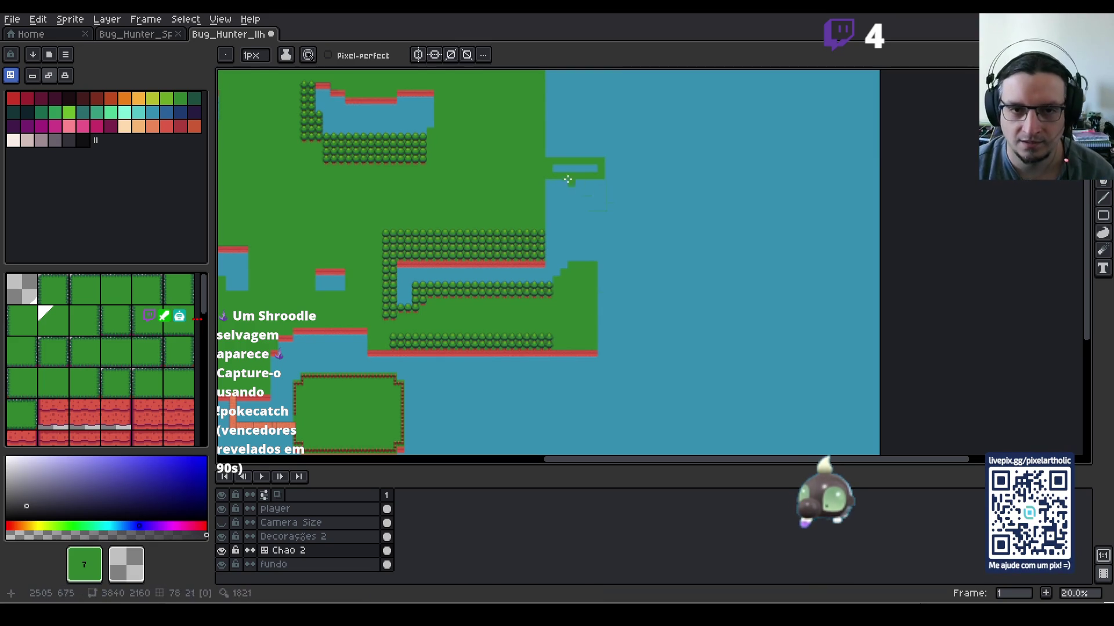
{"action": "left_click_drag", "start_coordinate": [551, 164], "coordinate": [599, 169]}
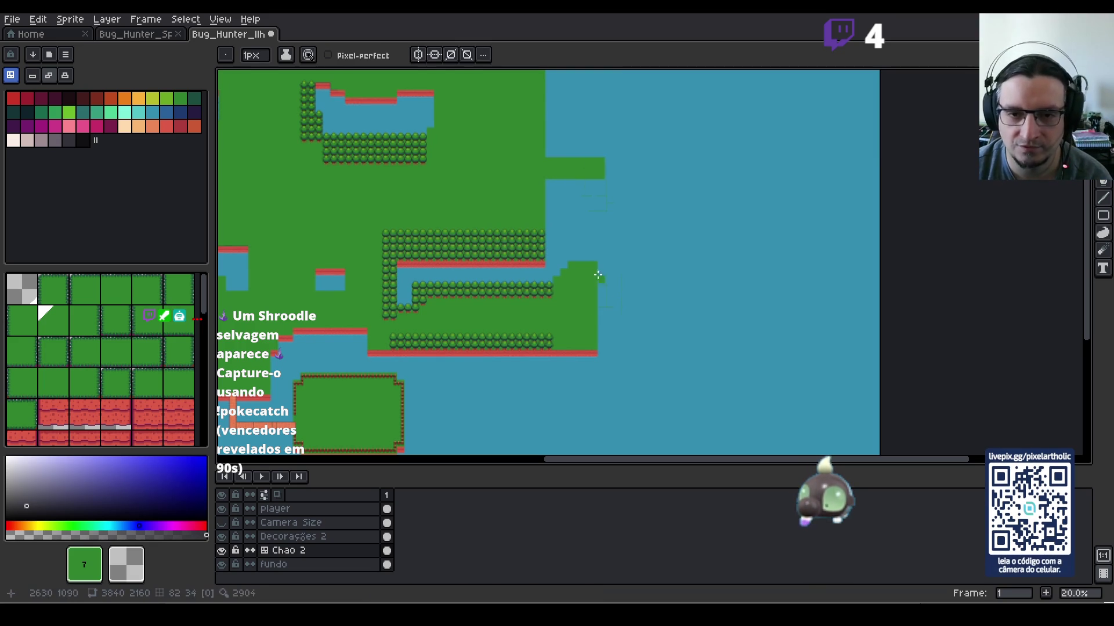
{"action": "mouse_move", "coordinate": [602, 268]}
{"action": "left_mouse_down"}
{"action": "mouse_move", "coordinate": [591, 180]}
{"action": "mouse_move", "coordinate": [600, 231]}
{"action": "left_mouse_up"}
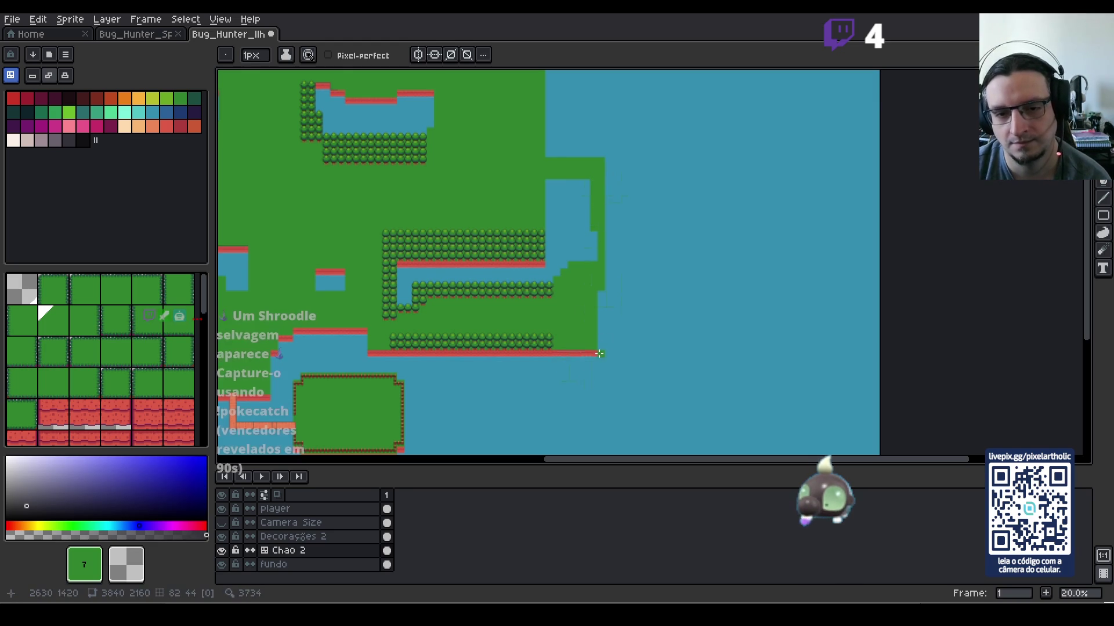
{"action": "left_click_drag", "start_coordinate": [577, 182], "coordinate": [587, 192]}
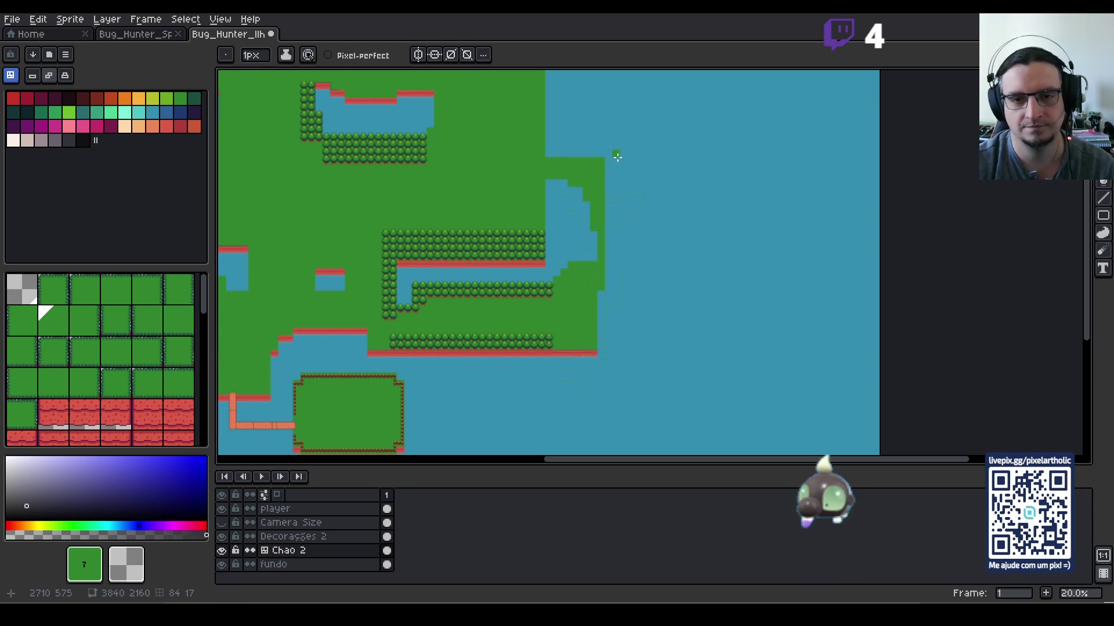
{"action": "scroll", "coordinate": [595, 192], "scroll_direction": "up", "scroll_amount": 1}
{"action": "left_click_drag", "start_coordinate": [667, 172], "coordinate": [652, 308]}
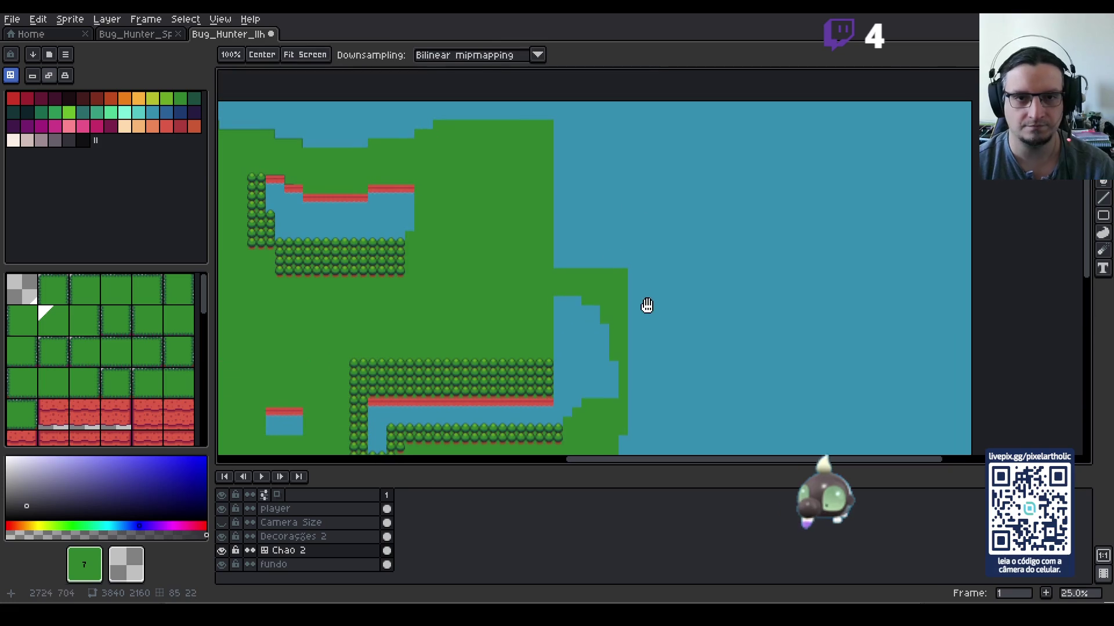
{"action": "mouse_move", "coordinate": [557, 130]}
{"action": "left_mouse_down"}
{"action": "mouse_move", "coordinate": [602, 168]}
{"action": "mouse_move", "coordinate": [630, 272]}
{"action": "mouse_move", "coordinate": [569, 265]}
{"action": "mouse_move", "coordinate": [555, 147]}
{"action": "mouse_move", "coordinate": [573, 165]}
{"action": "mouse_move", "coordinate": [566, 264]}
{"action": "mouse_move", "coordinate": [591, 203]}
{"action": "mouse_move", "coordinate": [600, 208]}
{"action": "left_mouse_up"}
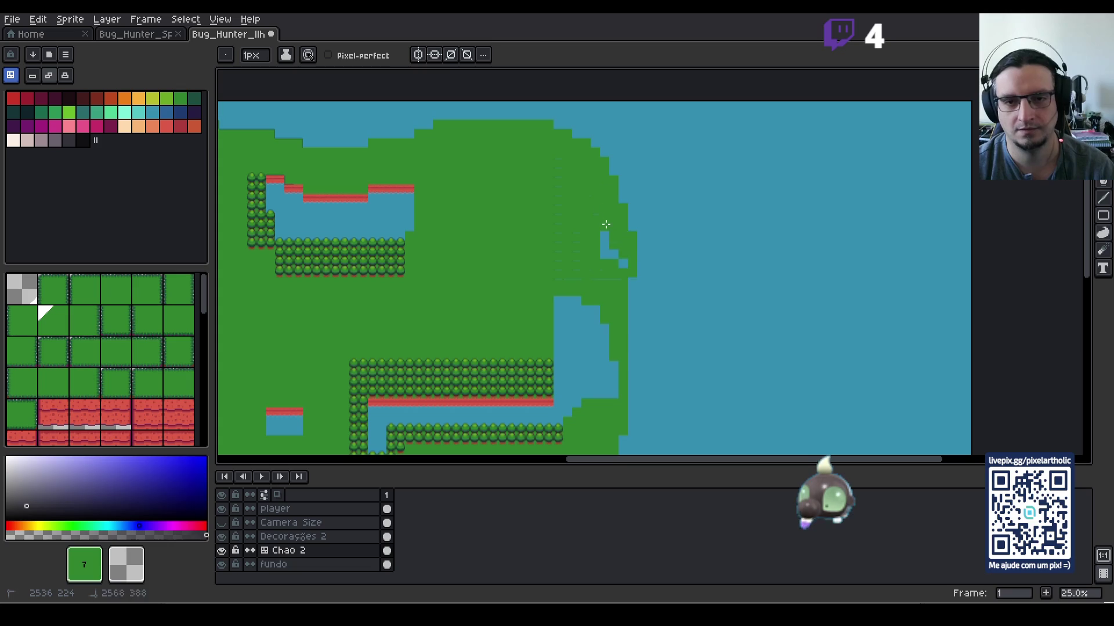
{"action": "scroll", "coordinate": [624, 251], "scroll_direction": "down", "scroll_amount": 3}
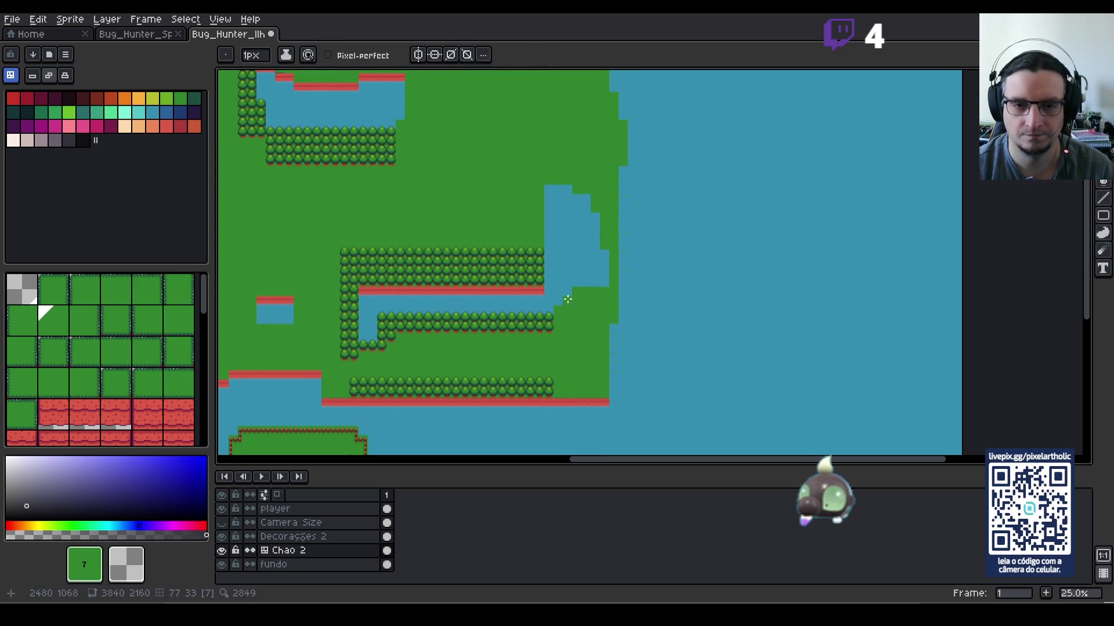
{"action": "left_click_drag", "start_coordinate": [567, 297], "coordinate": [583, 260]}
{"action": "mouse_move", "coordinate": [571, 221]}
{"action": "left_mouse_down"}
{"action": "mouse_move", "coordinate": [558, 188]}
{"action": "mouse_move", "coordinate": [587, 209]}
{"action": "mouse_move", "coordinate": [552, 190]}
{"action": "left_mouse_up"}
{"action": "mouse_move", "coordinate": [578, 259]}
{"action": "left_mouse_down"}
{"action": "mouse_move", "coordinate": [594, 224]}
{"action": "mouse_move", "coordinate": [590, 291]}
{"action": "left_mouse_up"}
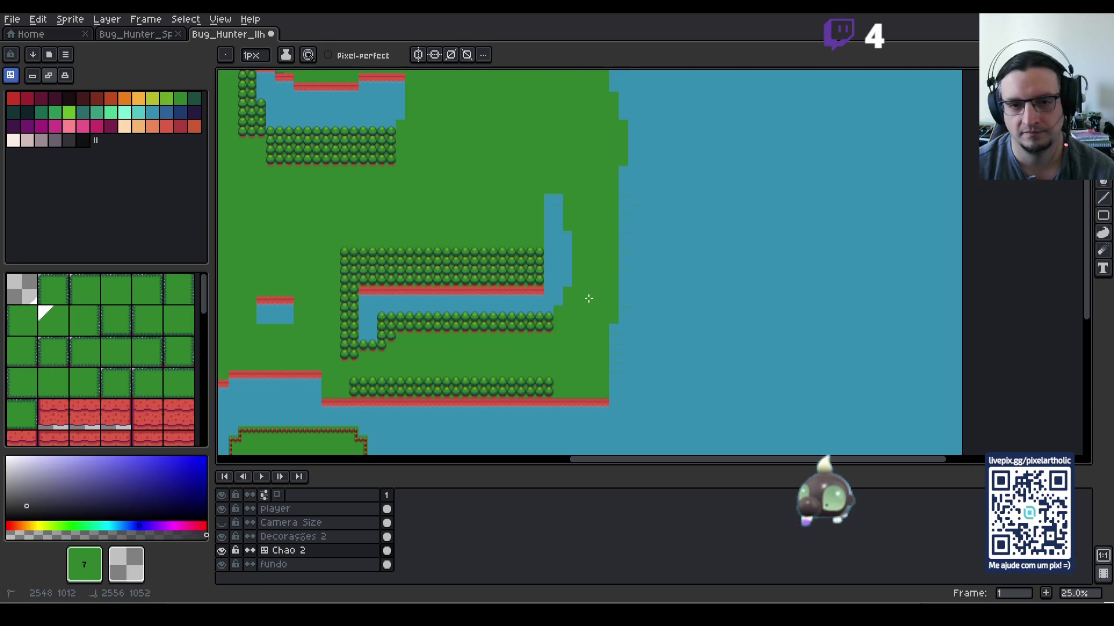
Step: Erase grass to carve and widen a water channel from the inlet into the river bend
{"action": "key", "text": "e"}
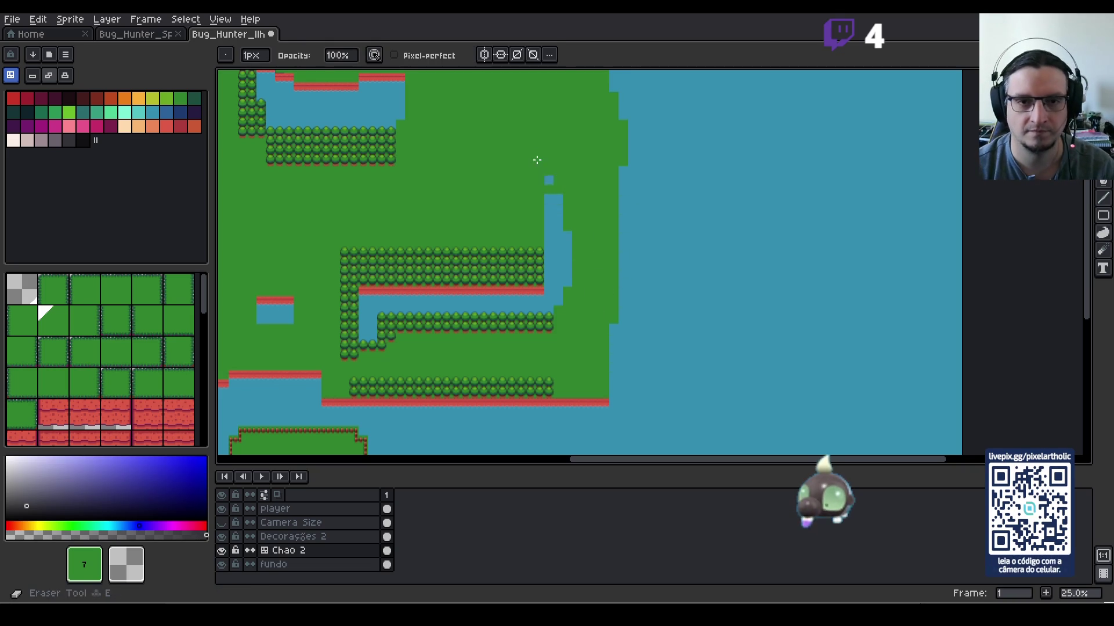
{"action": "mouse_move", "coordinate": [542, 159]}
{"action": "left_mouse_down"}
{"action": "mouse_move", "coordinate": [539, 242]}
{"action": "mouse_move", "coordinate": [533, 220]}
{"action": "mouse_move", "coordinate": [505, 224]}
{"action": "mouse_move", "coordinate": [522, 226]}
{"action": "left_mouse_up"}
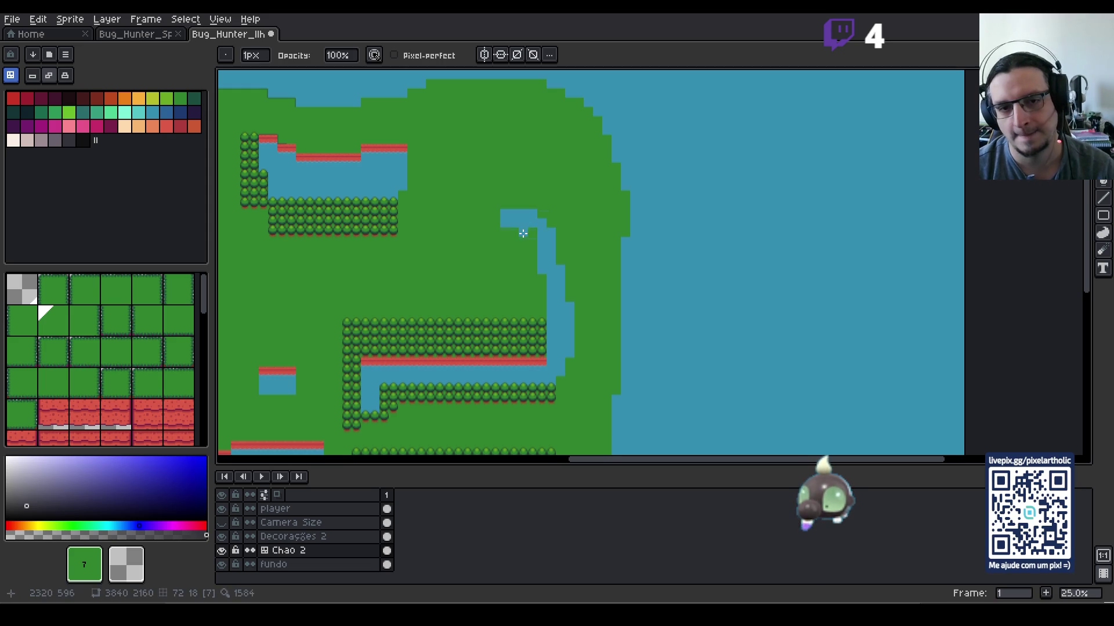
{"action": "left_click_drag", "start_coordinate": [545, 281], "coordinate": [543, 272]}
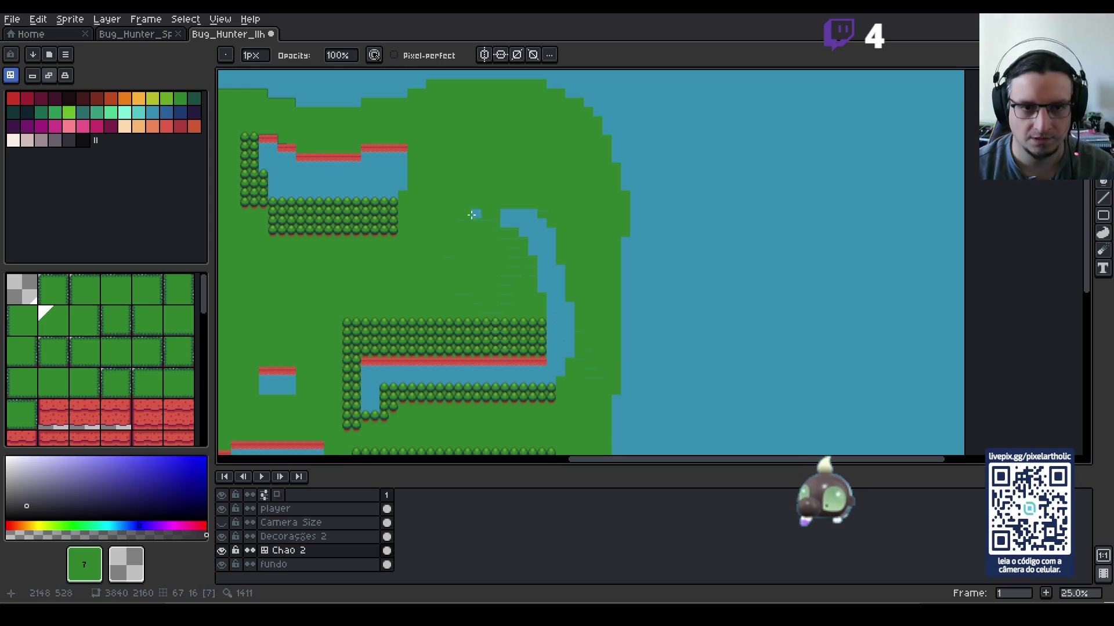
{"action": "mouse_move", "coordinate": [548, 278]}
{"action": "left_mouse_down"}
{"action": "mouse_move", "coordinate": [749, 296]}
{"action": "mouse_move", "coordinate": [676, 304]}
{"action": "mouse_move", "coordinate": [632, 276]}
{"action": "mouse_move", "coordinate": [595, 271]}
{"action": "left_mouse_up"}
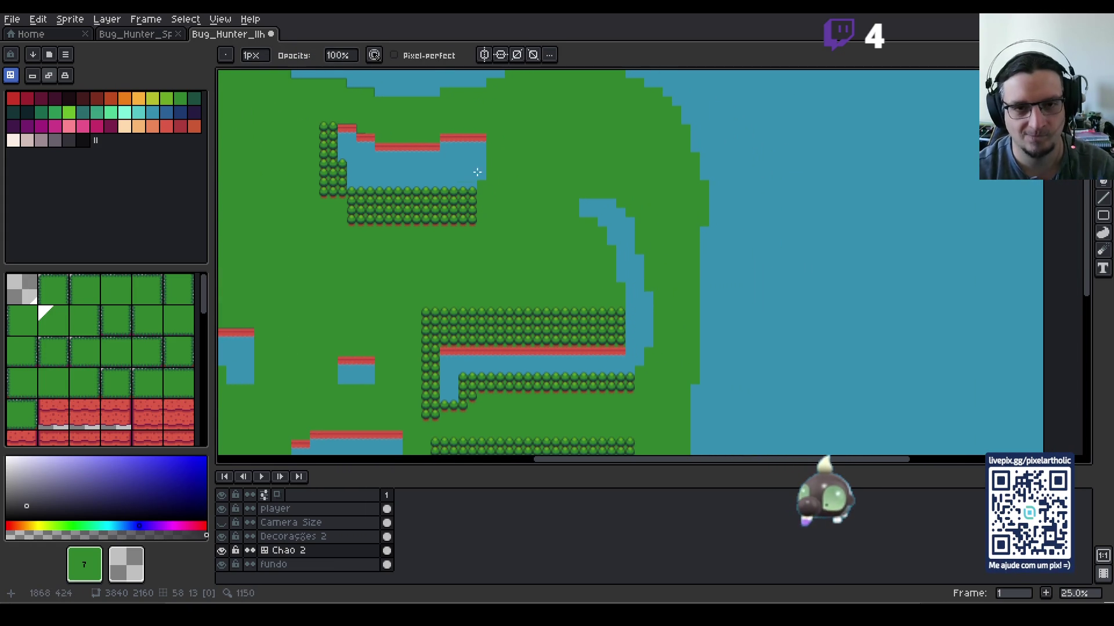
{"action": "left_click_drag", "start_coordinate": [494, 174], "coordinate": [571, 193]}
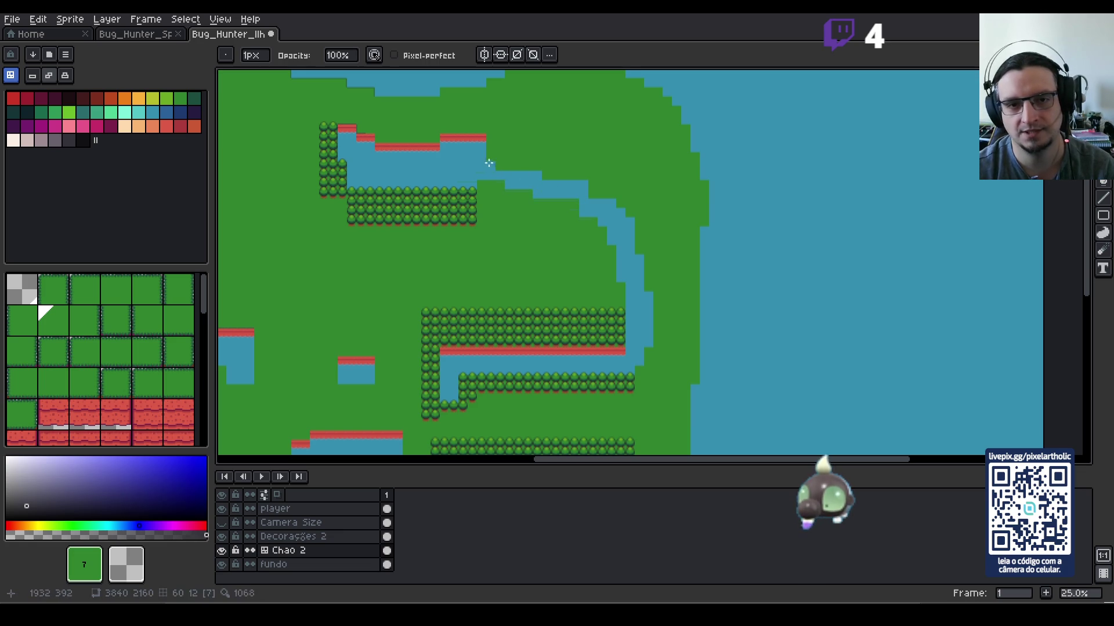
{"action": "mouse_move", "coordinate": [489, 157]}
{"action": "left_mouse_down"}
{"action": "mouse_move", "coordinate": [504, 169]}
{"action": "mouse_move", "coordinate": [575, 167]}
{"action": "left_mouse_up"}
{"action": "left_click", "coordinate": [573, 202]}
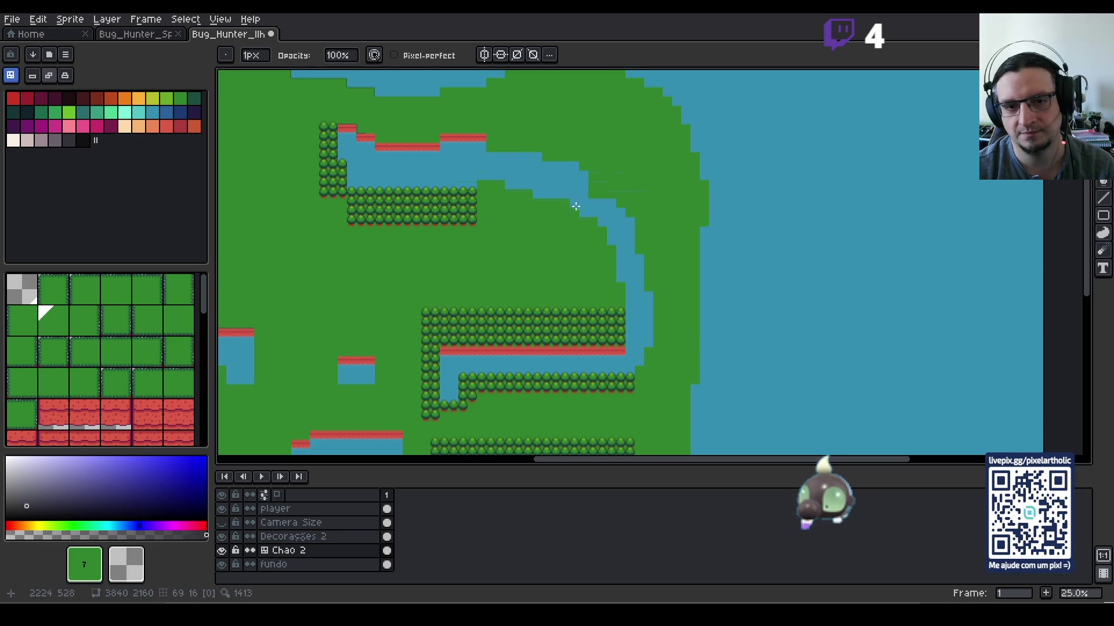
{"action": "mouse_move", "coordinate": [611, 276]}
{"action": "left_mouse_down"}
{"action": "mouse_move", "coordinate": [602, 231]}
{"action": "mouse_move", "coordinate": [602, 250]}
{"action": "left_mouse_up"}
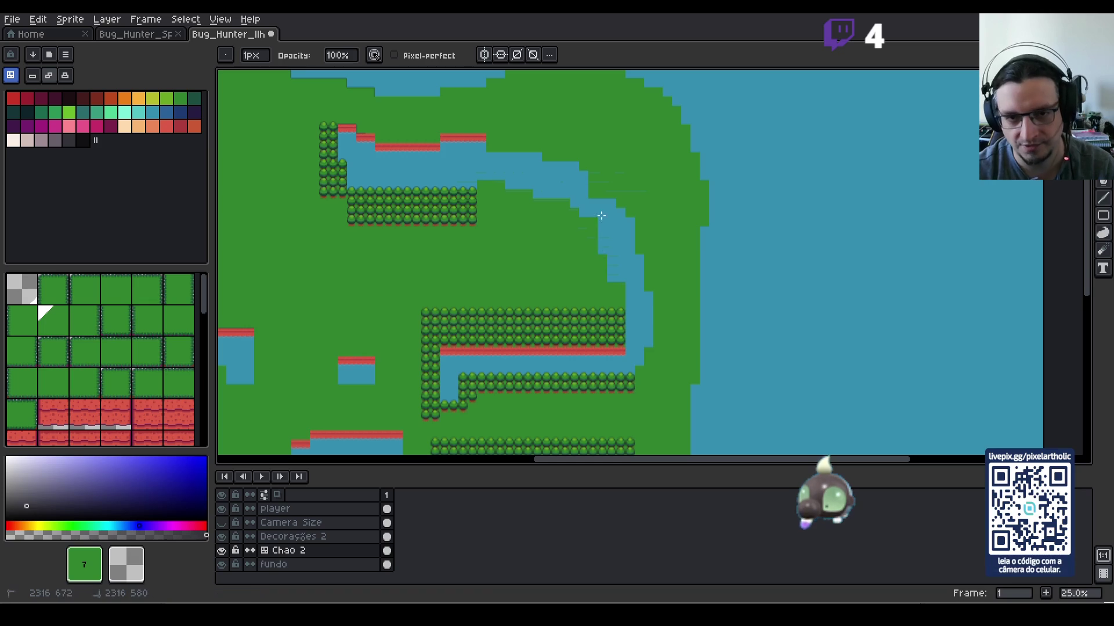
{"action": "mouse_move", "coordinate": [600, 192]}
{"action": "left_mouse_down"}
{"action": "mouse_move", "coordinate": [624, 203]}
{"action": "mouse_move", "coordinate": [647, 290]}
{"action": "left_mouse_up"}
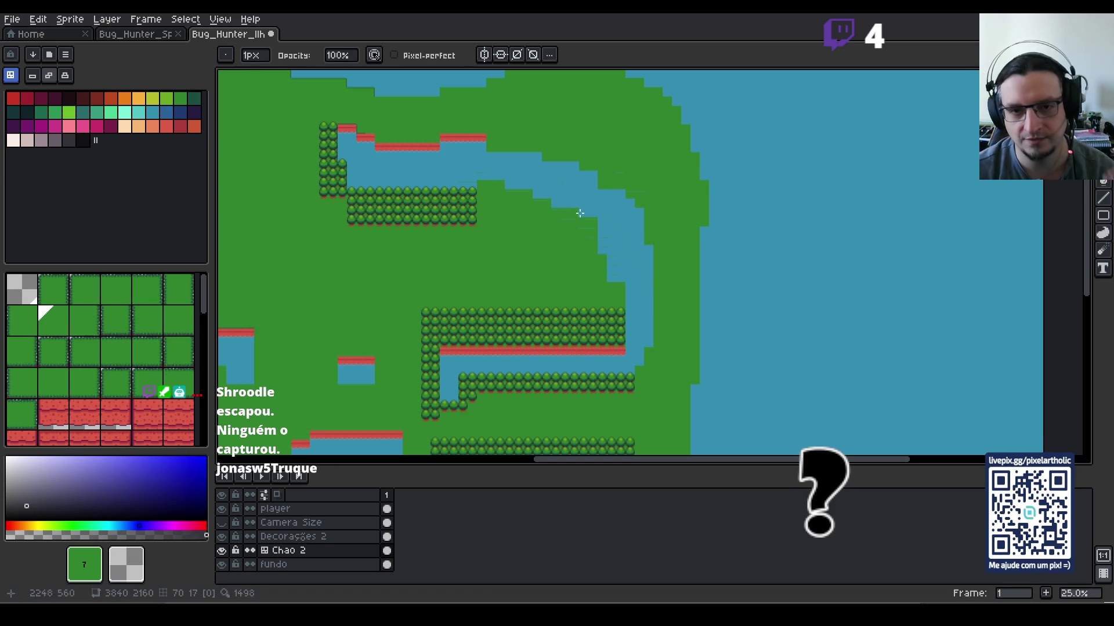
{"action": "mouse_move", "coordinate": [579, 214]}
{"action": "left_mouse_down"}
{"action": "mouse_move", "coordinate": [594, 230]}
{"action": "mouse_move", "coordinate": [609, 175]}
{"action": "mouse_move", "coordinate": [607, 188]}
{"action": "left_mouse_up"}
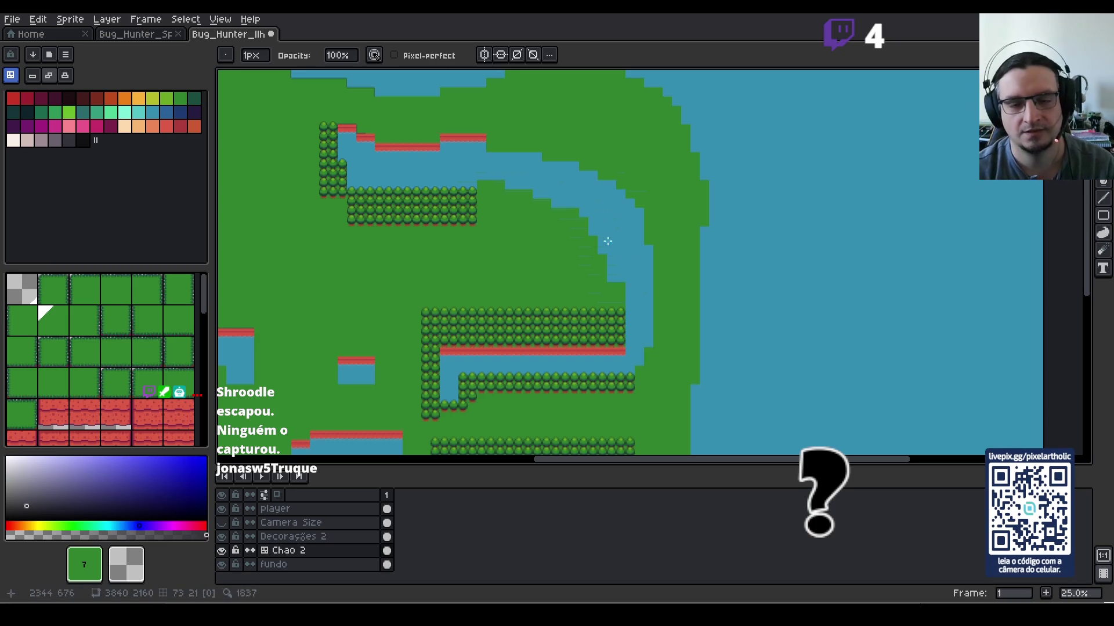
{"action": "scroll", "coordinate": [546, 209], "scroll_direction": "up", "scroll_amount": 1}
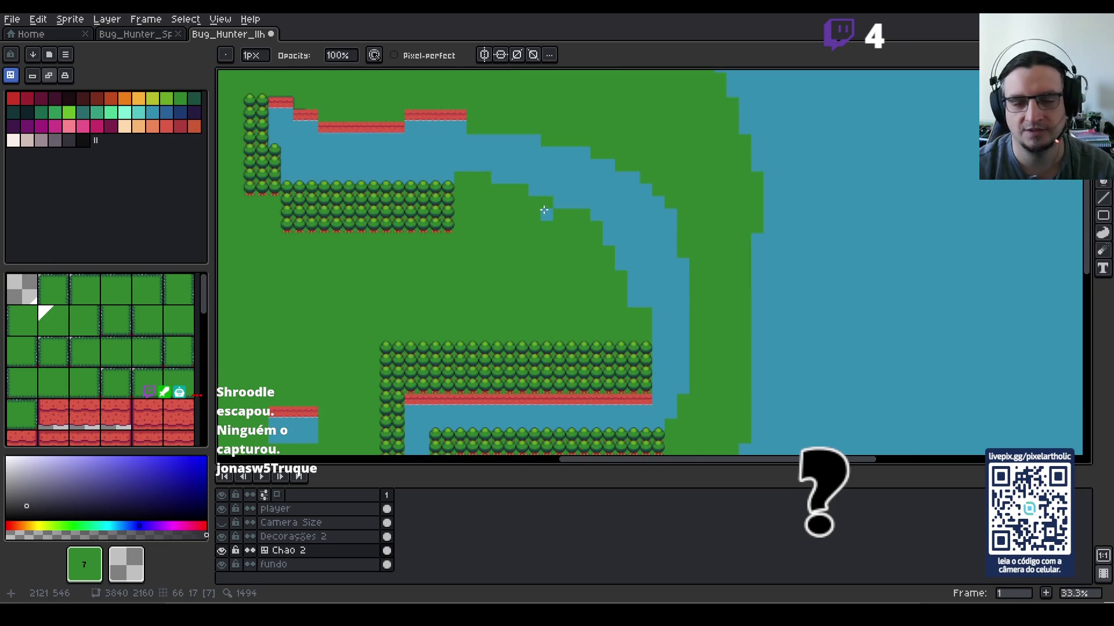
Step: Turn a stray water tile back to grass and erase two grass tiles at the river edge
{"action": "scroll", "coordinate": [534, 211], "scroll_direction": "up", "scroll_amount": 1}
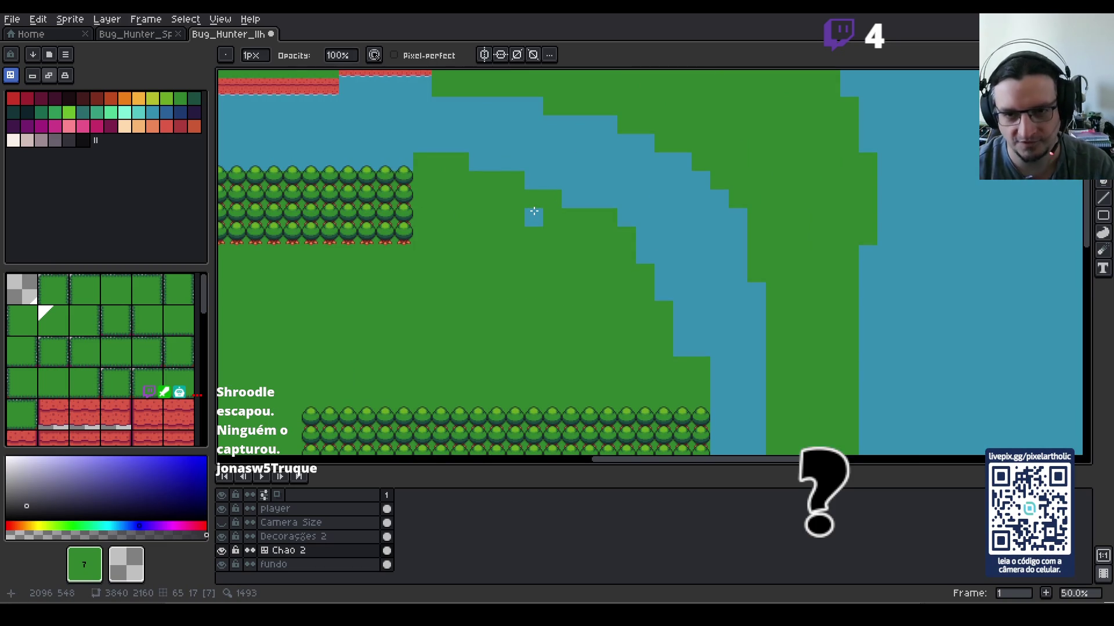
{"action": "left_click", "coordinate": [533, 212]}
{"action": "left_click_drag", "start_coordinate": [664, 258], "coordinate": [656, 294]}
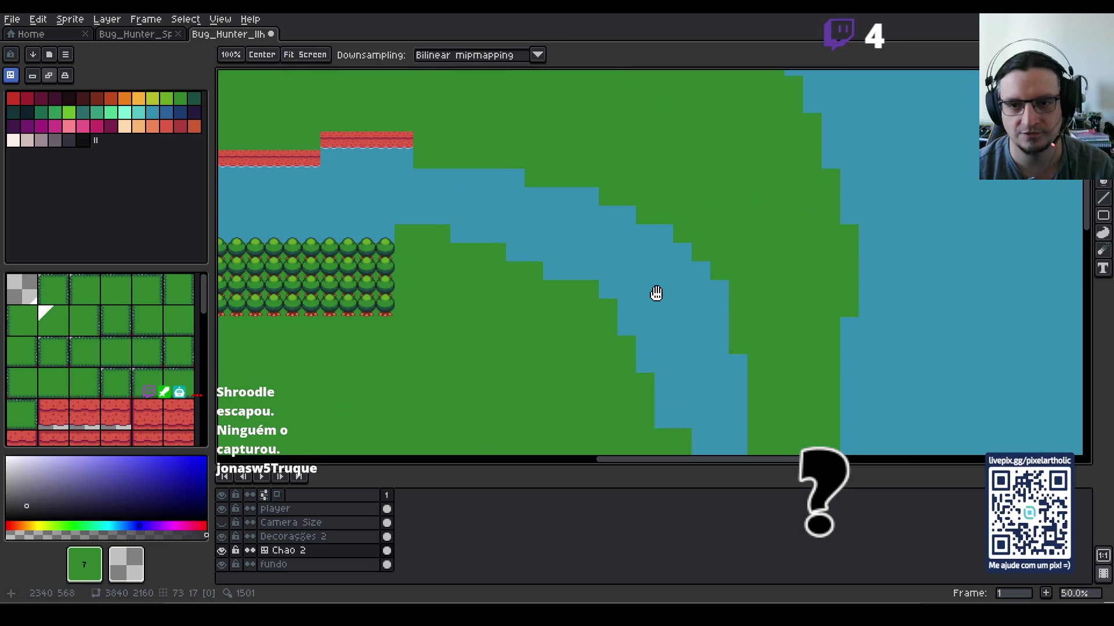
{"action": "key", "text": "e"}
{"action": "left_click", "coordinate": [683, 233]}
{"action": "left_click", "coordinate": [700, 237]}
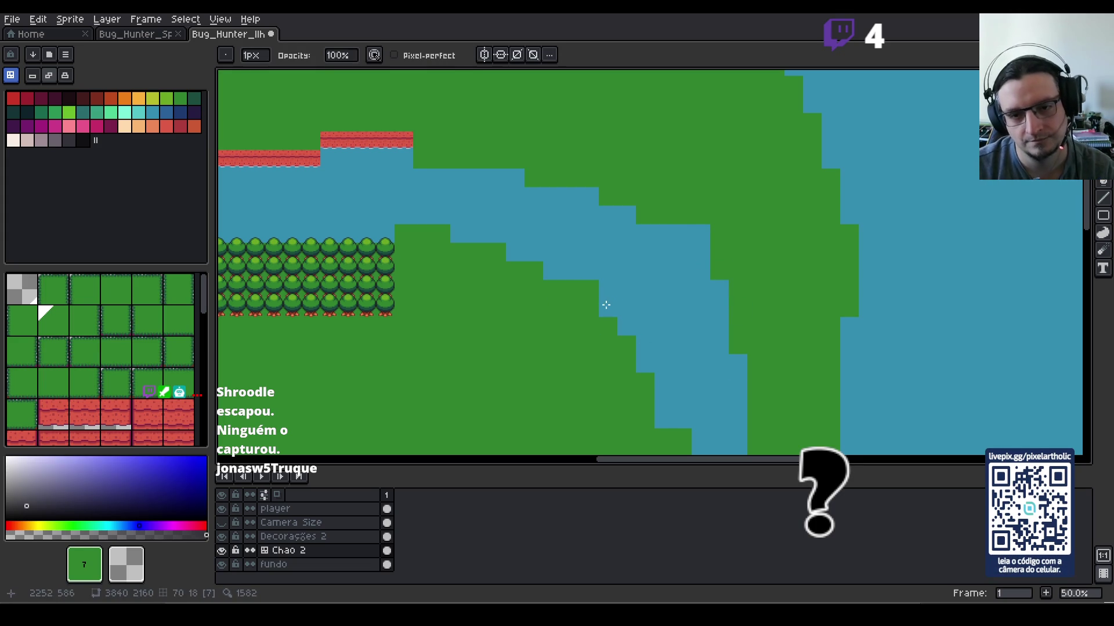
{"action": "key", "text": "space"}
{"action": "left_click_drag", "start_coordinate": [704, 406], "coordinate": [691, 231]}
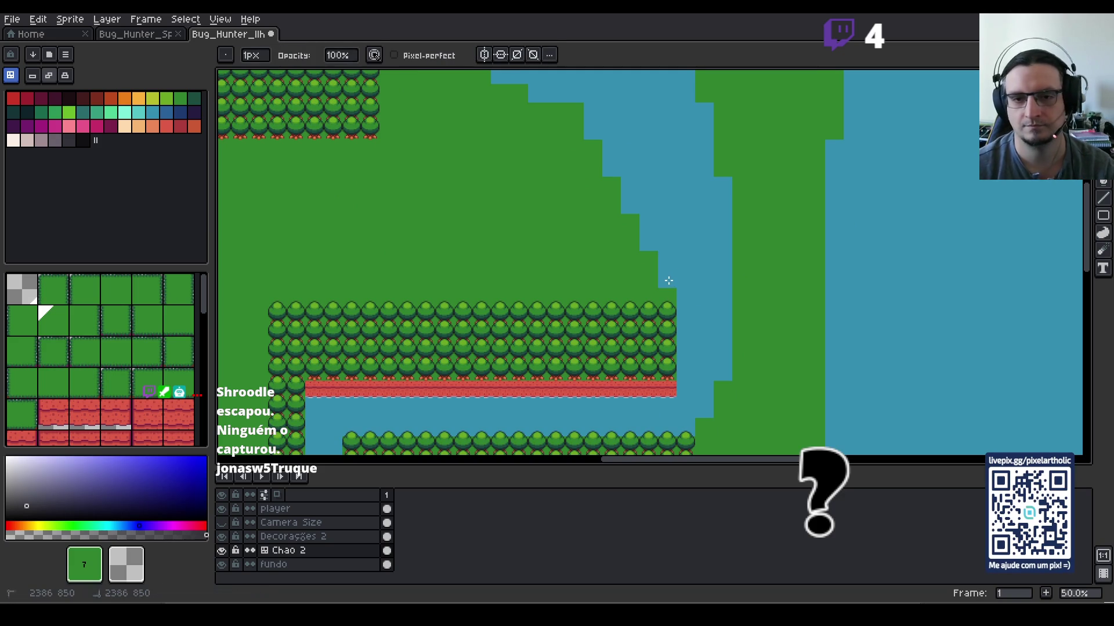
{"action": "scroll", "coordinate": [642, 216], "scroll_direction": "down", "scroll_amount": 1}
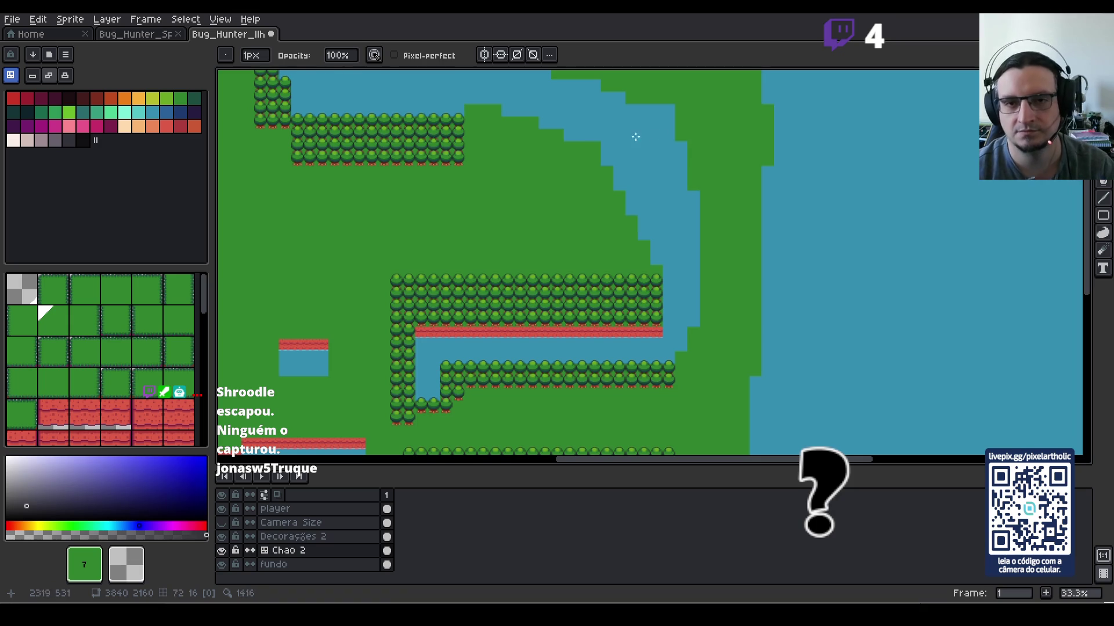
Step: Paint stray river-edge tiles and a short column along the lower river back to grass
{"action": "key", "text": "b"}
{"action": "left_click_drag", "start_coordinate": [653, 109], "coordinate": [673, 114]}
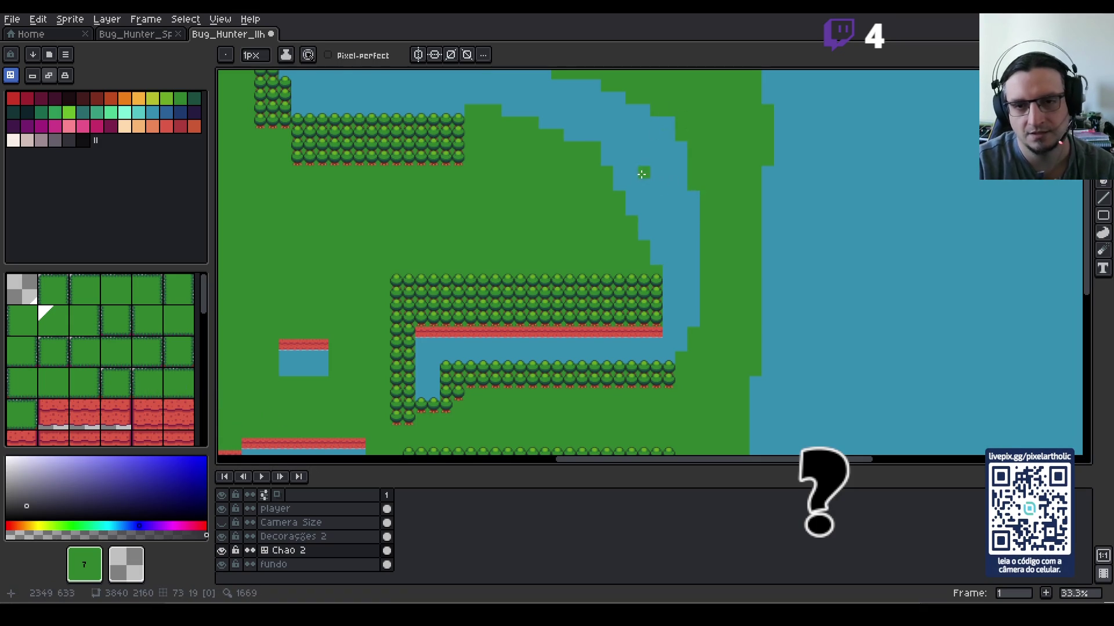
{"action": "key", "text": "space"}
{"action": "left_click_drag", "start_coordinate": [621, 145], "coordinate": [617, 208]}
{"action": "scroll", "coordinate": [617, 208], "scroll_direction": "up", "scroll_amount": 1}
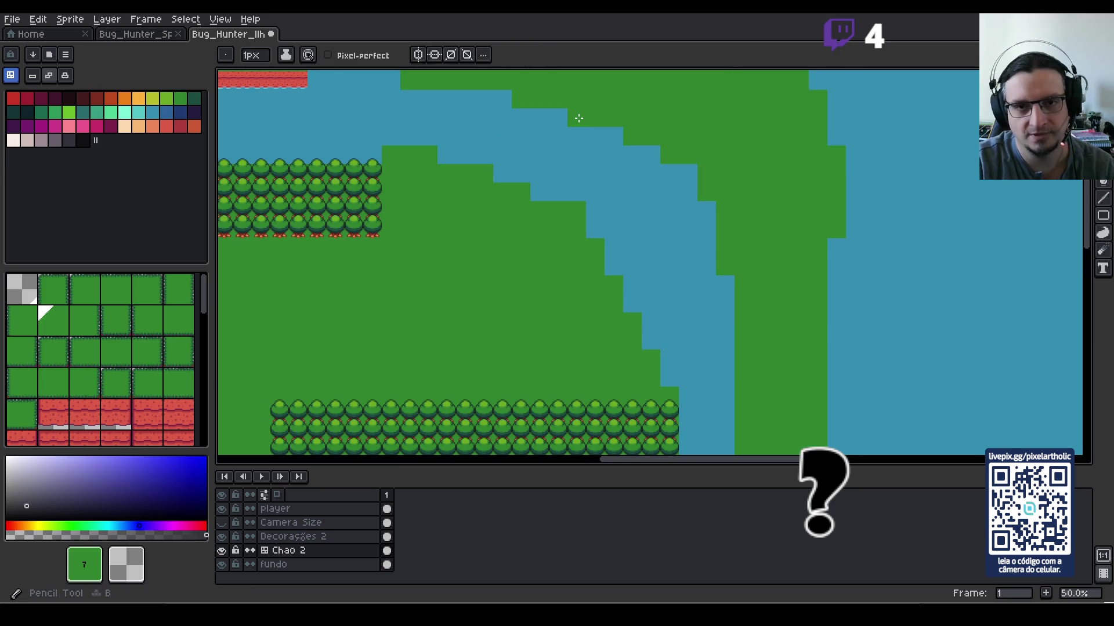
{"action": "left_click", "coordinate": [689, 173]}
{"action": "left_click", "coordinate": [689, 192]}
{"action": "left_click", "coordinate": [707, 266]}
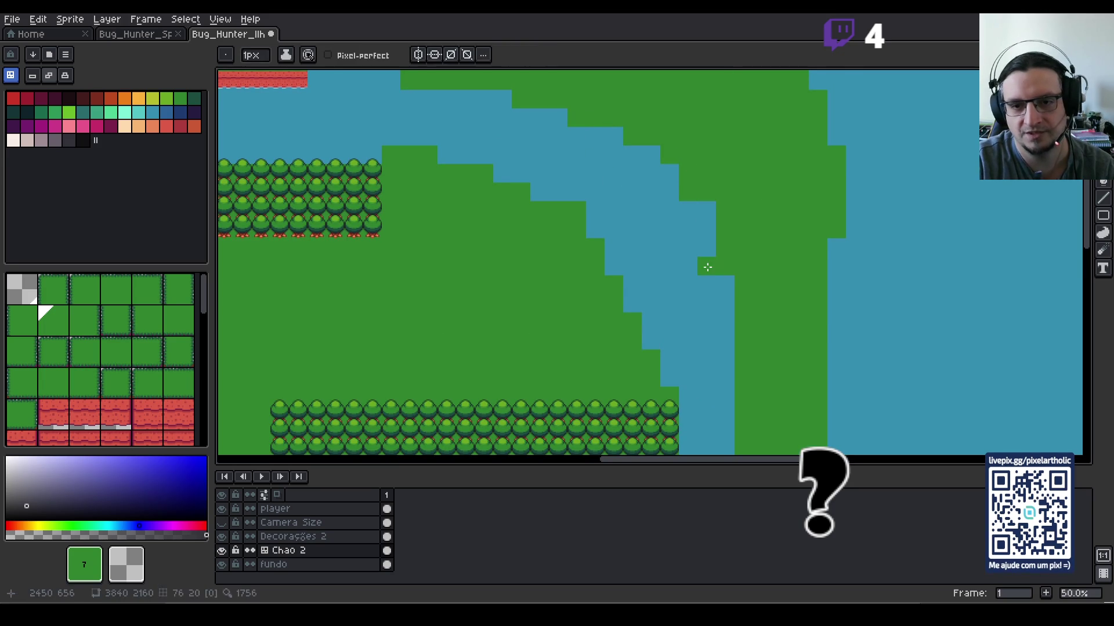
{"action": "left_click_drag", "start_coordinate": [707, 255], "coordinate": [713, 194]}
{"action": "scroll", "coordinate": [714, 263], "scroll_direction": "down", "scroll_amount": 1}
{"action": "left_click_drag", "start_coordinate": [726, 301], "coordinate": [726, 255]}
Step: Smooth the bend's inner bank into even grass steps and save the map
{"action": "left_click", "coordinate": [545, 191]}
{"action": "left_click", "coordinate": [574, 204]}
{"action": "left_click", "coordinate": [597, 219]}
{"action": "left_click_drag", "start_coordinate": [632, 231], "coordinate": [672, 323]}
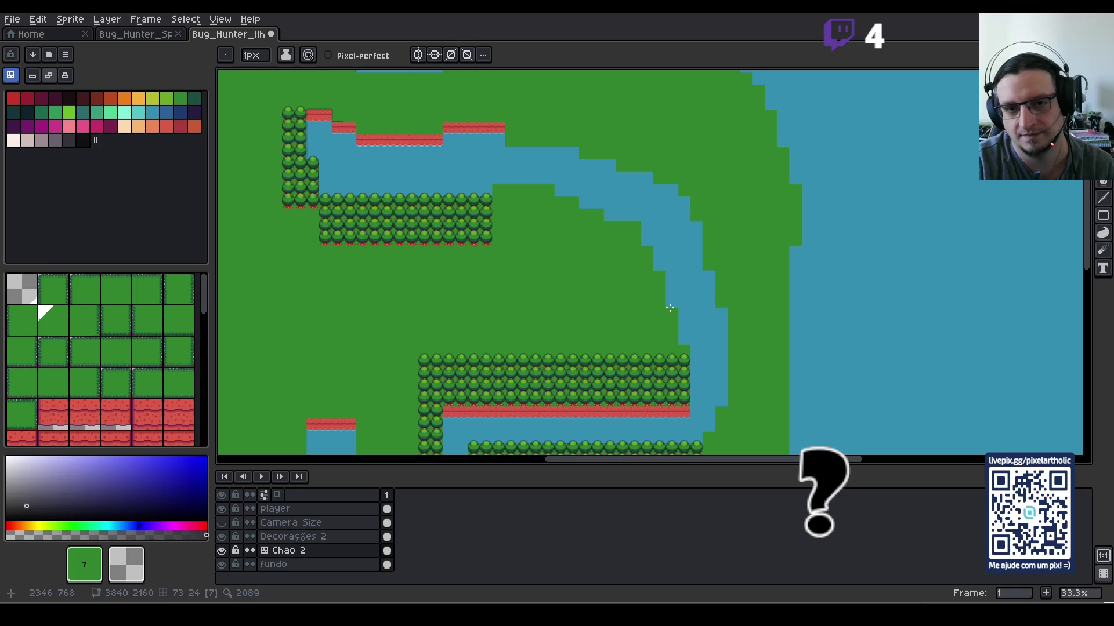
{"action": "scroll", "coordinate": [652, 282], "scroll_direction": "down", "scroll_amount": 1}
{"action": "key", "text": "ctrl+s"}
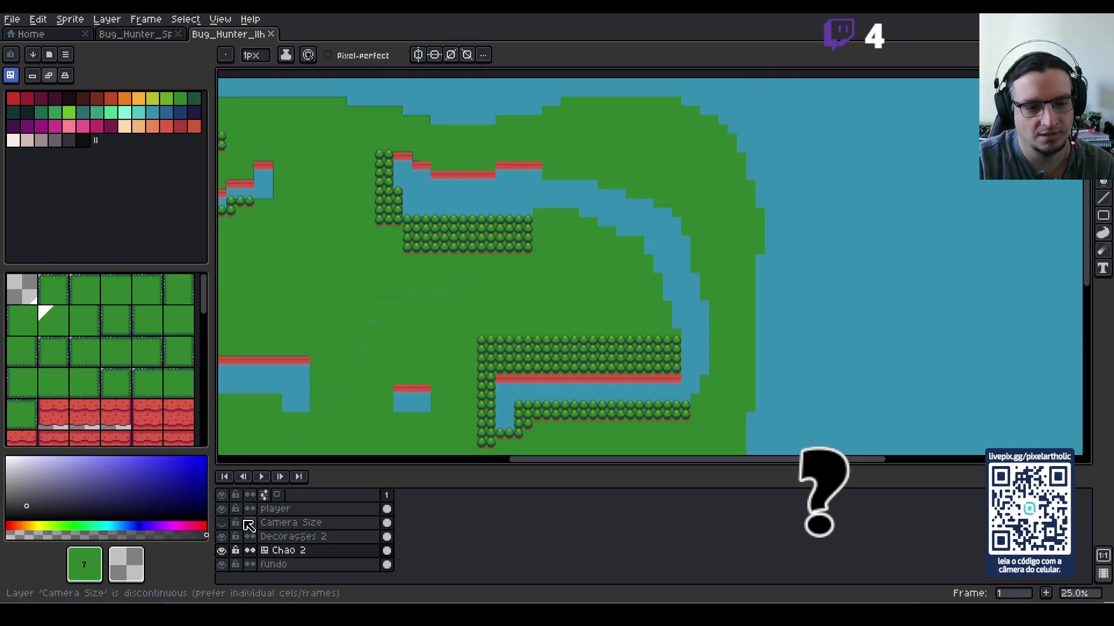
Step: On the Decorações 2 layer, marquee-select an upright log from the decoration sheet
{"action": "left_click", "coordinate": [293, 537]}
{"action": "scroll", "coordinate": [755, 235], "scroll_direction": "left", "scroll_amount": 10}
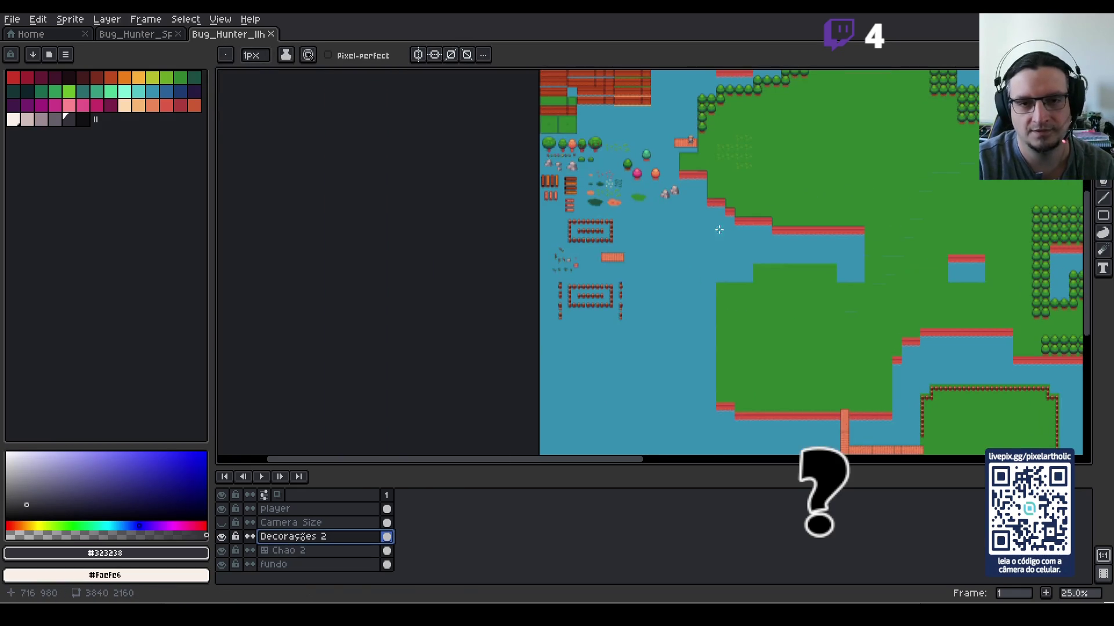
{"action": "scroll", "coordinate": [575, 210], "scroll_direction": "up", "scroll_amount": 5}
{"action": "mouse_move", "coordinate": [473, 140]}
{"action": "left_mouse_down"}
{"action": "mouse_move", "coordinate": [522, 242]}
{"action": "mouse_move", "coordinate": [537, 337]}
{"action": "left_mouse_up"}
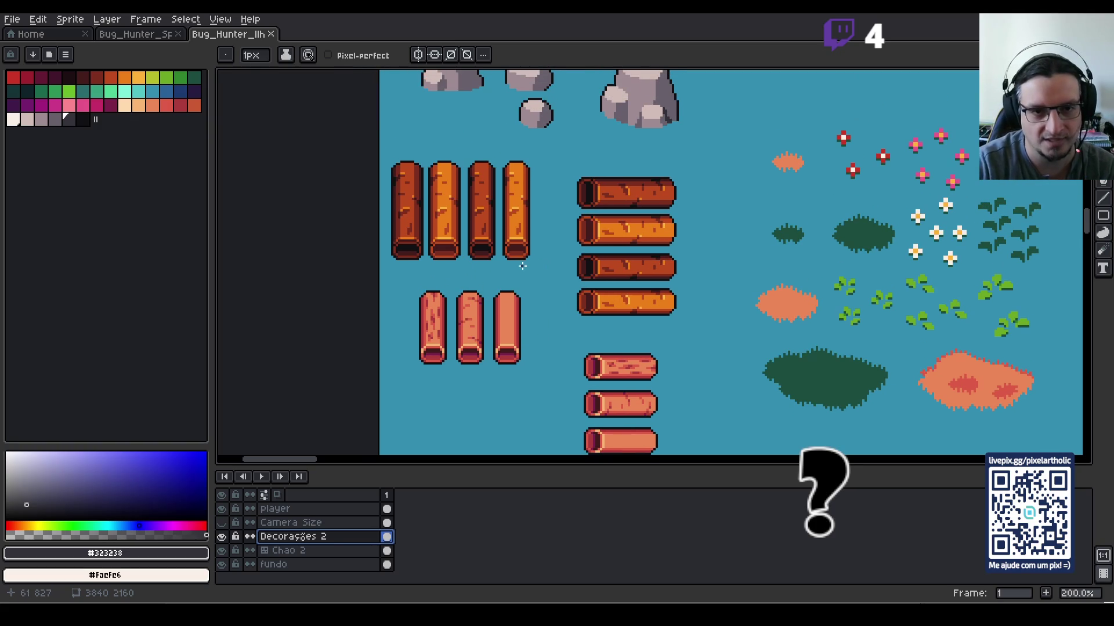
{"action": "key", "text": "m"}
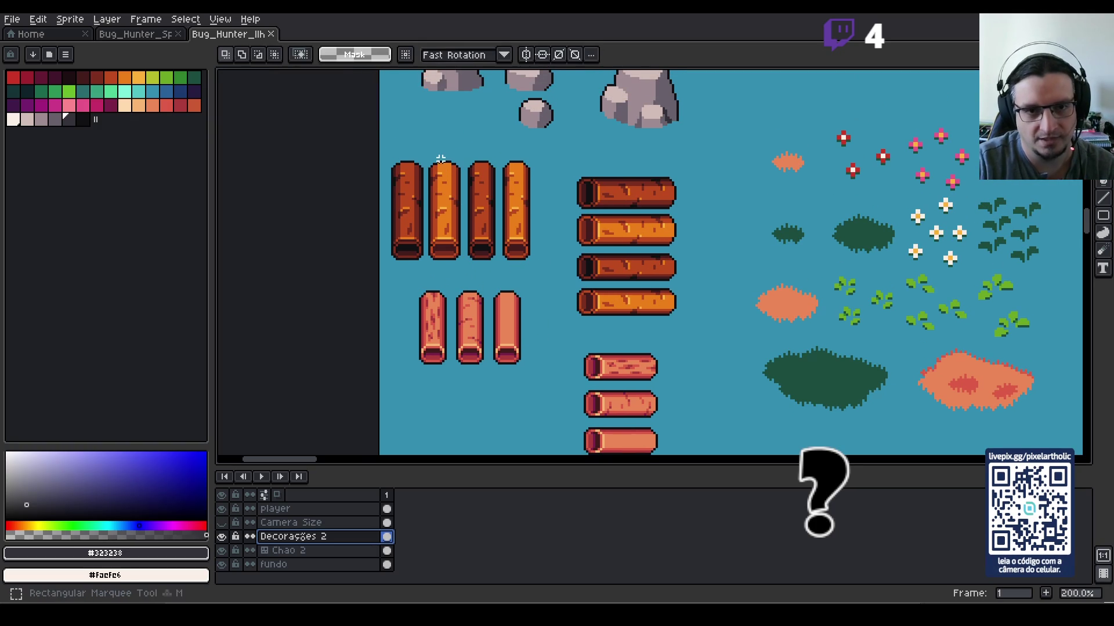
{"action": "mouse_move", "coordinate": [426, 152]}
{"action": "left_mouse_down"}
{"action": "mouse_move", "coordinate": [459, 268]}
{"action": "mouse_move", "coordinate": [690, 186]}
{"action": "mouse_move", "coordinate": [995, 186]}
{"action": "left_mouse_up"}
Step: Drag the selected log onto the grass below the tree row
{"action": "scroll", "coordinate": [995, 185], "scroll_direction": "down", "scroll_amount": 2}
{"action": "mouse_move", "coordinate": [844, 233]}
{"action": "left_mouse_down"}
{"action": "mouse_move", "coordinate": [637, 305]}
{"action": "mouse_move", "coordinate": [441, 223]}
{"action": "mouse_move", "coordinate": [801, 169]}
{"action": "left_mouse_up"}
{"action": "scroll", "coordinate": [801, 169], "scroll_direction": "up", "scroll_amount": 4}
{"action": "scroll", "coordinate": [859, 173], "scroll_direction": "down", "scroll_amount": 2}
{"action": "scroll", "coordinate": [859, 173], "scroll_direction": "down", "scroll_amount": 1}
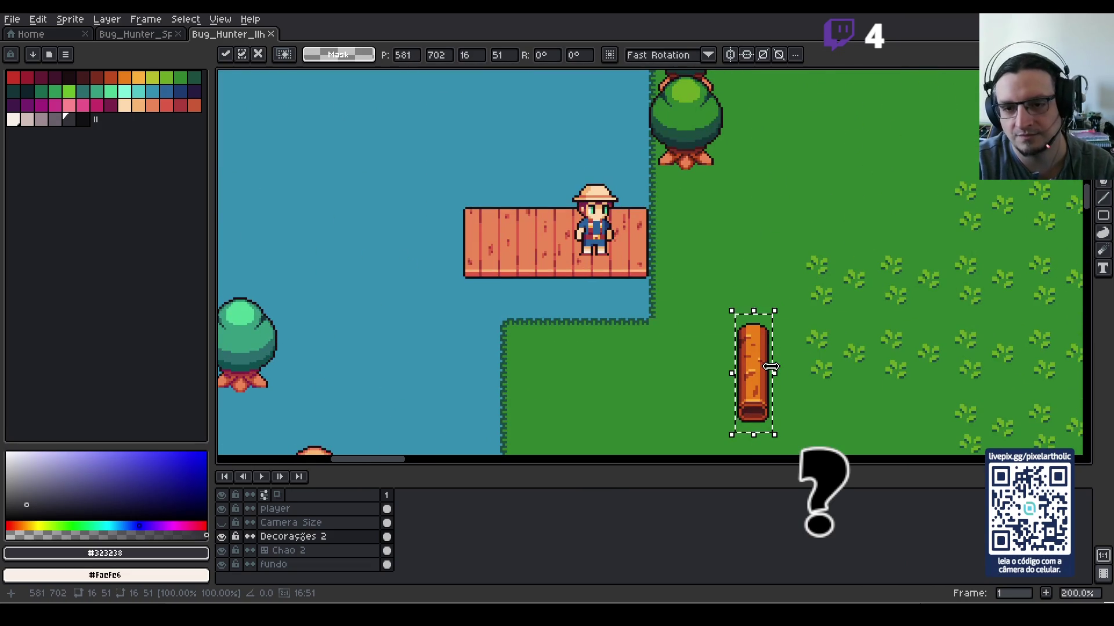
{"action": "mouse_move", "coordinate": [760, 373]}
{"action": "left_mouse_down"}
{"action": "mouse_move", "coordinate": [730, 208]}
{"action": "mouse_move", "coordinate": [698, 209]}
{"action": "mouse_move", "coordinate": [893, 238]}
{"action": "left_mouse_up"}
{"action": "scroll", "coordinate": [928, 250], "scroll_direction": "down", "scroll_amount": 4}
{"action": "mouse_move", "coordinate": [984, 266]}
{"action": "left_mouse_down"}
{"action": "mouse_move", "coordinate": [567, 256]}
{"action": "mouse_move", "coordinate": [1111, 250]}
{"action": "left_mouse_up"}
{"action": "key", "text": "Right"}
{"action": "key", "text": "Right"}
{"action": "key", "text": "Right"}
{"action": "mouse_move", "coordinate": [1015, 324]}
{"action": "left_mouse_down"}
{"action": "mouse_move", "coordinate": [600, 328]}
{"action": "mouse_move", "coordinate": [435, 345]}
{"action": "left_mouse_up"}
{"action": "scroll", "coordinate": [370, 230], "scroll_direction": "up", "scroll_amount": 4}
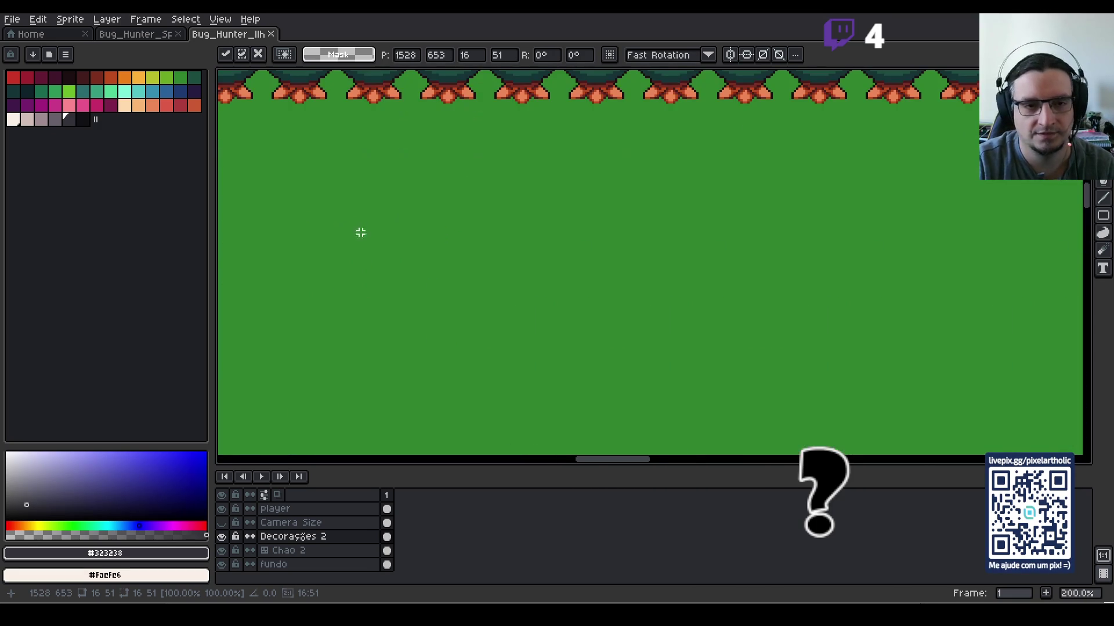
Step: Move the log beside the river, rotate it 90° to lie horizontally, and reselect it
{"action": "scroll", "coordinate": [328, 221], "scroll_direction": "down", "scroll_amount": 2}
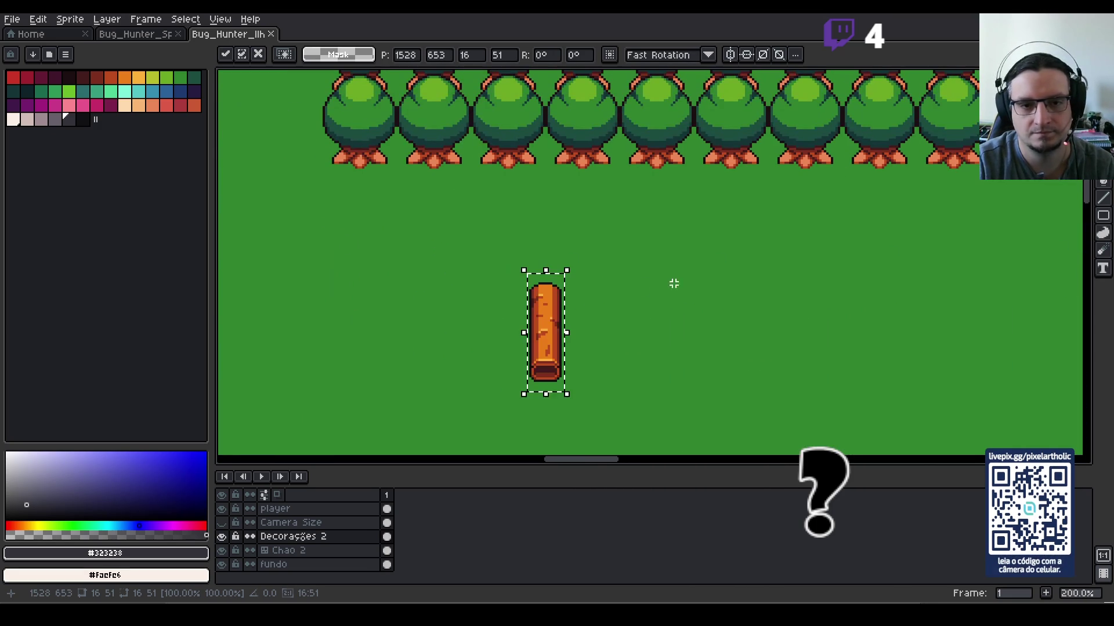
{"action": "mouse_move", "coordinate": [557, 328]}
{"action": "left_mouse_down"}
{"action": "mouse_move", "coordinate": [1039, 284]}
{"action": "mouse_move", "coordinate": [1038, 305]}
{"action": "mouse_move", "coordinate": [381, 232]}
{"action": "mouse_move", "coordinate": [850, 231]}
{"action": "mouse_move", "coordinate": [999, 243]}
{"action": "left_mouse_up"}
{"action": "left_click_drag", "start_coordinate": [990, 321], "coordinate": [626, 363]}
{"action": "scroll", "coordinate": [659, 248], "scroll_direction": "down", "scroll_amount": 1}
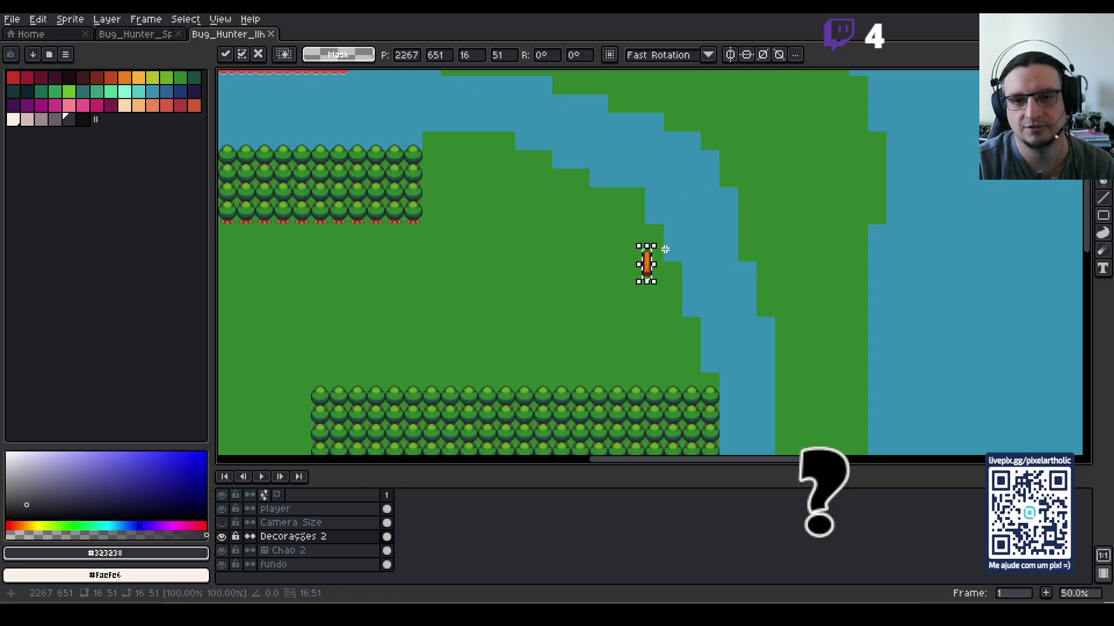
{"action": "scroll", "coordinate": [696, 268], "scroll_direction": "up", "scroll_amount": 1}
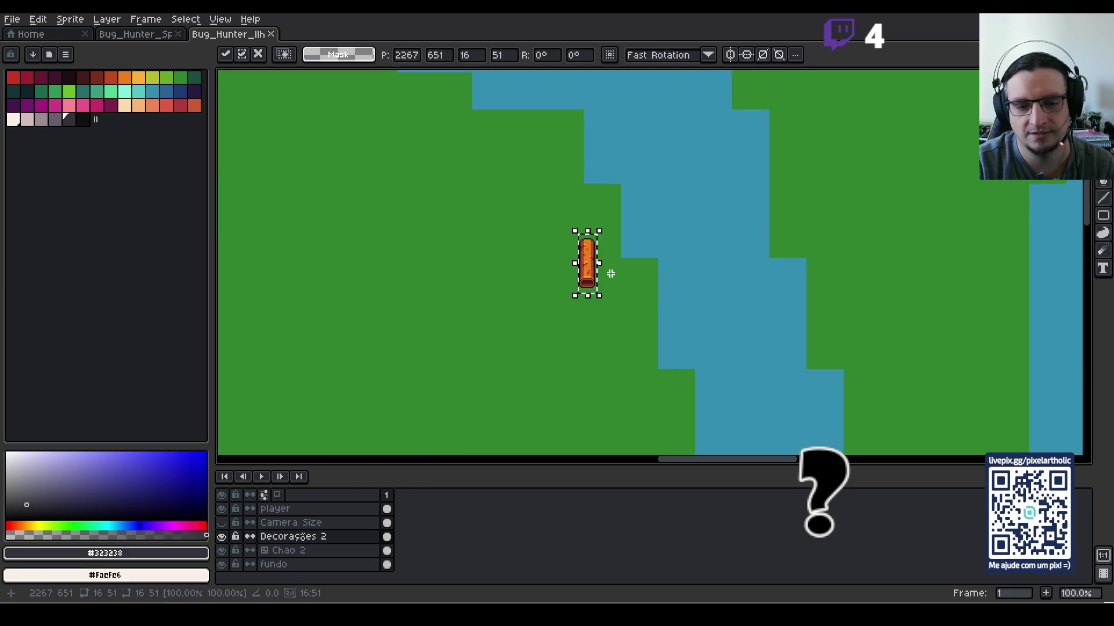
{"action": "scroll", "coordinate": [621, 284], "scroll_direction": "up", "scroll_amount": 1}
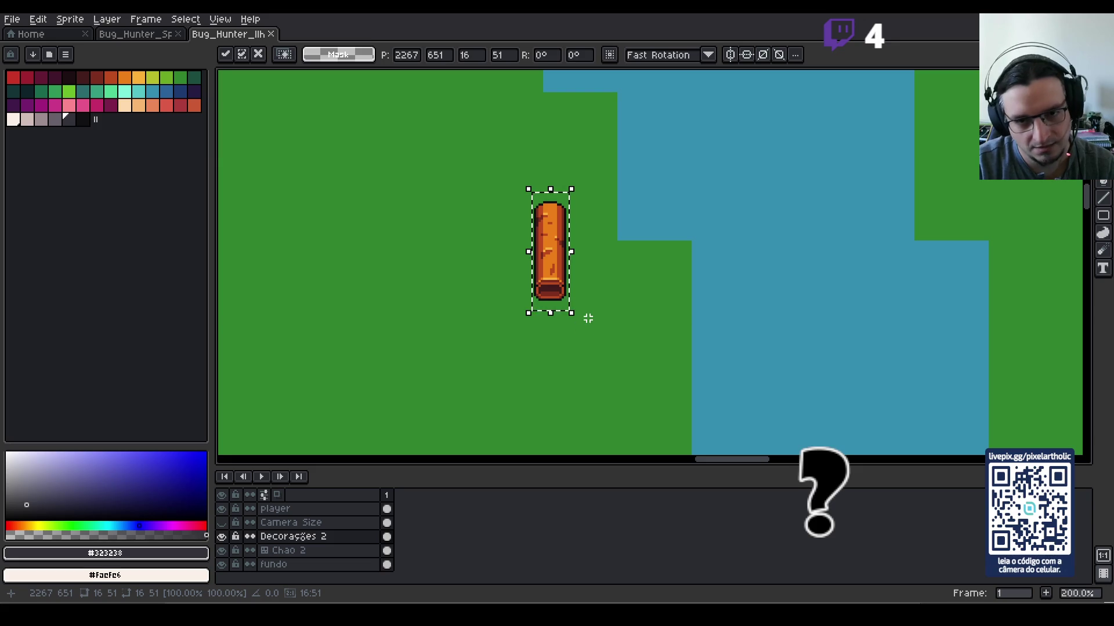
{"action": "mouse_move", "coordinate": [574, 318]}
{"action": "left_mouse_down"}
{"action": "mouse_move", "coordinate": [552, 336]}
{"action": "mouse_move", "coordinate": [497, 295]}
{"action": "mouse_move", "coordinate": [606, 303]}
{"action": "left_mouse_up"}
{"action": "scroll", "coordinate": [497, 295], "scroll_direction": "down", "scroll_amount": 2}
{"action": "key", "text": "Return"}
{"action": "scroll", "coordinate": [604, 330], "scroll_direction": "up", "scroll_amount": 2}
{"action": "mouse_move", "coordinate": [554, 243]}
{"action": "left_mouse_down"}
{"action": "mouse_move", "coordinate": [646, 301]}
{"action": "mouse_move", "coordinate": [641, 234]}
{"action": "mouse_move", "coordinate": [670, 200]}
{"action": "left_mouse_up"}
{"action": "scroll", "coordinate": [670, 200], "scroll_direction": "up", "scroll_amount": 3}
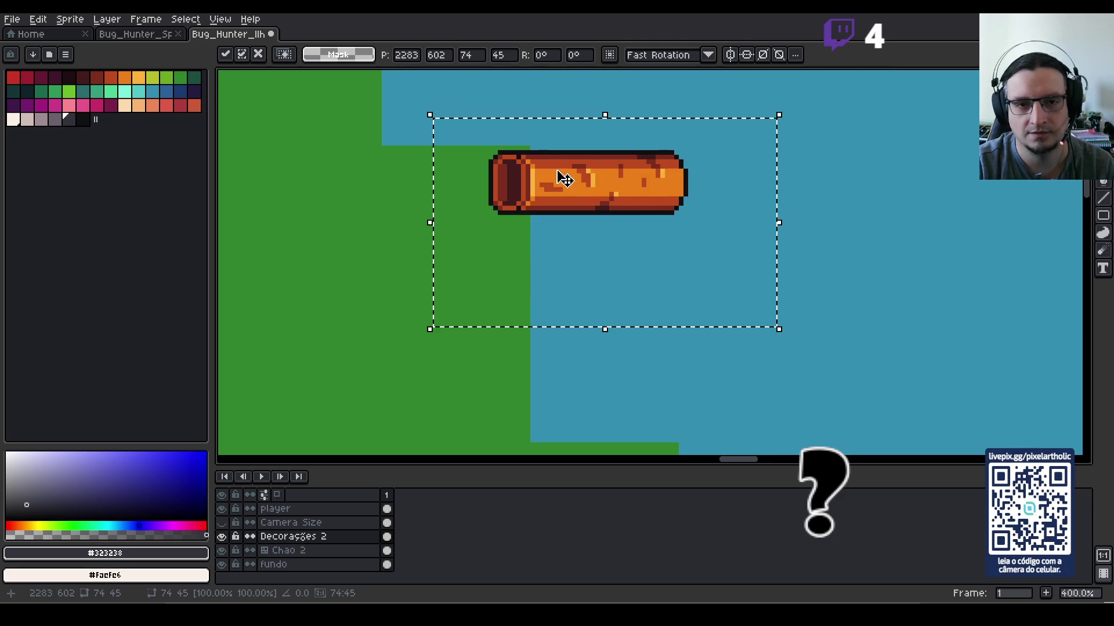
Step: Nudge the log into place and stamp a copy to its right, undoing the extra one
{"action": "key", "text": "Return"}
{"action": "left_click_drag", "start_coordinate": [570, 187], "coordinate": [582, 186]}
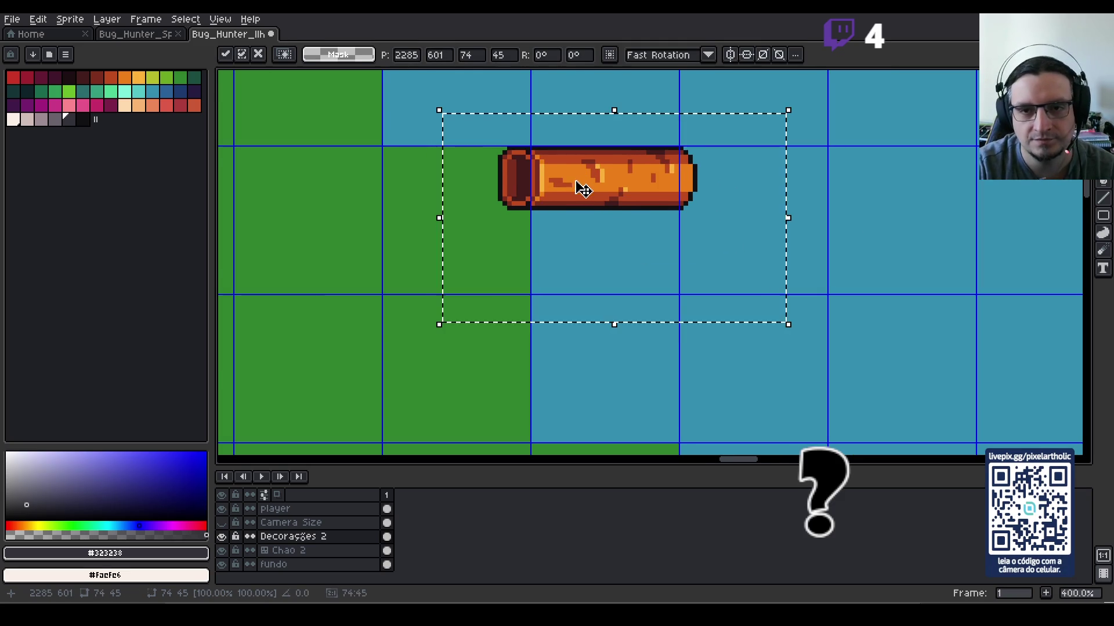
{"action": "scroll", "coordinate": [581, 186], "scroll_direction": "down", "scroll_amount": 1}
{"action": "scroll", "coordinate": [586, 199], "scroll_direction": "down", "scroll_amount": 1}
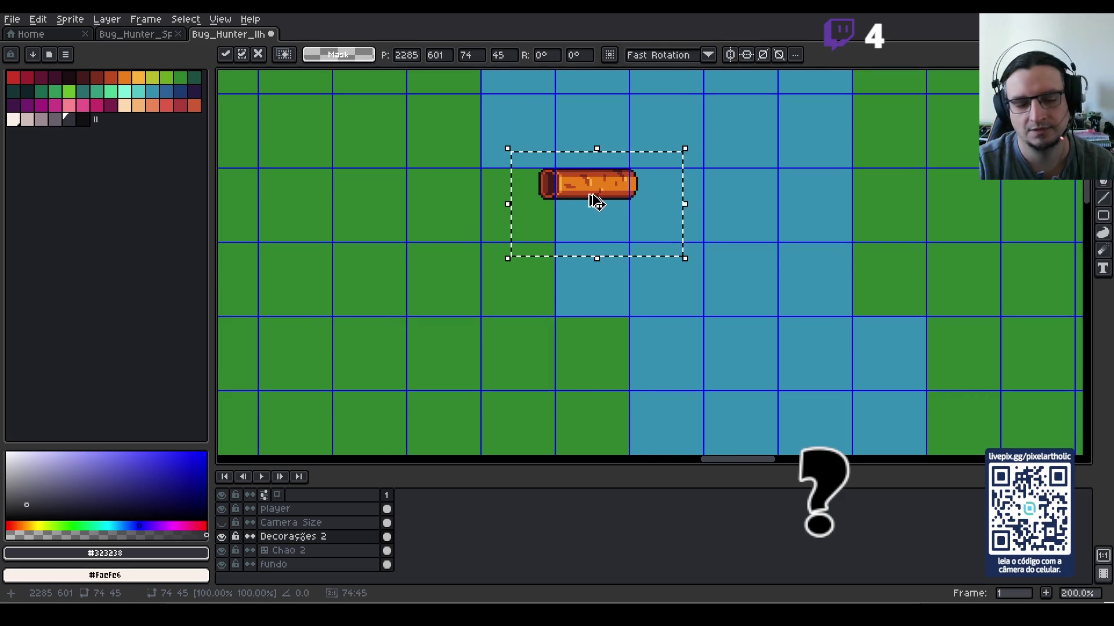
{"action": "key", "text": "shift+Right"}
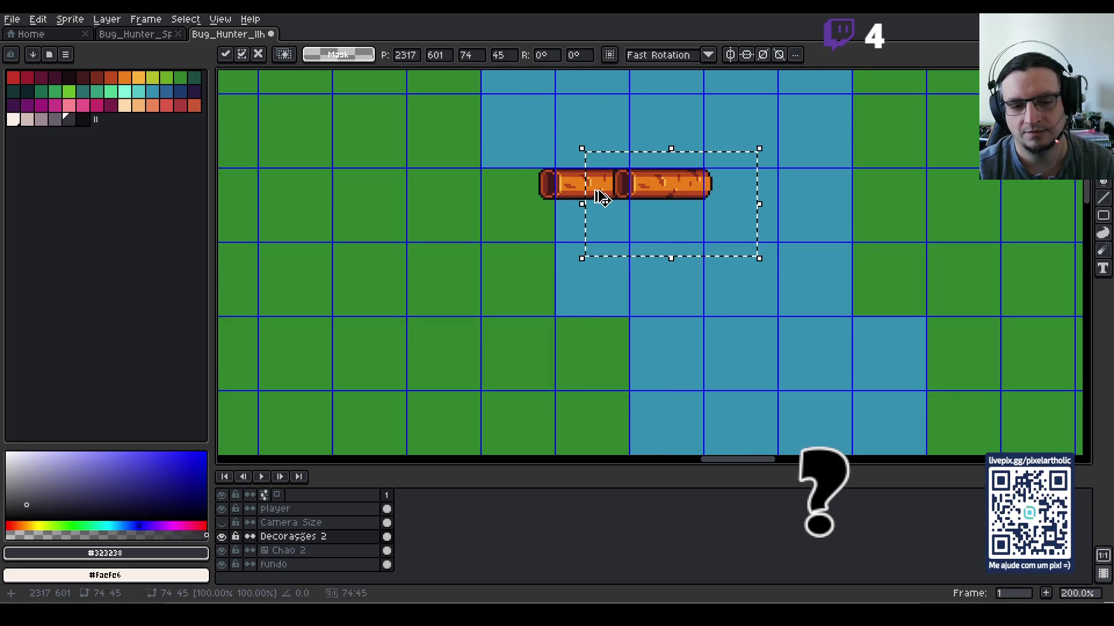
{"action": "key", "text": "Return"}
{"action": "key", "text": "shift+Right"}
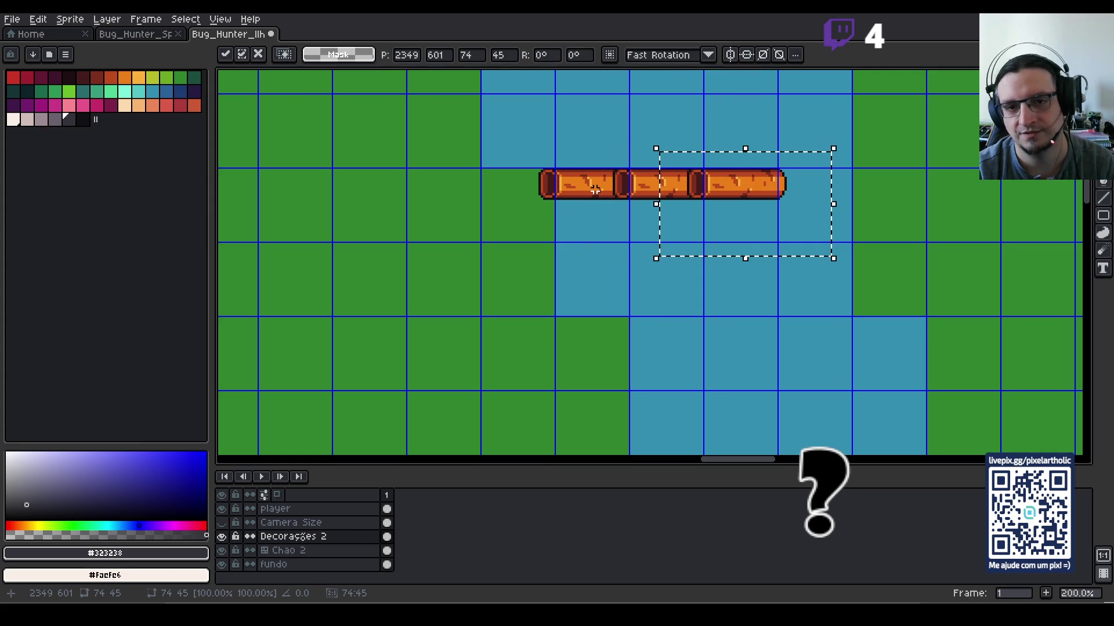
{"action": "key", "text": "ctrl+z"}
{"action": "key", "text": "ctrl+z"}
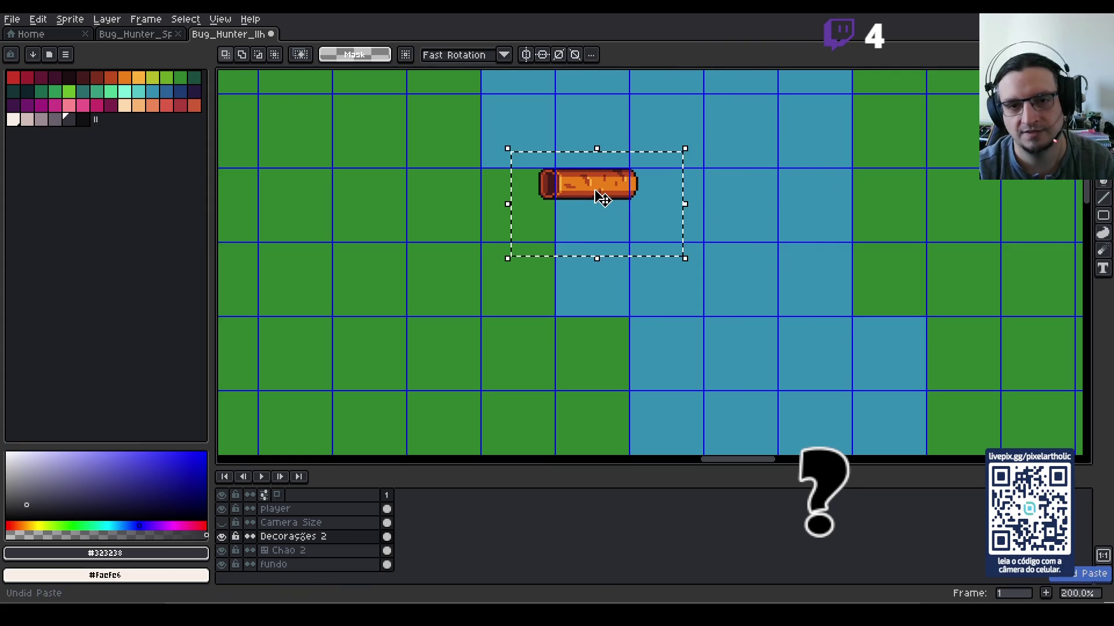
{"action": "key", "text": "shift+Right"}
{"action": "key", "text": "shift+Right"}
{"action": "key", "text": "shift+Right"}
{"action": "key", "text": "Return"}
Step: Stamp further log copies to the left to complete the long log, then deselect
{"action": "key", "text": "shift+Left"}
{"action": "key", "text": "Return"}
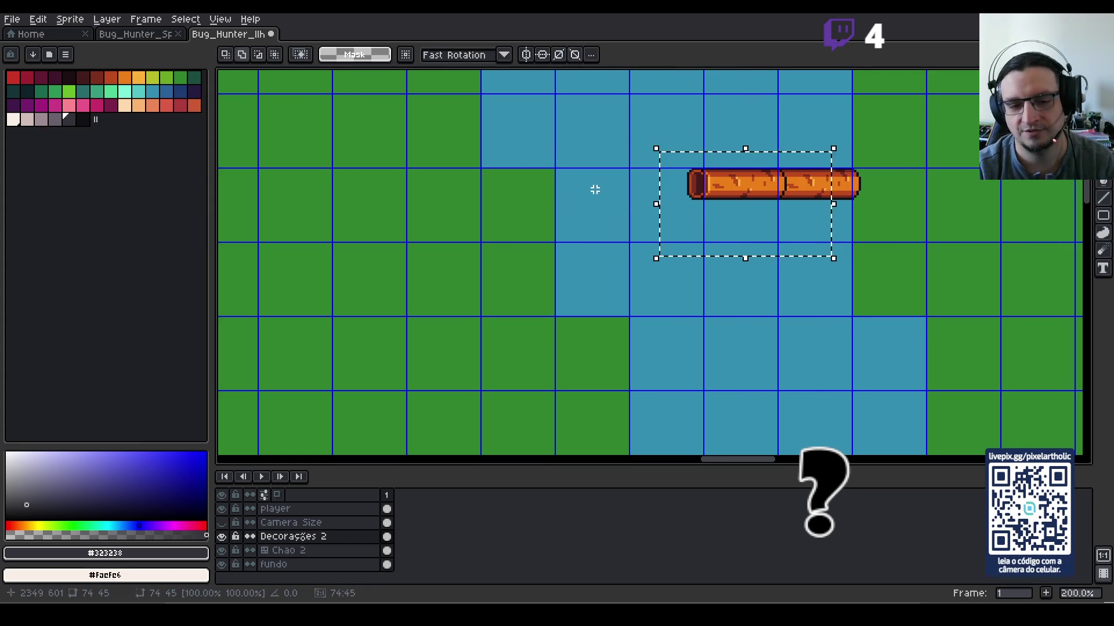
{"action": "key", "text": "shift+Left"}
{"action": "key", "text": "Return"}
{"action": "key", "text": "shift+Left"}
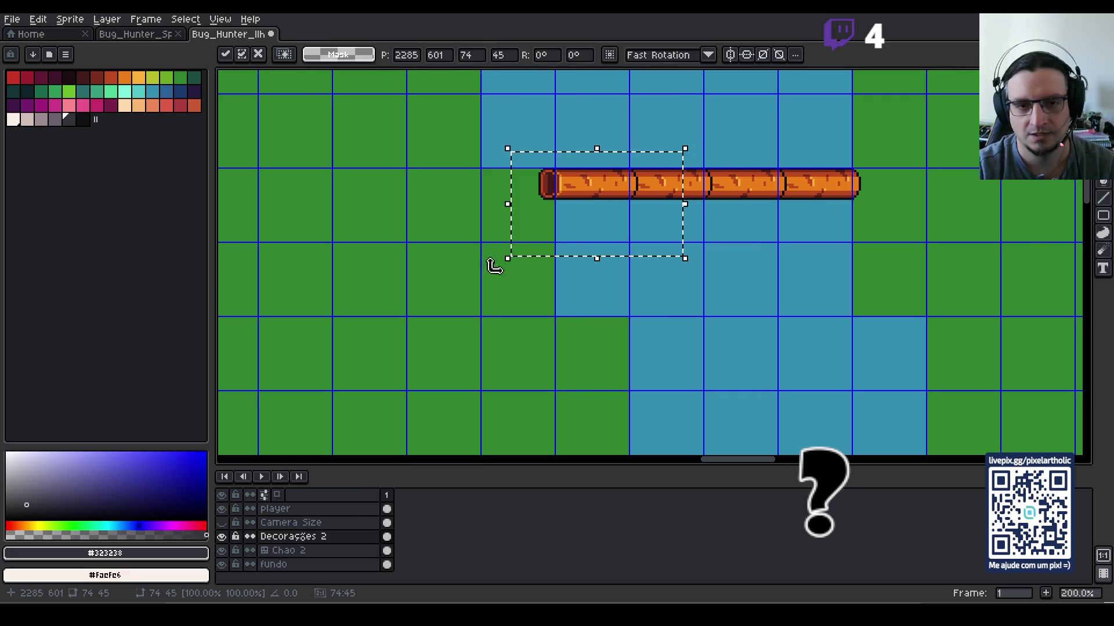
{"action": "left_click", "coordinate": [567, 136]}
{"action": "scroll", "coordinate": [540, 163], "scroll_direction": "up", "scroll_amount": 1}
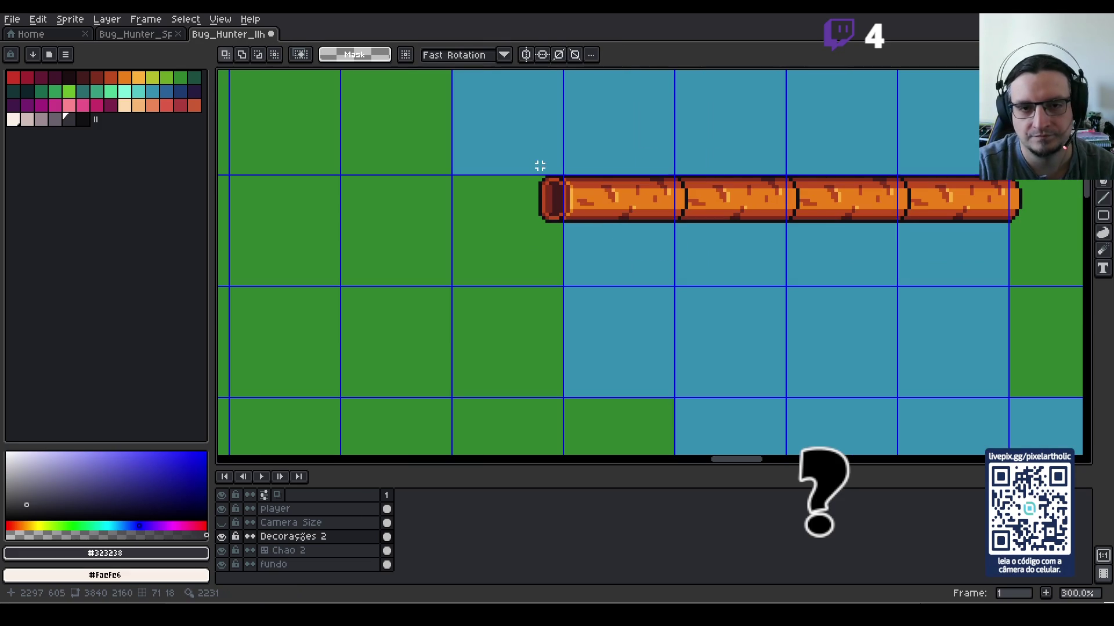
Step: Select the long log and stamp two copies beneath it as the second and third rows
{"action": "mouse_move", "coordinate": [540, 176]}
{"action": "left_mouse_down"}
{"action": "mouse_move", "coordinate": [1018, 240]}
{"action": "mouse_move", "coordinate": [1022, 224]}
{"action": "left_mouse_up"}
{"action": "left_click", "coordinate": [796, 217]}
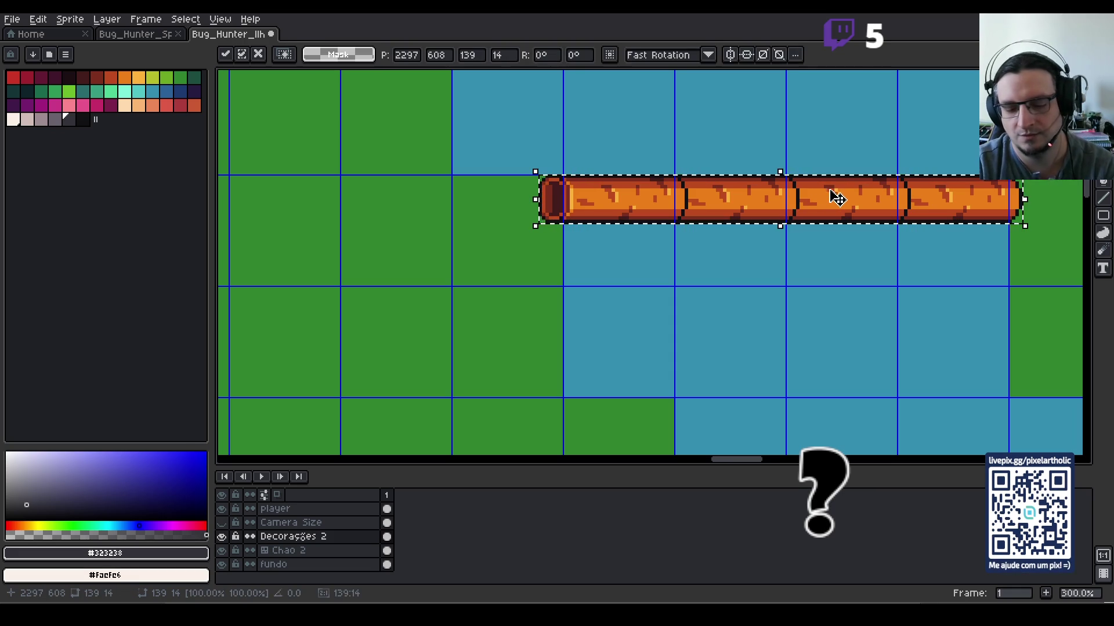
{"action": "key", "text": "Down"}
{"action": "key", "text": "Down"}
{"action": "key", "text": "Down"}
{"action": "key", "text": "Up"}
{"action": "key", "text": "Up"}
{"action": "key", "text": "Up"}
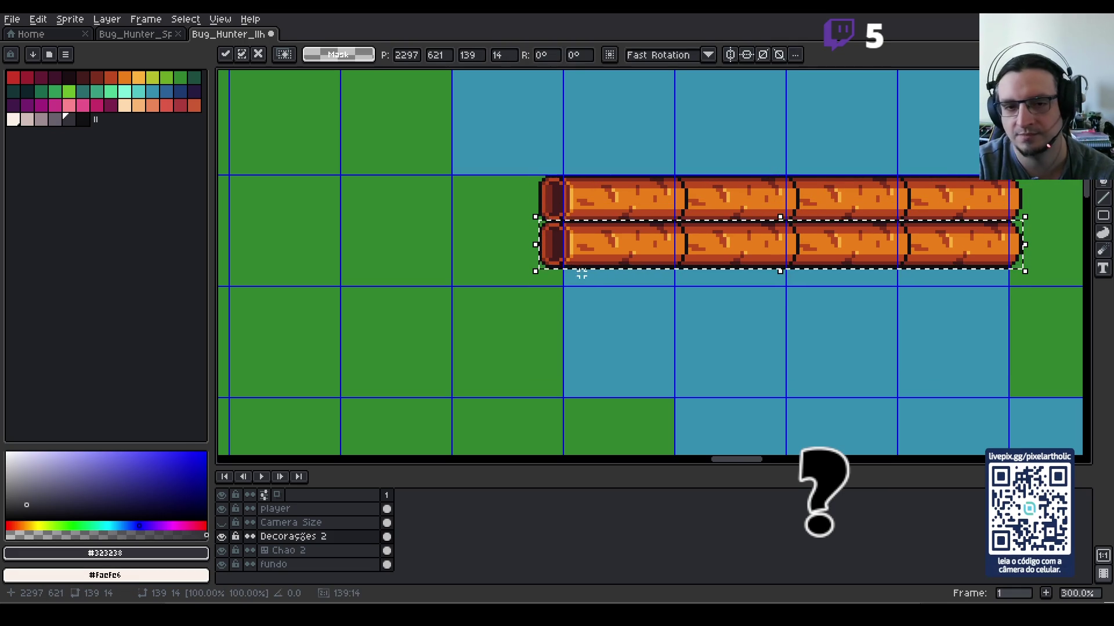
{"action": "key", "text": "ctrl+c"}
{"action": "key", "text": "ctrl+v"}
{"action": "key", "text": "Down"}
{"action": "key", "text": "Down"}
{"action": "key", "text": "Down"}
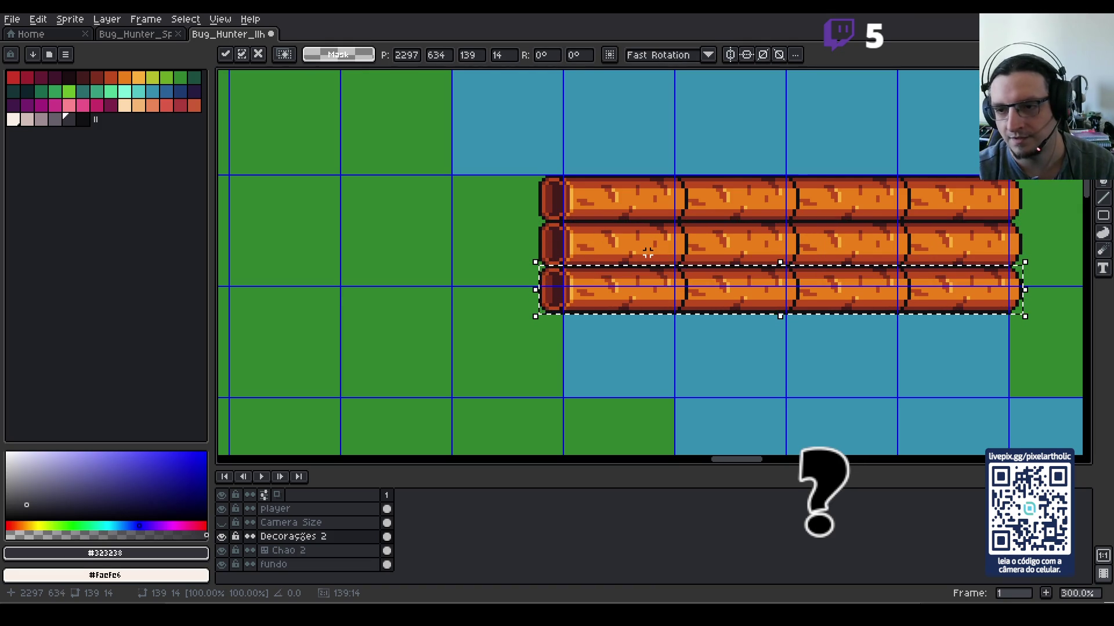
{"action": "key", "text": "ctrl+d"}
Step: Zoom and pan around the map to review the three-row log bridge over the river
{"action": "scroll", "coordinate": [643, 315], "scroll_direction": "down", "scroll_amount": 1}
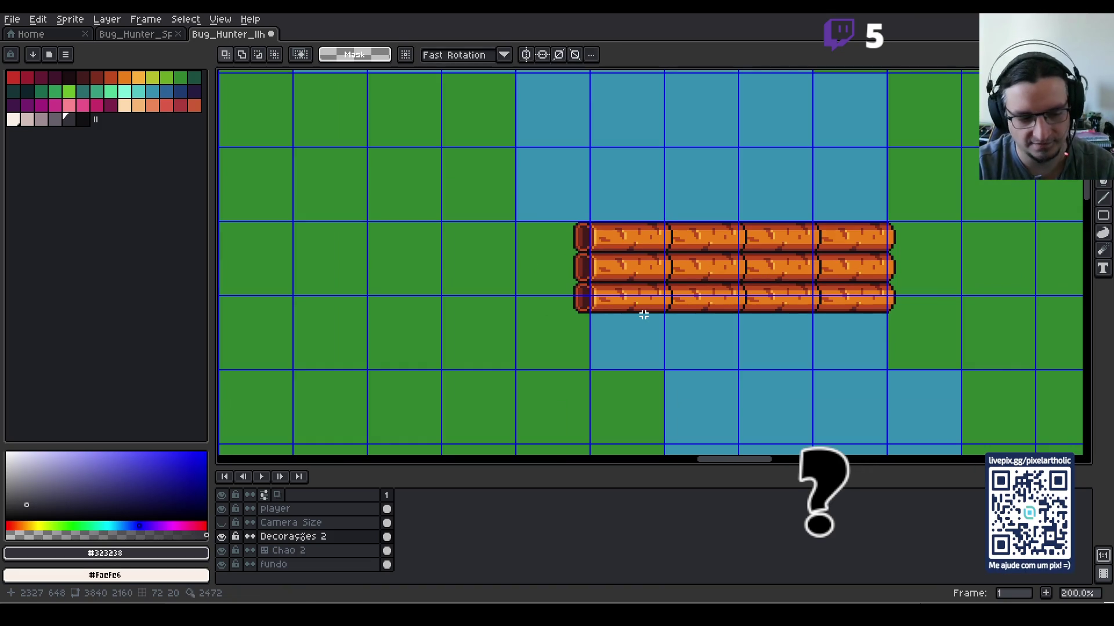
{"action": "scroll", "coordinate": [644, 315], "scroll_direction": "down", "scroll_amount": 2}
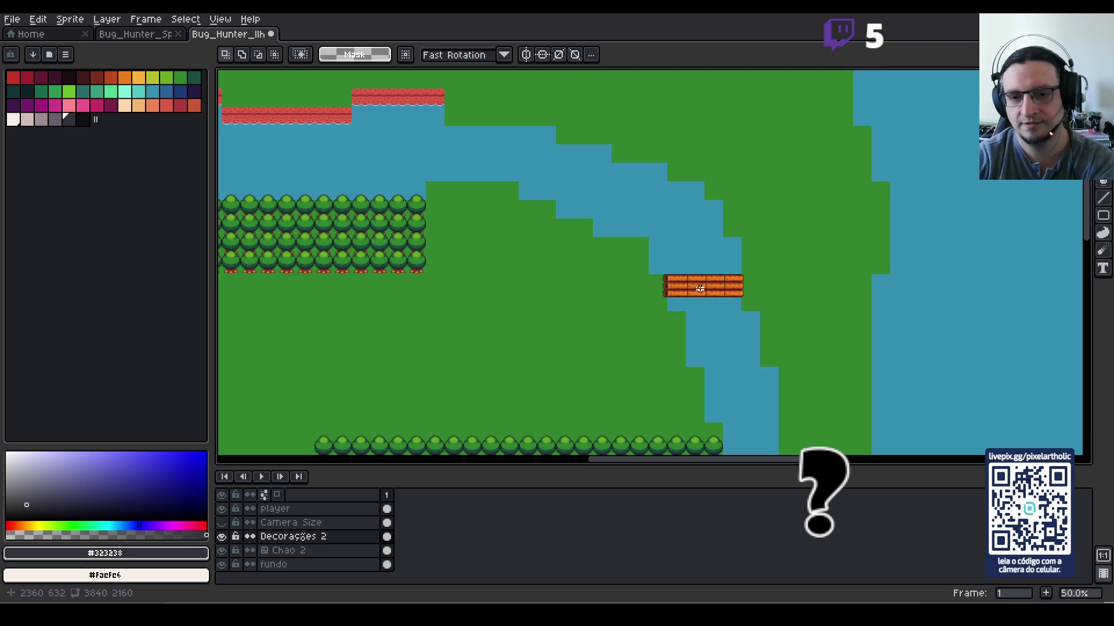
{"action": "left_click_drag", "start_coordinate": [405, 350], "coordinate": [642, 265]}
{"action": "left_click_drag", "start_coordinate": [337, 371], "coordinate": [731, 162]}
{"action": "scroll", "coordinate": [632, 303], "scroll_direction": "down", "scroll_amount": 5}
{"action": "scroll", "coordinate": [671, 335], "scroll_direction": "up", "scroll_amount": 1}
{"action": "left_click_drag", "start_coordinate": [631, 308], "coordinate": [621, 288]}
{"action": "scroll", "coordinate": [816, 256], "scroll_direction": "down", "scroll_amount": 1}
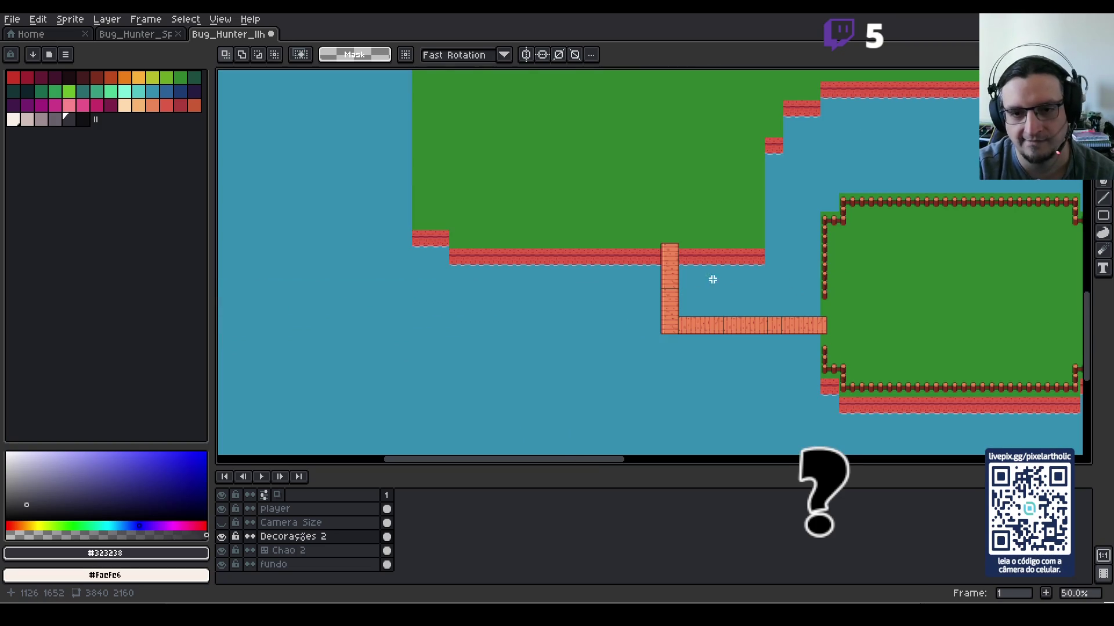
{"action": "scroll", "coordinate": [660, 278], "scroll_direction": "up", "scroll_amount": 1}
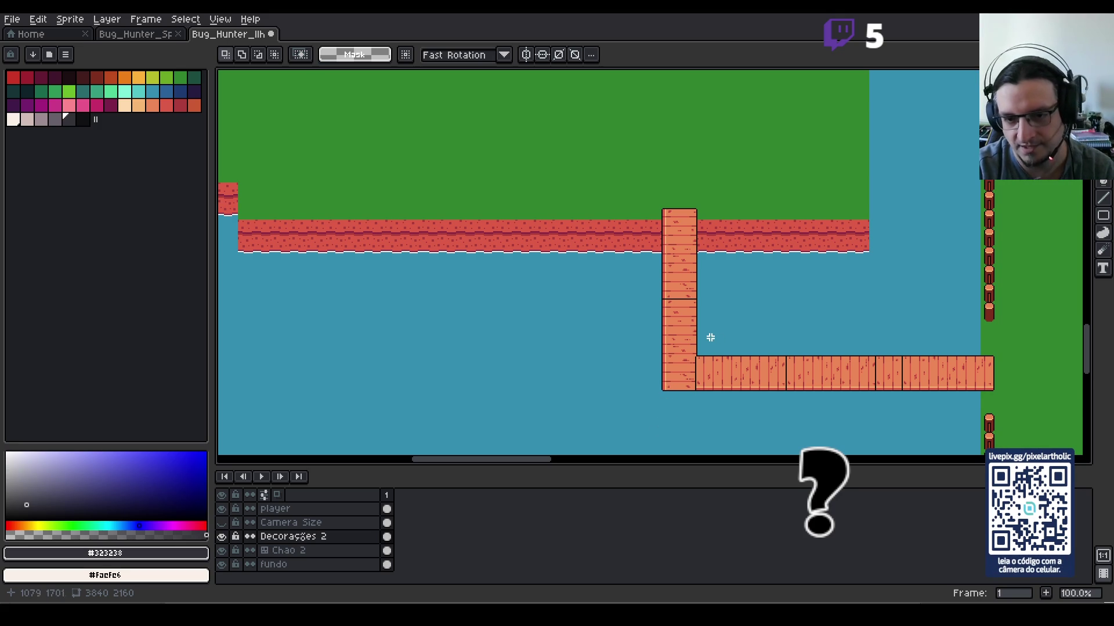
{"action": "scroll", "coordinate": [716, 343], "scroll_direction": "down", "scroll_amount": 1}
{"action": "scroll", "coordinate": [814, 241], "scroll_direction": "right", "scroll_amount": 10}
{"action": "scroll", "coordinate": [815, 241], "scroll_direction": "up", "scroll_amount": 5}
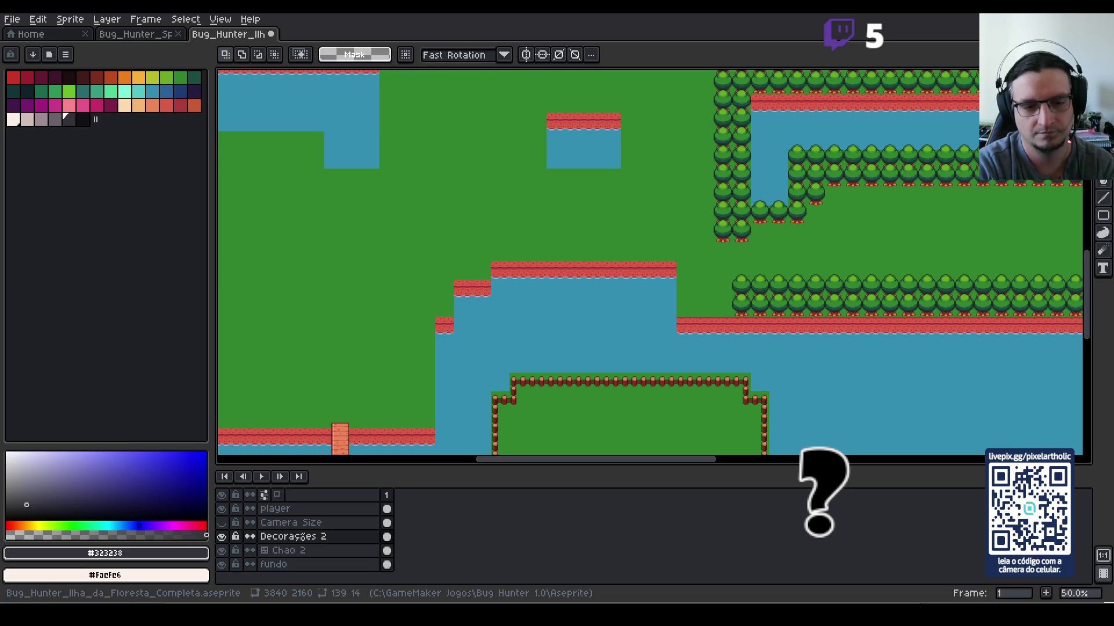
{"action": "scroll", "coordinate": [721, 365], "scroll_direction": "down", "scroll_amount": 3}
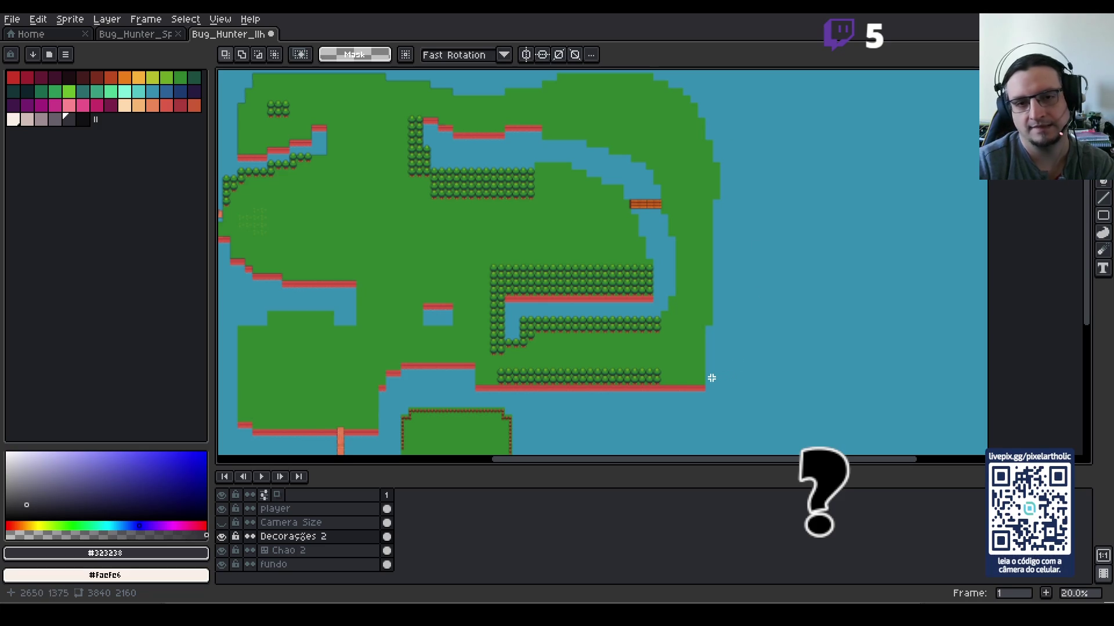
{"action": "scroll", "coordinate": [646, 137], "scroll_direction": "up", "scroll_amount": 2}
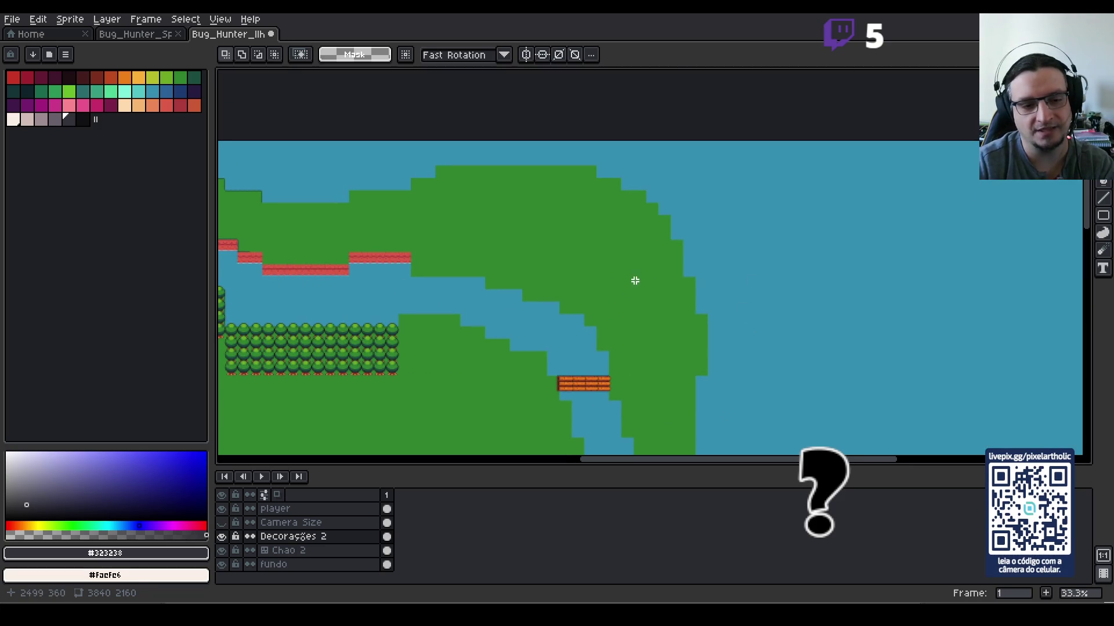
Step: On the Chao 2 layer, draw grass strokes outlining a rounded coastline in the water east of the hill
{"action": "left_click", "coordinate": [324, 557]}
{"action": "scroll", "coordinate": [702, 222], "scroll_direction": "up", "scroll_amount": 2}
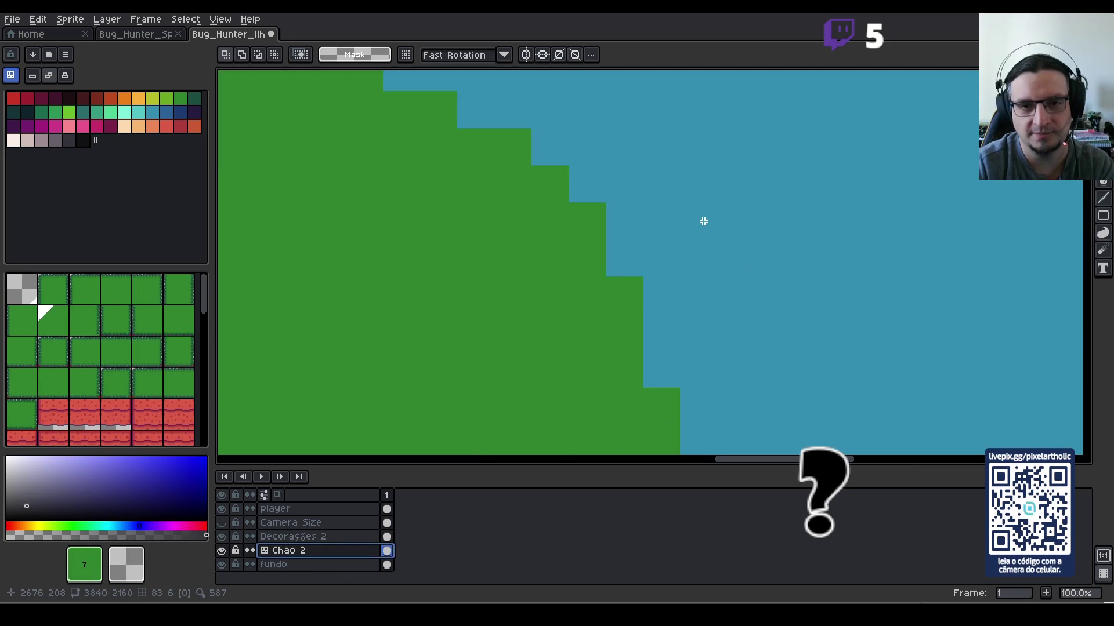
{"action": "scroll", "coordinate": [701, 221], "scroll_direction": "down", "scroll_amount": 1}
{"action": "scroll", "coordinate": [701, 222], "scroll_direction": "down", "scroll_amount": 2}
{"action": "scroll", "coordinate": [590, 235], "scroll_direction": "up", "scroll_amount": 2}
{"action": "scroll", "coordinate": [605, 243], "scroll_direction": "down", "scroll_amount": 1}
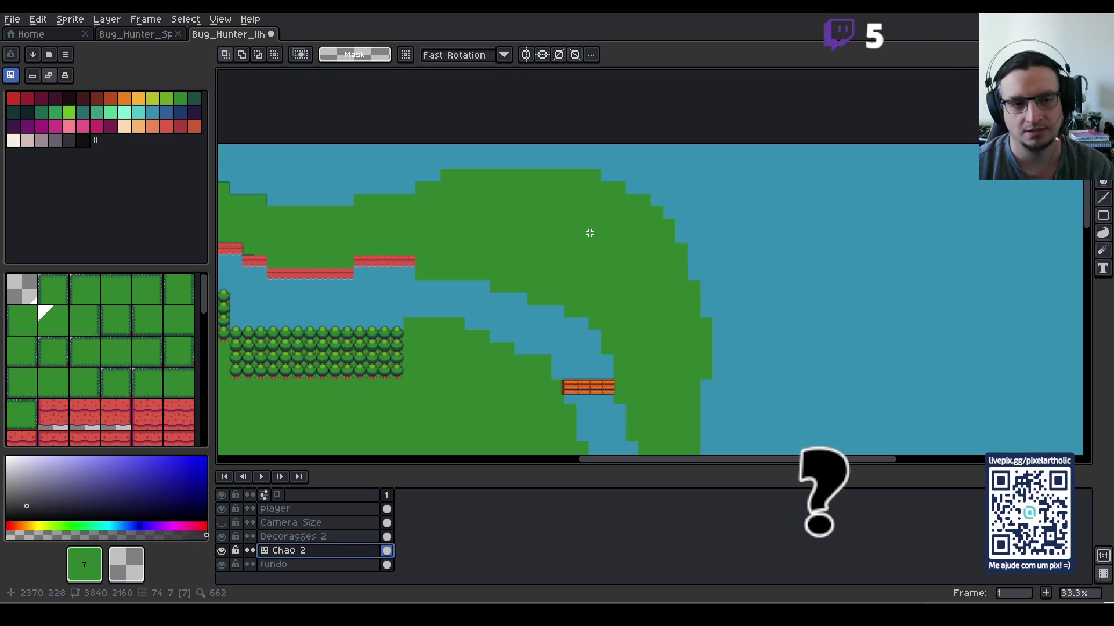
{"action": "key", "text": "b"}
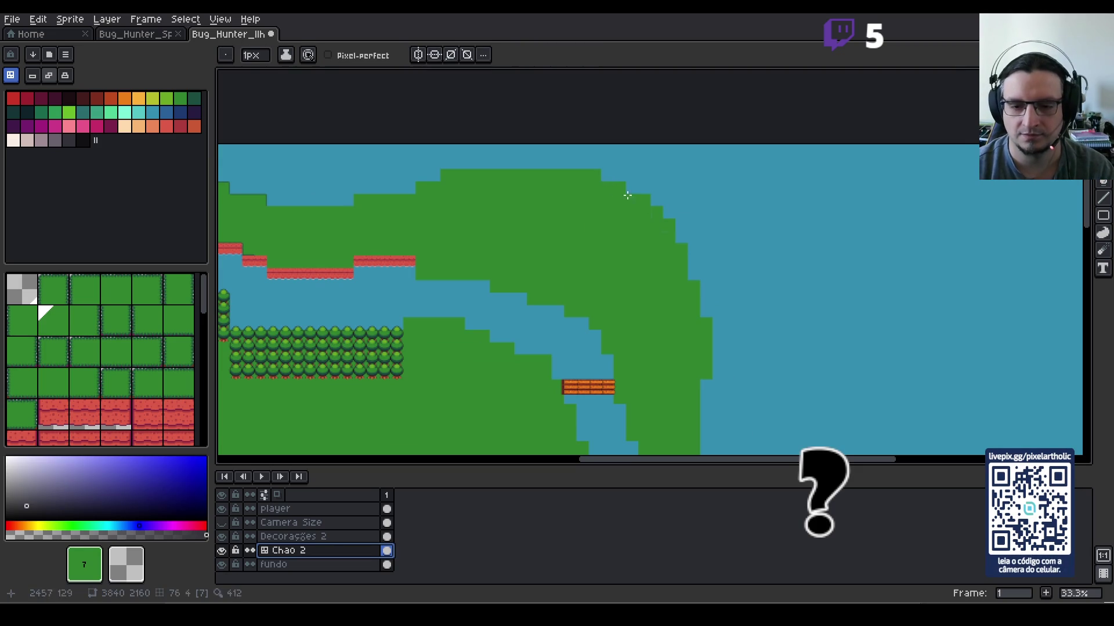
{"action": "mouse_move", "coordinate": [600, 174]}
{"action": "left_mouse_down"}
{"action": "mouse_move", "coordinate": [651, 183]}
{"action": "mouse_move", "coordinate": [792, 273]}
{"action": "mouse_move", "coordinate": [854, 386]}
{"action": "left_mouse_up"}
{"action": "mouse_move", "coordinate": [622, 189]}
{"action": "left_mouse_down"}
{"action": "mouse_move", "coordinate": [743, 266]}
{"action": "mouse_move", "coordinate": [696, 285]}
{"action": "mouse_move", "coordinate": [736, 322]}
{"action": "mouse_move", "coordinate": [775, 290]}
{"action": "mouse_move", "coordinate": [829, 348]}
{"action": "mouse_move", "coordinate": [835, 406]}
{"action": "left_mouse_up"}
{"action": "mouse_move", "coordinate": [829, 383]}
{"action": "left_mouse_down"}
{"action": "mouse_move", "coordinate": [802, 316]}
{"action": "mouse_move", "coordinate": [763, 298]}
{"action": "left_mouse_up"}
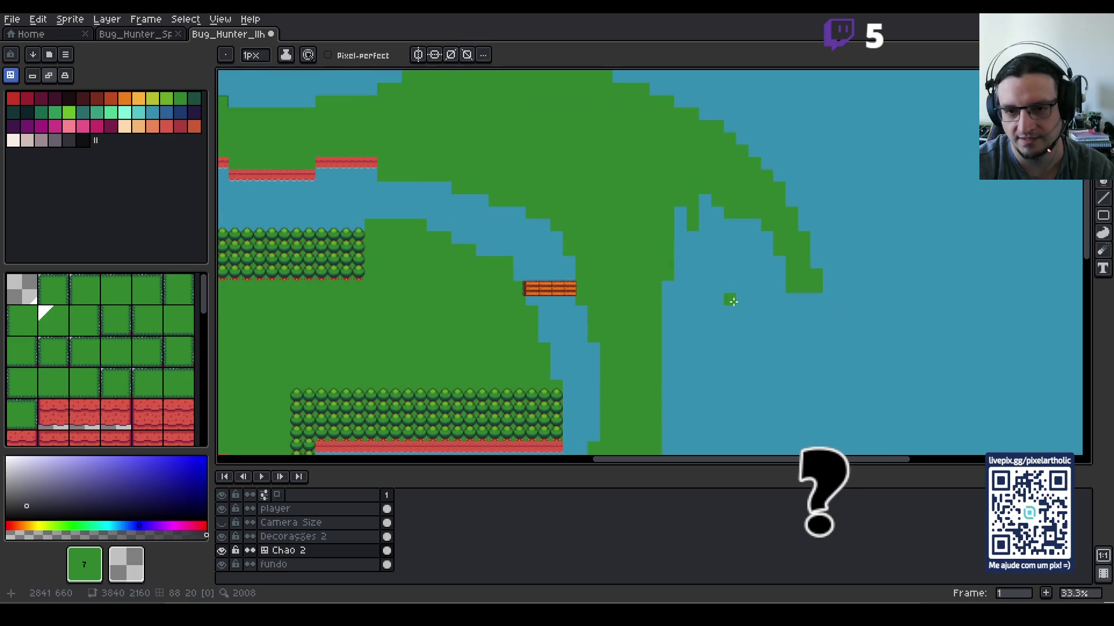
{"action": "scroll", "coordinate": [733, 308], "scroll_direction": "down", "scroll_amount": 1}
{"action": "left_click_drag", "start_coordinate": [729, 337], "coordinate": [680, 249]}
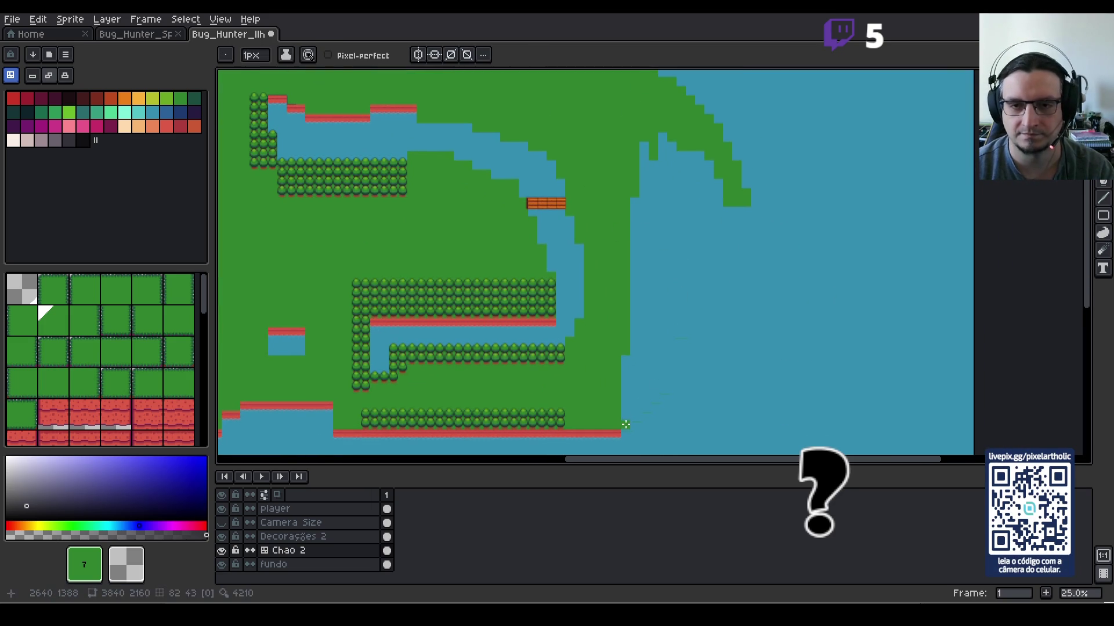
{"action": "mouse_move", "coordinate": [622, 423]}
{"action": "left_mouse_down"}
{"action": "mouse_move", "coordinate": [673, 398]}
{"action": "mouse_move", "coordinate": [719, 318]}
{"action": "mouse_move", "coordinate": [748, 207]}
{"action": "left_mouse_up"}
Step: Bucket-fill the enclosed water with grass and save Bug_Hunter_Ilha_da_Floresta_Completa.aseprite
{"action": "key", "text": "g"}
{"action": "left_click", "coordinate": [681, 306]}
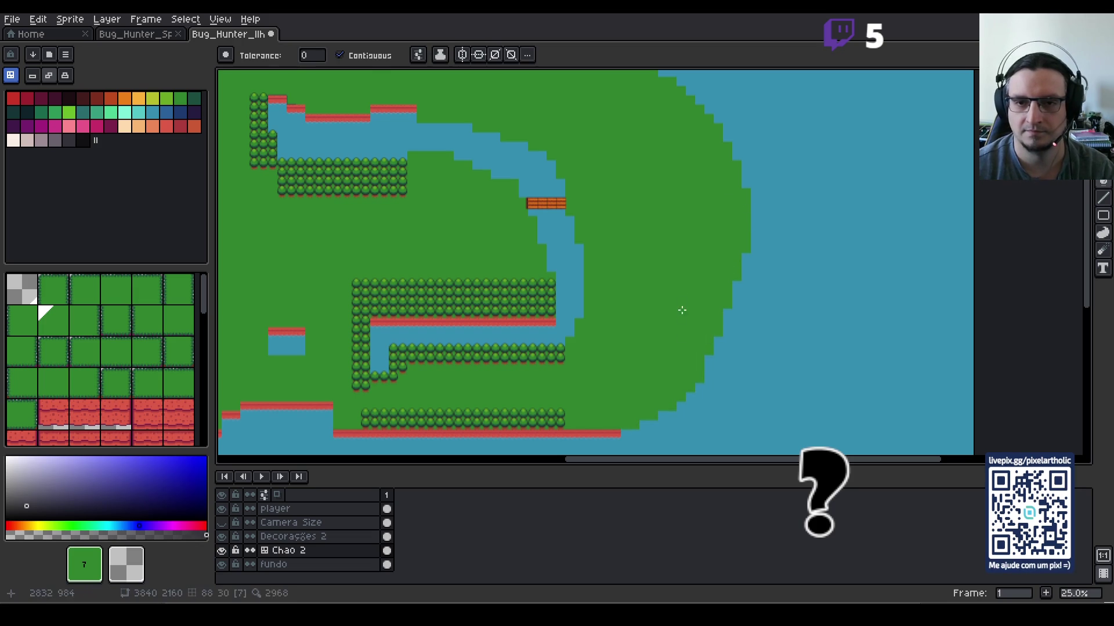
{"action": "key", "text": "b"}
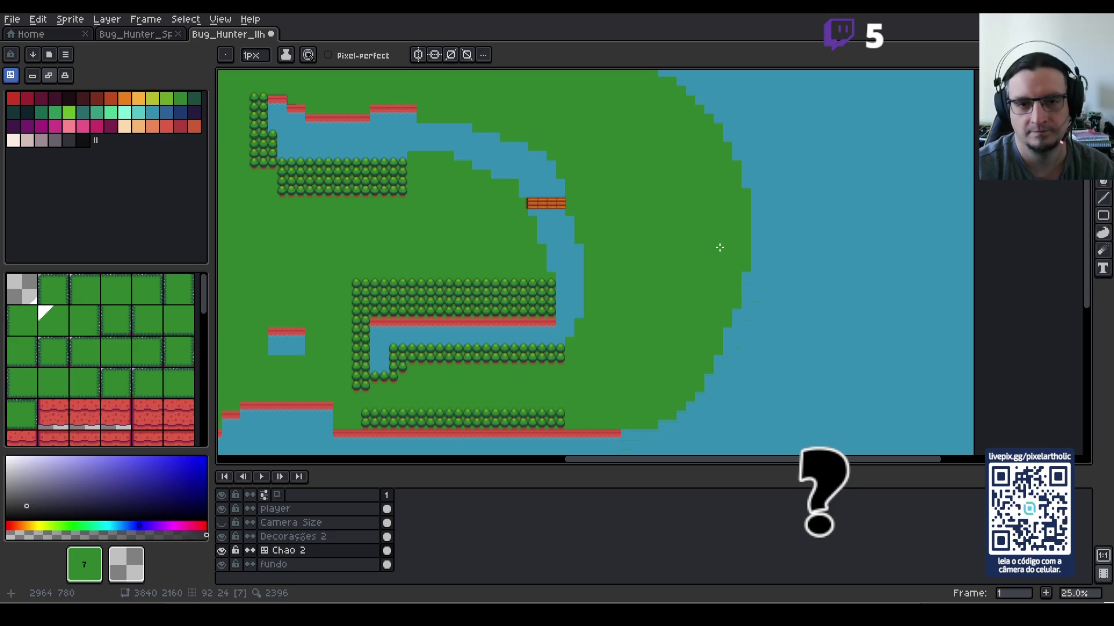
{"action": "scroll", "coordinate": [711, 246], "scroll_direction": "down", "scroll_amount": 1}
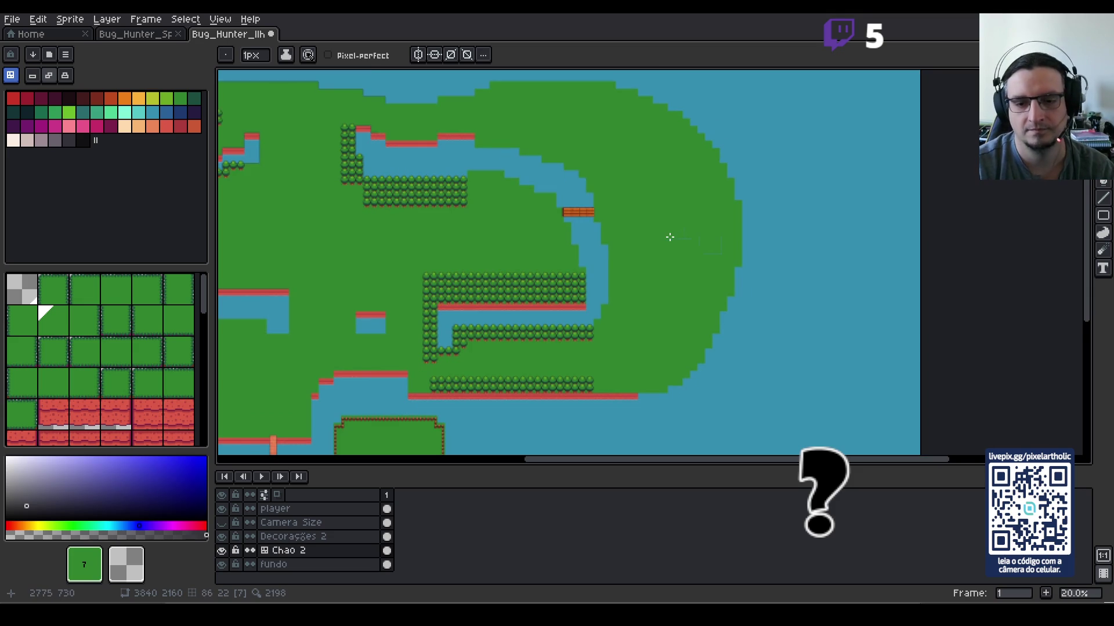
{"action": "scroll", "coordinate": [671, 236], "scroll_direction": "down", "scroll_amount": 1}
{"action": "mouse_move", "coordinate": [611, 276]}
{"action": "left_mouse_down"}
{"action": "mouse_move", "coordinate": [731, 286]}
{"action": "mouse_move", "coordinate": [746, 263]}
{"action": "left_mouse_up"}
{"action": "key", "text": "ctrl+s"}
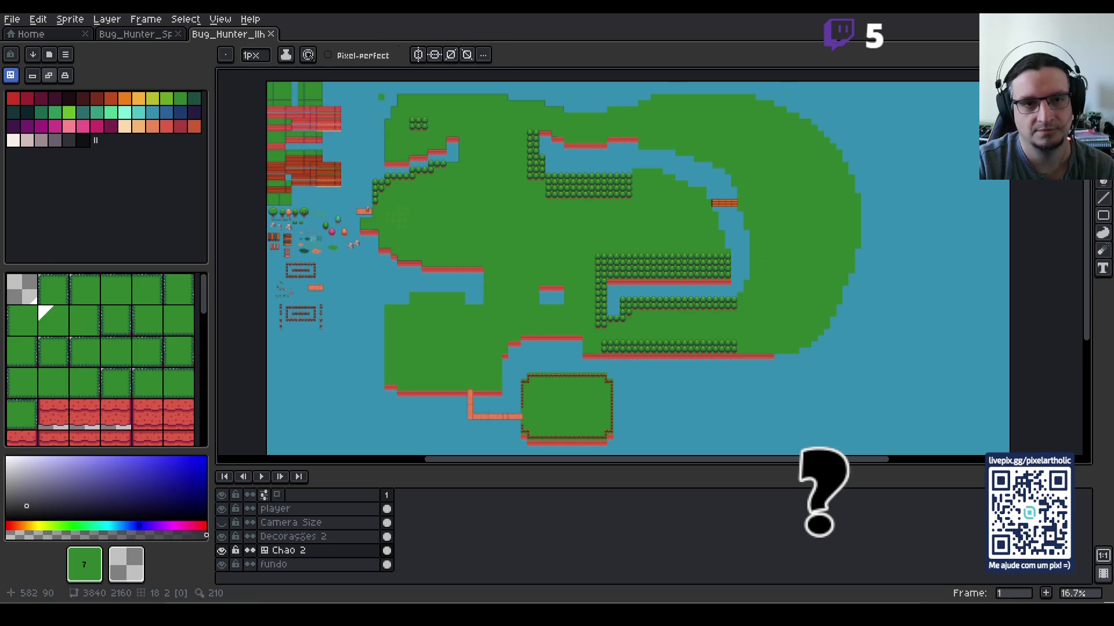
Step: Measure the upper-left part of the island map with the Rectangular Marquee
{"action": "key", "text": "m"}
{"action": "mouse_move", "coordinate": [375, 91]}
{"action": "left_mouse_down"}
{"action": "mouse_move", "coordinate": [522, 209]}
{"action": "mouse_move", "coordinate": [731, 287]}
{"action": "mouse_move", "coordinate": [722, 282]}
{"action": "left_mouse_up"}
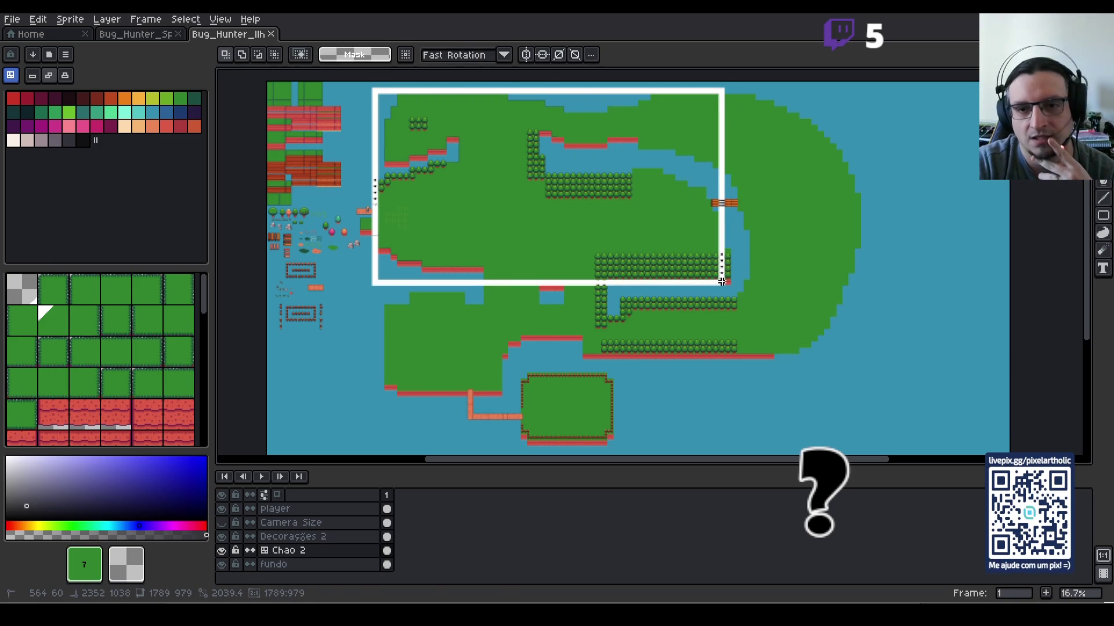
{"action": "left_click_drag", "start_coordinate": [722, 282], "coordinate": [724, 286]}
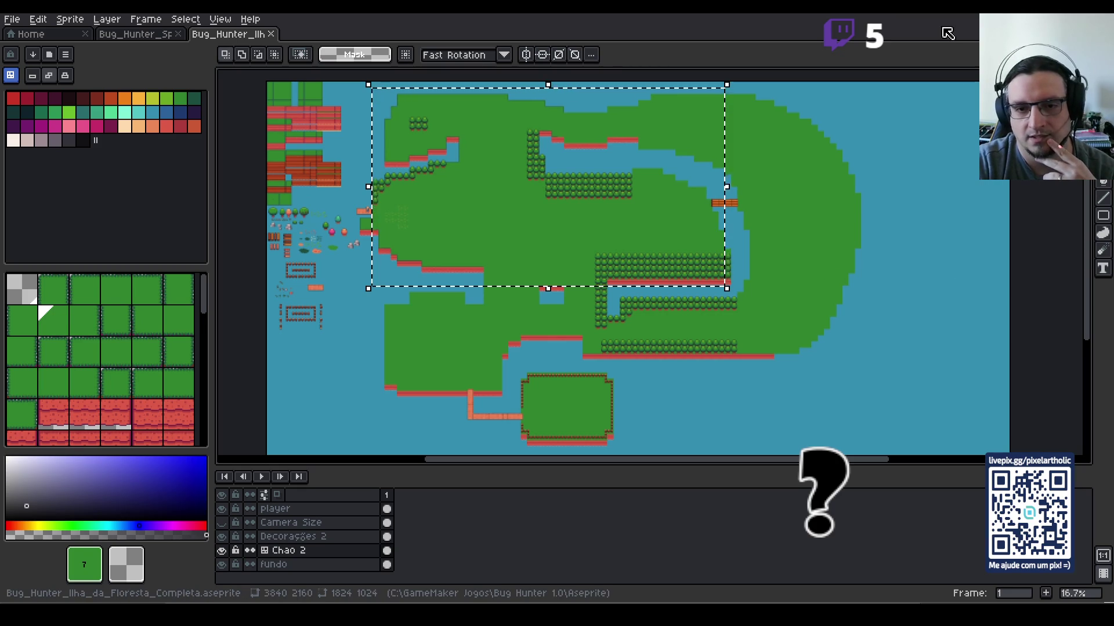
{"action": "left_click", "coordinate": [751, 114]}
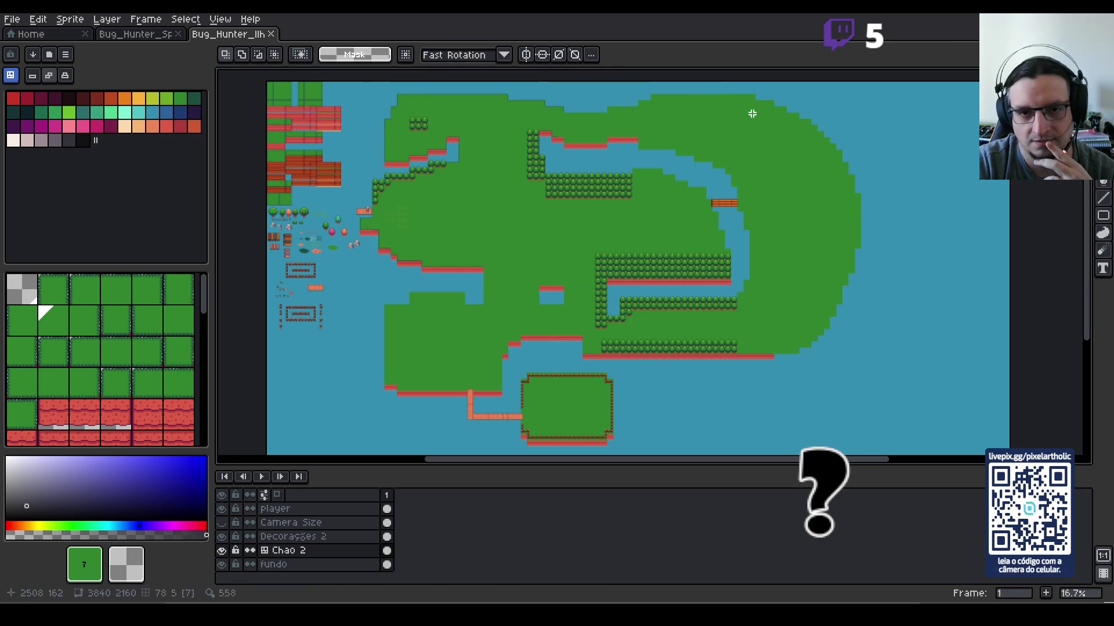
{"action": "mouse_move", "coordinate": [363, 96]}
{"action": "left_mouse_down"}
{"action": "mouse_move", "coordinate": [659, 283]}
{"action": "mouse_move", "coordinate": [583, 283]}
{"action": "mouse_move", "coordinate": [597, 284]}
{"action": "left_mouse_up"}
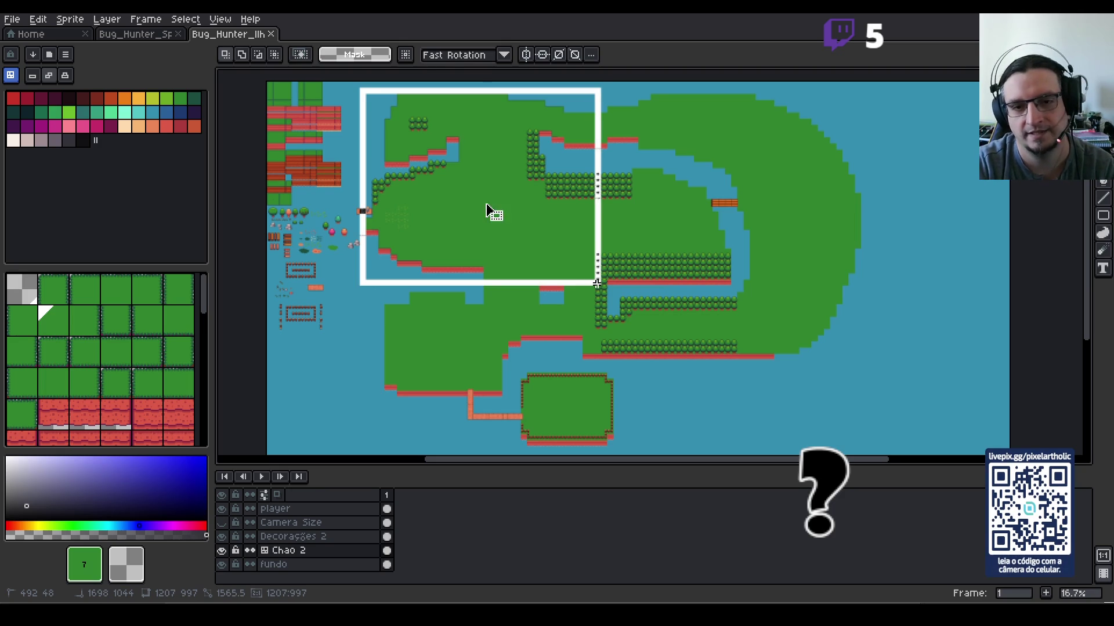
{"action": "left_click_drag", "start_coordinate": [597, 284], "coordinate": [596, 284]}
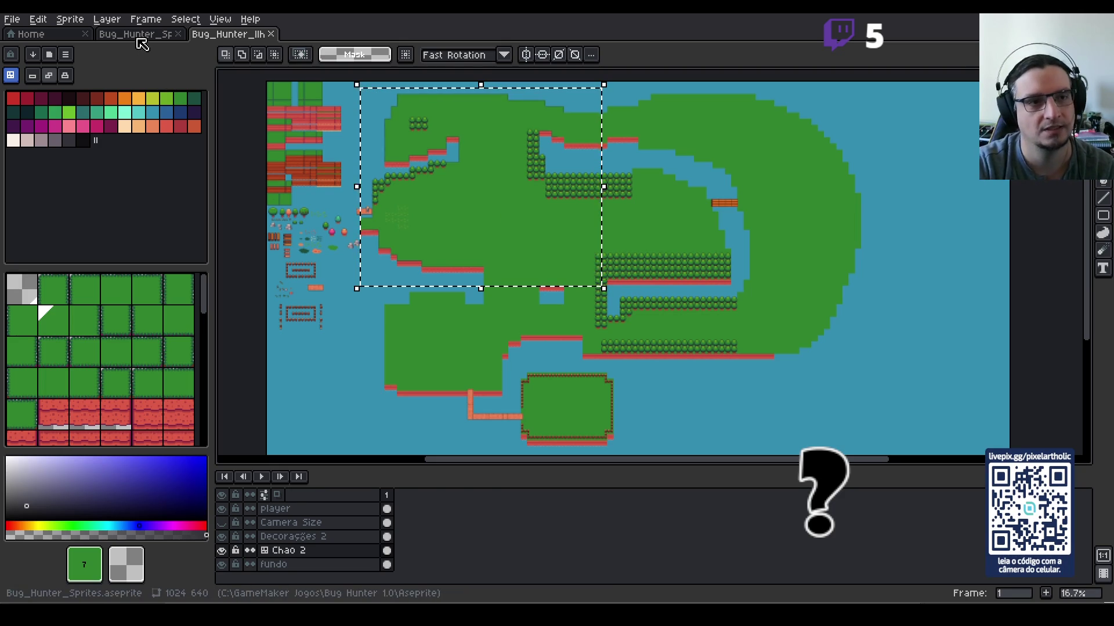
Step: Check the Bug_Hunter_Sprites document, then measure the island's eastern half with a selection
{"action": "left_click", "coordinate": [138, 36]}
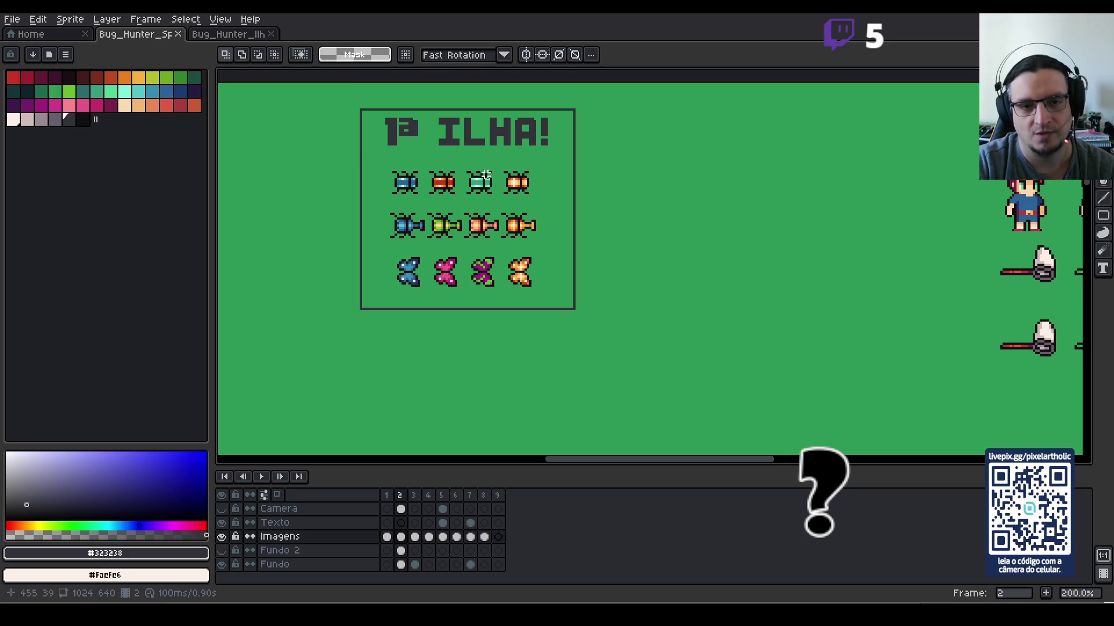
{"action": "left_click", "coordinate": [232, 36]}
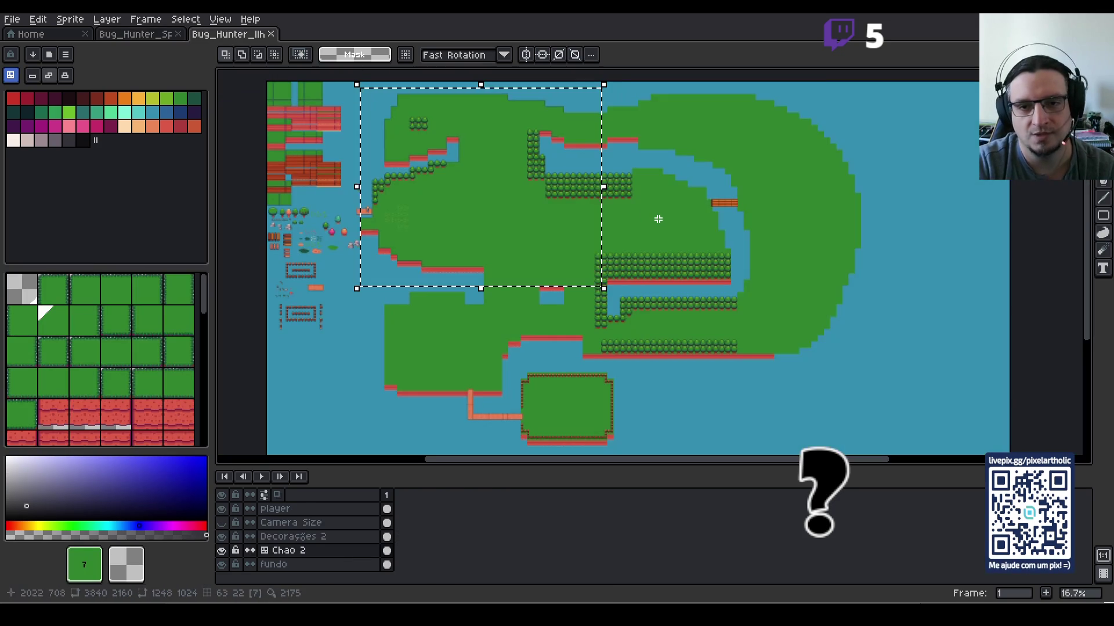
{"action": "left_click", "coordinate": [606, 92]}
{"action": "mouse_move", "coordinate": [891, 368]}
{"action": "left_mouse_down"}
{"action": "mouse_move", "coordinate": [898, 373]}
{"action": "mouse_move", "coordinate": [892, 356]}
{"action": "left_mouse_up"}
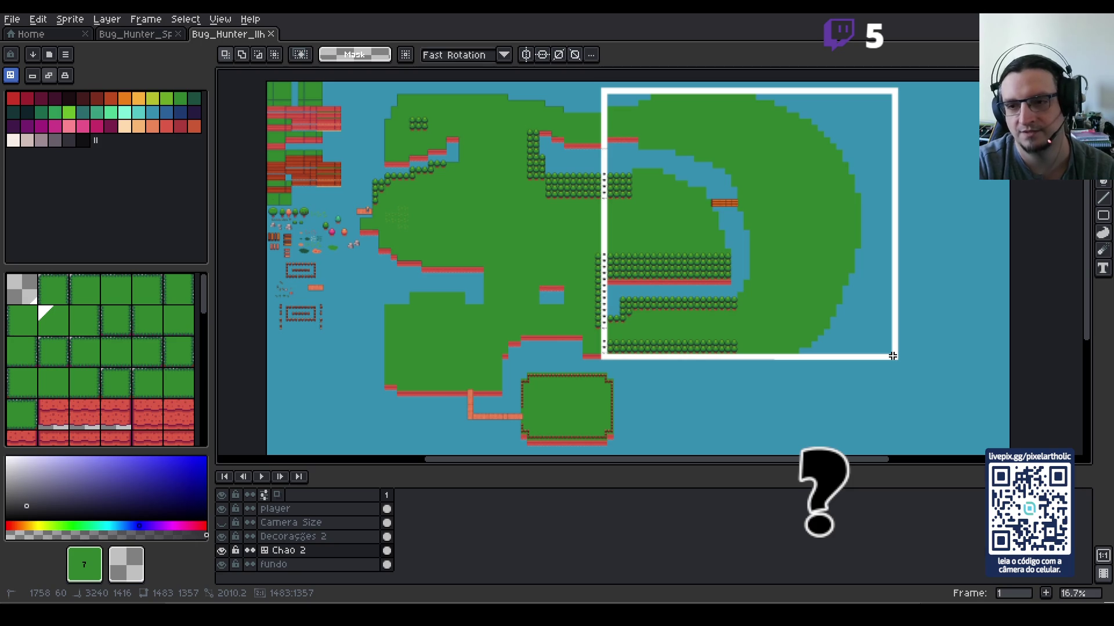
{"action": "left_click_drag", "start_coordinate": [892, 356], "coordinate": [888, 350]}
{"action": "key", "text": "ctrl+d"}
Step: Save Bug_Hunter_Ilha_da_Floresta_Completa with Ctrl+S and switch to the GameMaker room editor
{"action": "left_click_drag", "start_coordinate": [602, 385], "coordinate": [627, 310]}
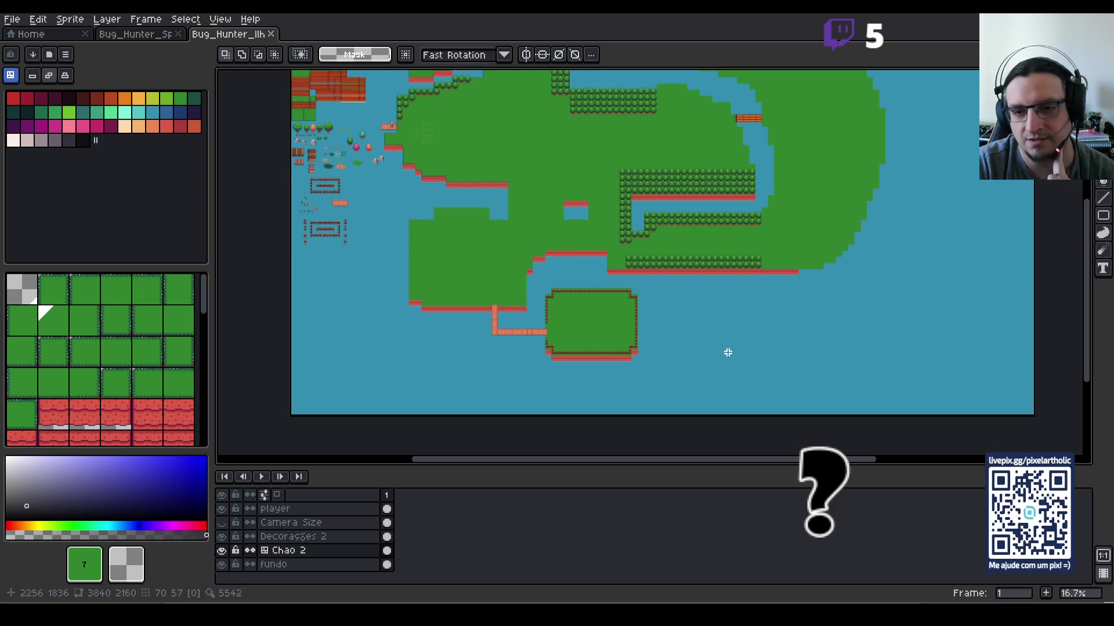
{"action": "mouse_move", "coordinate": [820, 206]}
{"action": "left_mouse_down"}
{"action": "mouse_move", "coordinate": [783, 236]}
{"action": "mouse_move", "coordinate": [786, 217]}
{"action": "mouse_move", "coordinate": [788, 290]}
{"action": "mouse_move", "coordinate": [833, 293]}
{"action": "left_mouse_up"}
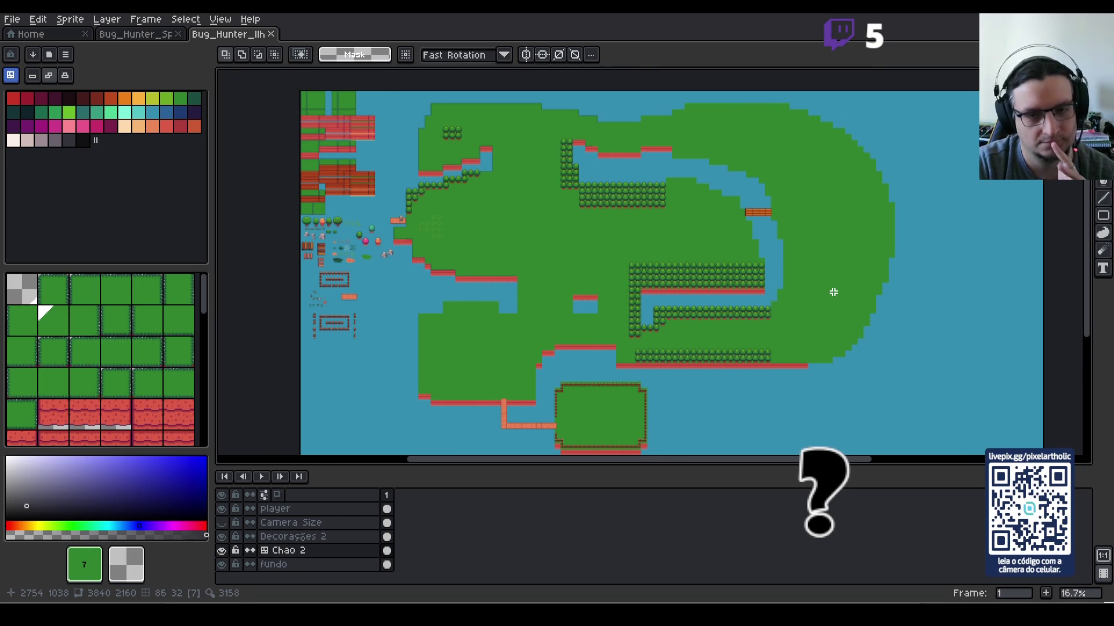
{"action": "scroll", "coordinate": [603, 266], "scroll_direction": "up", "scroll_amount": 1}
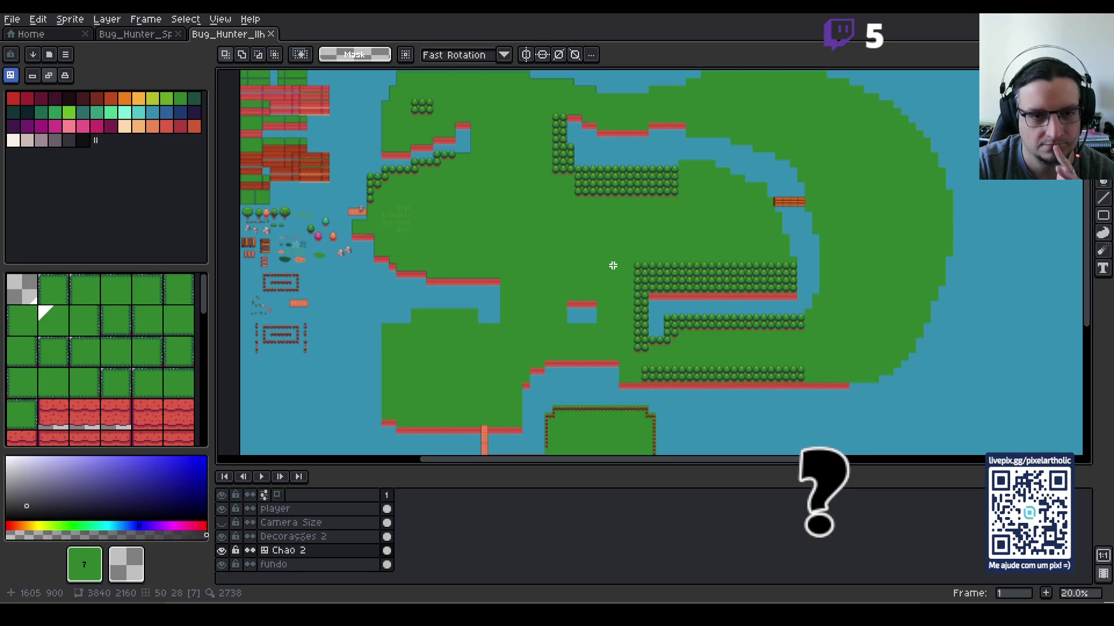
{"action": "mouse_move", "coordinate": [607, 264]}
{"action": "left_mouse_down"}
{"action": "mouse_move", "coordinate": [659, 264]}
{"action": "mouse_move", "coordinate": [680, 242]}
{"action": "left_mouse_up"}
{"action": "key", "text": "ctrl+s"}
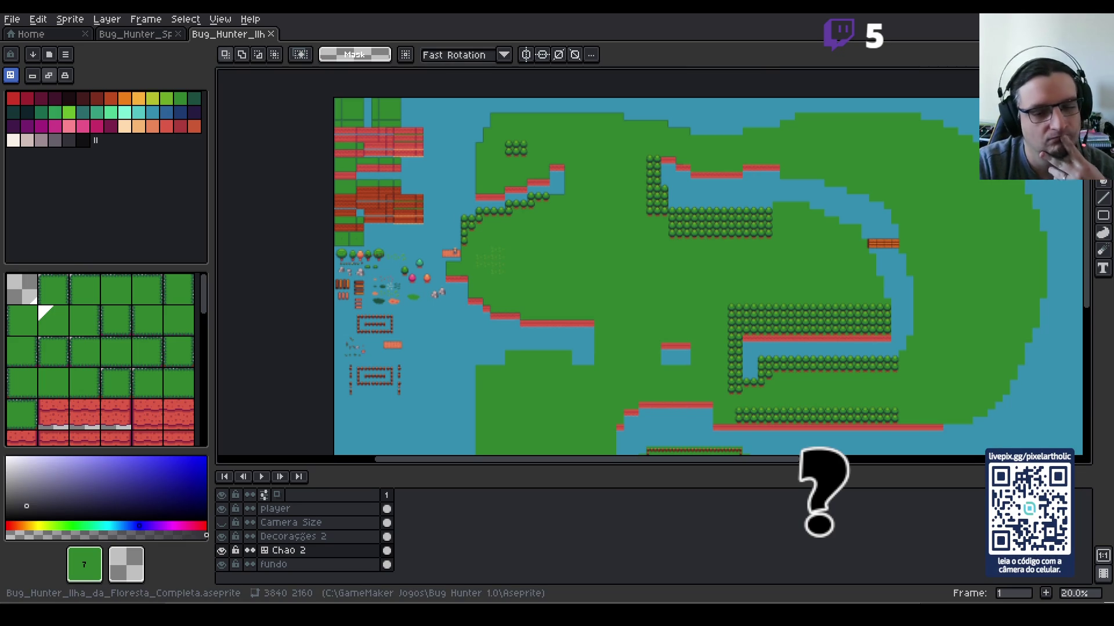
{"action": "key", "text": "alt+Tab"}
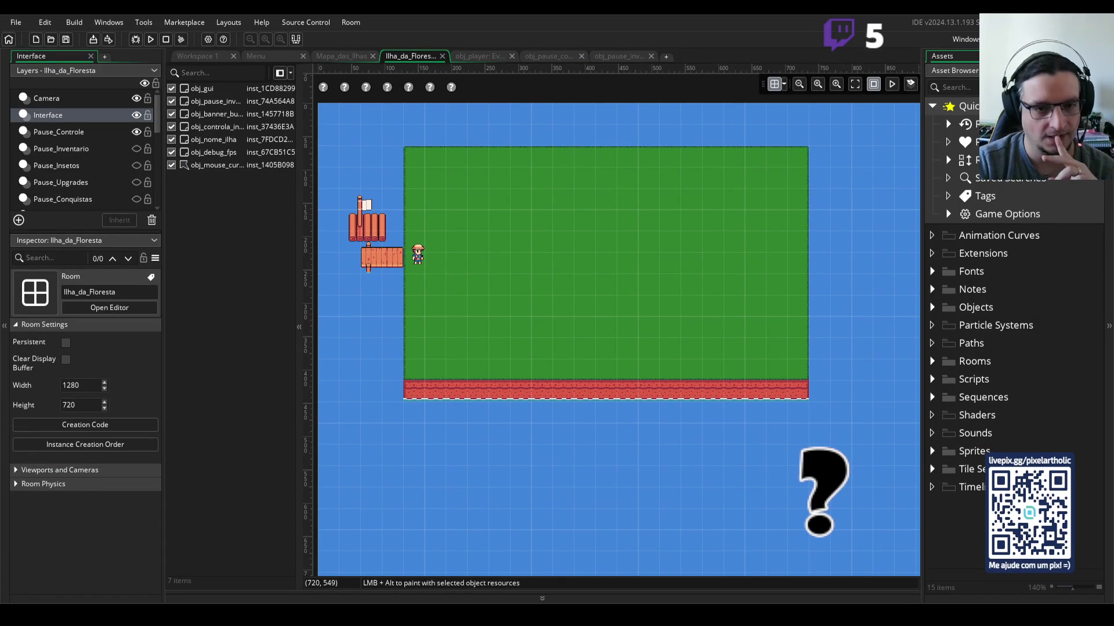
Step: Narrow the left side panels and the instance list beside the room
{"action": "scroll", "coordinate": [556, 313], "scroll_direction": "down", "scroll_amount": 2}
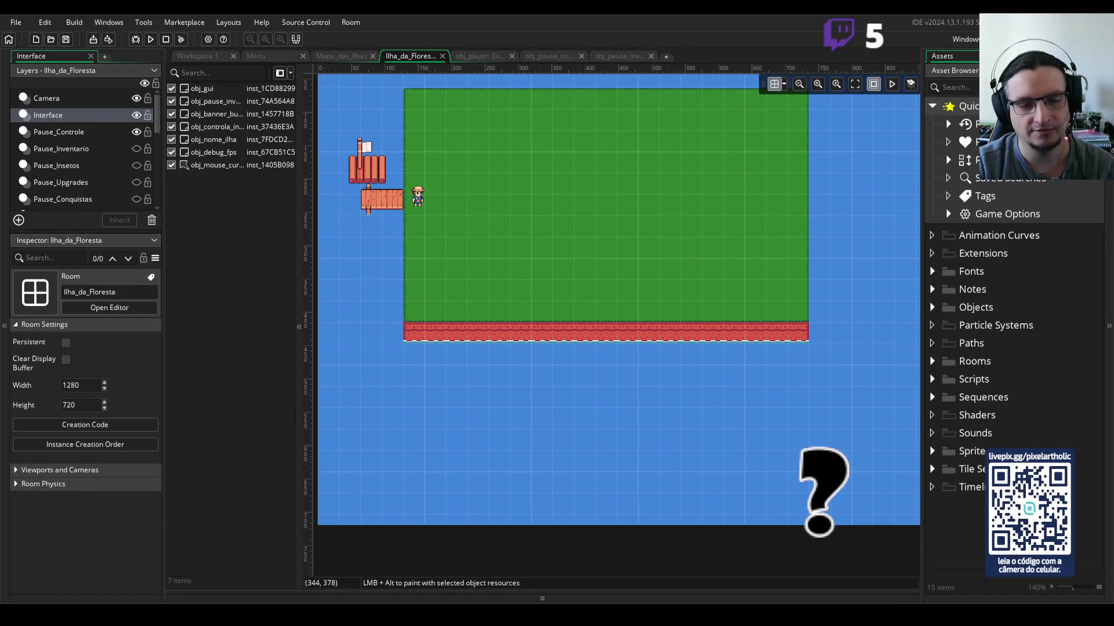
{"action": "scroll", "coordinate": [551, 302], "scroll_direction": "up", "scroll_amount": 2}
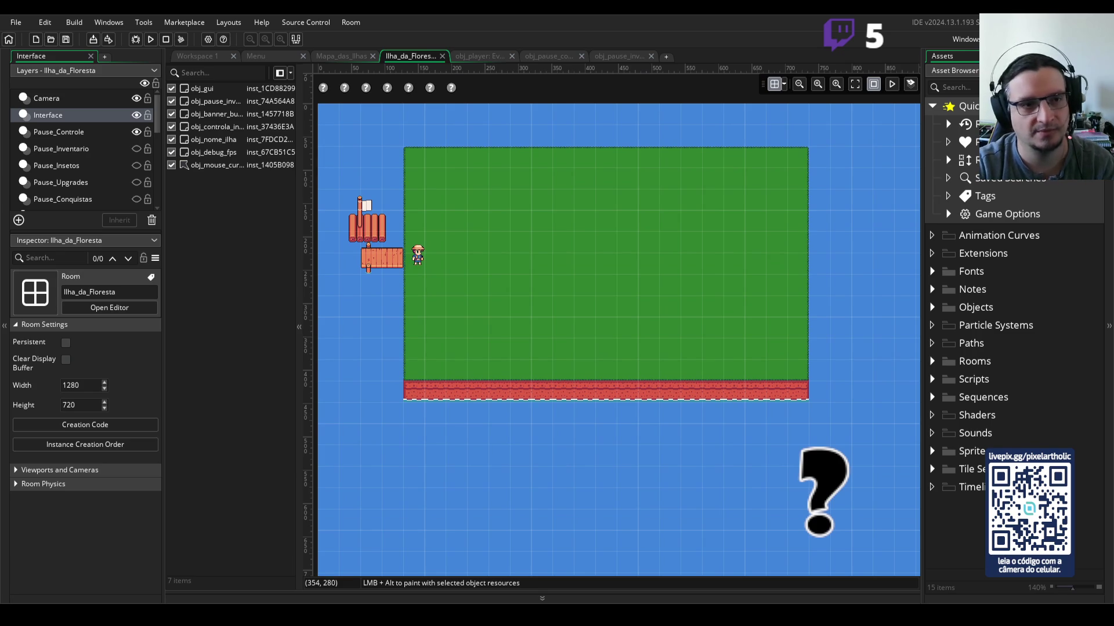
{"action": "left_click_drag", "start_coordinate": [163, 232], "coordinate": [137, 232]}
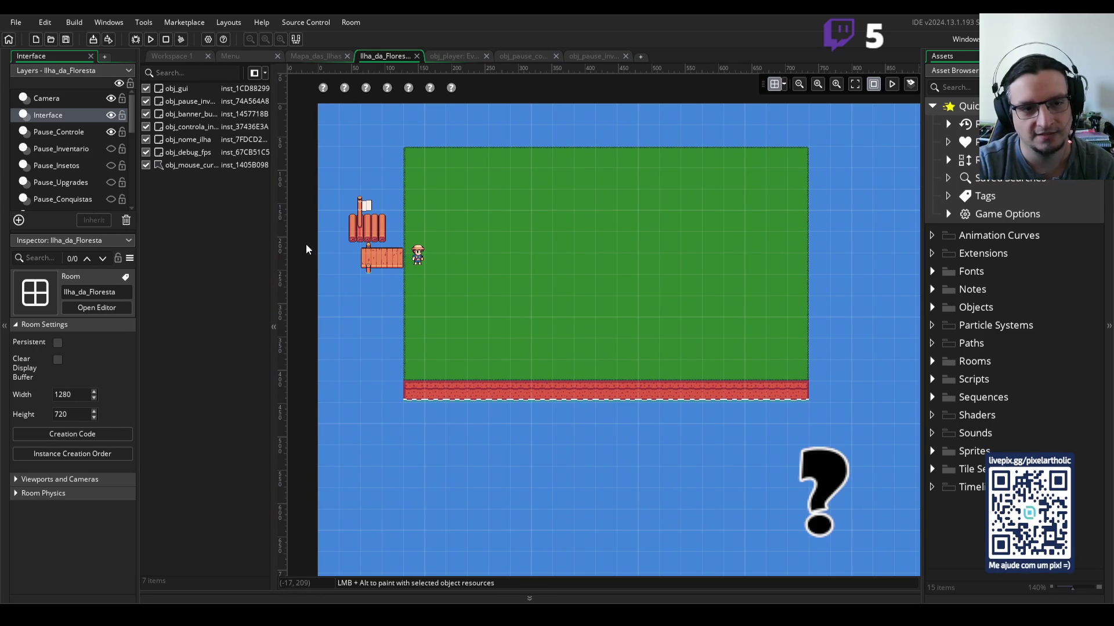
{"action": "left_click_drag", "start_coordinate": [273, 244], "coordinate": [264, 244]}
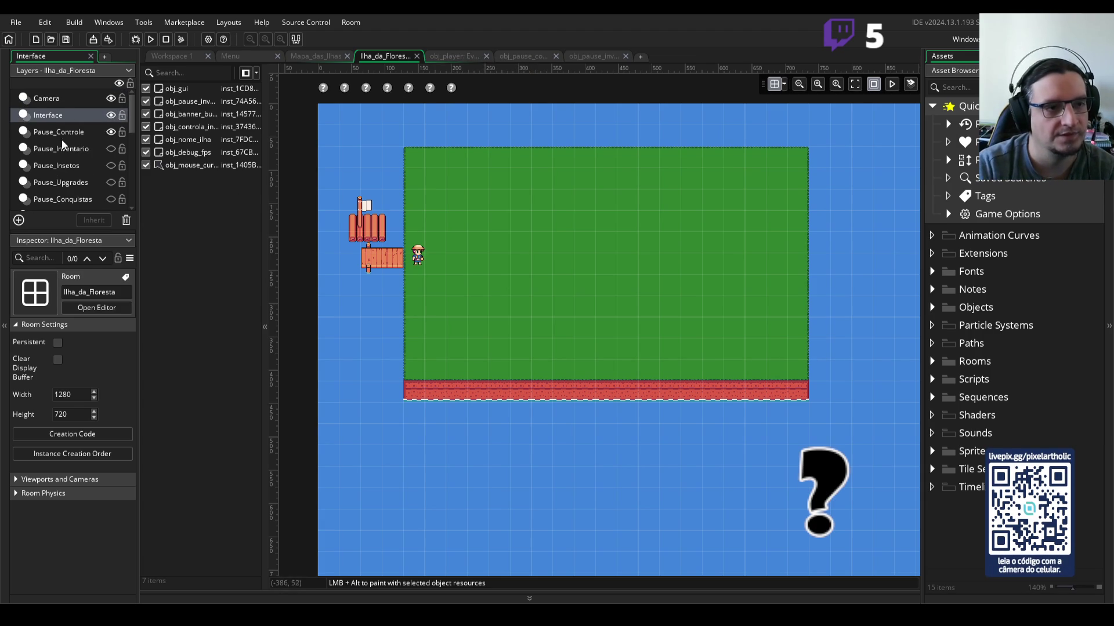
Step: Move the player instance on the Player layer onto the wooden raft
{"action": "scroll", "coordinate": [58, 187], "scroll_direction": "down", "scroll_amount": 5}
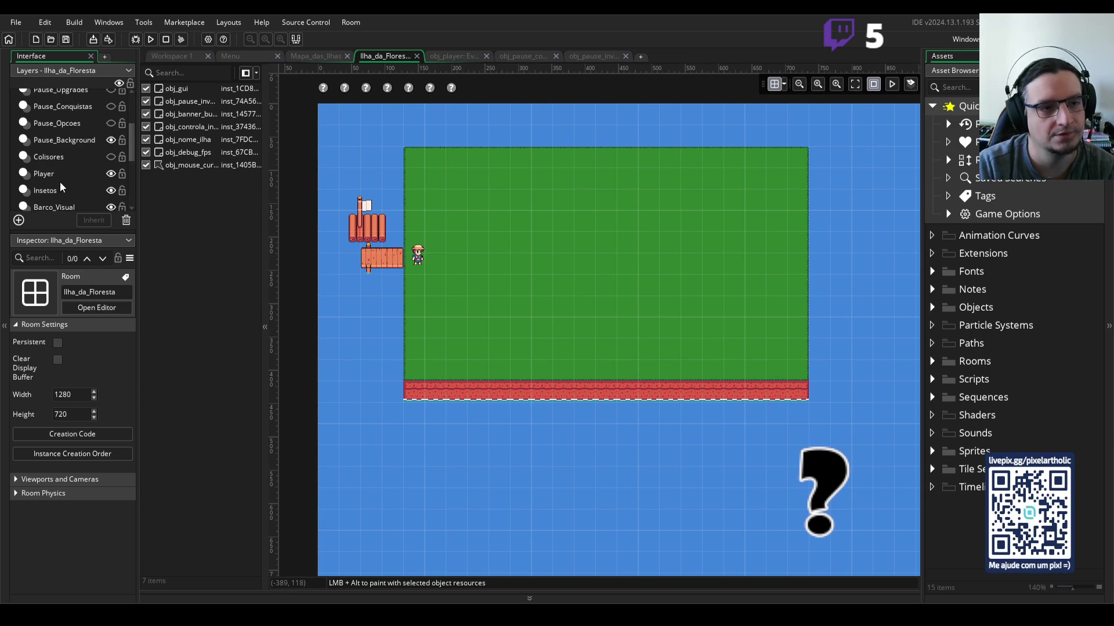
{"action": "left_click", "coordinate": [52, 174]}
{"action": "scroll", "coordinate": [411, 232], "scroll_direction": "up", "scroll_amount": 3}
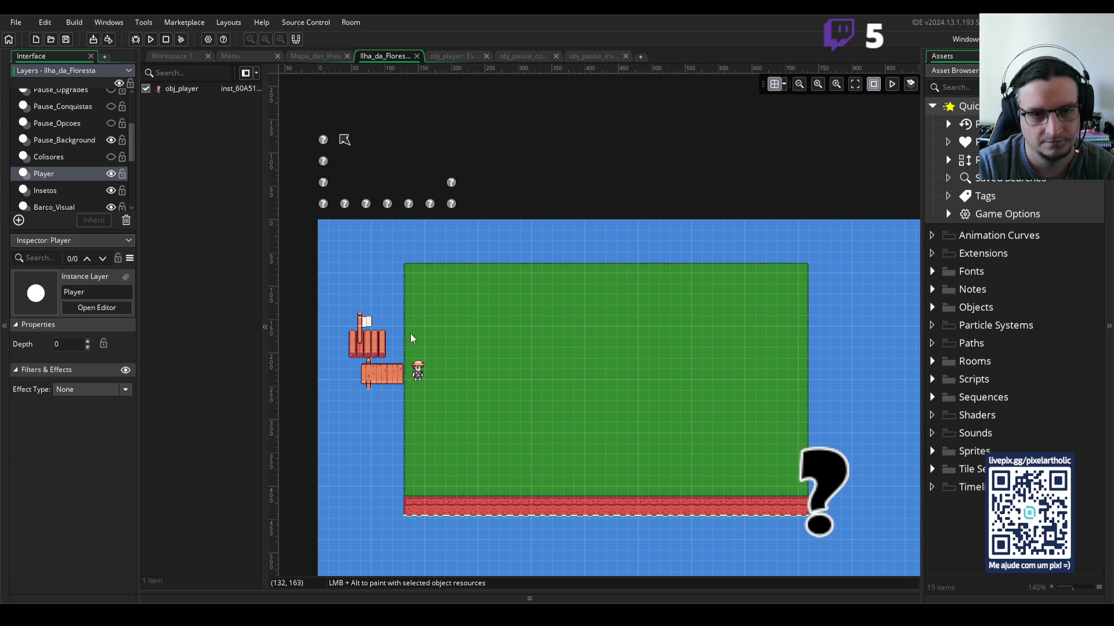
{"action": "scroll", "coordinate": [413, 354], "scroll_direction": "up", "scroll_amount": 4}
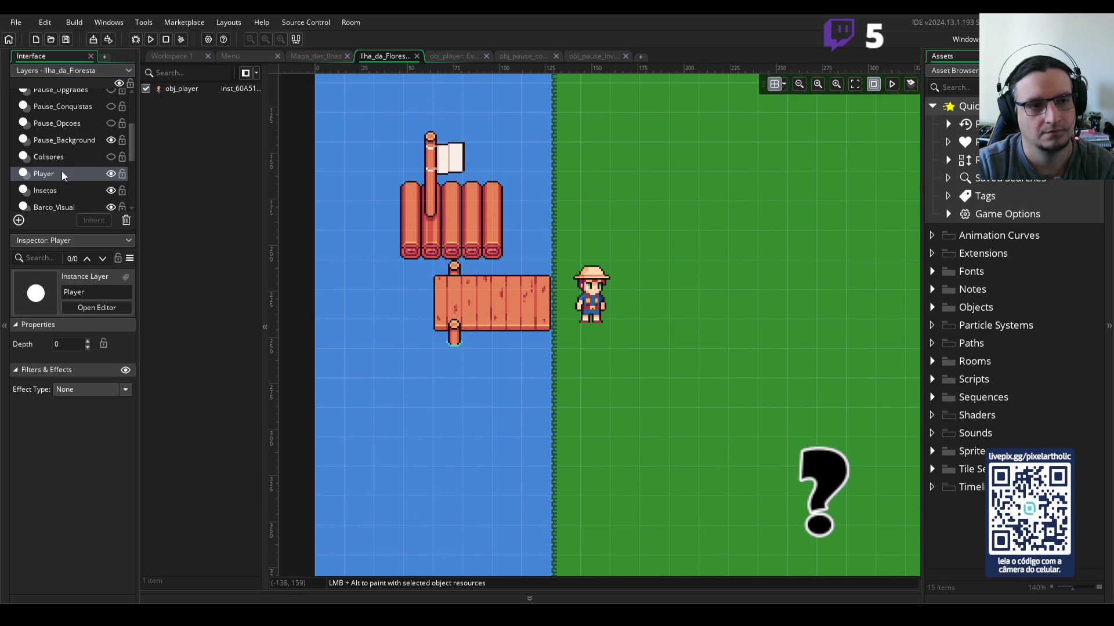
{"action": "left_click", "coordinate": [591, 293]}
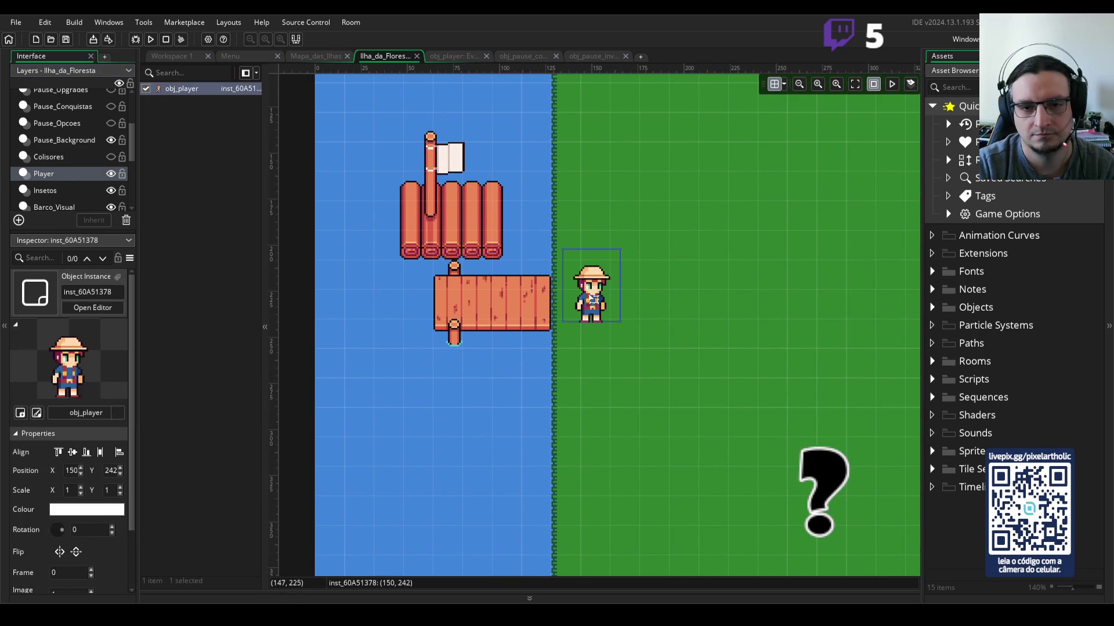
{"action": "mouse_move", "coordinate": [593, 298]}
{"action": "left_mouse_down"}
{"action": "mouse_move", "coordinate": [488, 296]}
{"action": "mouse_move", "coordinate": [487, 282]}
{"action": "left_mouse_up"}
{"action": "key", "text": "ctrl+z"}
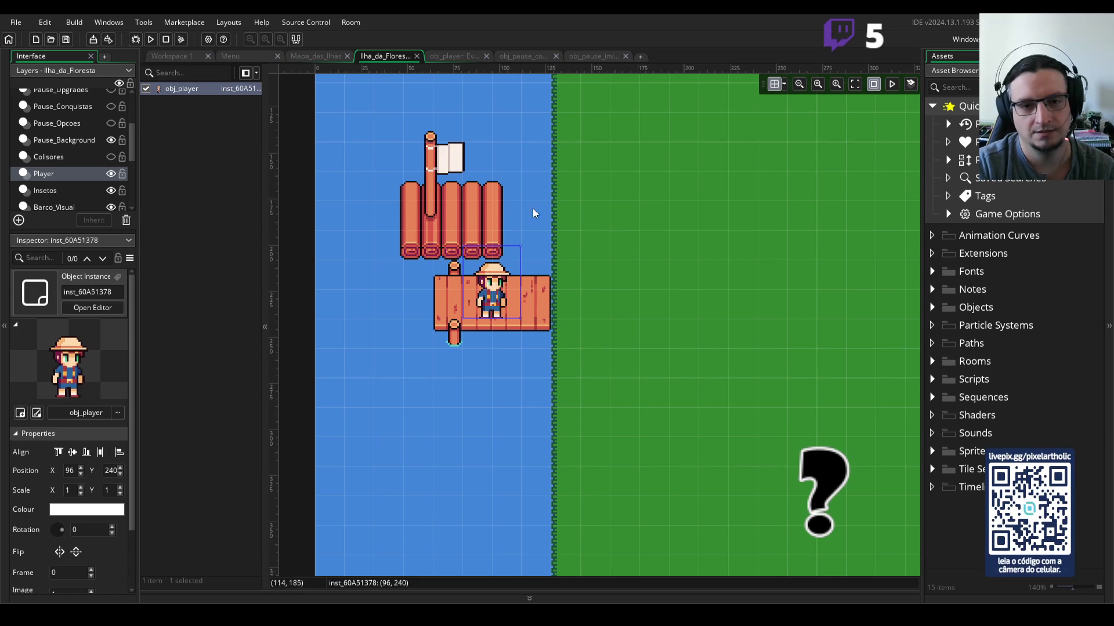
{"action": "left_click", "coordinate": [548, 176]}
Step: Delete the Colisores layer and its instances
{"action": "scroll", "coordinate": [92, 158], "scroll_direction": "up", "scroll_amount": 2}
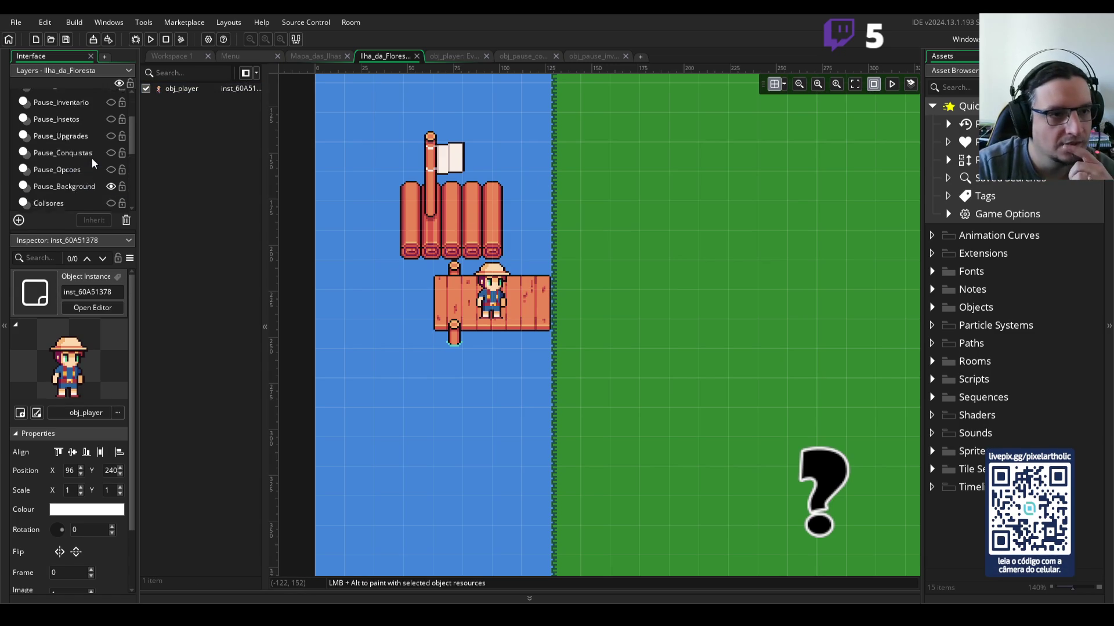
{"action": "scroll", "coordinate": [92, 157], "scroll_direction": "down", "scroll_amount": 3}
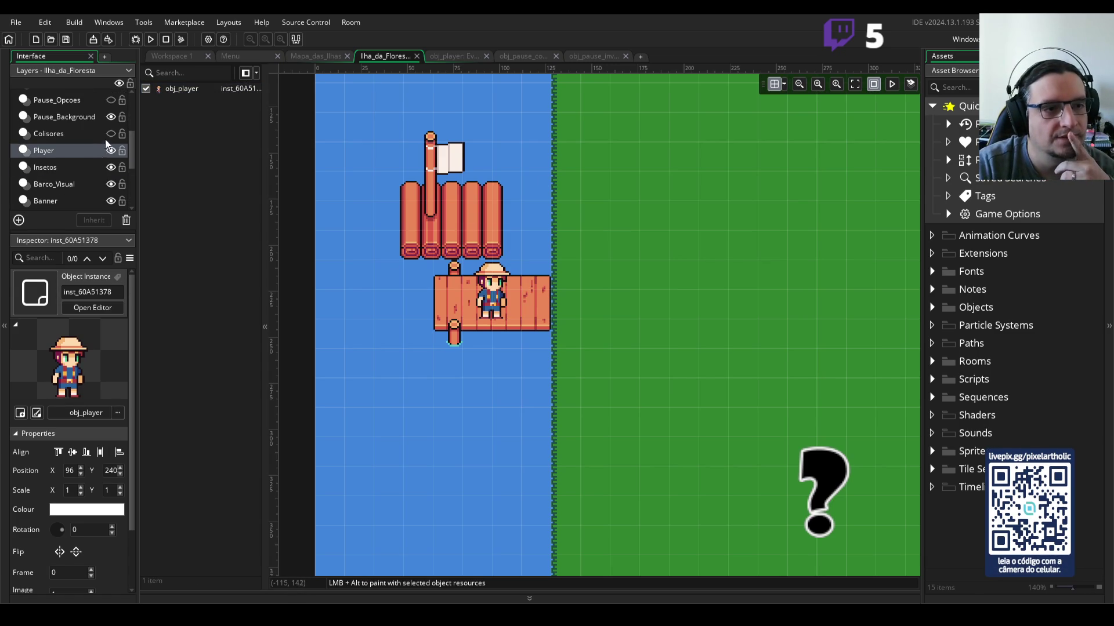
{"action": "left_click", "coordinate": [63, 134]}
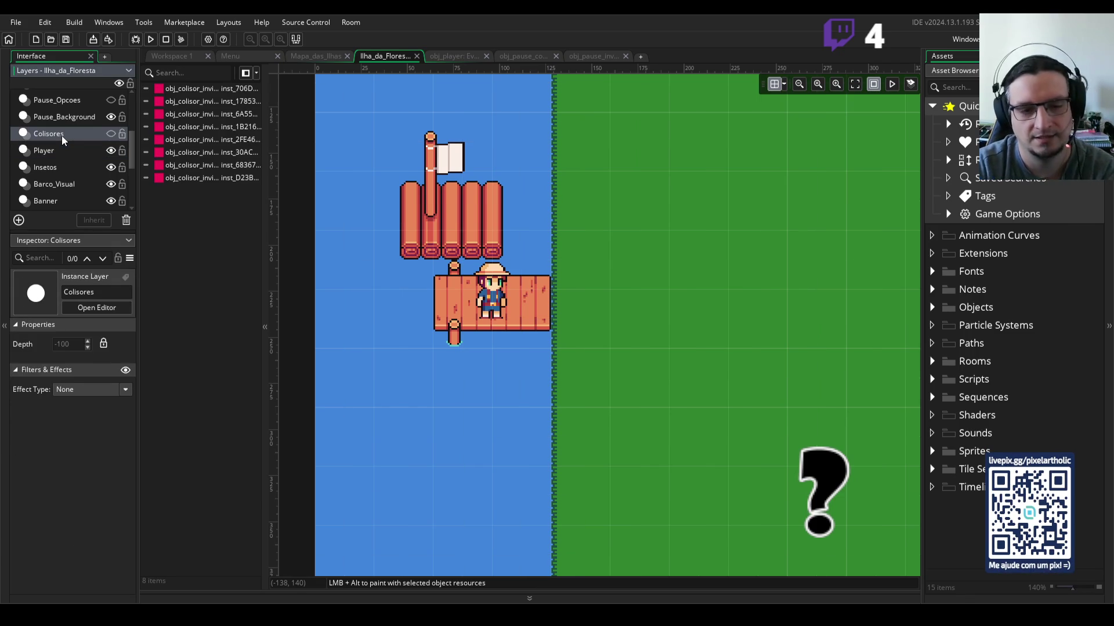
{"action": "key", "text": "Delete"}
Step: Make the Tileset_Collision_32 and Tileset_Collision_16 layers visible
{"action": "scroll", "coordinate": [74, 150], "scroll_direction": "down", "scroll_amount": 3}
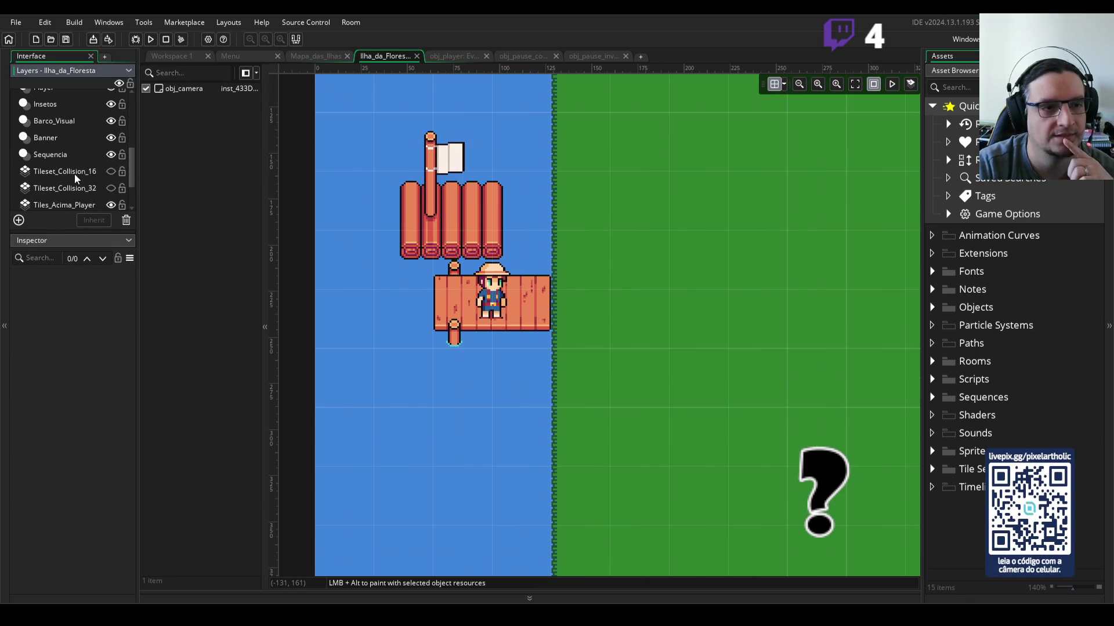
{"action": "left_click", "coordinate": [75, 172]}
{"action": "left_click", "coordinate": [113, 186]}
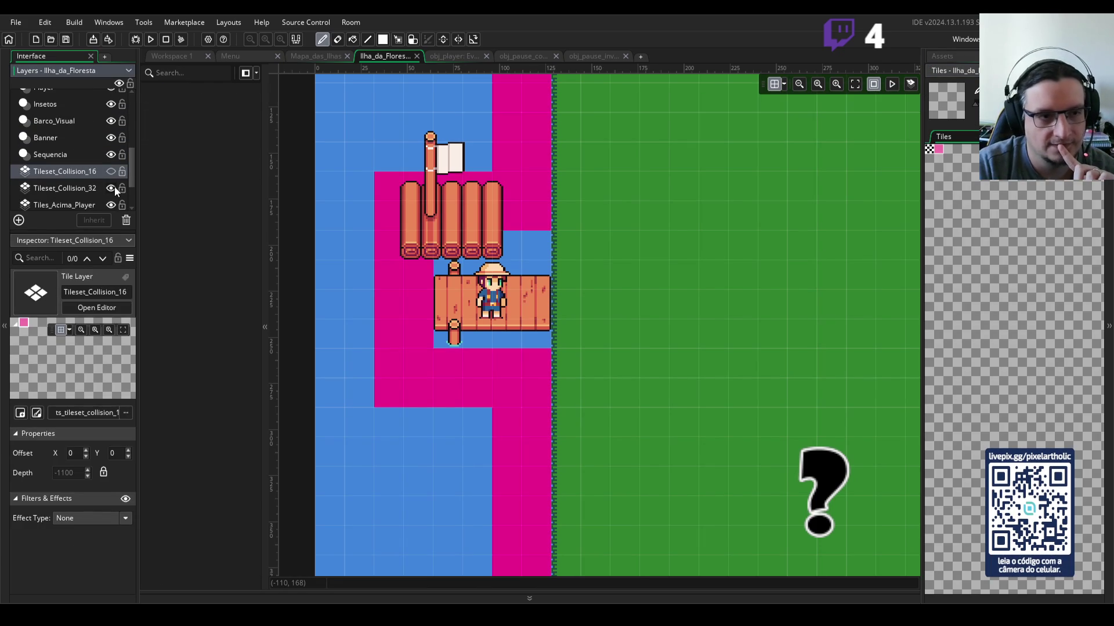
{"action": "left_click", "coordinate": [113, 171]}
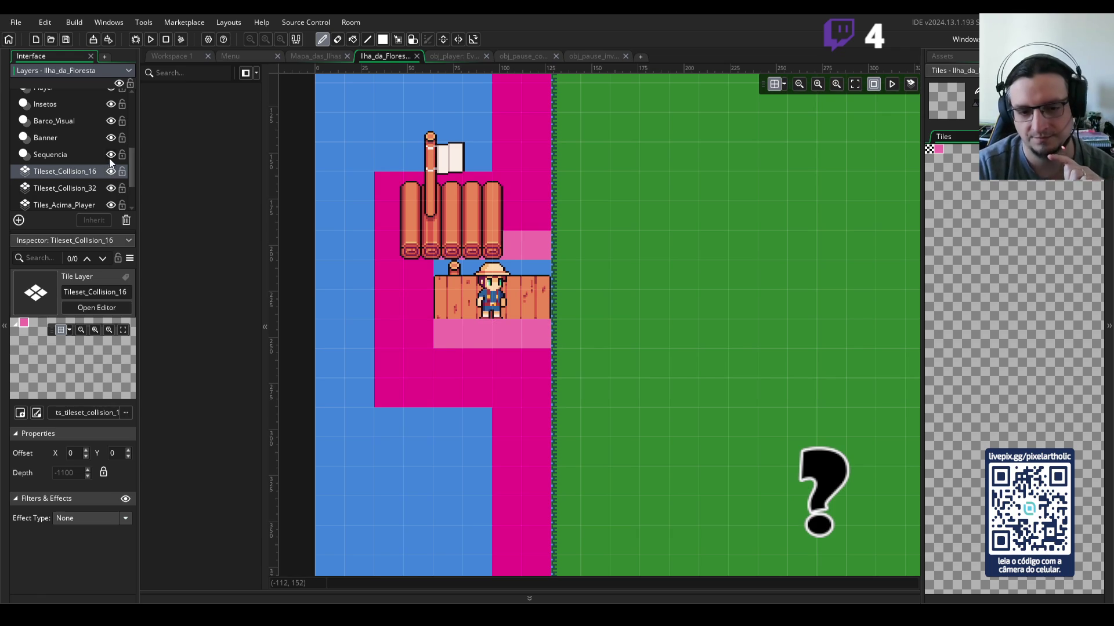
{"action": "scroll", "coordinate": [565, 313], "scroll_direction": "down", "scroll_amount": 2}
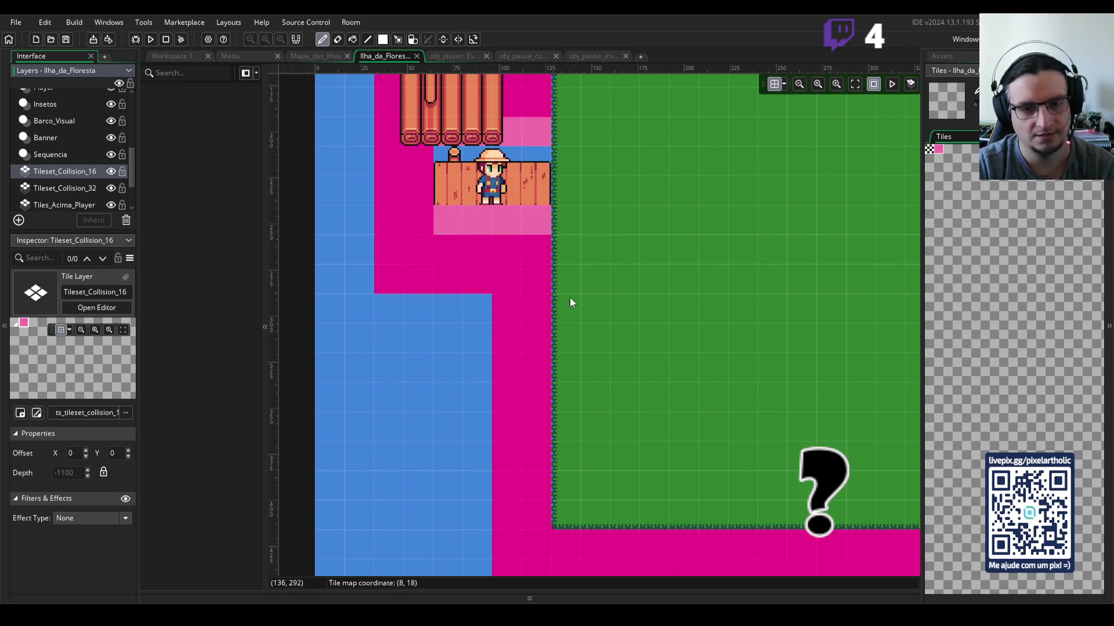
Step: Erase the Tileset_Collision_32 tiles along the edges and left column, then switch to Aseprite
{"action": "scroll", "coordinate": [637, 256], "scroll_direction": "down", "scroll_amount": 5, "text": "ctrl"}
{"action": "scroll", "coordinate": [670, 244], "scroll_direction": "down", "scroll_amount": 3, "text": "ctrl"}
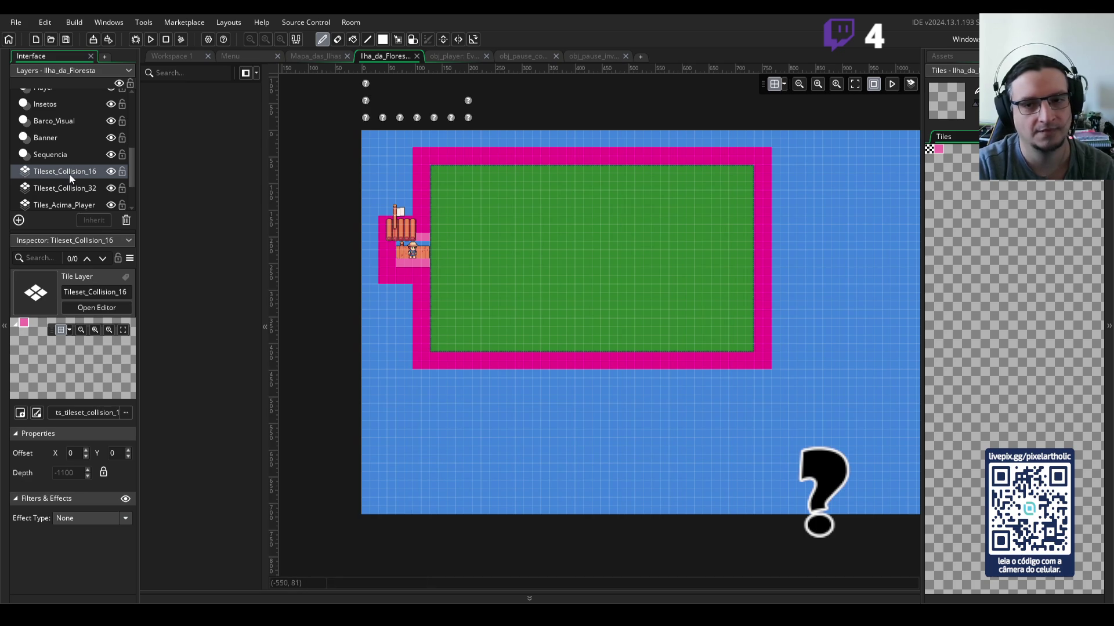
{"action": "left_click", "coordinate": [75, 189]}
{"action": "key", "text": "e"}
{"action": "mouse_move", "coordinate": [457, 152]}
{"action": "left_mouse_down"}
{"action": "mouse_move", "coordinate": [730, 162]}
{"action": "mouse_move", "coordinate": [764, 249]}
{"action": "mouse_move", "coordinate": [764, 370]}
{"action": "mouse_move", "coordinate": [489, 361]}
{"action": "mouse_move", "coordinate": [639, 366]}
{"action": "left_mouse_up"}
{"action": "left_click", "coordinate": [421, 360]}
{"action": "left_click", "coordinate": [421, 291]}
{"action": "left_click_drag", "start_coordinate": [418, 317], "coordinate": [421, 348]}
{"action": "left_click_drag", "start_coordinate": [421, 211], "coordinate": [423, 151]}
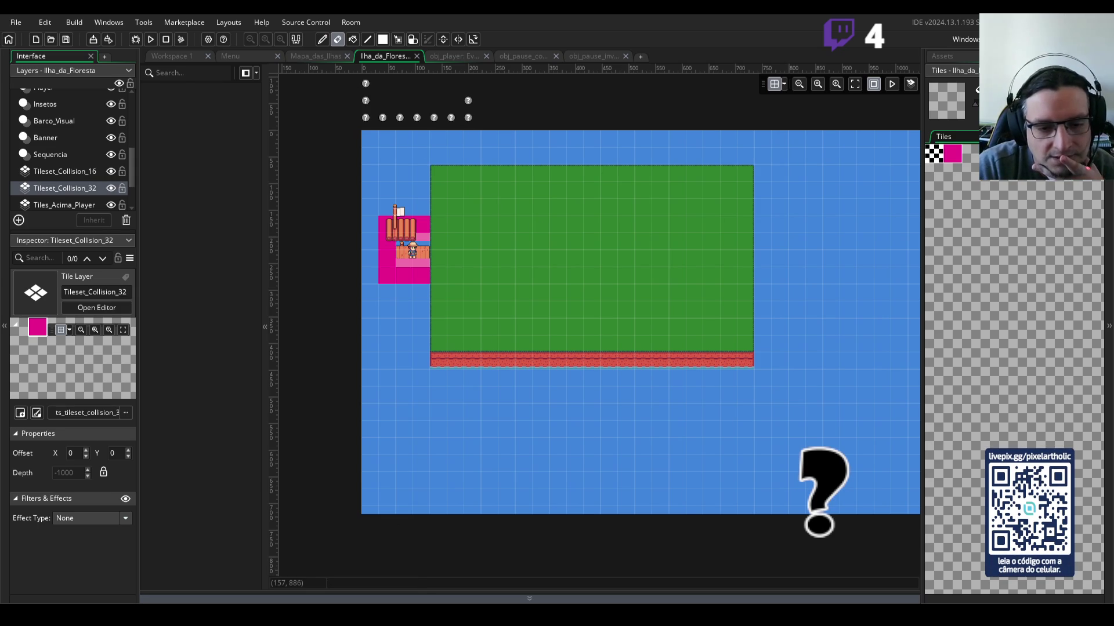
{"action": "key", "text": "alt+Tab"}
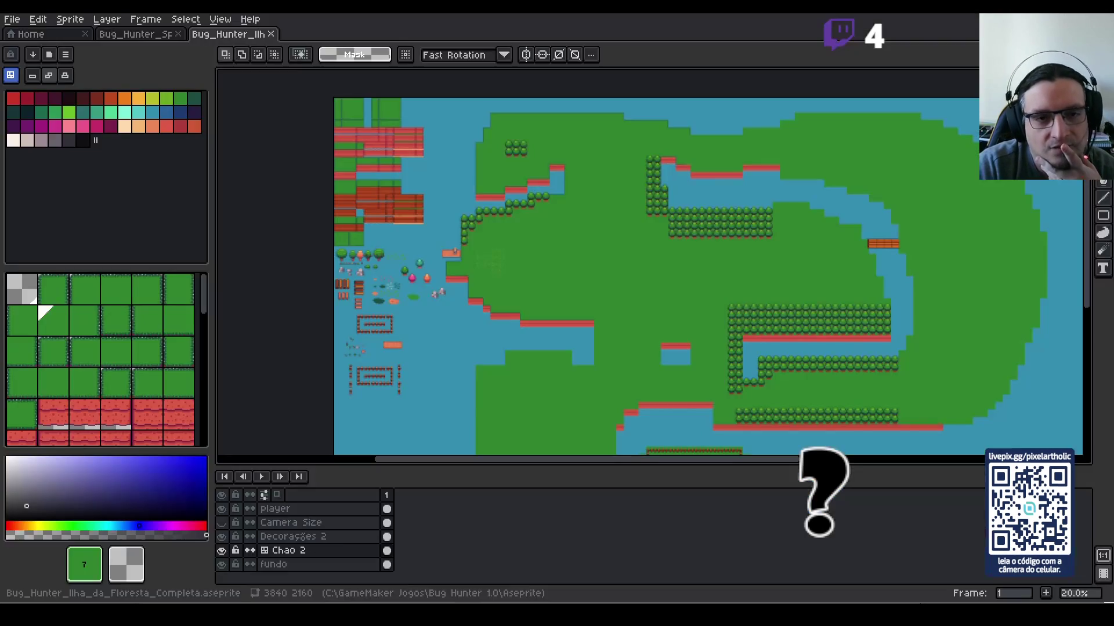
Step: Zoom the Aseprite island map to 100% near the raft, then return to GameMaker
{"action": "scroll", "coordinate": [460, 276], "scroll_direction": "up", "scroll_amount": 2}
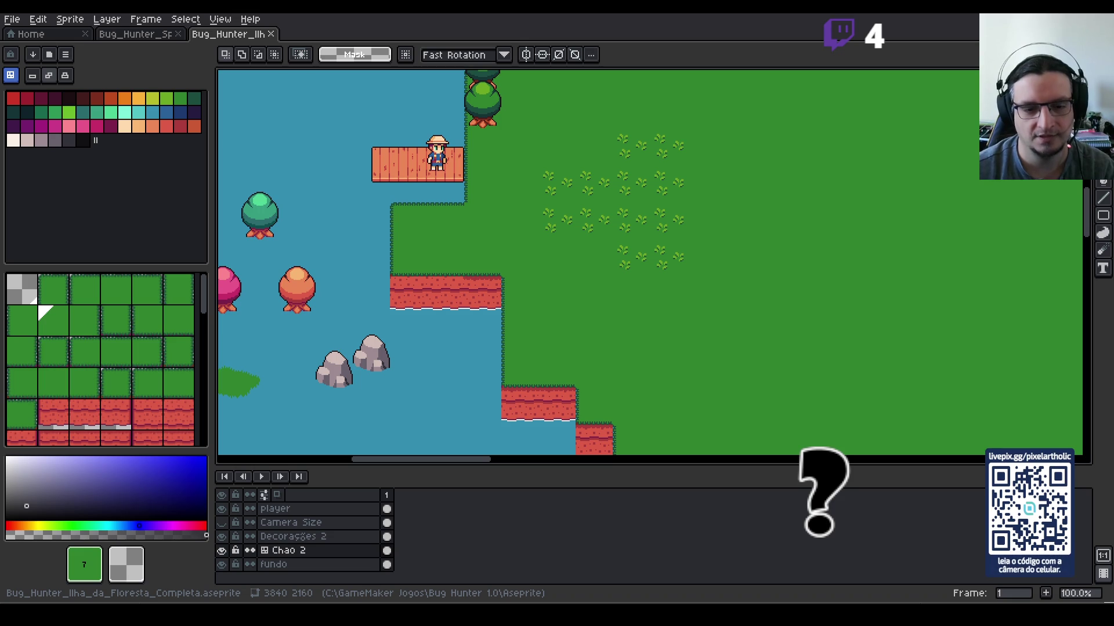
{"action": "key", "text": "alt+Tab"}
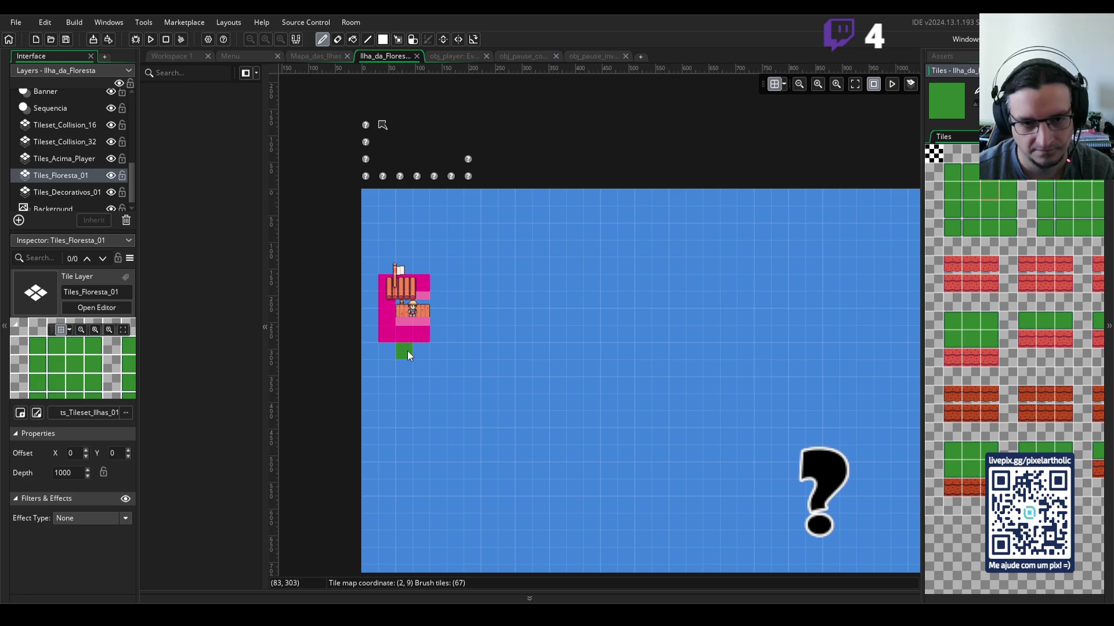
Step: Paint a rough grass rectangle right of the pink area, then erase part of it
{"action": "mouse_move", "coordinate": [406, 350]}
{"action": "left_mouse_down"}
{"action": "mouse_move", "coordinate": [424, 370]}
{"action": "mouse_move", "coordinate": [446, 351]}
{"action": "mouse_move", "coordinate": [441, 286]}
{"action": "mouse_move", "coordinate": [461, 267]}
{"action": "left_mouse_up"}
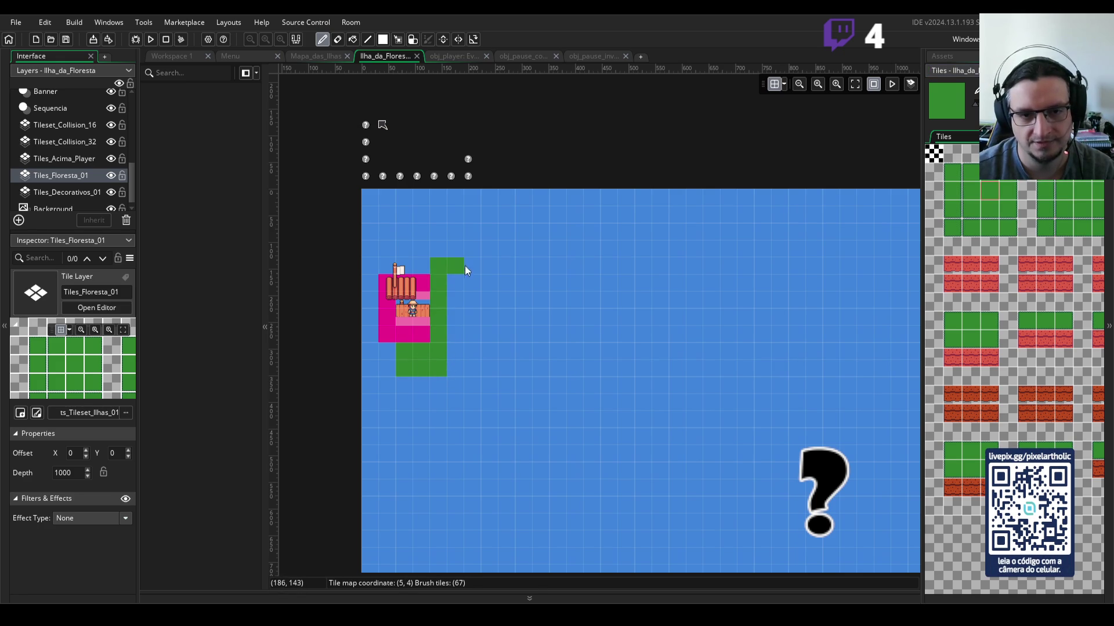
{"action": "left_click_drag", "start_coordinate": [489, 389], "coordinate": [489, 278]}
{"action": "left_click_drag", "start_coordinate": [472, 368], "coordinate": [455, 368]}
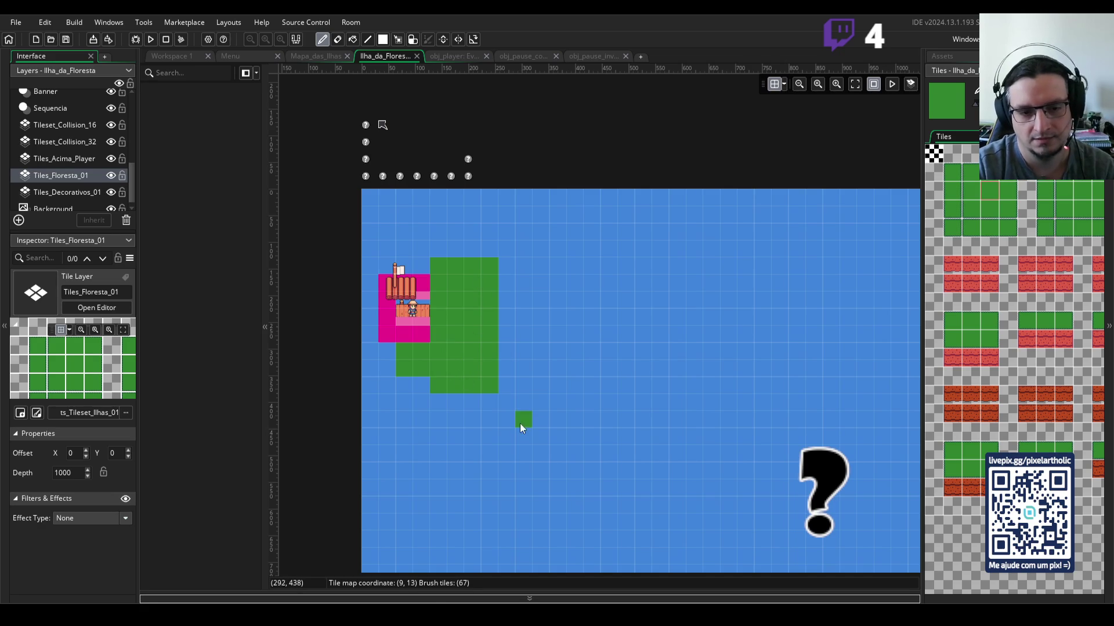
{"action": "scroll", "coordinate": [572, 381], "scroll_direction": "down", "scroll_amount": 2}
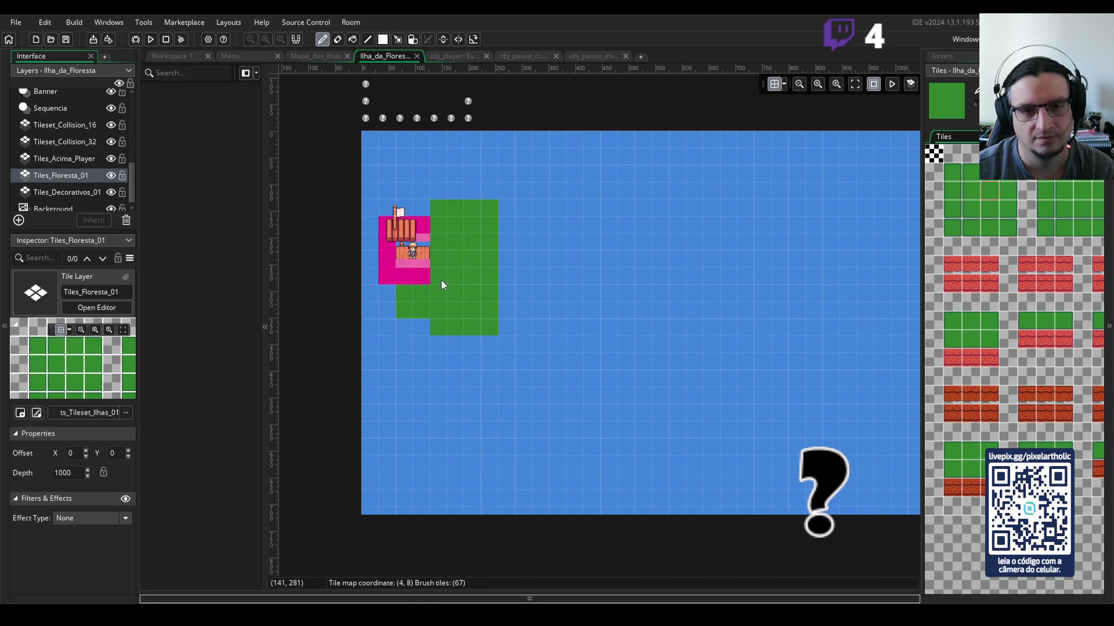
{"action": "key", "text": "e"}
{"action": "mouse_move", "coordinate": [432, 293]}
{"action": "left_mouse_down"}
{"action": "mouse_move", "coordinate": [405, 300]}
{"action": "mouse_move", "coordinate": [476, 319]}
{"action": "mouse_move", "coordinate": [443, 269]}
{"action": "mouse_move", "coordinate": [465, 267]}
{"action": "mouse_move", "coordinate": [483, 208]}
{"action": "mouse_move", "coordinate": [484, 288]}
{"action": "left_mouse_up"}
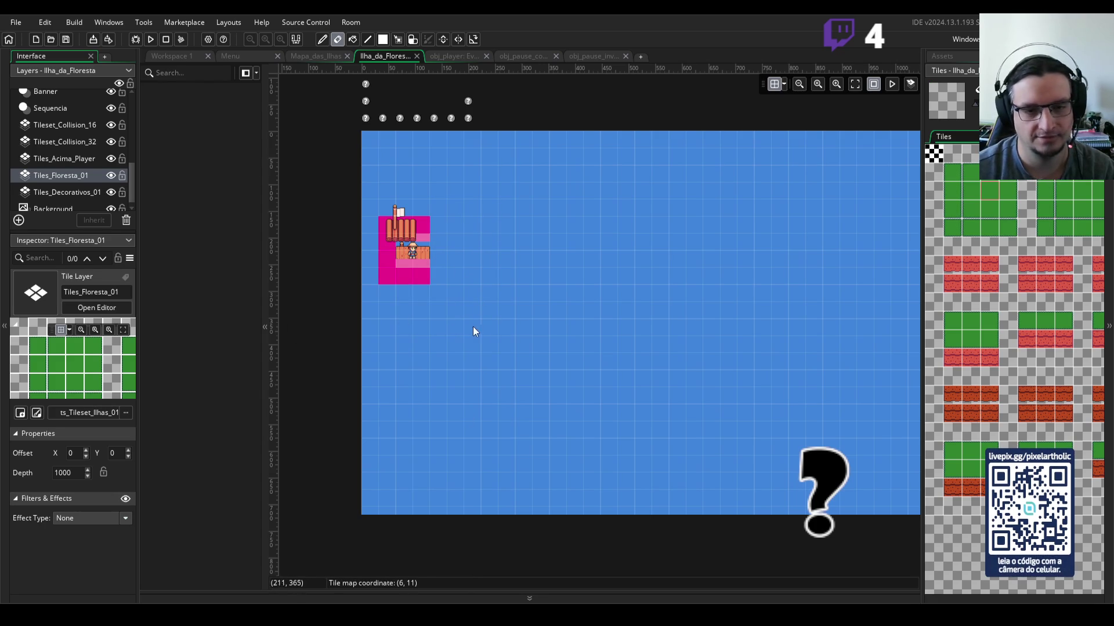
Step: Pick the green grass tile and paint a grass block extending right and upward
{"action": "left_click", "coordinate": [988, 190]}
{"action": "left_click", "coordinate": [455, 361]}
{"action": "key", "text": "ctrl+z"}
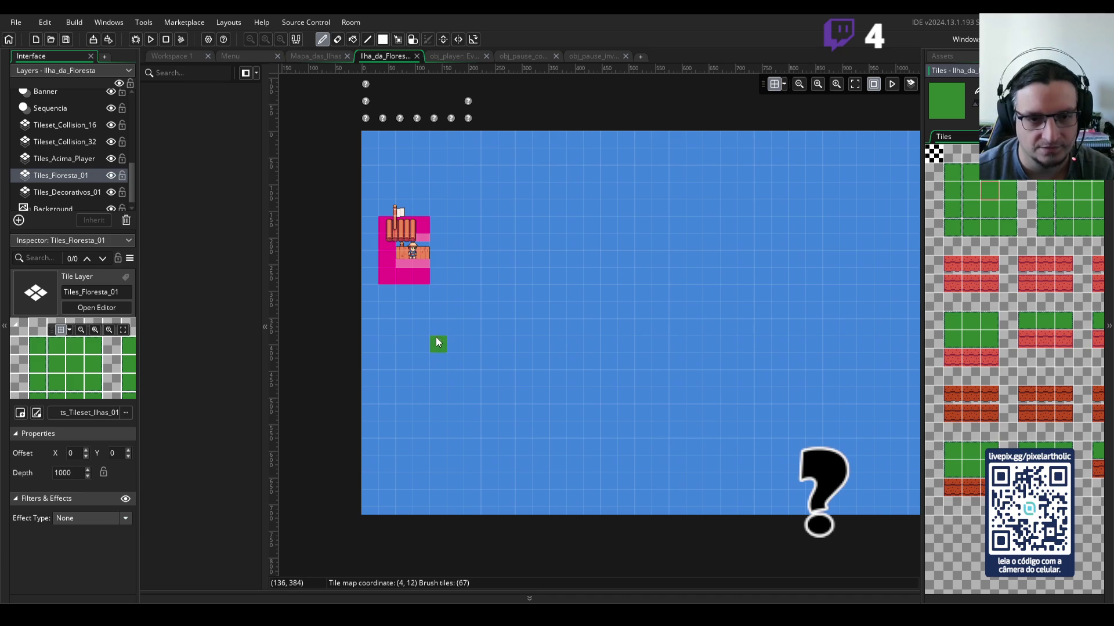
{"action": "mouse_move", "coordinate": [438, 345]}
{"action": "left_mouse_down"}
{"action": "mouse_move", "coordinate": [444, 358]}
{"action": "mouse_move", "coordinate": [472, 323]}
{"action": "mouse_move", "coordinate": [473, 283]}
{"action": "left_mouse_up"}
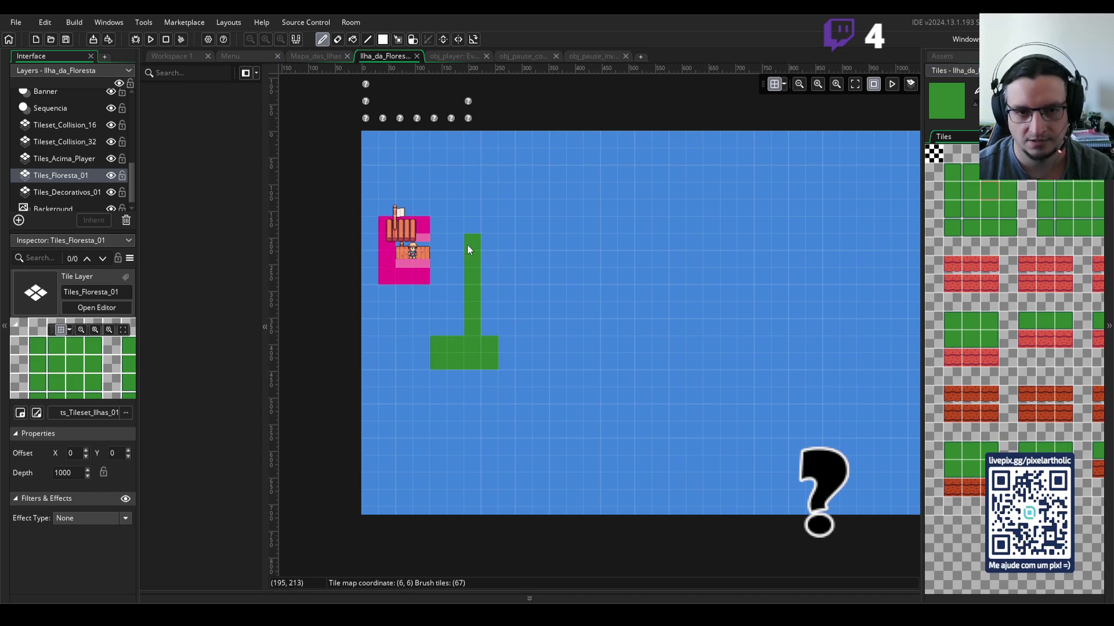
{"action": "left_click", "coordinate": [502, 239]}
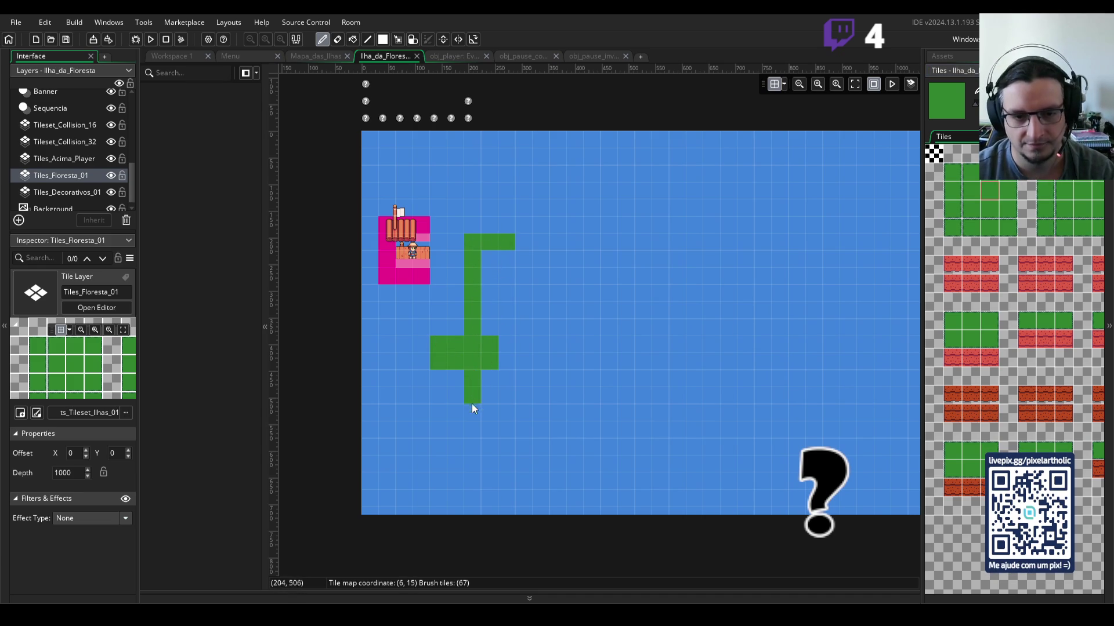
{"action": "mouse_move", "coordinate": [530, 416]}
{"action": "left_mouse_down"}
{"action": "mouse_move", "coordinate": [583, 411]}
{"action": "mouse_move", "coordinate": [582, 251]}
{"action": "mouse_move", "coordinate": [518, 245]}
{"action": "mouse_move", "coordinate": [496, 365]}
{"action": "mouse_move", "coordinate": [485, 273]}
{"action": "mouse_move", "coordinate": [570, 267]}
{"action": "mouse_move", "coordinate": [509, 291]}
{"action": "mouse_move", "coordinate": [535, 393]}
{"action": "mouse_move", "coordinate": [530, 279]}
{"action": "mouse_move", "coordinate": [542, 316]}
{"action": "mouse_move", "coordinate": [527, 315]}
{"action": "left_mouse_up"}
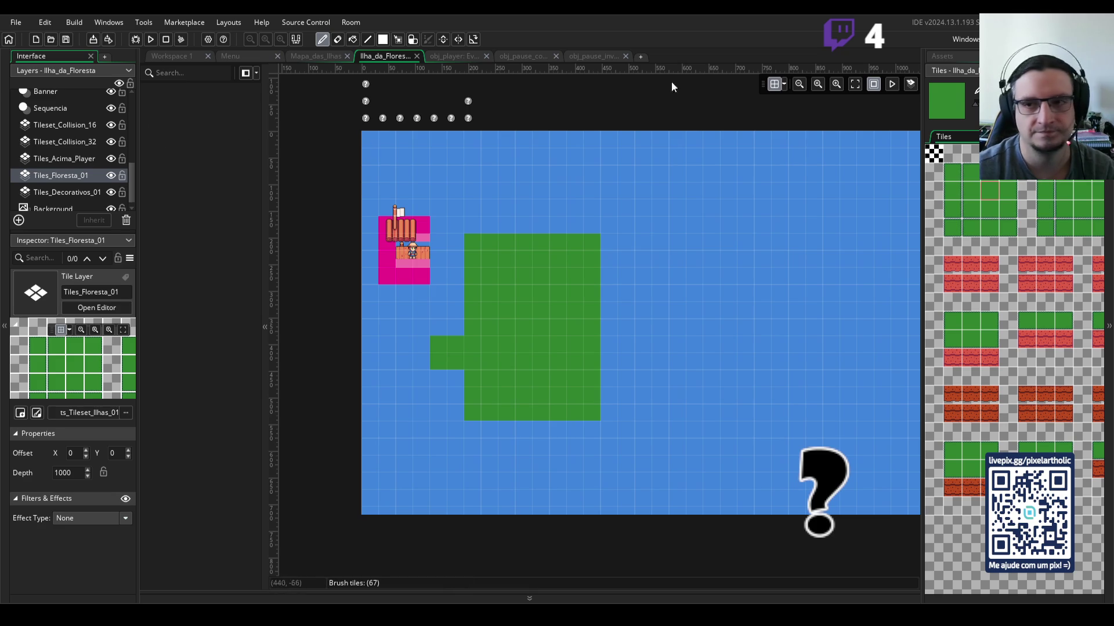
{"action": "left_click_drag", "start_coordinate": [131, 184], "coordinate": [126, 87]}
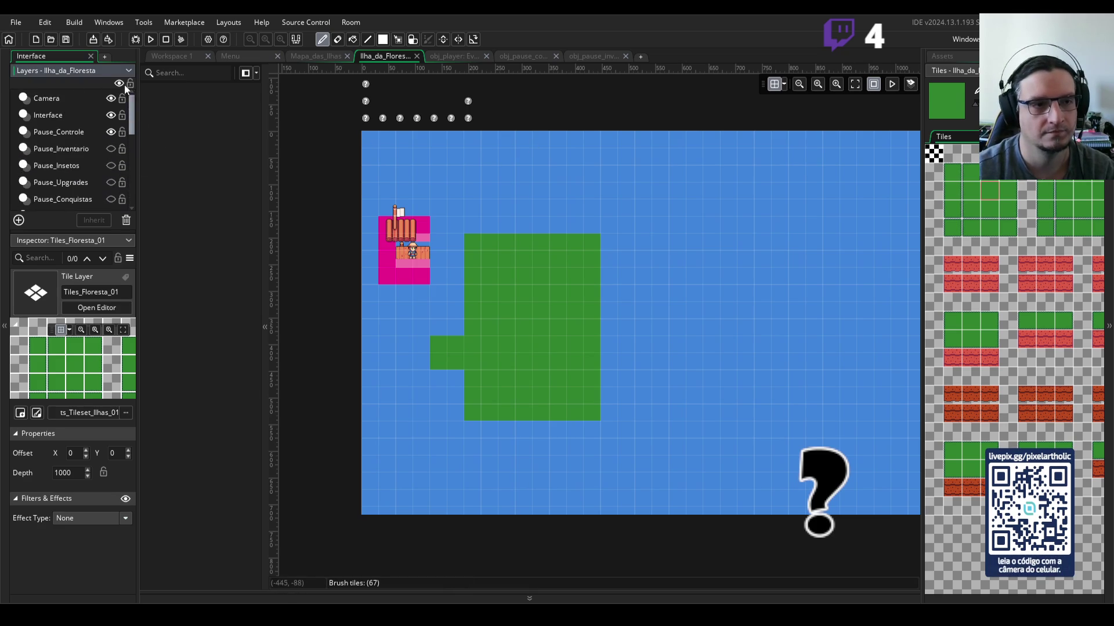
Step: Move the boat instance beside the green island at (160, 336)
{"action": "left_click", "coordinate": [73, 100]}
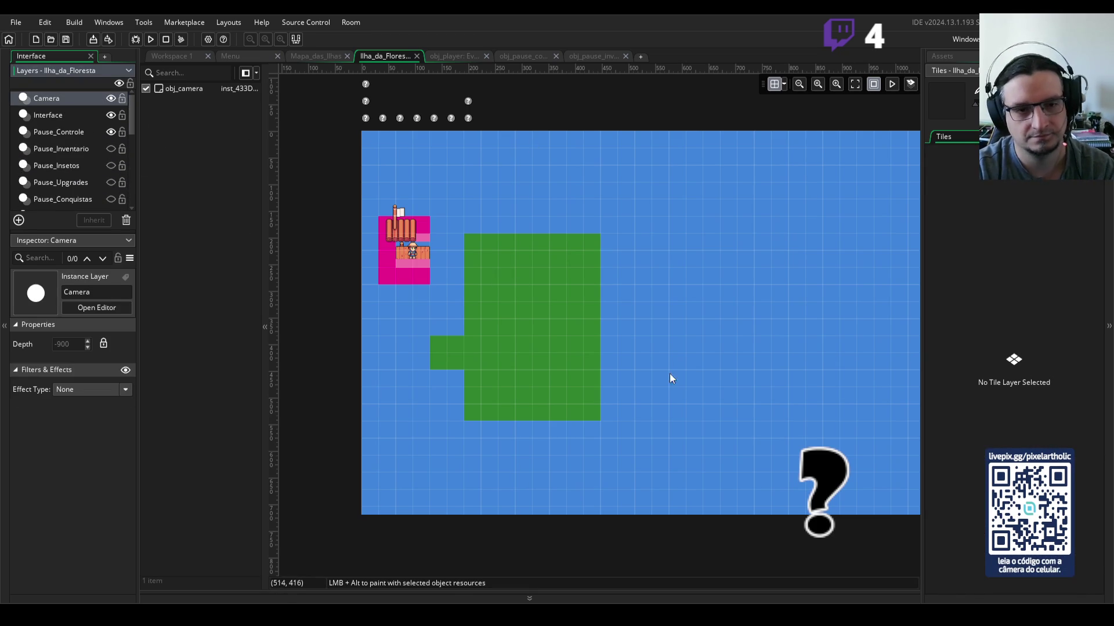
{"action": "scroll", "coordinate": [70, 163], "scroll_direction": "down", "scroll_amount": 2}
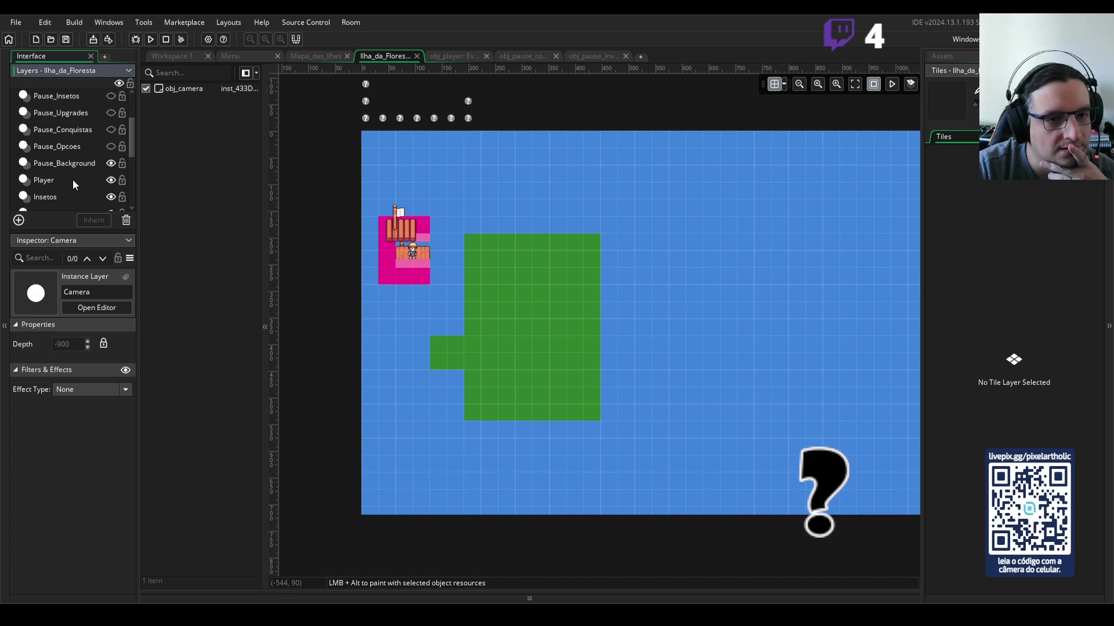
{"action": "scroll", "coordinate": [74, 181], "scroll_direction": "down", "scroll_amount": 2}
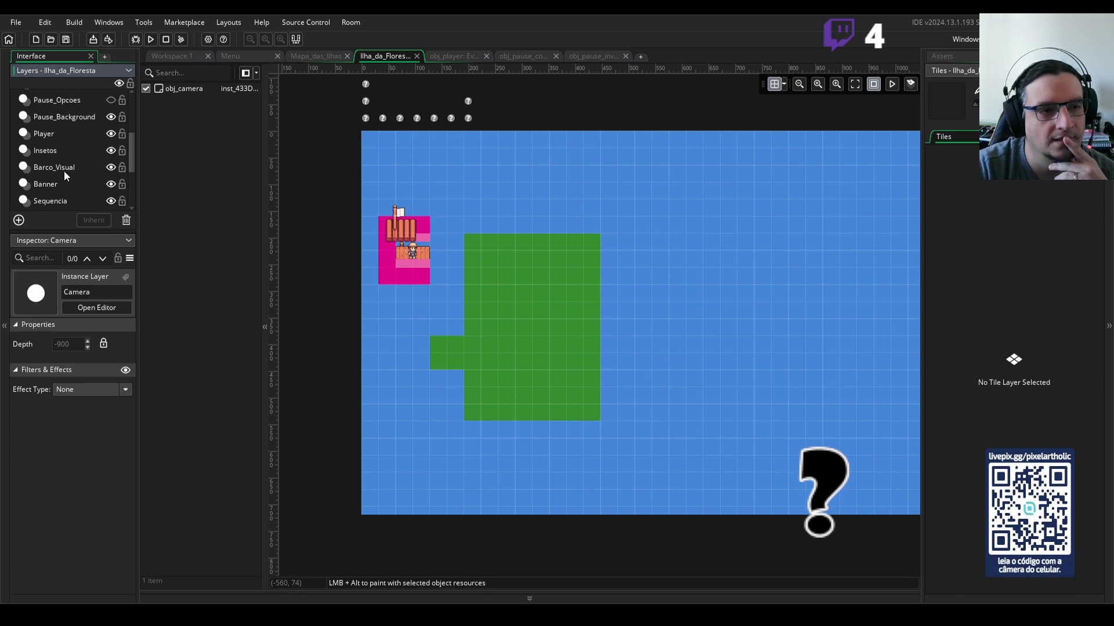
{"action": "scroll", "coordinate": [383, 249], "scroll_direction": "up", "scroll_amount": 2}
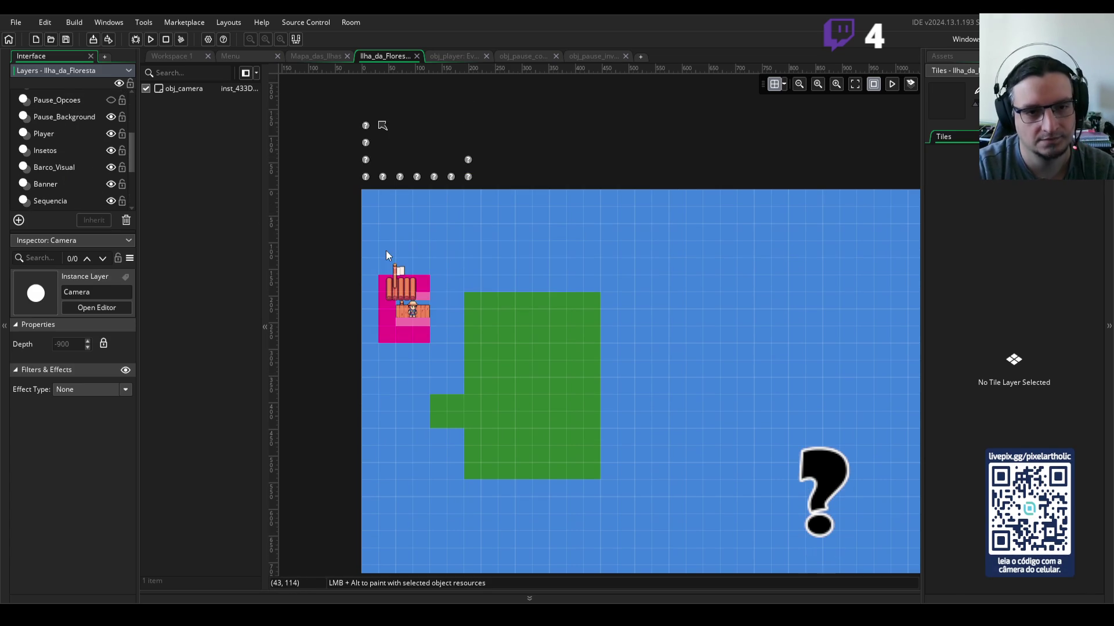
{"action": "left_click", "coordinate": [397, 286]}
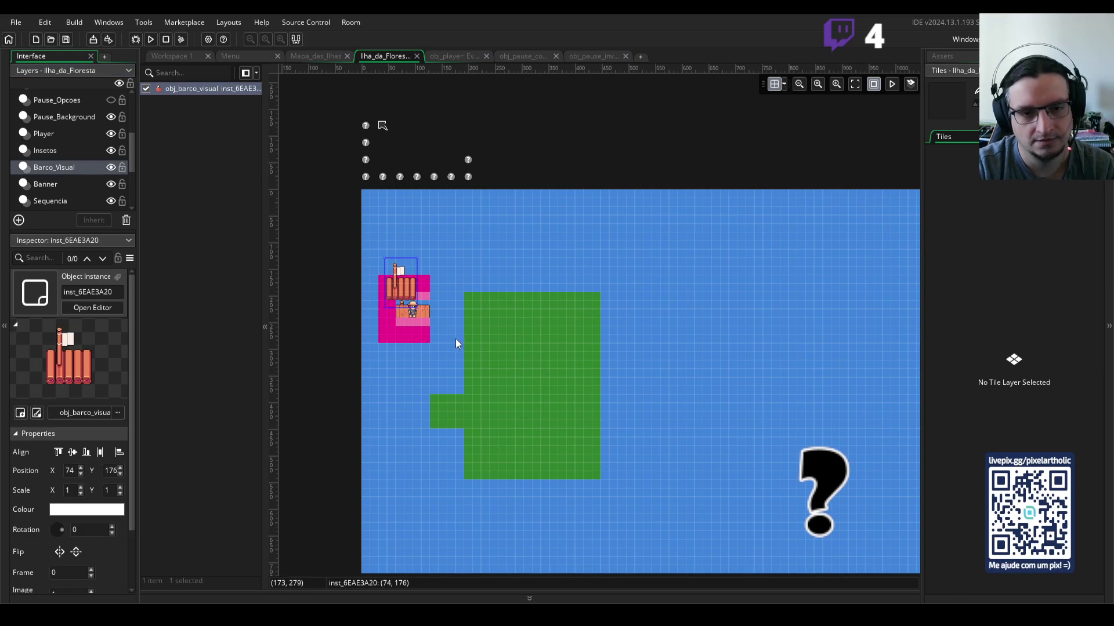
{"action": "scroll", "coordinate": [454, 301], "scroll_direction": "down", "scroll_amount": 2}
{"action": "scroll", "coordinate": [453, 271], "scroll_direction": "up", "scroll_amount": 1}
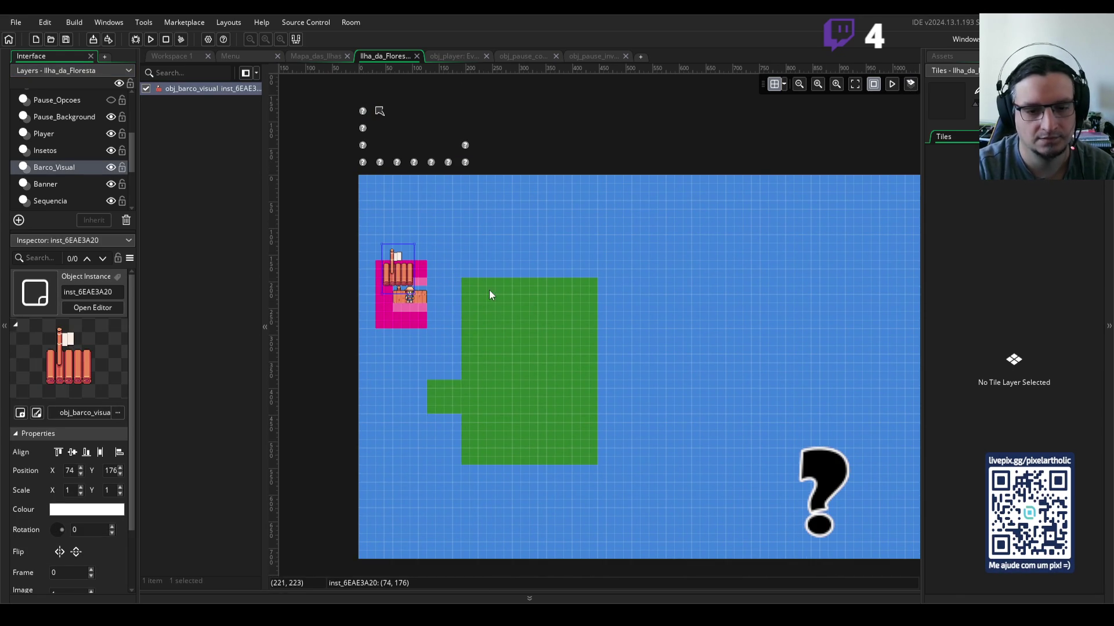
{"action": "scroll", "coordinate": [497, 309], "scroll_direction": "up", "scroll_amount": 3}
{"action": "left_click_drag", "start_coordinate": [434, 374], "coordinate": [478, 284]}
{"action": "left_click_drag", "start_coordinate": [409, 167], "coordinate": [476, 298]}
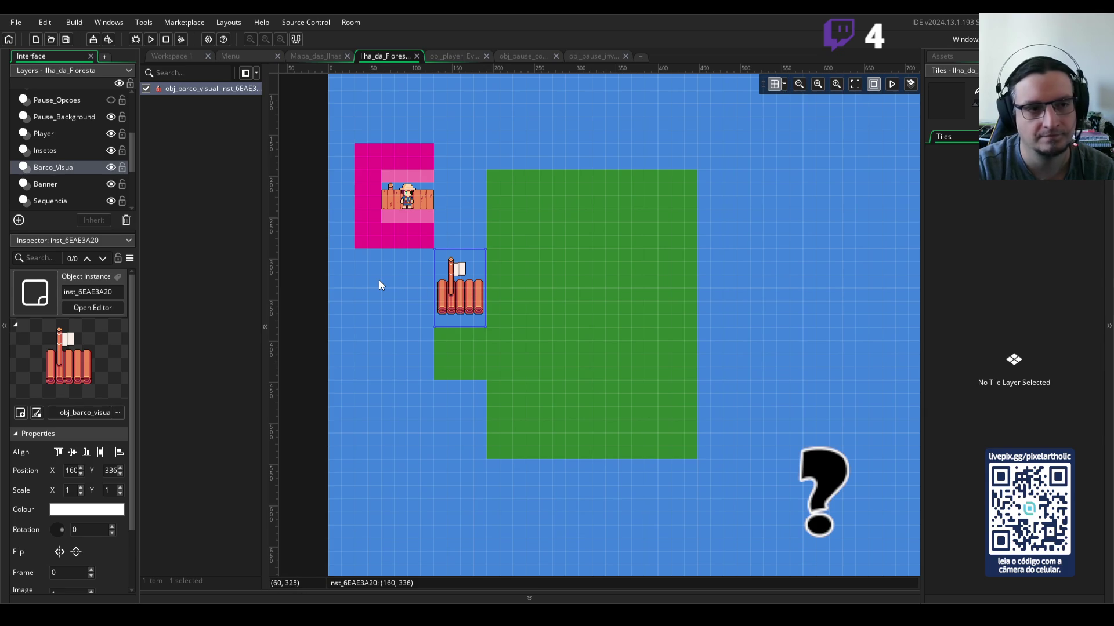
Step: Move the player instance to (160, 400) on the grass bump below the boat
{"action": "left_click", "coordinate": [45, 138]}
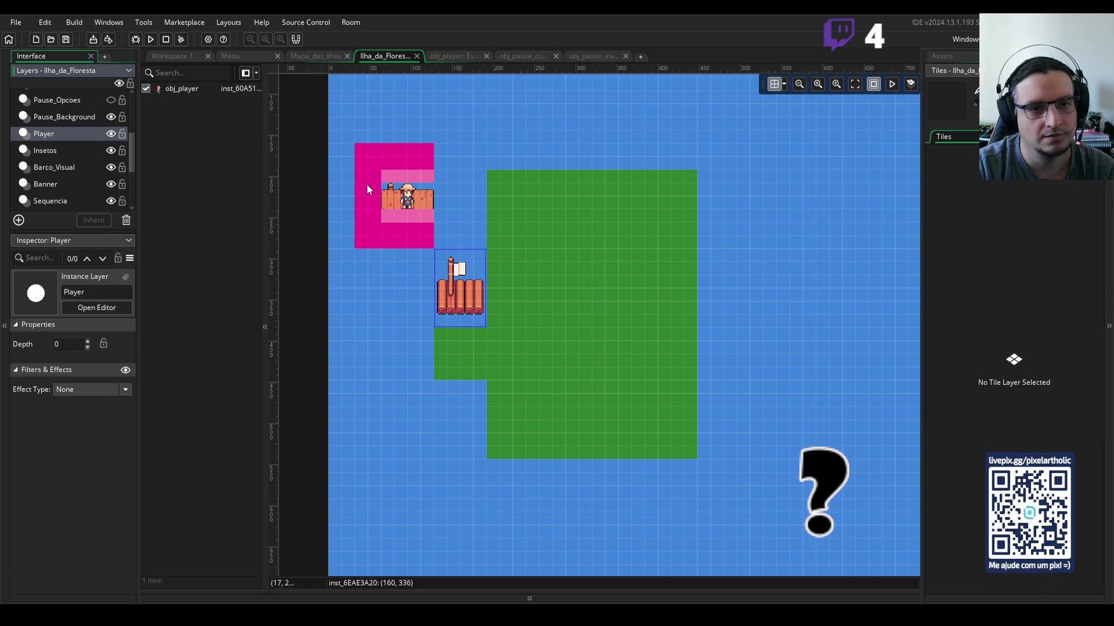
{"action": "left_click", "coordinate": [425, 201]}
{"action": "mouse_move", "coordinate": [409, 200]}
{"action": "left_mouse_down"}
{"action": "mouse_move", "coordinate": [462, 343]}
{"action": "mouse_move", "coordinate": [463, 307]}
{"action": "mouse_move", "coordinate": [464, 332]}
{"action": "left_mouse_up"}
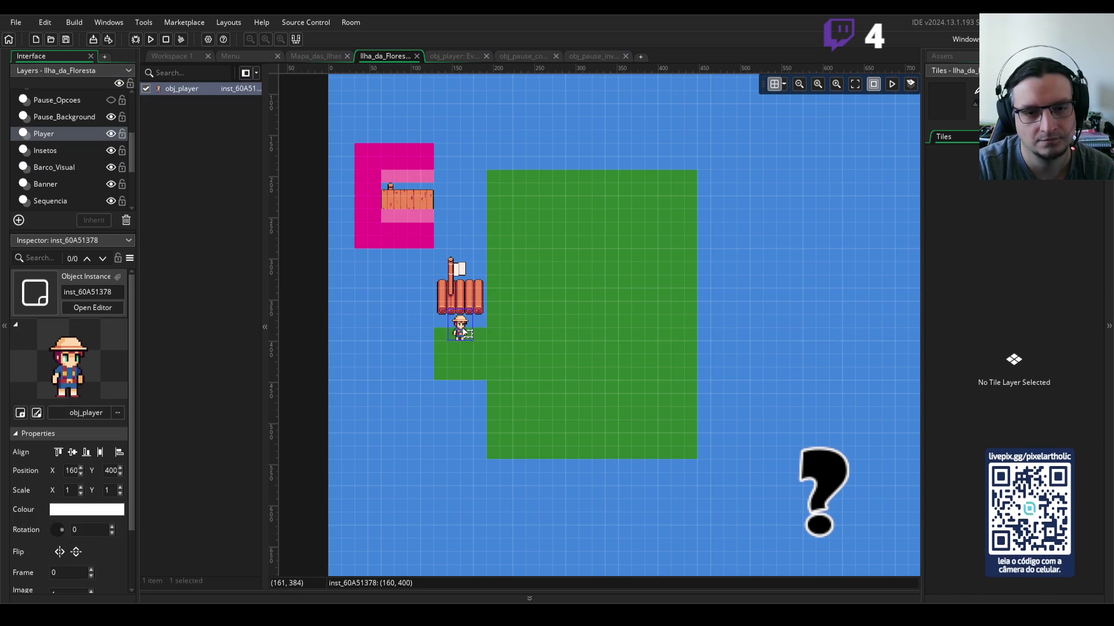
{"action": "left_click", "coordinate": [385, 299]}
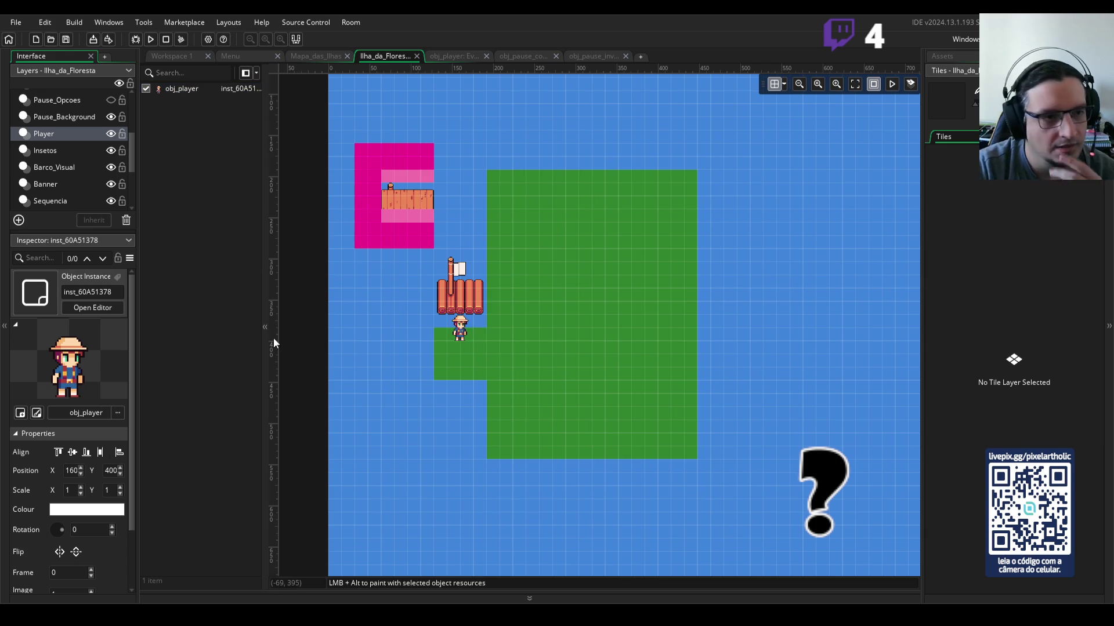
{"action": "scroll", "coordinate": [116, 165], "scroll_direction": "down", "scroll_amount": 3}
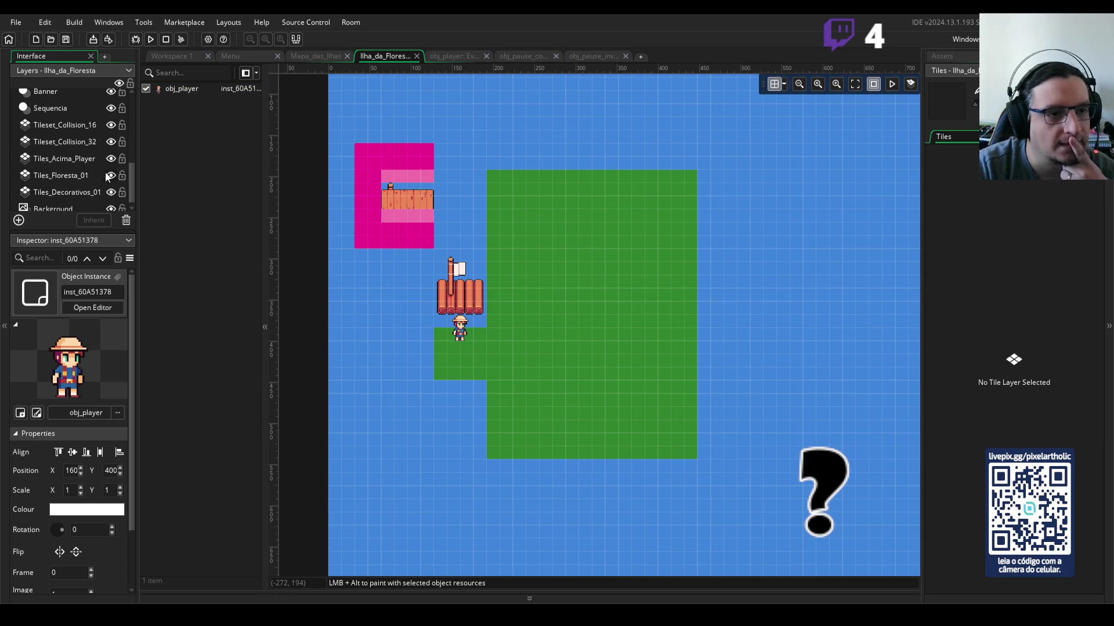
{"action": "left_click", "coordinate": [74, 175]}
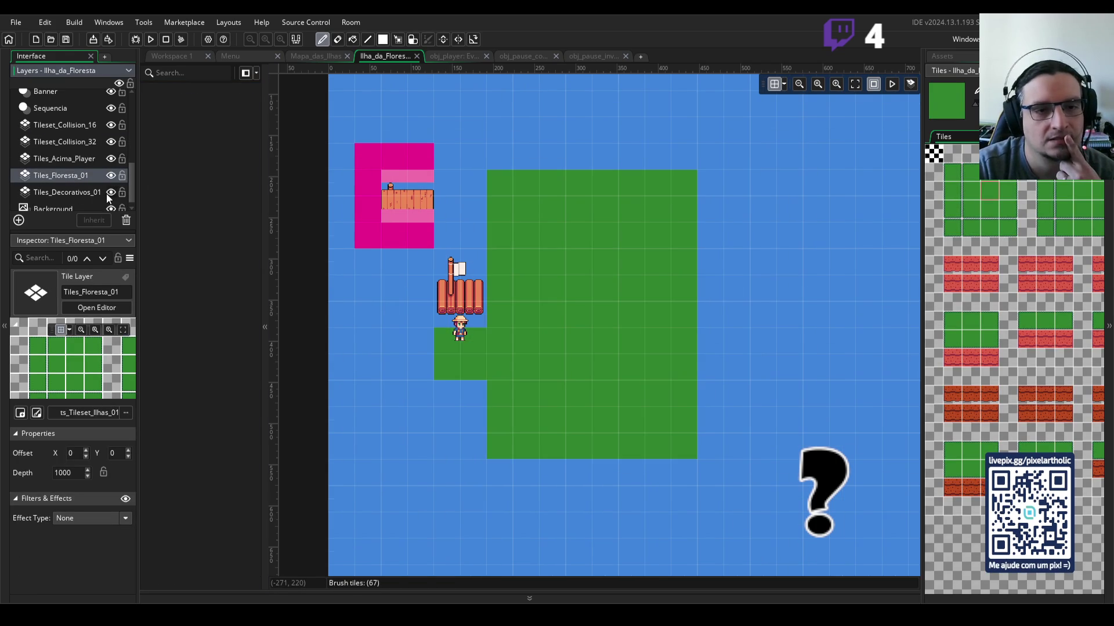
Step: Undo the wooden bridge tiles on Tiles_Decorativos_01 and pick a vertical pair of plank tiles
{"action": "left_click", "coordinate": [111, 193]}
{"action": "left_click", "coordinate": [108, 193]}
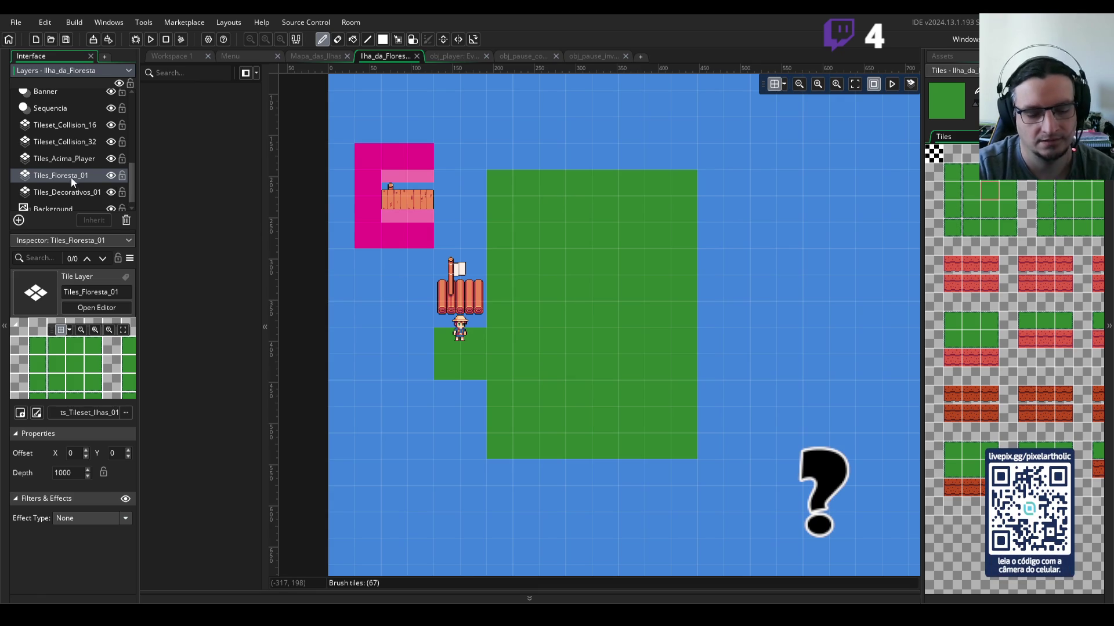
{"action": "key", "text": "e"}
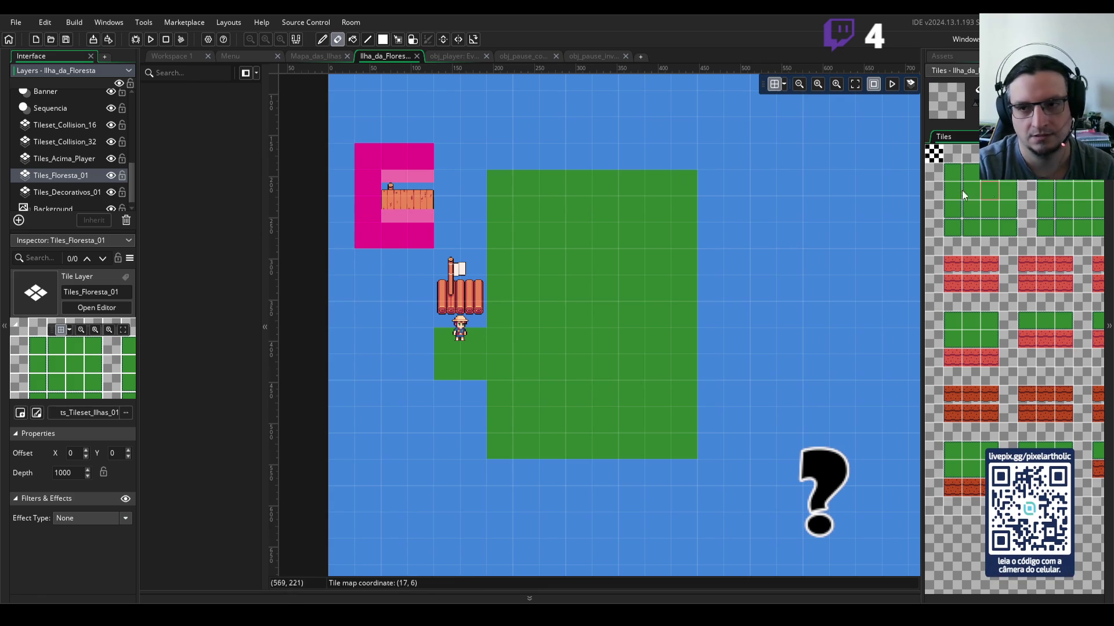
{"action": "key", "text": "d"}
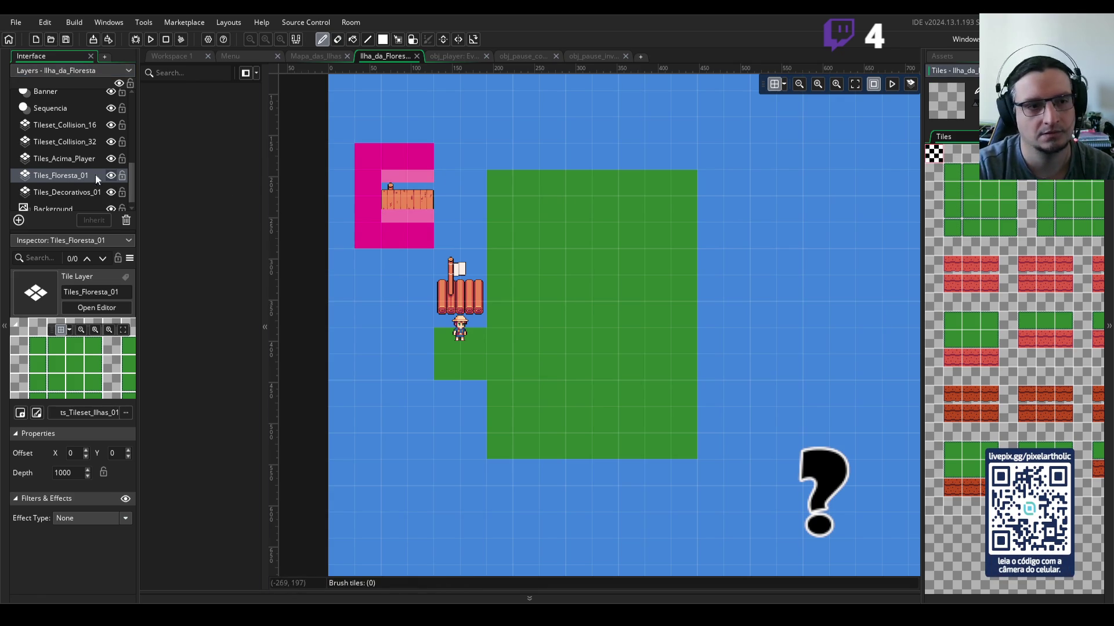
{"action": "left_click", "coordinate": [67, 189]}
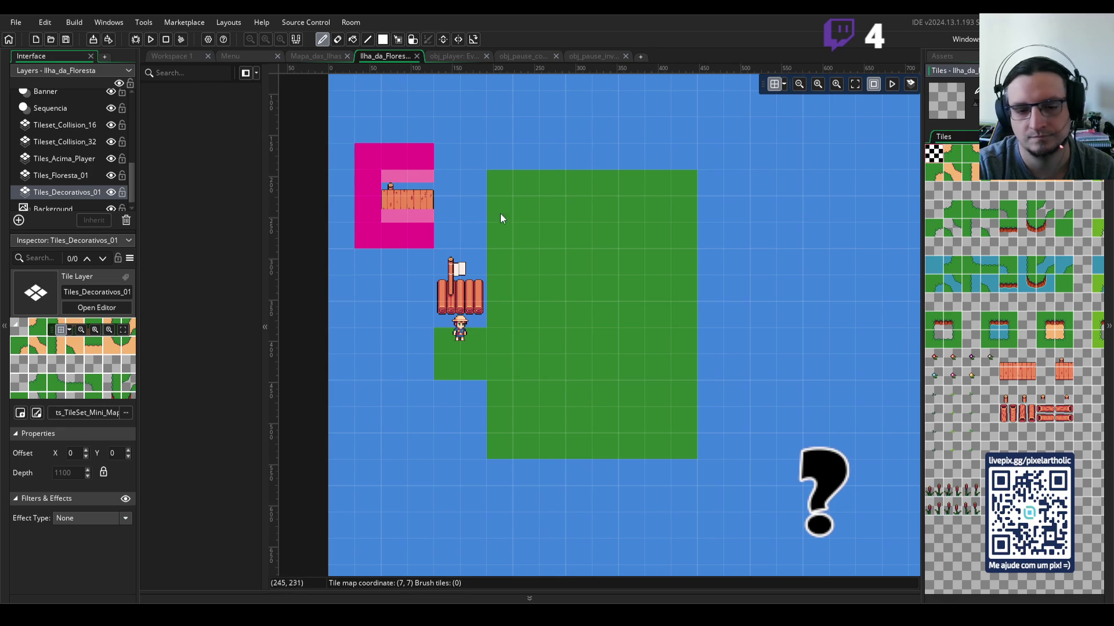
{"action": "key", "text": "ctrl+z"}
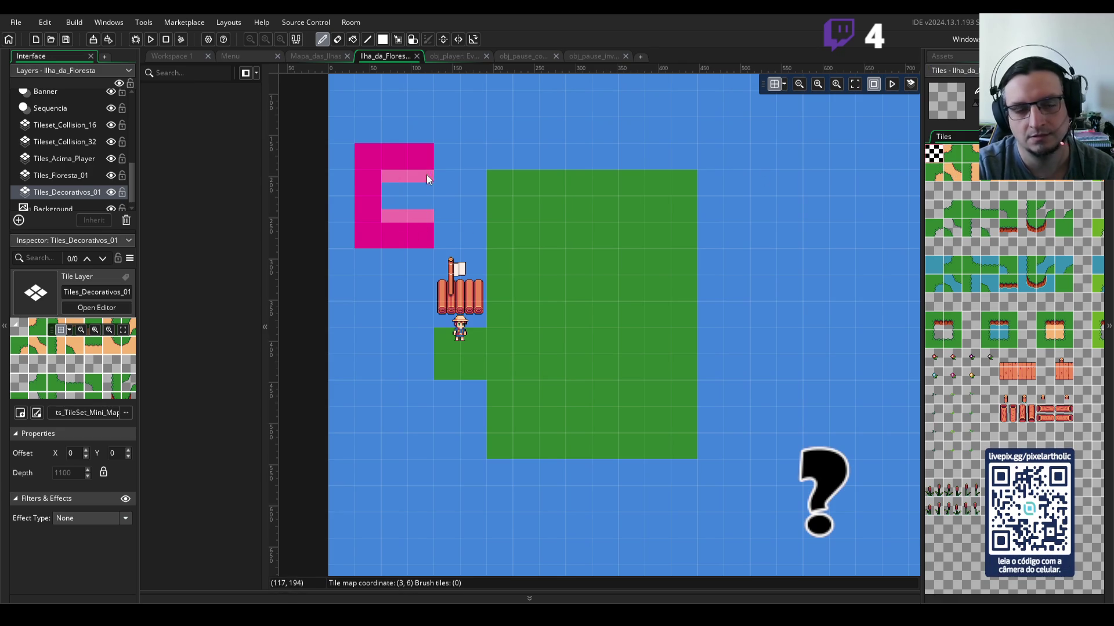
{"action": "left_click_drag", "start_coordinate": [1003, 355], "coordinate": [1022, 376]}
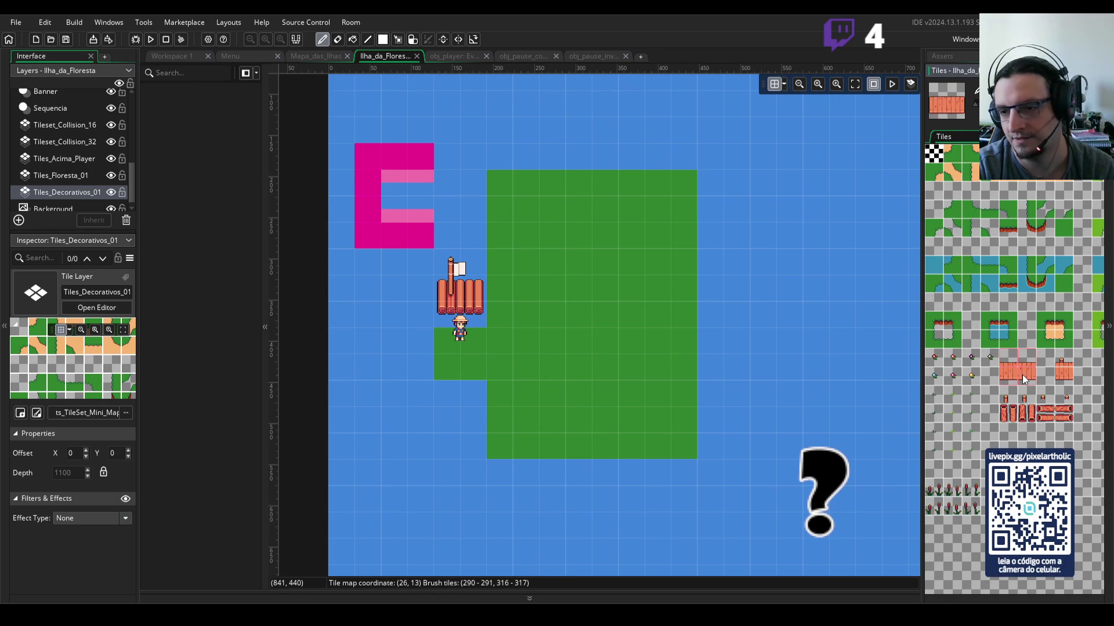
{"action": "left_click", "coordinate": [1033, 361]}
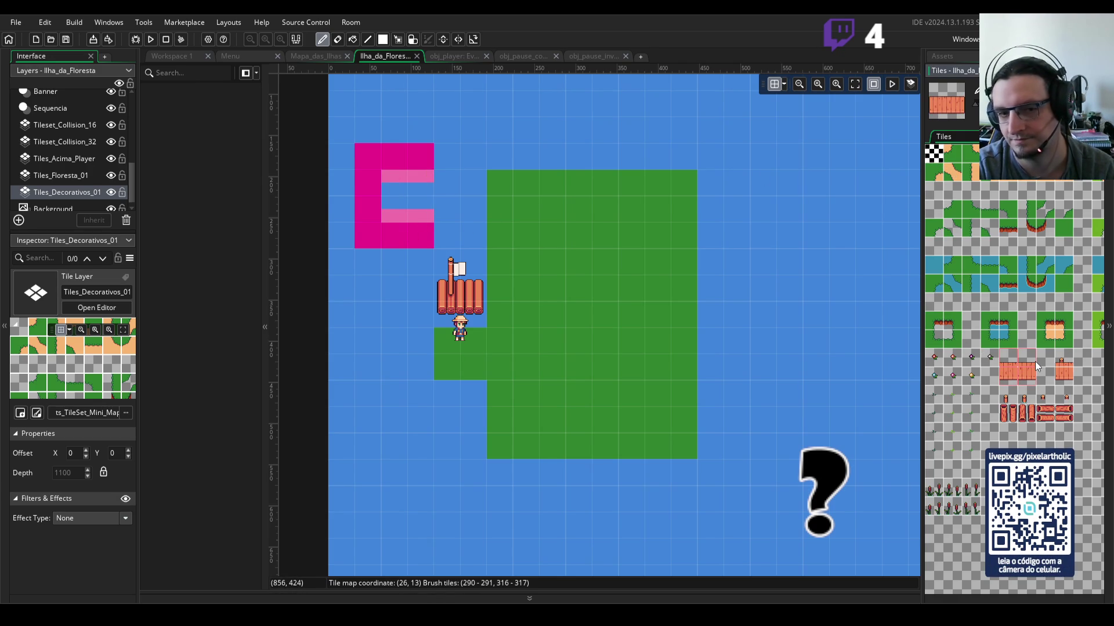
{"action": "left_click_drag", "start_coordinate": [1032, 361], "coordinate": [1029, 378]}
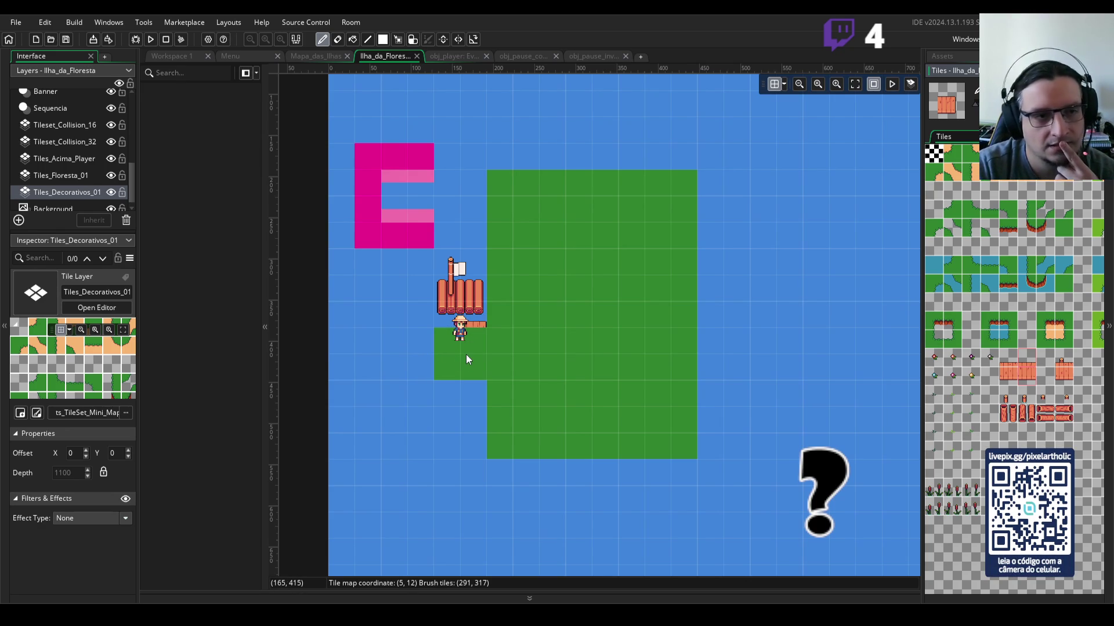
Step: Erase the grass patch left of the island and move Tiles_Decorativos_01 above Tiles_Floresta_01
{"action": "left_click", "coordinate": [933, 155]}
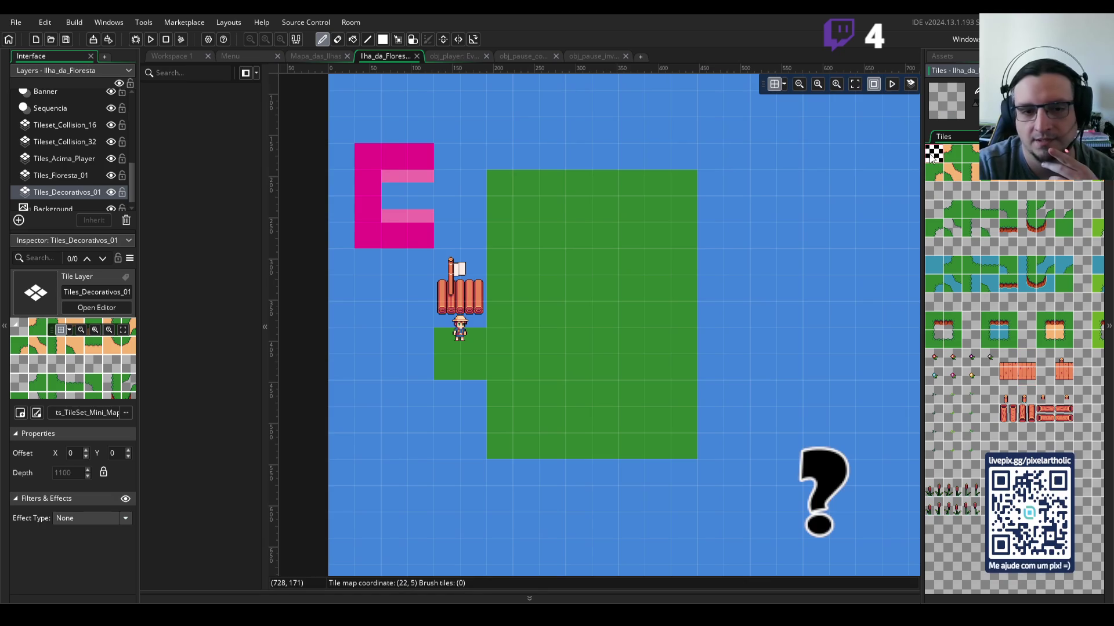
{"action": "left_click", "coordinate": [67, 174]}
{"action": "left_click_drag", "start_coordinate": [473, 339], "coordinate": [448, 367]}
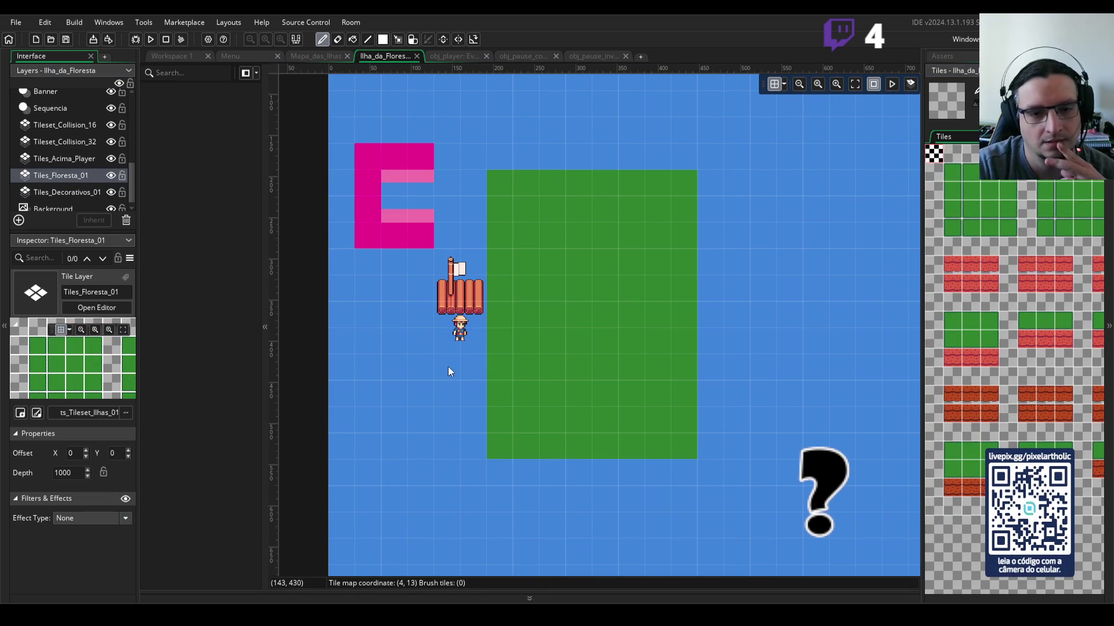
{"action": "left_click", "coordinate": [68, 194]}
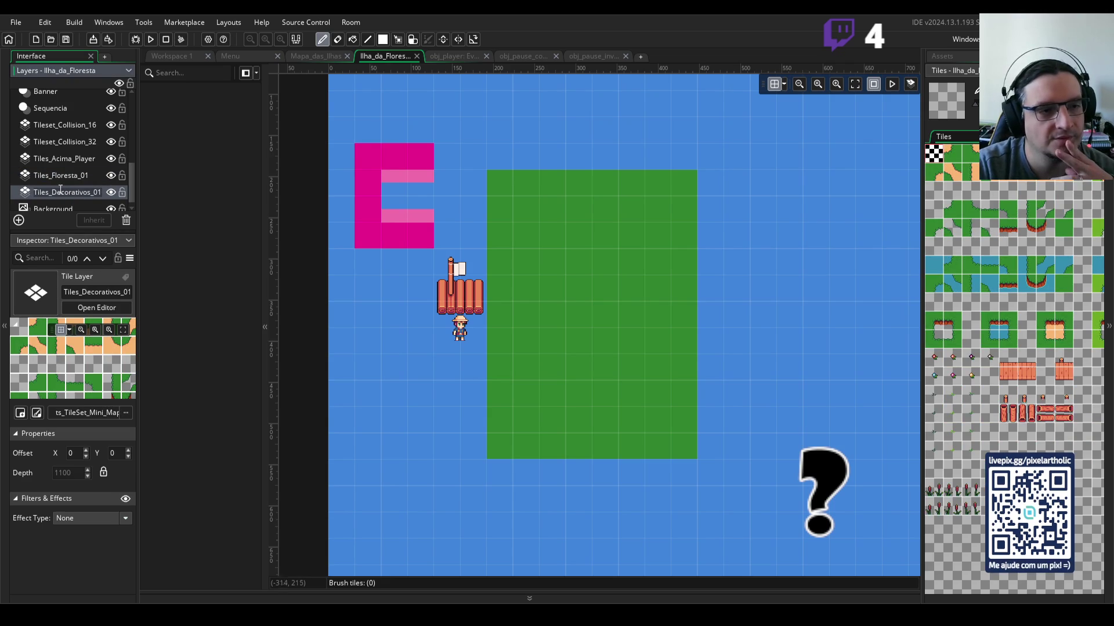
{"action": "left_click_drag", "start_coordinate": [27, 195], "coordinate": [34, 174]}
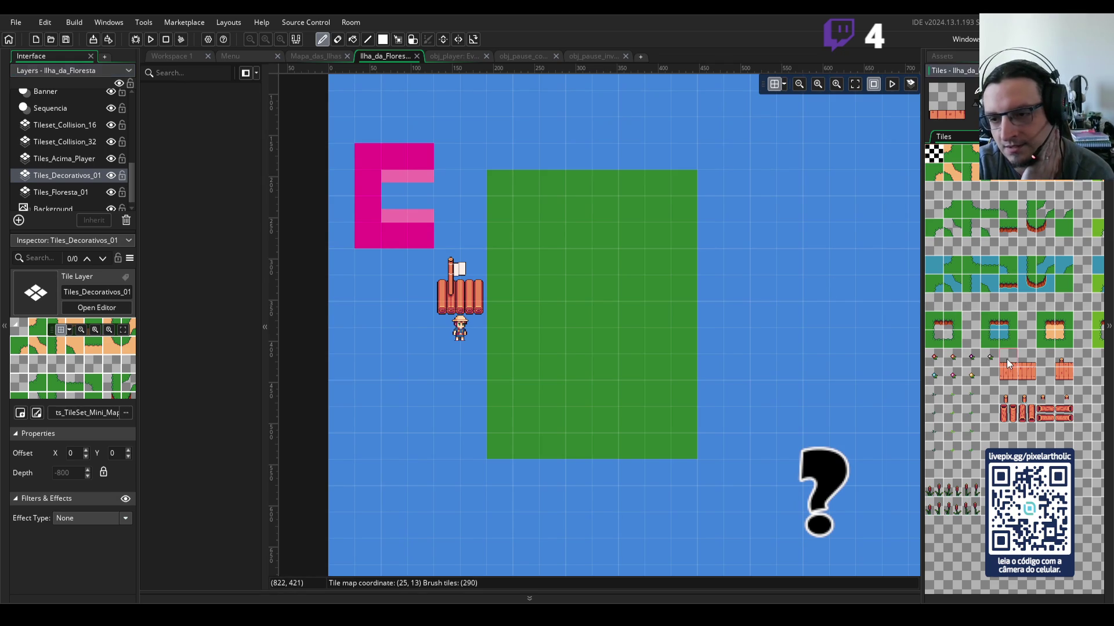
Step: Paint plank tiles under the raft and a post below them on Tiles_Acima_Player
{"action": "left_click", "coordinate": [1063, 378]}
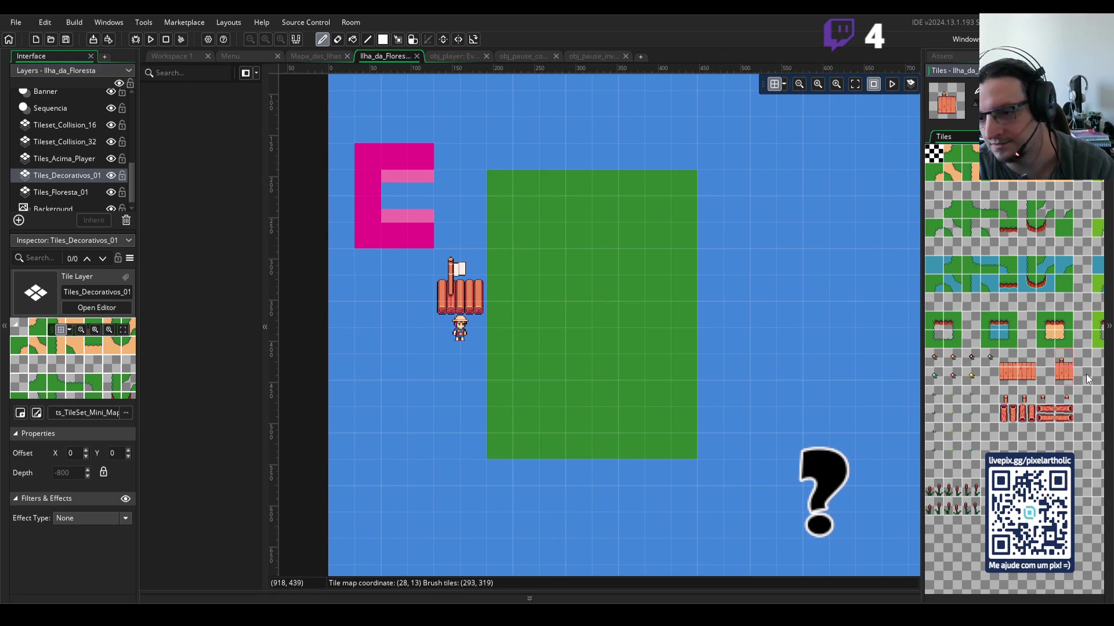
{"action": "scroll", "coordinate": [1080, 365], "scroll_direction": "up", "scroll_amount": 3}
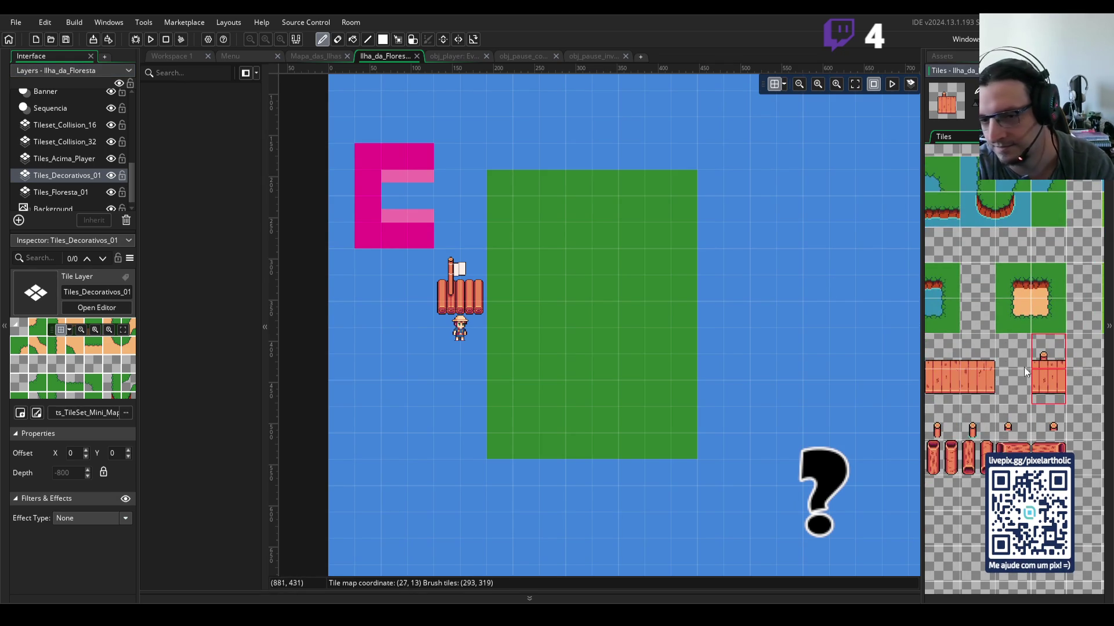
{"action": "left_click", "coordinate": [444, 344]}
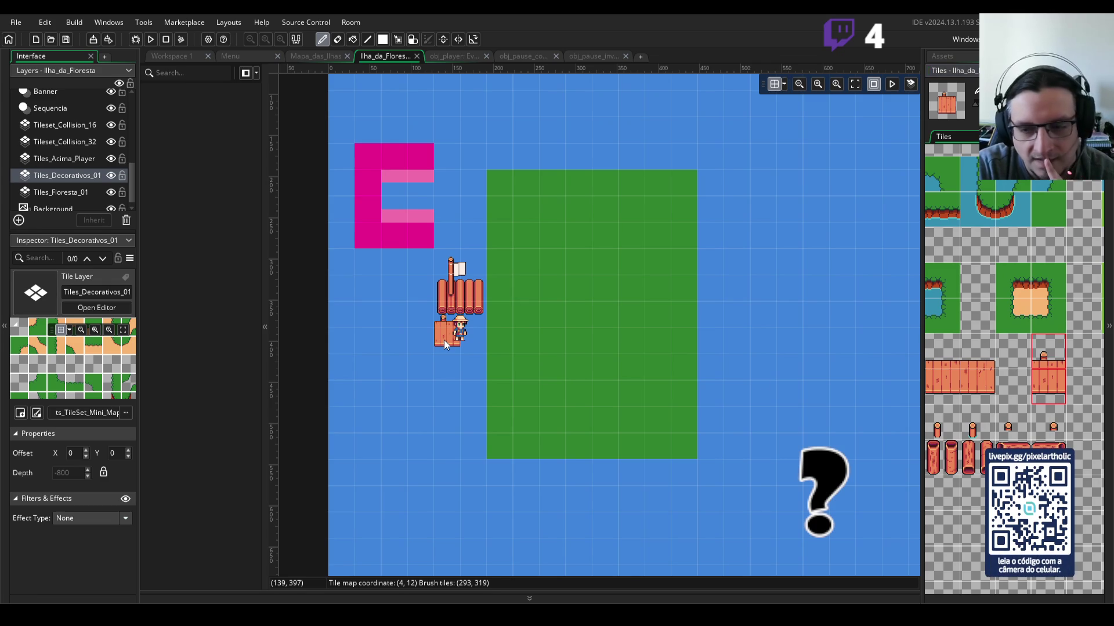
{"action": "left_click", "coordinate": [979, 363]}
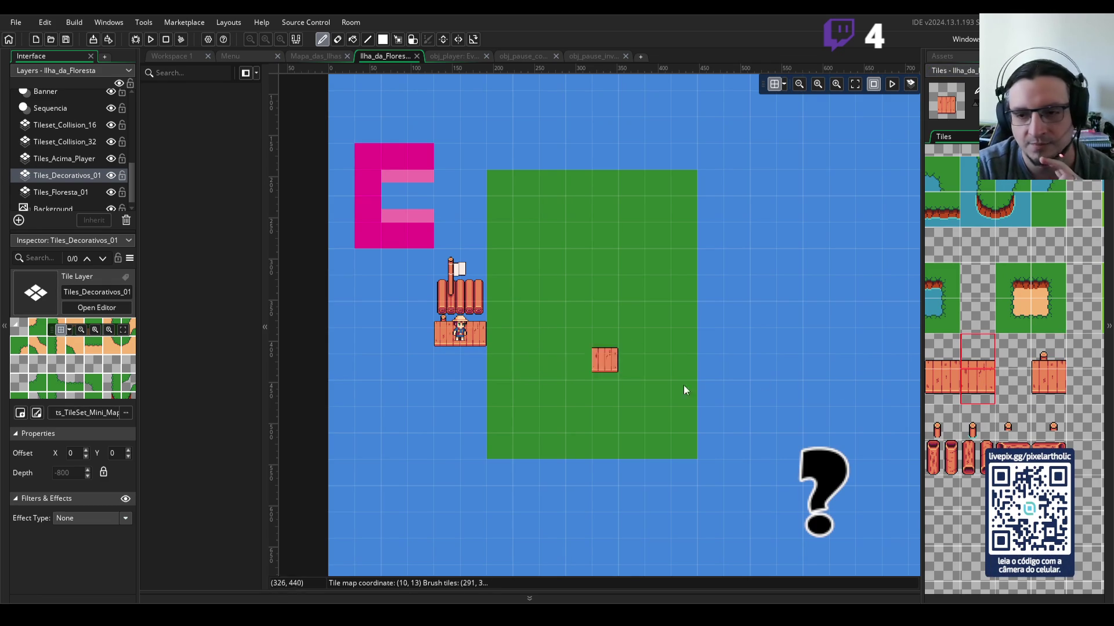
{"action": "left_click", "coordinate": [974, 426]}
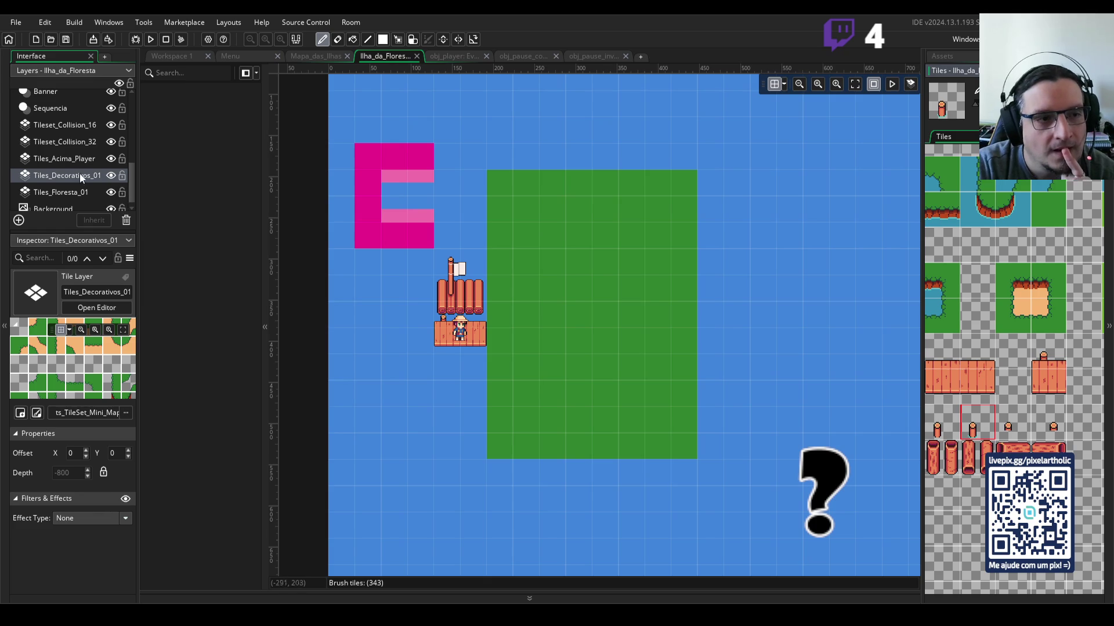
{"action": "left_click", "coordinate": [68, 158]}
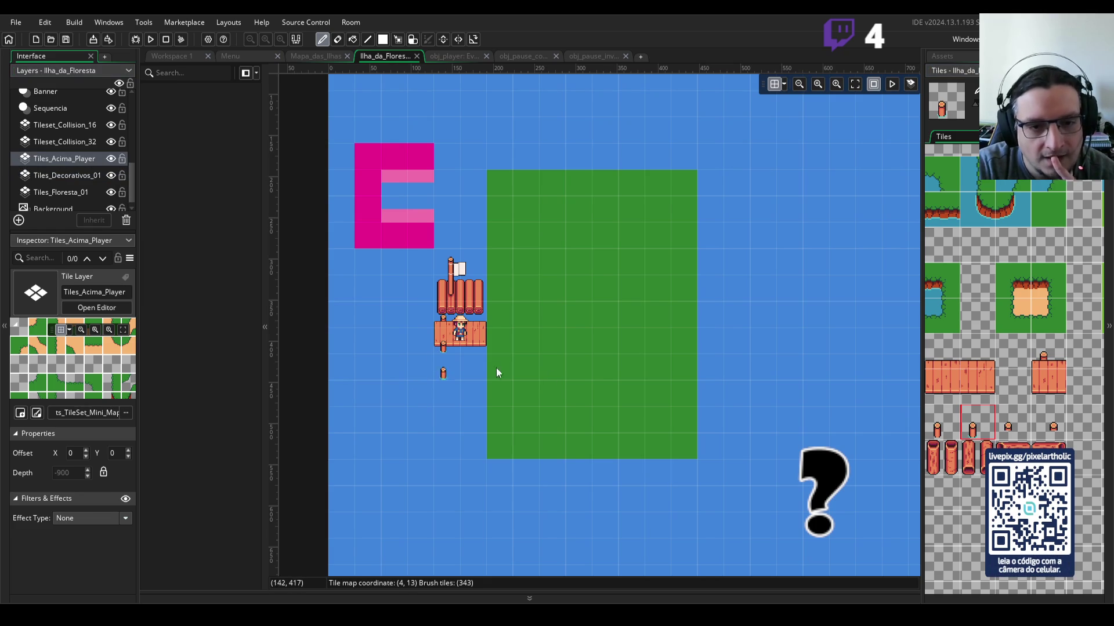
{"action": "left_click", "coordinate": [442, 358]}
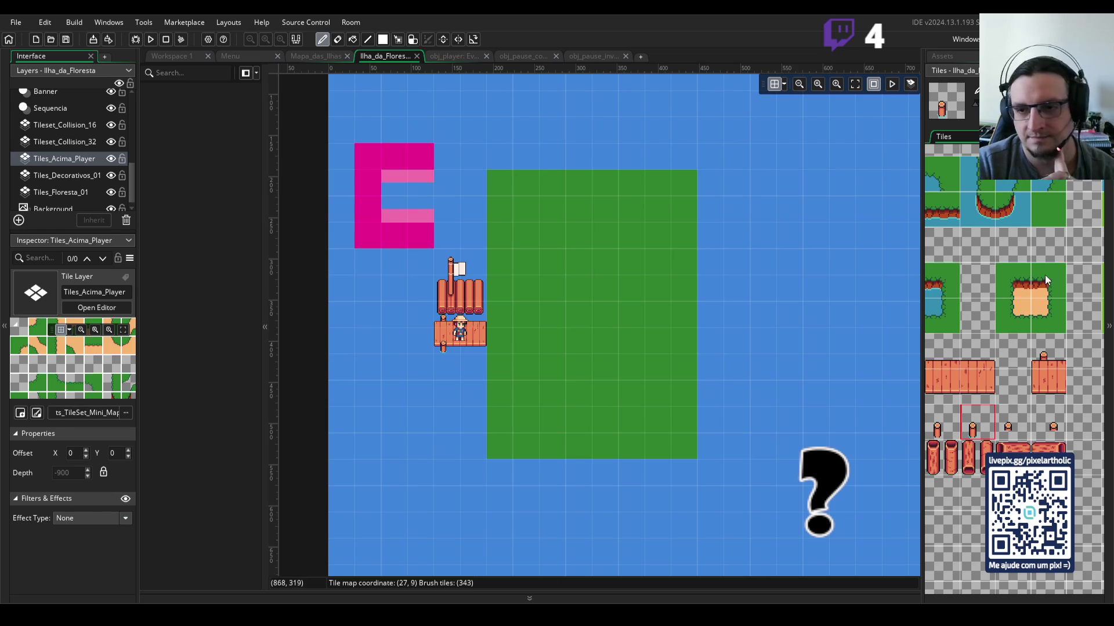
{"action": "left_click", "coordinate": [65, 192]}
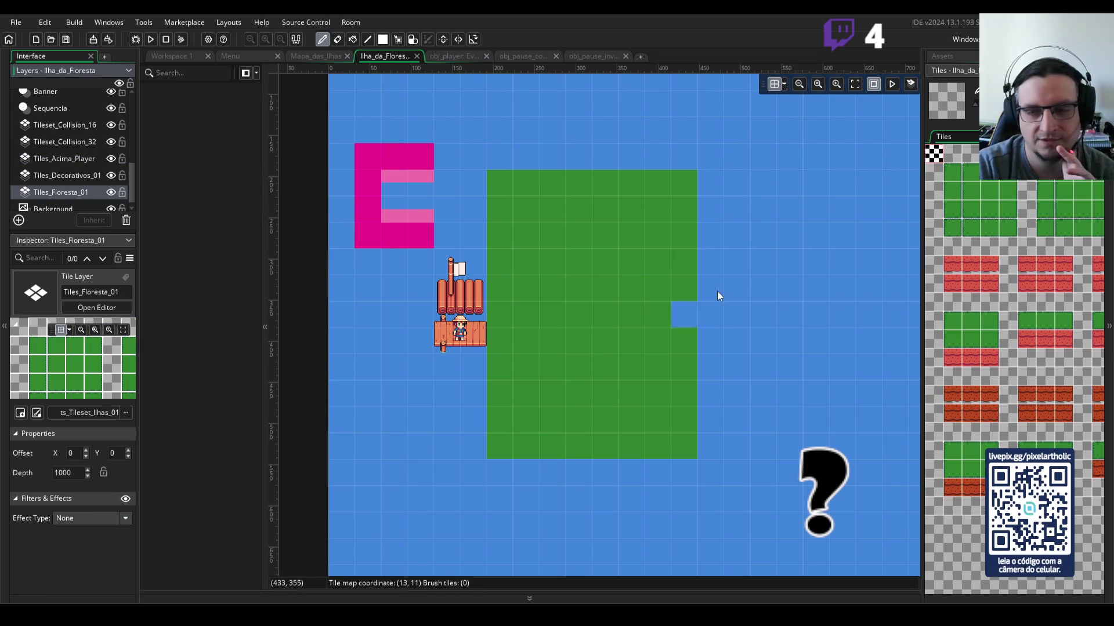
{"action": "scroll", "coordinate": [570, 327], "scroll_direction": "down", "scroll_amount": 2}
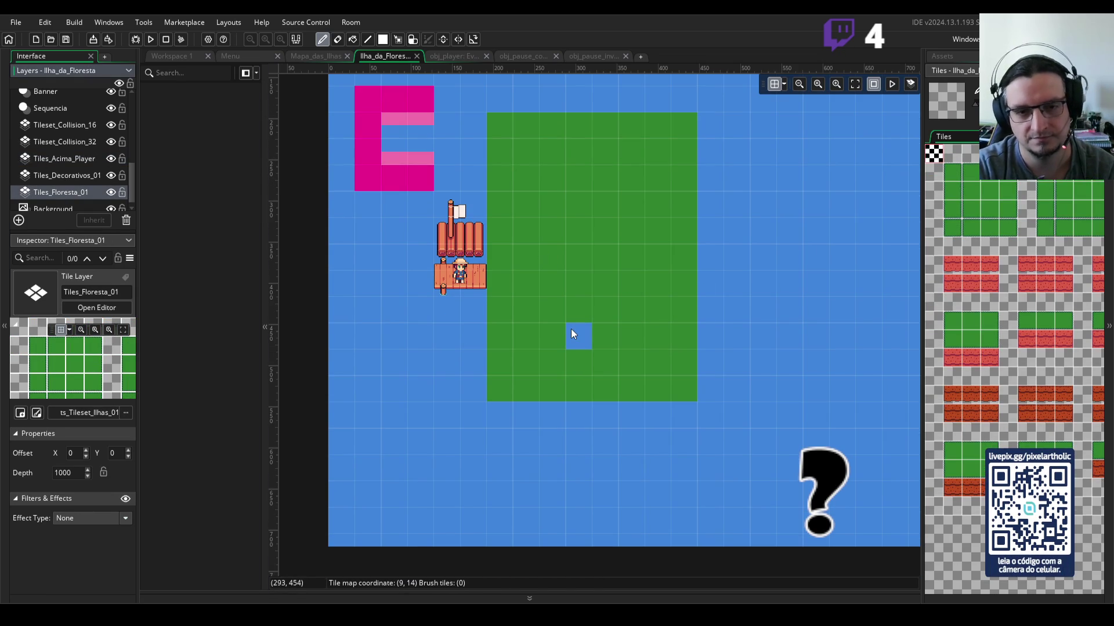
{"action": "scroll", "coordinate": [575, 324], "scroll_direction": "down", "scroll_amount": 2, "text": "ctrl"}
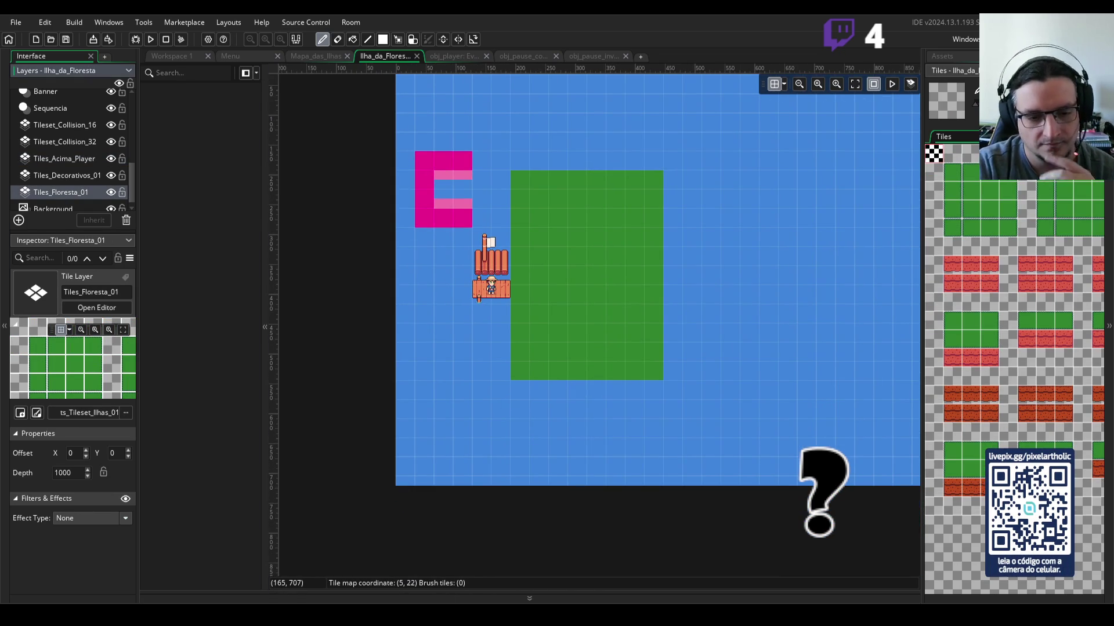
{"action": "key", "text": "alt+Tab"}
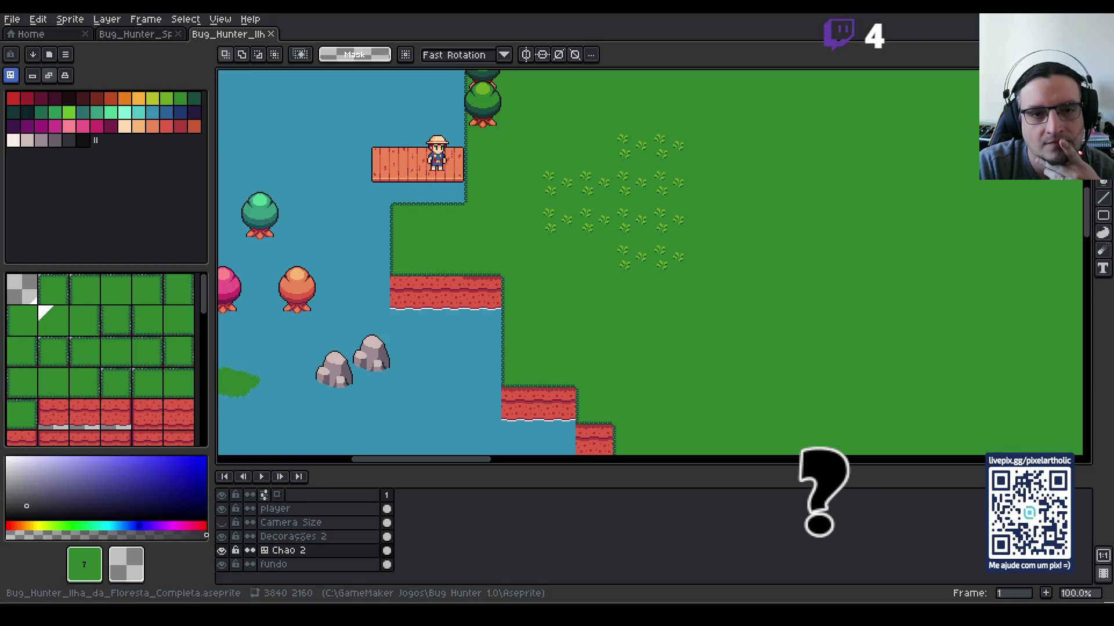
Step: Zoom the Aseprite map out to 50% and pan across the island, then return to GameMaker
{"action": "scroll", "coordinate": [609, 310], "scroll_direction": "down", "scroll_amount": 1}
{"action": "mouse_move", "coordinate": [739, 236]}
{"action": "left_mouse_down"}
{"action": "mouse_move", "coordinate": [657, 289]}
{"action": "mouse_move", "coordinate": [615, 258]}
{"action": "mouse_move", "coordinate": [624, 194]}
{"action": "mouse_move", "coordinate": [609, 244]}
{"action": "left_mouse_up"}
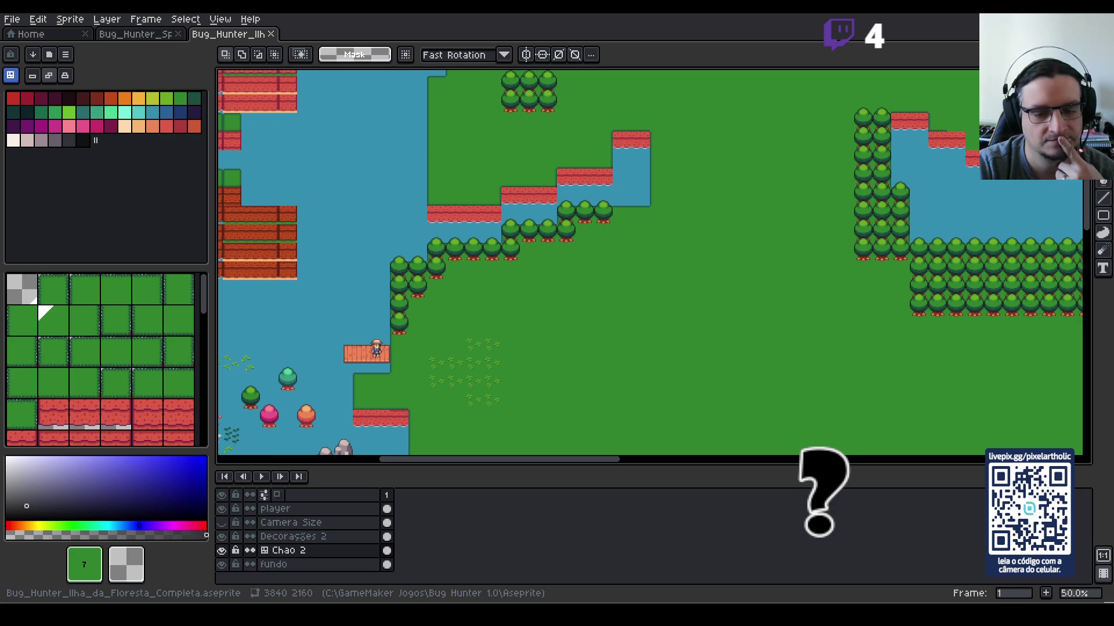
{"action": "key", "text": "alt+Tab"}
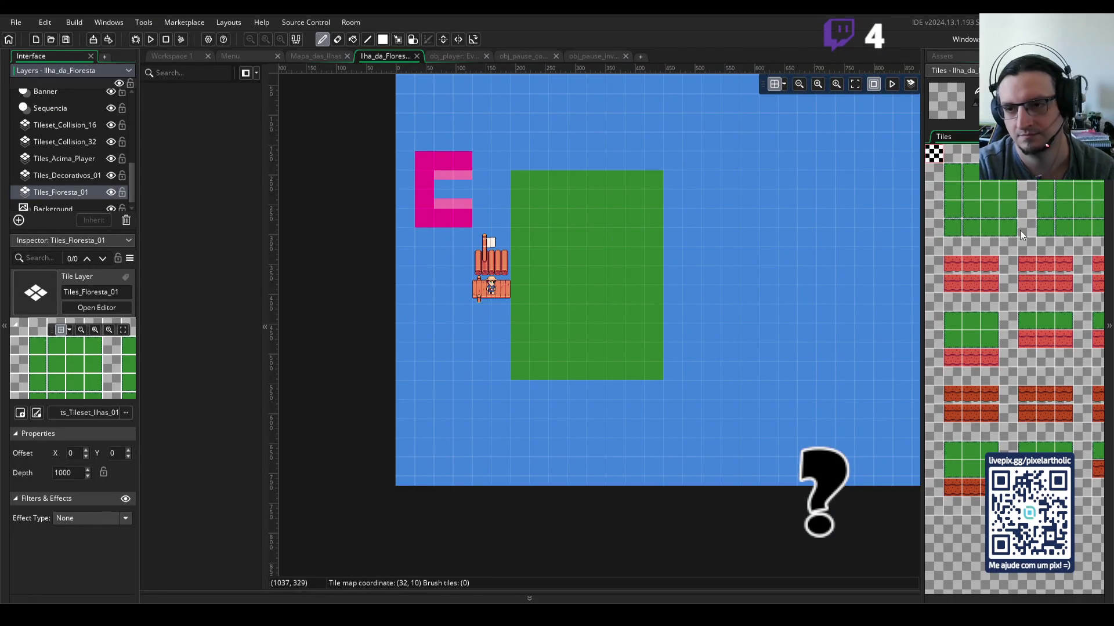
Step: With the plain grass tile, paint a strip west below the dock and a bump along the island's top
{"action": "left_click", "coordinate": [993, 189]}
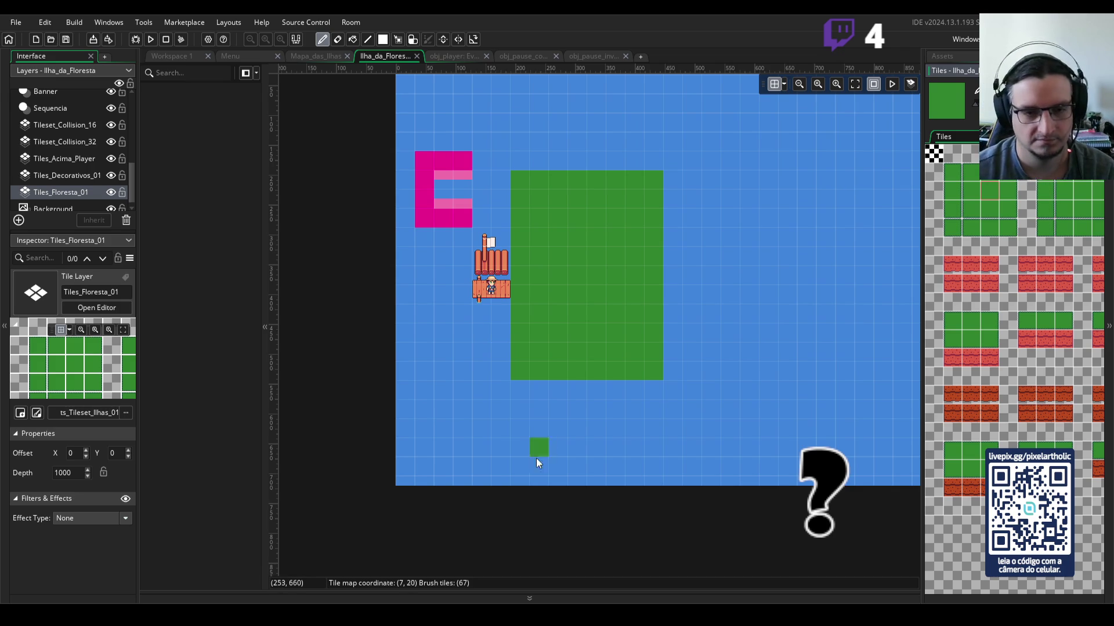
{"action": "mouse_move", "coordinate": [465, 326]}
{"action": "left_mouse_down"}
{"action": "mouse_move", "coordinate": [487, 327]}
{"action": "mouse_move", "coordinate": [458, 353]}
{"action": "mouse_move", "coordinate": [546, 313]}
{"action": "left_mouse_up"}
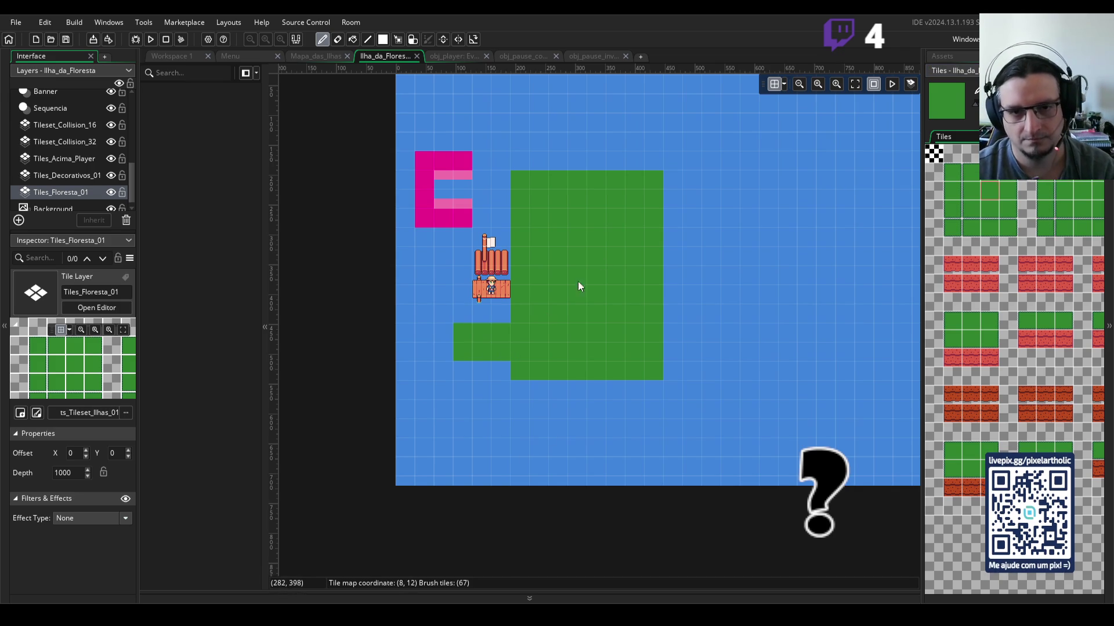
{"action": "scroll", "coordinate": [589, 212], "scroll_direction": "up", "scroll_amount": 3}
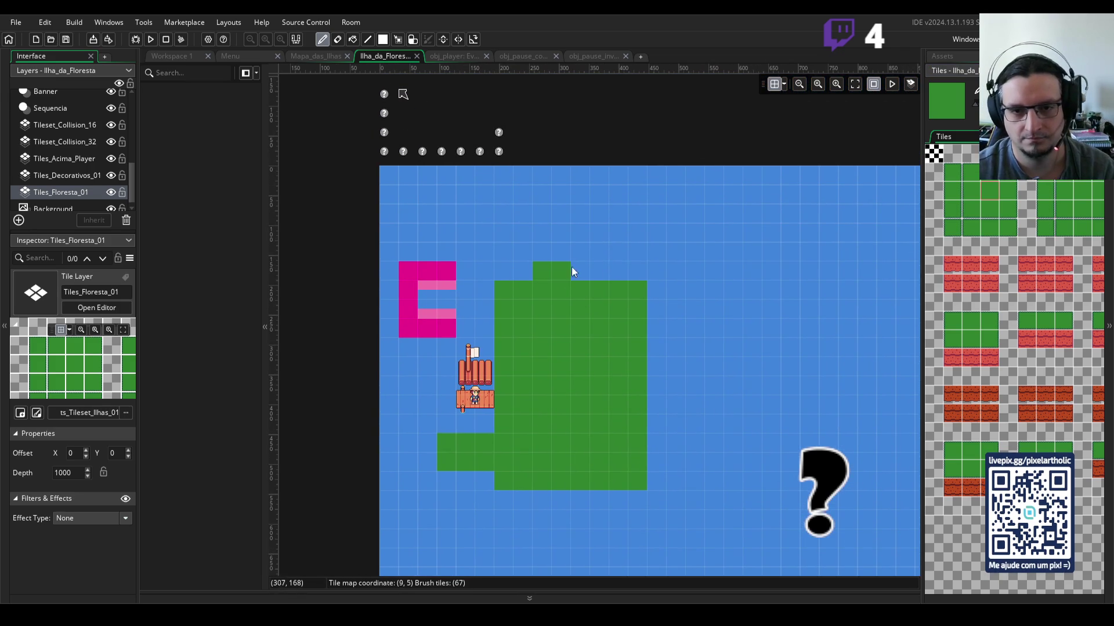
{"action": "left_click_drag", "start_coordinate": [558, 266], "coordinate": [639, 266]}
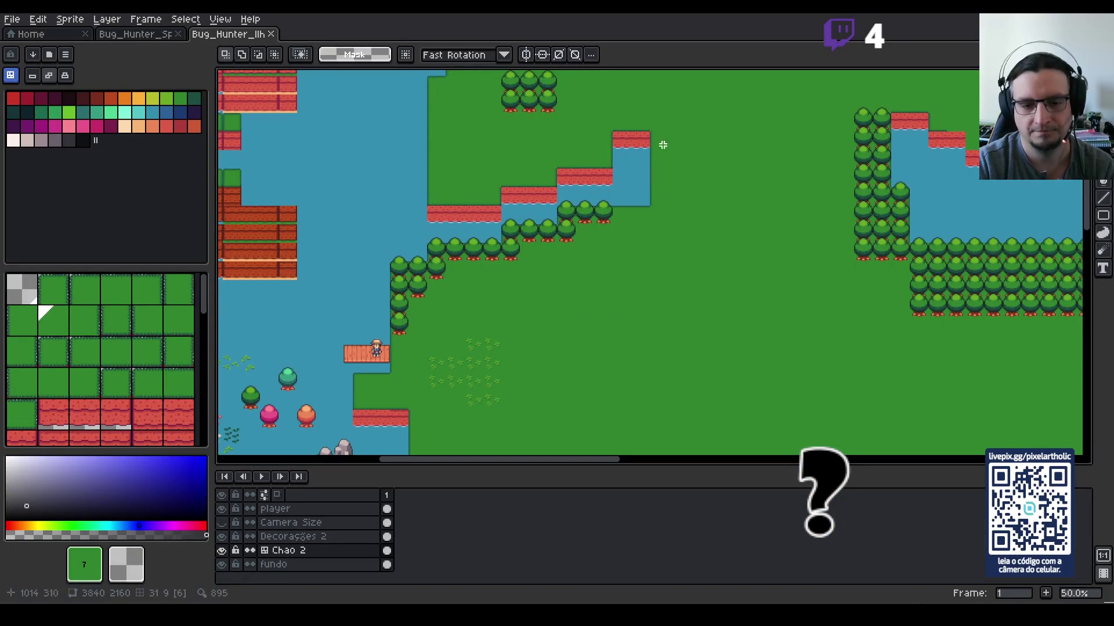
Step: Zoom the Aseprite canvas out to 33.3%, then go back to the GameMaker room editor
{"action": "scroll", "coordinate": [671, 259], "scroll_direction": "up", "scroll_amount": 1}
{"action": "scroll", "coordinate": [686, 271], "scroll_direction": "down", "scroll_amount": 2}
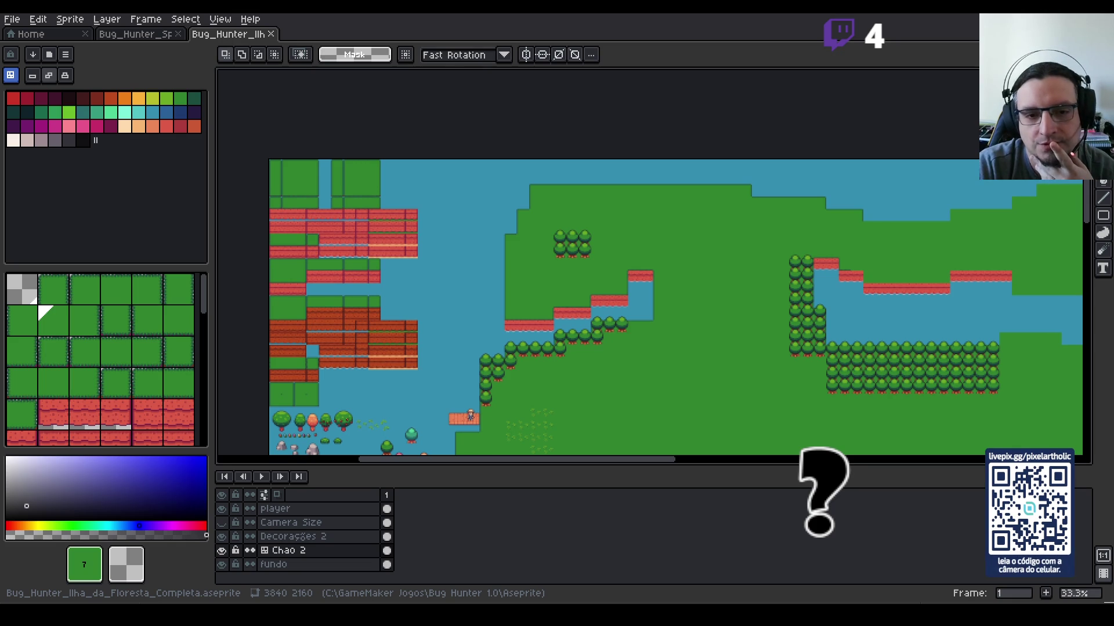
{"action": "key", "text": "alt+Tab"}
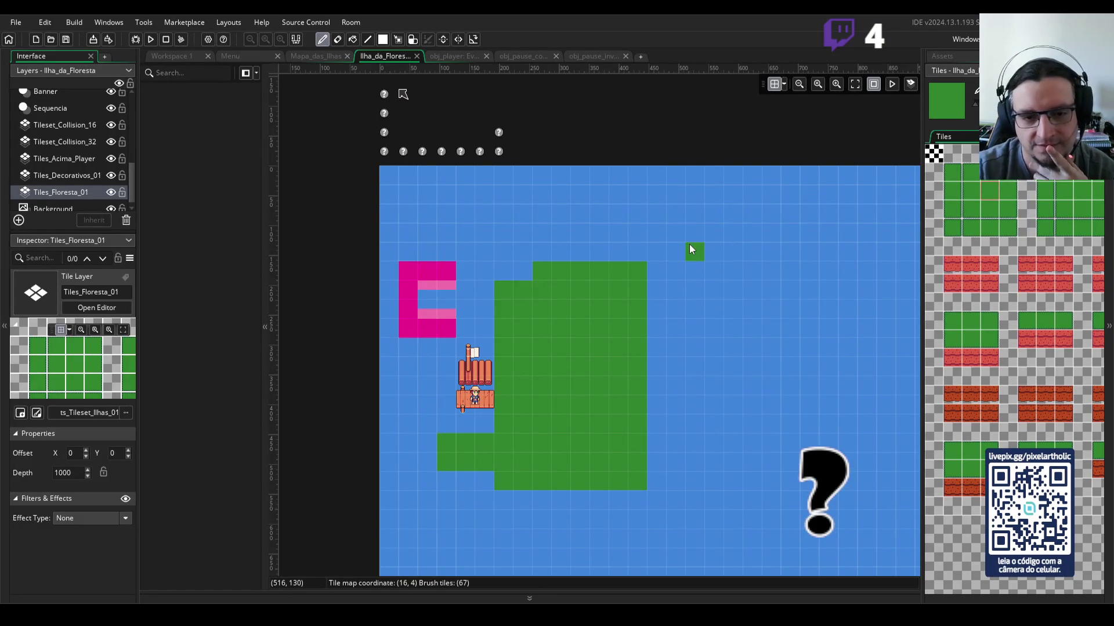
Step: Extend the grass island rightward with a new row of grass tiles
{"action": "scroll", "coordinate": [580, 390], "scroll_direction": "down", "scroll_amount": 5}
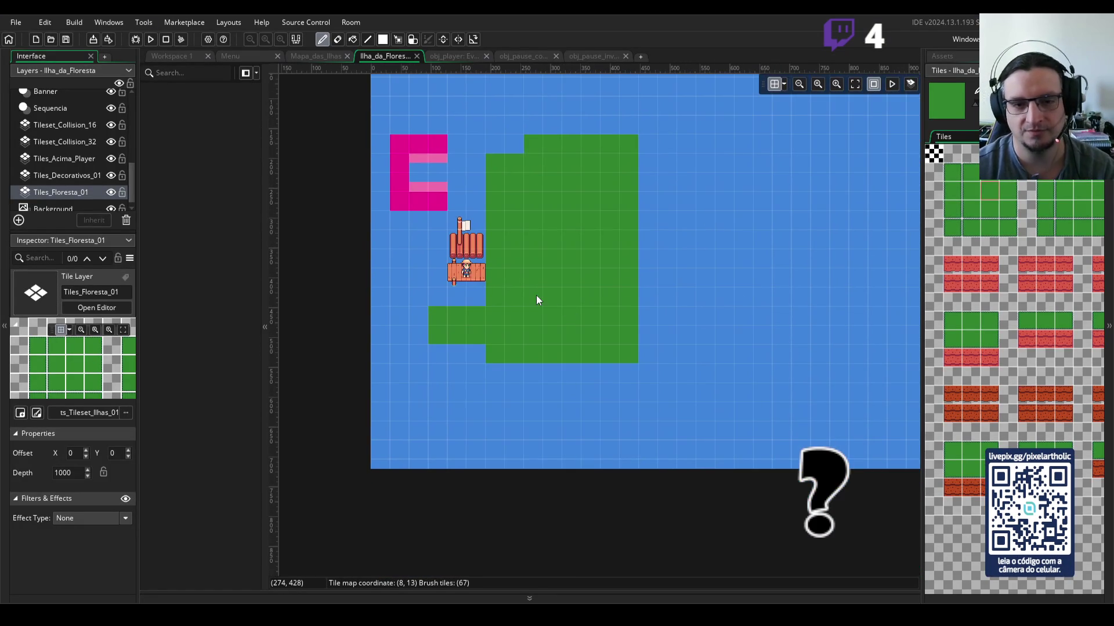
{"action": "scroll", "coordinate": [592, 308], "scroll_direction": "down", "scroll_amount": 4}
{"action": "scroll", "coordinate": [633, 308], "scroll_direction": "up", "scroll_amount": 4}
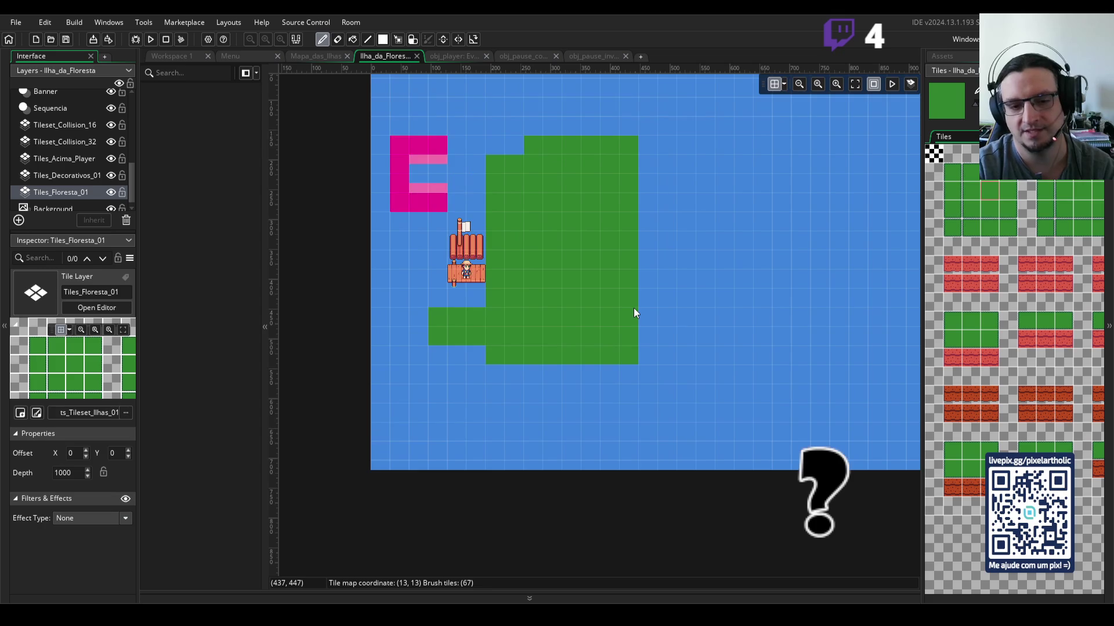
{"action": "scroll", "coordinate": [661, 278], "scroll_direction": "down", "scroll_amount": 1}
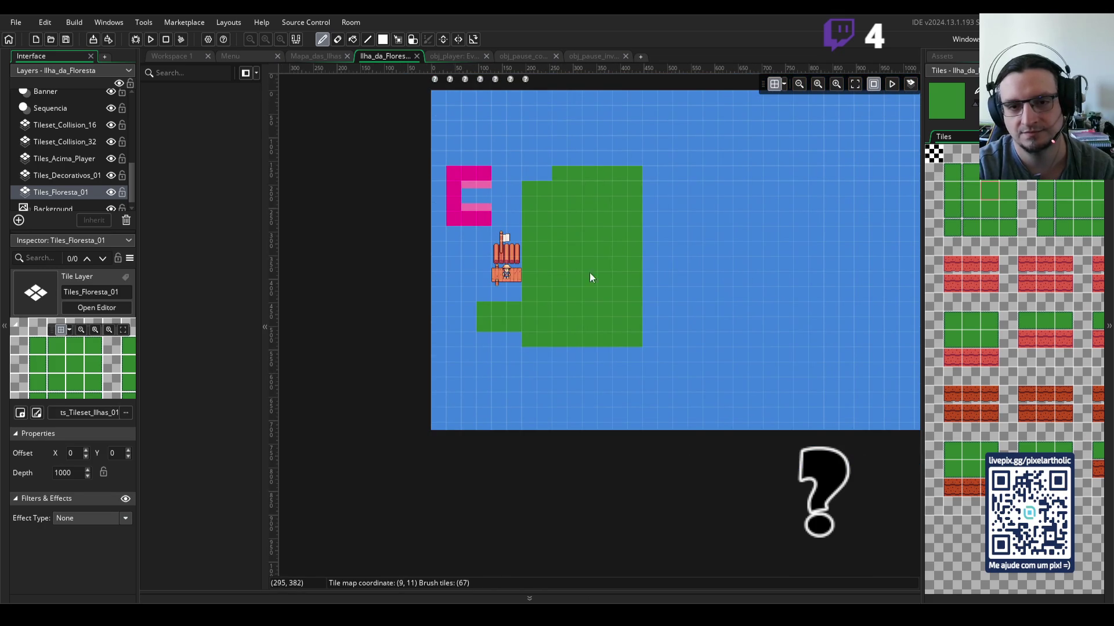
{"action": "scroll", "coordinate": [614, 294], "scroll_direction": "left", "scroll_amount": 4}
{"action": "scroll", "coordinate": [612, 290], "scroll_direction": "right", "scroll_amount": 2}
{"action": "scroll", "coordinate": [571, 297], "scroll_direction": "left", "scroll_amount": 1}
{"action": "left_click_drag", "start_coordinate": [435, 179], "coordinate": [549, 169]}
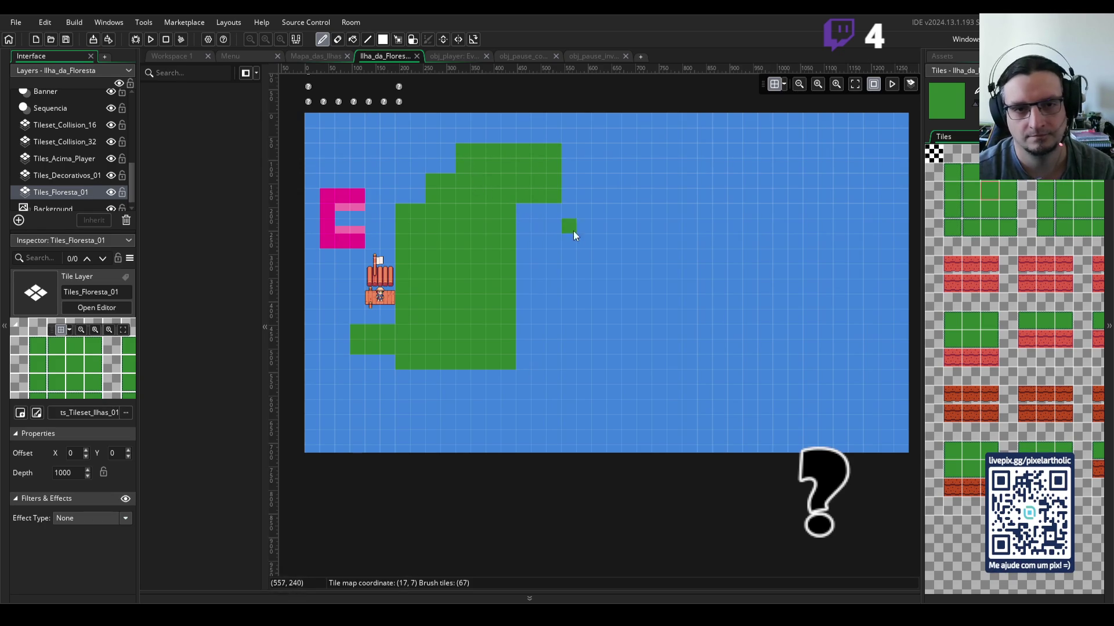
Step: Paint grass to the island's right, widening it and adding a right-hand column
{"action": "left_click", "coordinate": [522, 225]}
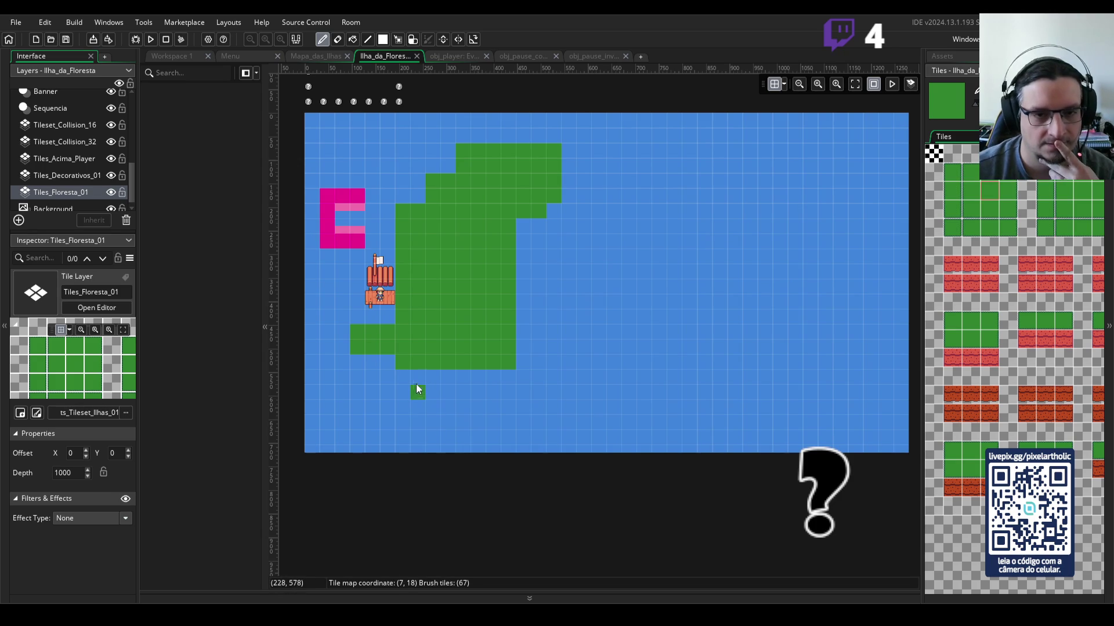
{"action": "mouse_move", "coordinate": [514, 151]}
{"action": "left_mouse_down"}
{"action": "mouse_move", "coordinate": [610, 357]}
{"action": "mouse_move", "coordinate": [526, 356]}
{"action": "mouse_move", "coordinate": [593, 358]}
{"action": "left_mouse_up"}
{"action": "mouse_move", "coordinate": [527, 347]}
{"action": "left_mouse_down"}
{"action": "mouse_move", "coordinate": [544, 191]}
{"action": "mouse_move", "coordinate": [666, 167]}
{"action": "left_mouse_up"}
{"action": "mouse_move", "coordinate": [765, 220]}
{"action": "left_mouse_down"}
{"action": "mouse_move", "coordinate": [767, 356]}
{"action": "mouse_move", "coordinate": [552, 336]}
{"action": "mouse_move", "coordinate": [531, 218]}
{"action": "mouse_move", "coordinate": [717, 187]}
{"action": "left_mouse_up"}
Step: Fill the island's inner lake with grass and show the project's Assets list
{"action": "mouse_move", "coordinate": [647, 332]}
{"action": "left_mouse_down"}
{"action": "mouse_move", "coordinate": [532, 250]}
{"action": "mouse_move", "coordinate": [697, 207]}
{"action": "mouse_move", "coordinate": [754, 319]}
{"action": "left_mouse_up"}
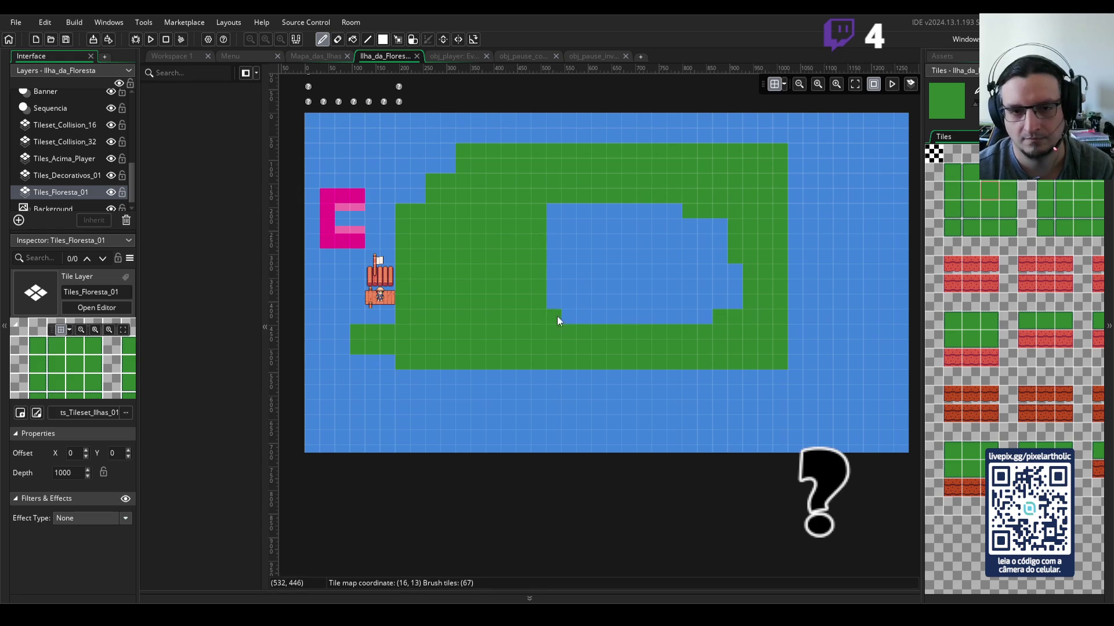
{"action": "mouse_move", "coordinate": [554, 193]}
{"action": "left_mouse_down"}
{"action": "mouse_move", "coordinate": [555, 315]}
{"action": "mouse_move", "coordinate": [725, 319]}
{"action": "mouse_move", "coordinate": [723, 236]}
{"action": "mouse_move", "coordinate": [666, 214]}
{"action": "mouse_move", "coordinate": [571, 214]}
{"action": "mouse_move", "coordinate": [555, 273]}
{"action": "mouse_move", "coordinate": [579, 308]}
{"action": "mouse_move", "coordinate": [725, 301]}
{"action": "mouse_move", "coordinate": [710, 240]}
{"action": "mouse_move", "coordinate": [570, 242]}
{"action": "mouse_move", "coordinate": [704, 253]}
{"action": "mouse_move", "coordinate": [587, 288]}
{"action": "mouse_move", "coordinate": [640, 258]}
{"action": "mouse_move", "coordinate": [697, 275]}
{"action": "left_mouse_up"}
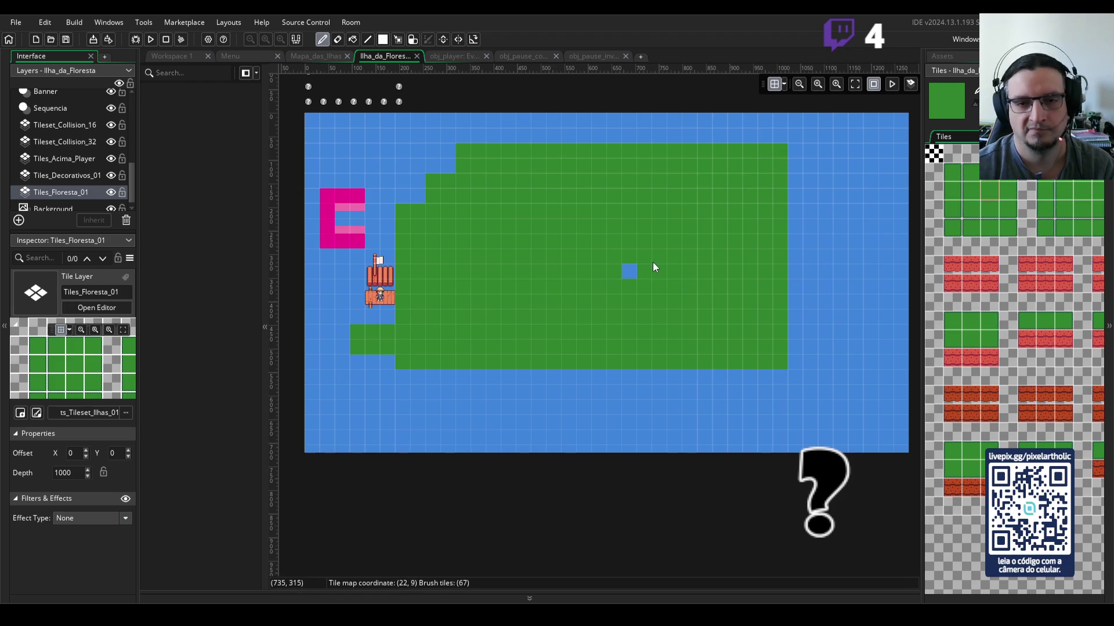
{"action": "left_click", "coordinate": [632, 272]}
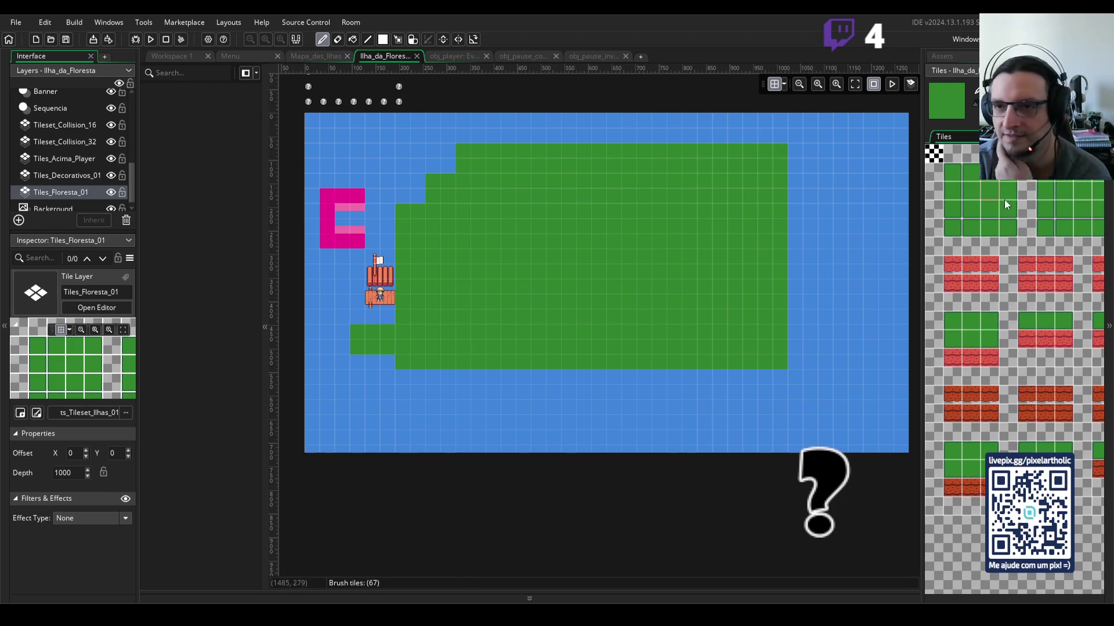
{"action": "left_click", "coordinate": [957, 53]}
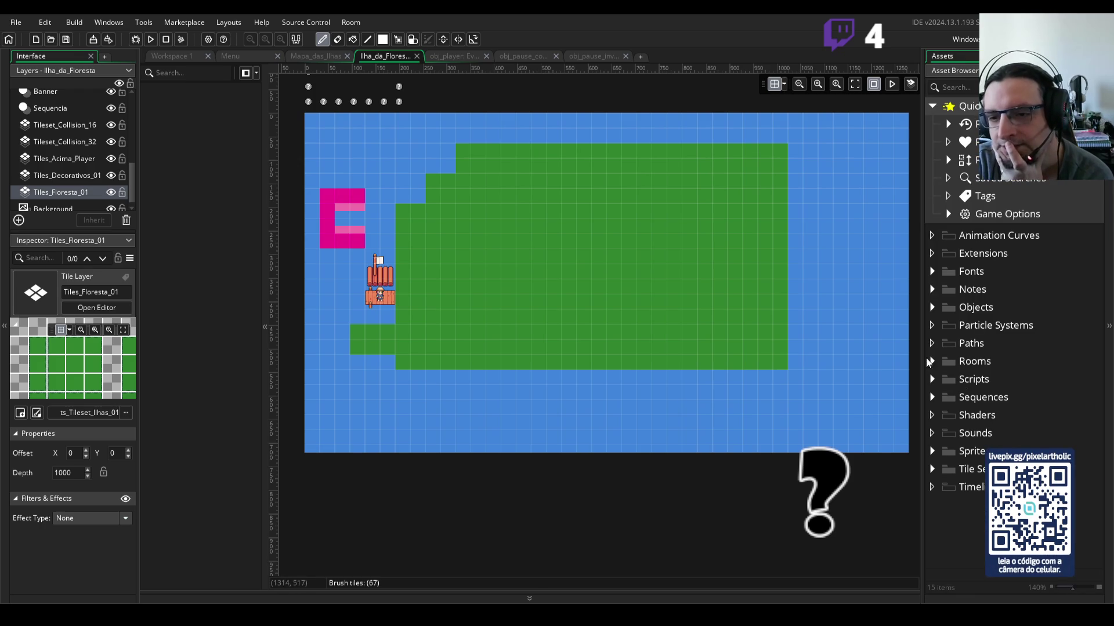
Step: Expand the Rooms folder and select Ilha_da_Floresta to see its room settings
{"action": "double_click", "coordinate": [969, 361]}
{"action": "left_click", "coordinate": [963, 383]}
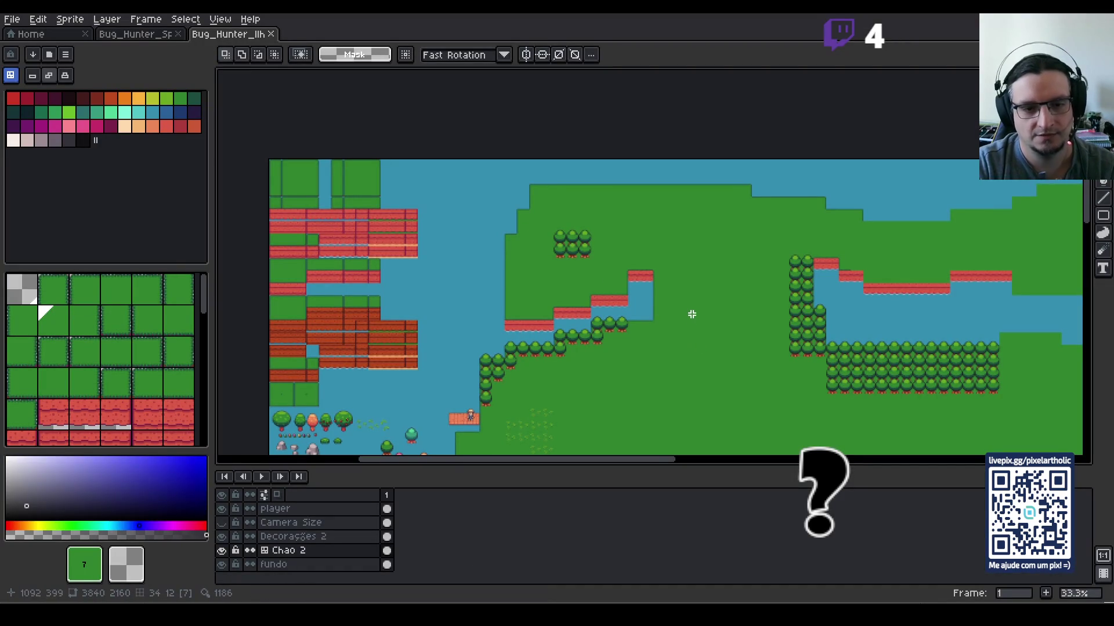
Step: Confirm the Aseprite island canvas is 3840 × 2160 px, cancel unchanged, and return to GameMaker
{"action": "key", "text": "ctrl+alt+c"}
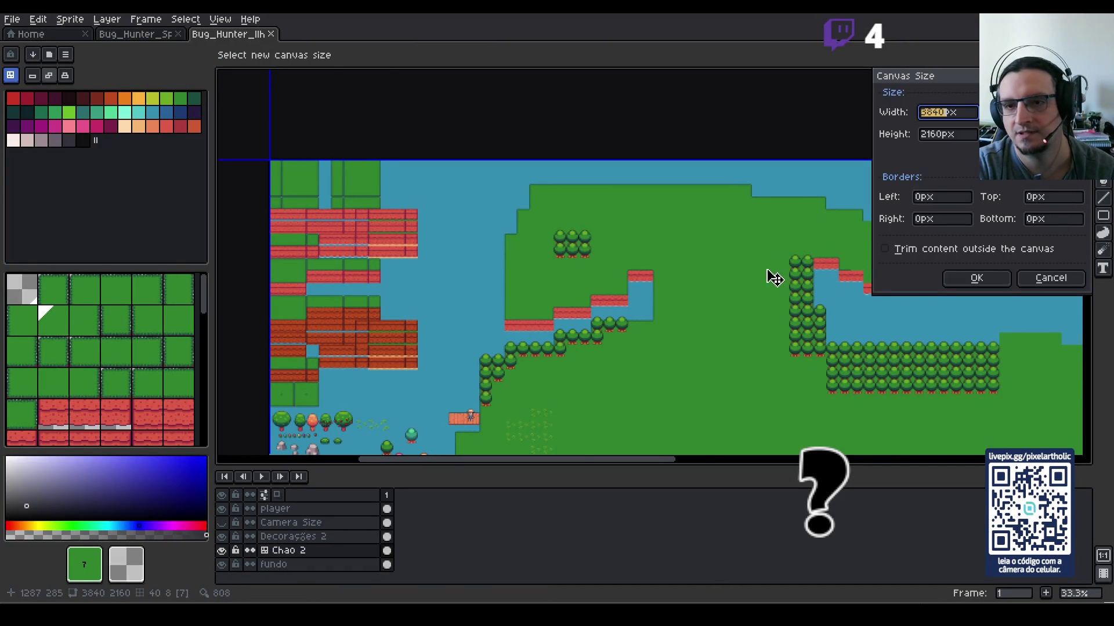
{"action": "scroll", "coordinate": [774, 278], "scroll_direction": "down", "scroll_amount": 1}
{"action": "mouse_move", "coordinate": [777, 313]}
{"action": "left_mouse_down"}
{"action": "mouse_move", "coordinate": [632, 119]}
{"action": "mouse_move", "coordinate": [620, 196]}
{"action": "left_mouse_up"}
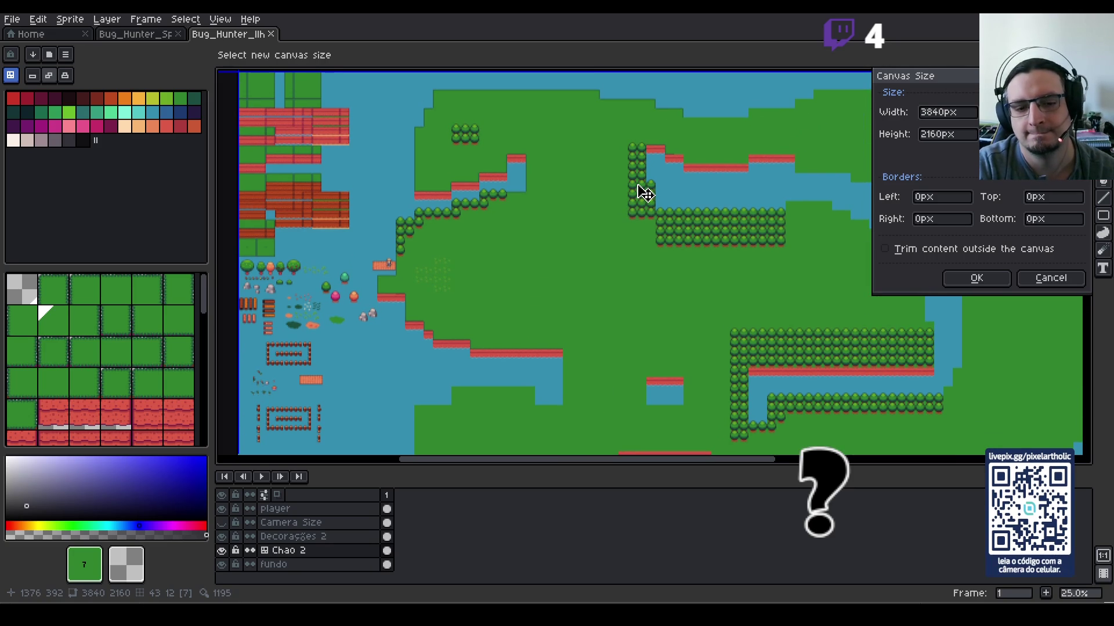
{"action": "left_click", "coordinate": [1072, 280]}
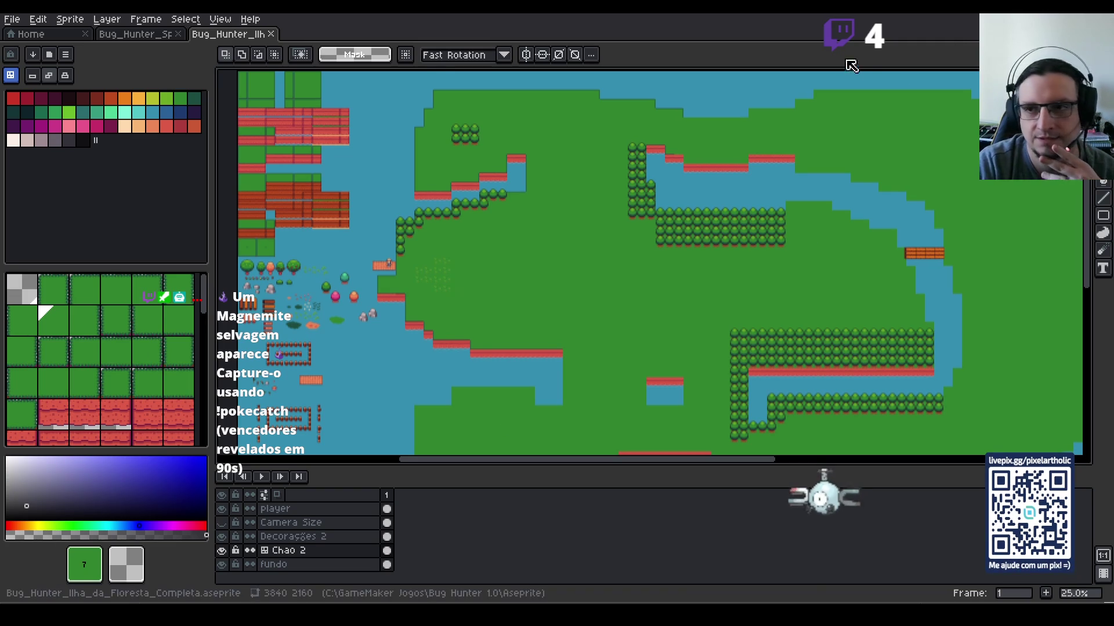
{"action": "key", "text": "alt+Tab"}
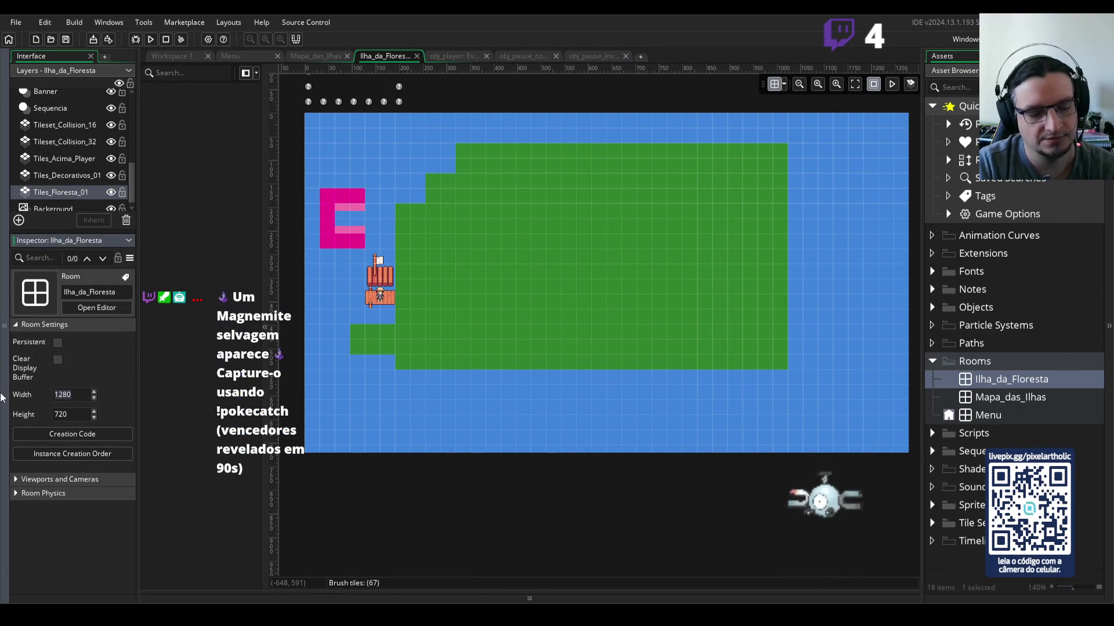
Step: Set the Ilha_da_Floresta room to 3200 × 1800 and select the Tiles_Floresta_01 layer
{"action": "type", "text": "00"}
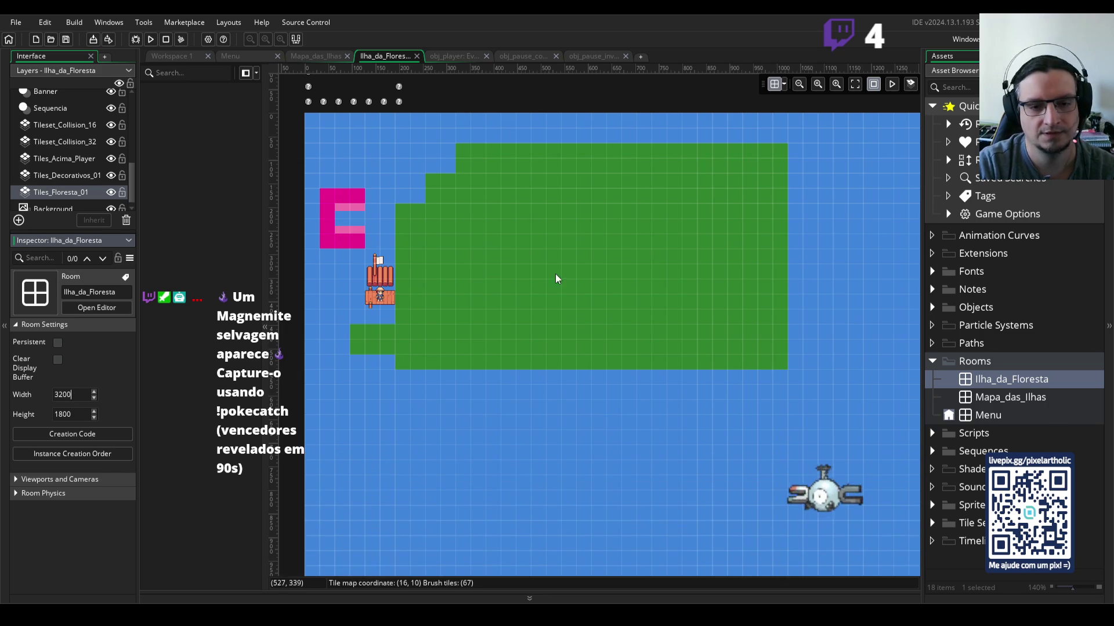
{"action": "scroll", "coordinate": [566, 267], "scroll_direction": "down", "scroll_amount": 3}
{"action": "left_click", "coordinate": [620, 261]}
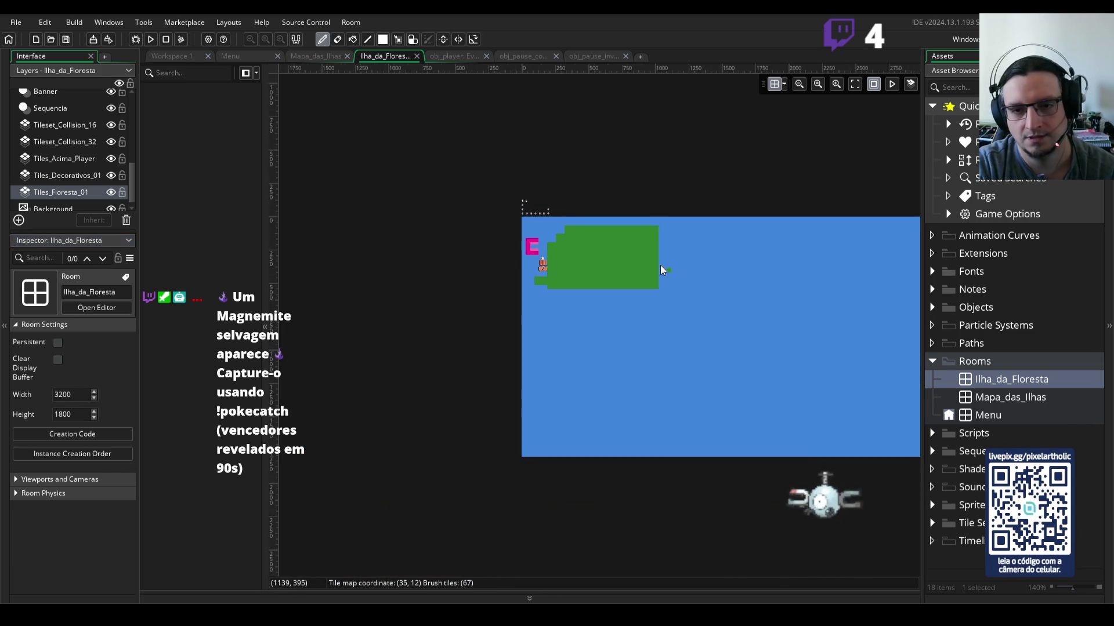
{"action": "scroll", "coordinate": [680, 270], "scroll_direction": "down", "scroll_amount": 2}
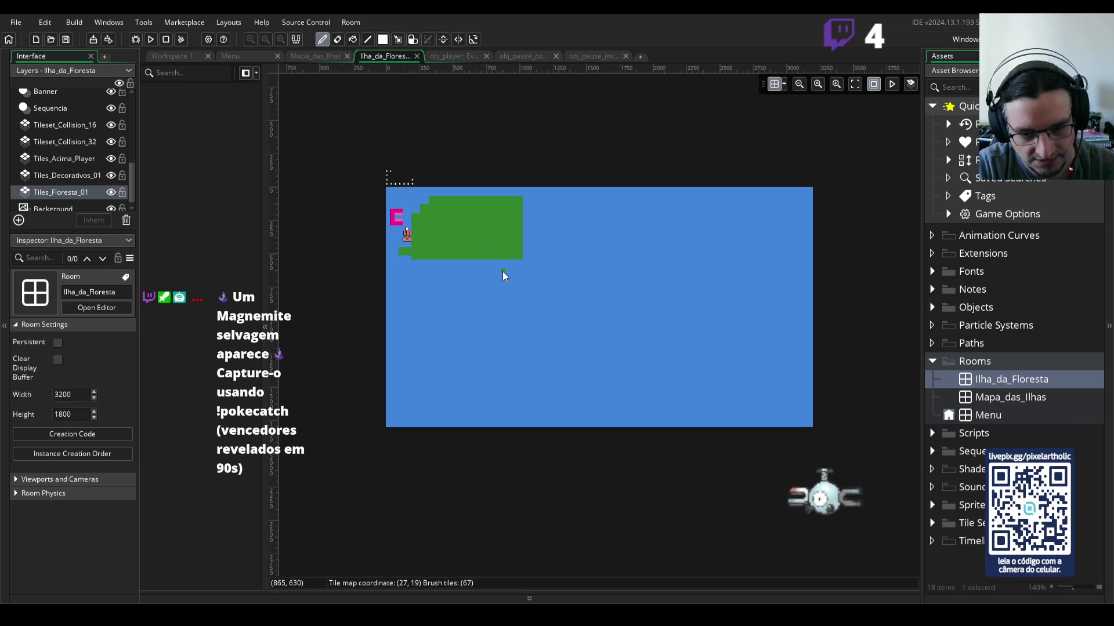
{"action": "scroll", "coordinate": [451, 231], "scroll_direction": "up", "scroll_amount": 3}
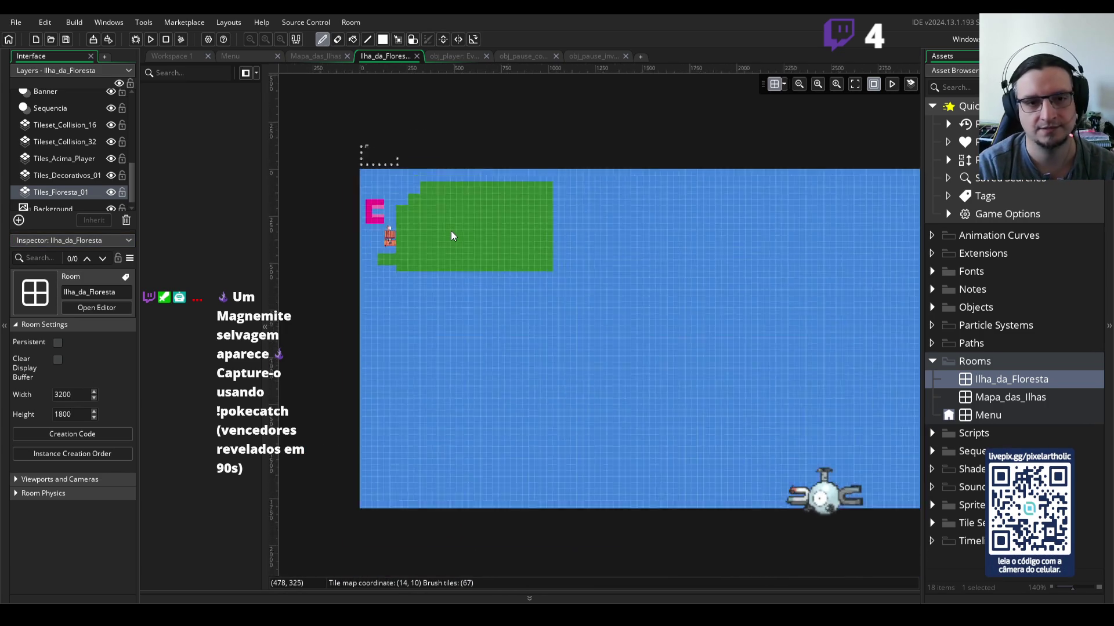
{"action": "scroll", "coordinate": [447, 237], "scroll_direction": "up", "scroll_amount": 1}
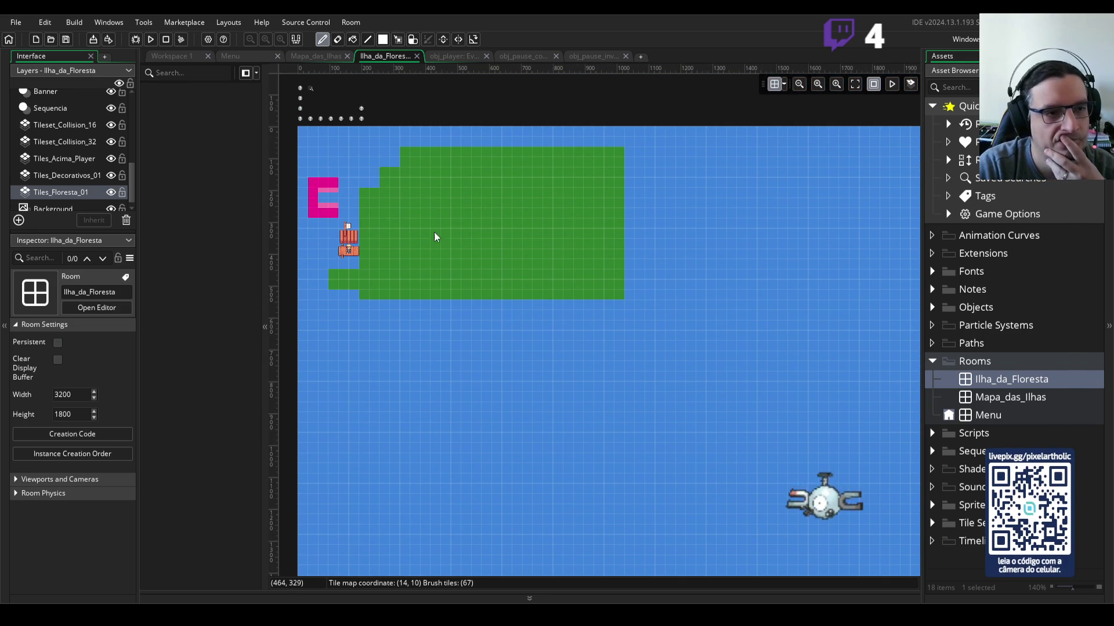
{"action": "left_click", "coordinate": [78, 199]}
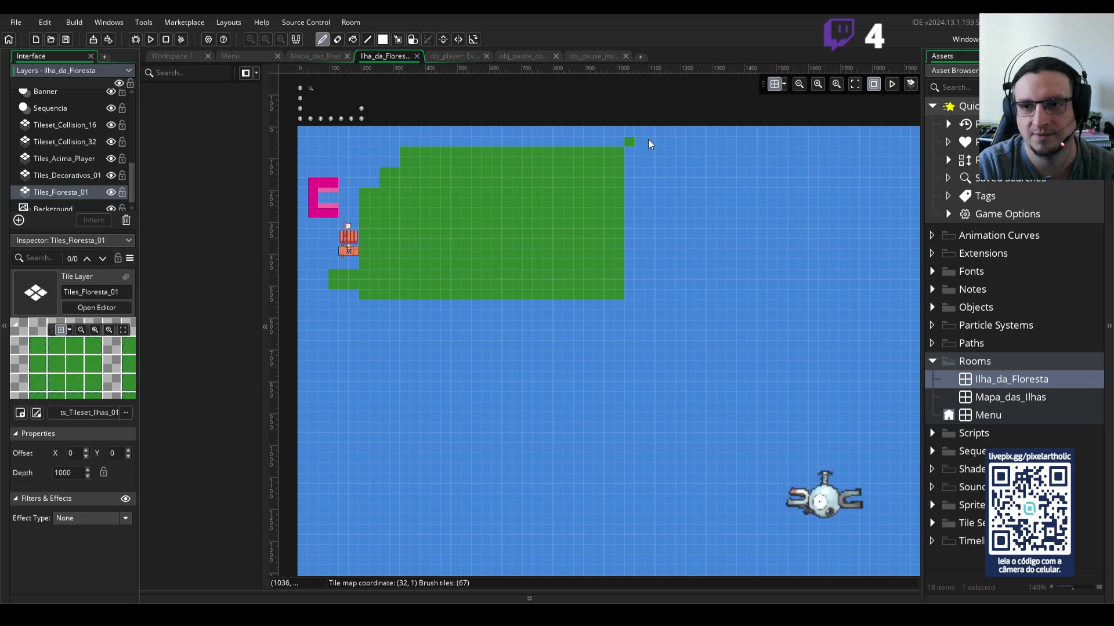
Step: Fit the room in view and erase every grass tile on Tiles_Floresta_01
{"action": "left_click", "coordinate": [855, 84]}
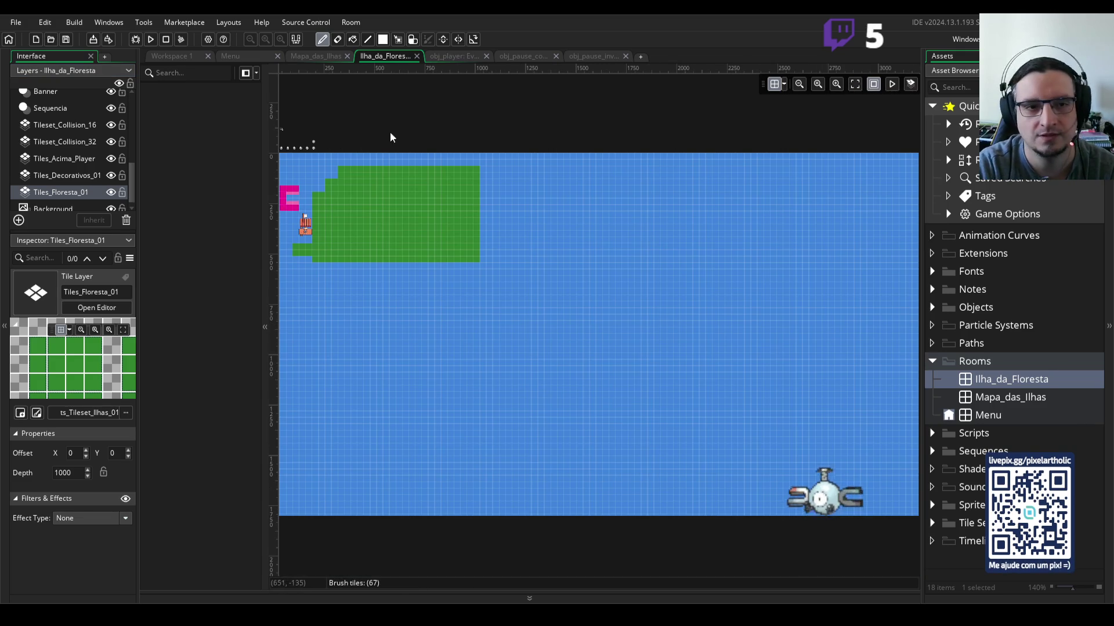
{"action": "left_click_drag", "start_coordinate": [360, 151], "coordinate": [489, 210]}
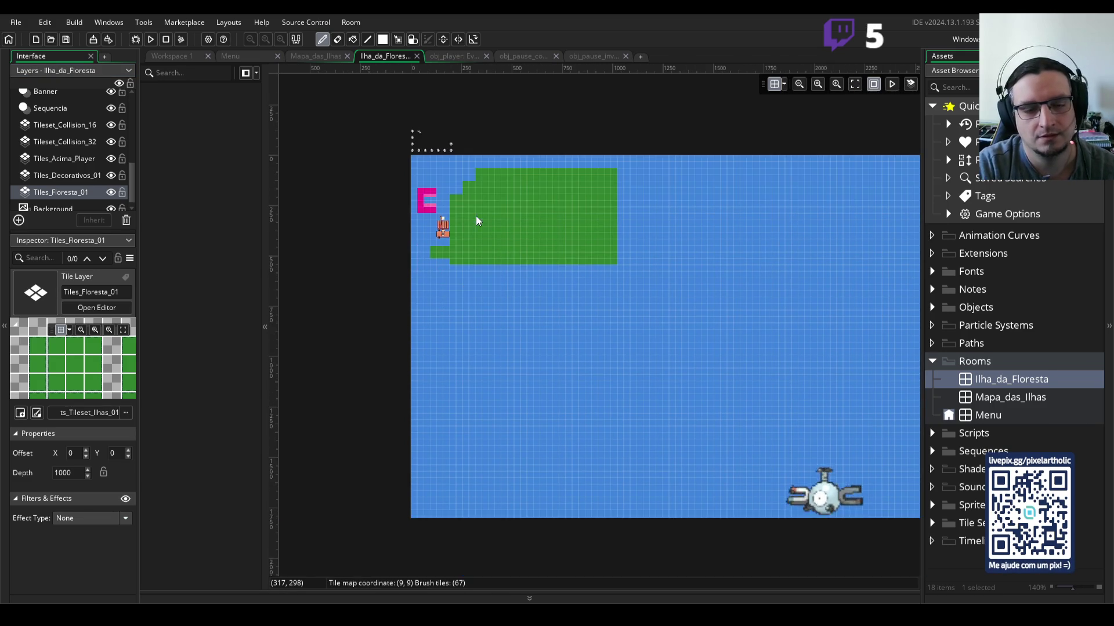
{"action": "scroll", "coordinate": [477, 220], "scroll_direction": "down", "scroll_amount": 2}
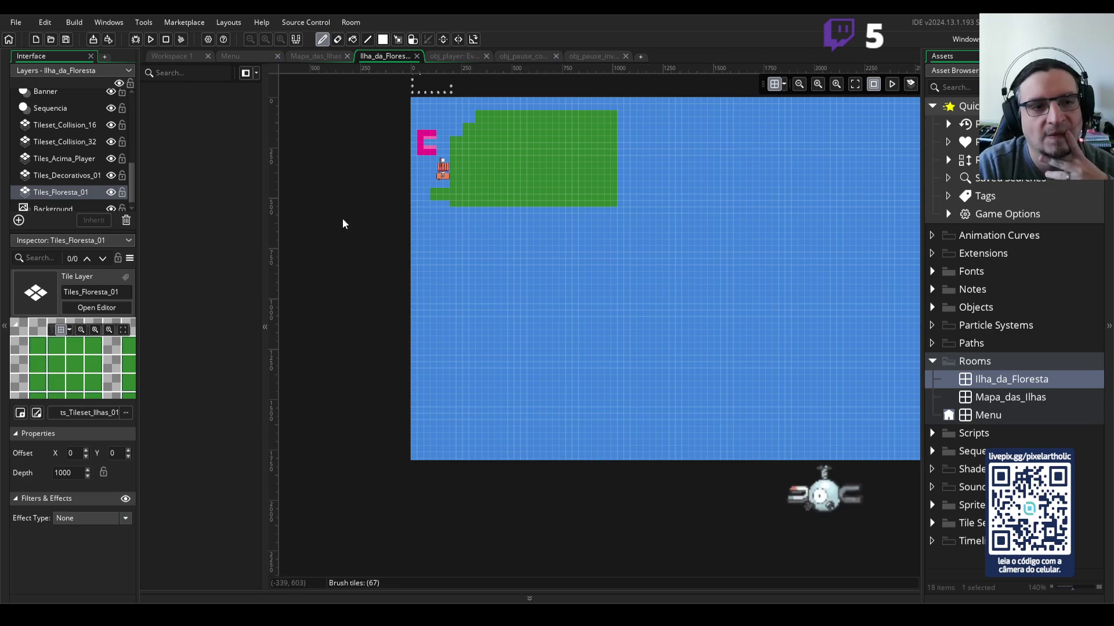
{"action": "scroll", "coordinate": [474, 211], "scroll_direction": "up", "scroll_amount": 2}
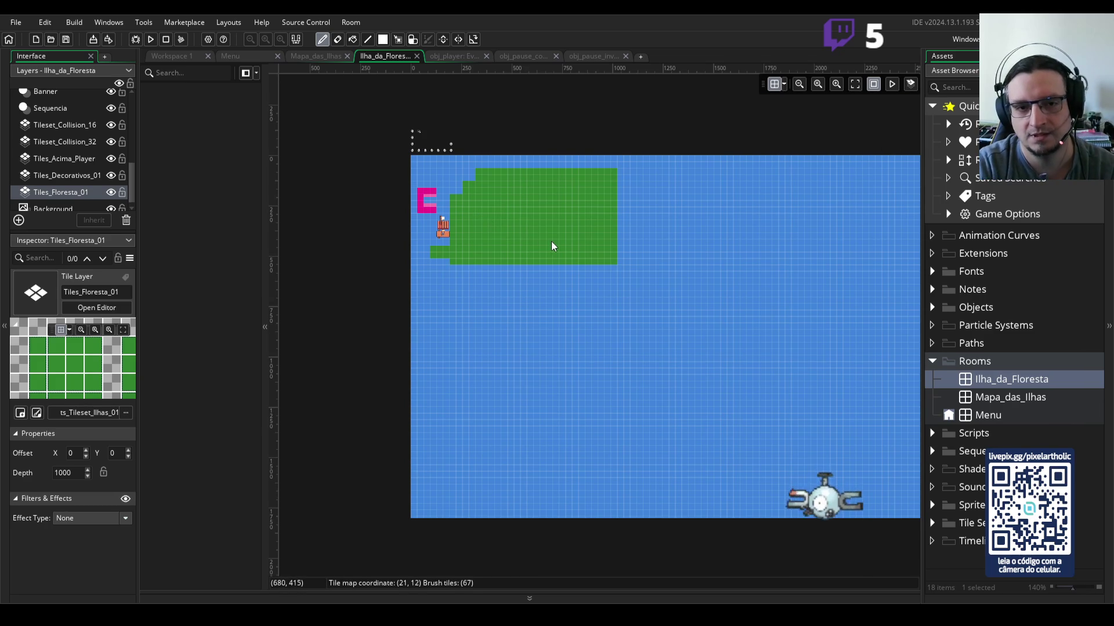
{"action": "key", "text": "e"}
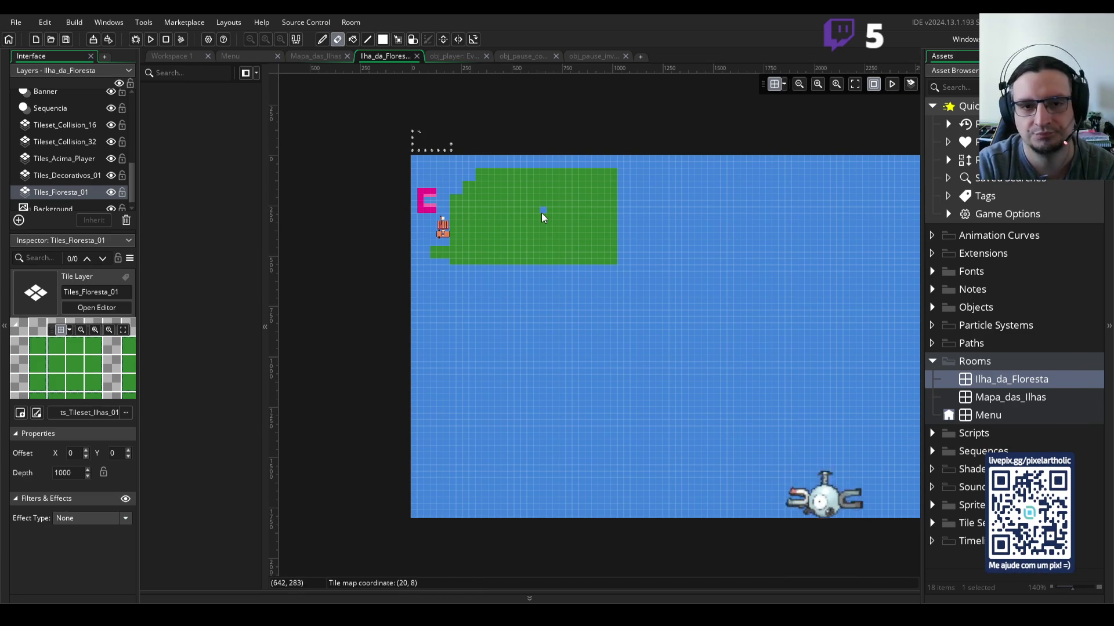
{"action": "left_click", "coordinate": [1021, 70]}
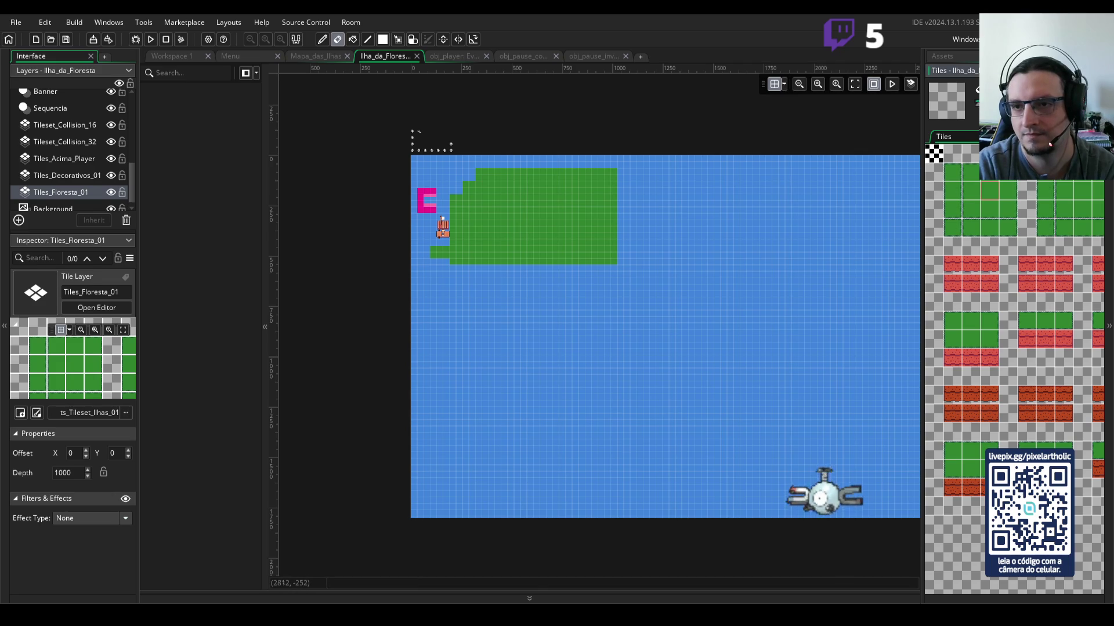
{"action": "mouse_move", "coordinate": [437, 254]}
{"action": "left_mouse_down"}
{"action": "mouse_move", "coordinate": [456, 208]}
{"action": "mouse_move", "coordinate": [452, 251]}
{"action": "mouse_move", "coordinate": [554, 199]}
{"action": "mouse_move", "coordinate": [476, 196]}
{"action": "mouse_move", "coordinate": [567, 273]}
{"action": "mouse_move", "coordinate": [470, 207]}
{"action": "mouse_move", "coordinate": [557, 218]}
{"action": "left_mouse_up"}
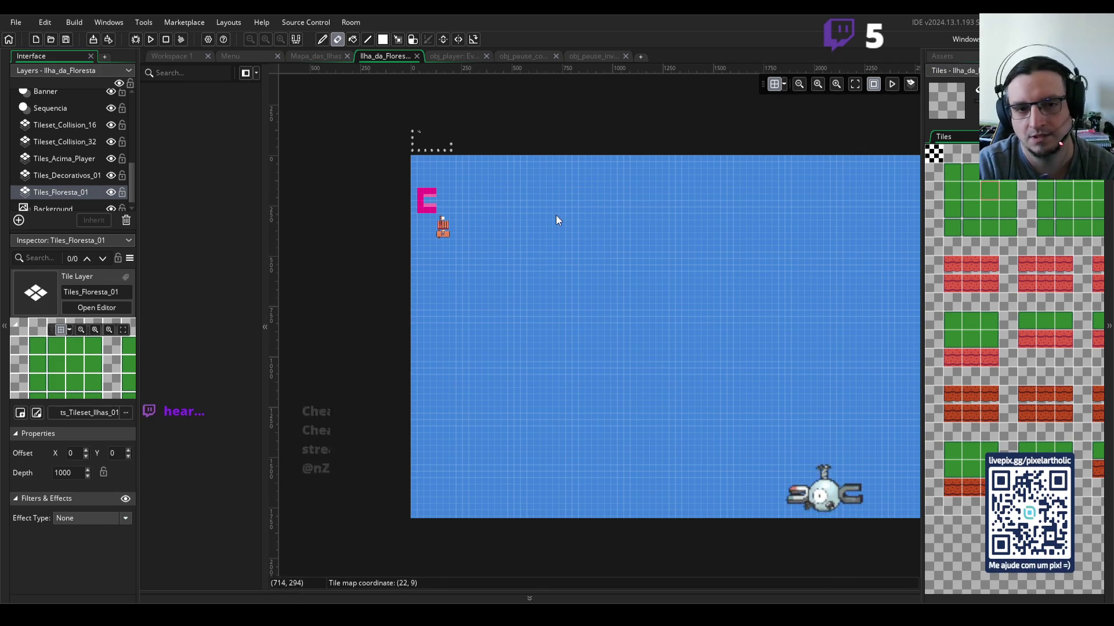
{"action": "mouse_move", "coordinate": [620, 334]}
{"action": "left_mouse_down"}
{"action": "mouse_move", "coordinate": [638, 316]}
{"action": "mouse_move", "coordinate": [624, 256]}
{"action": "left_mouse_up"}
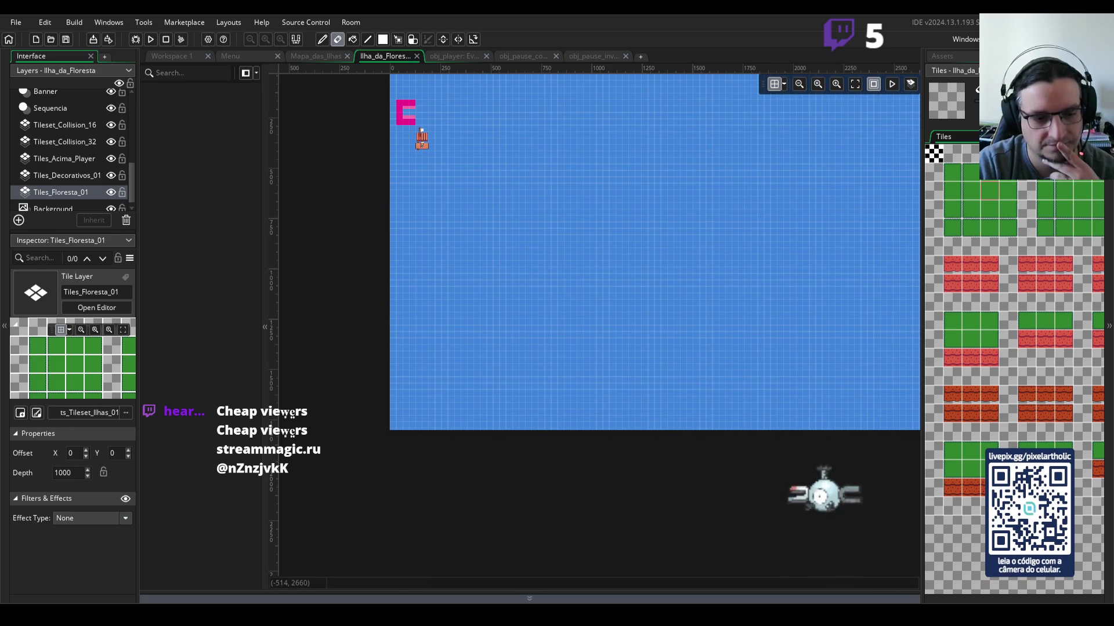
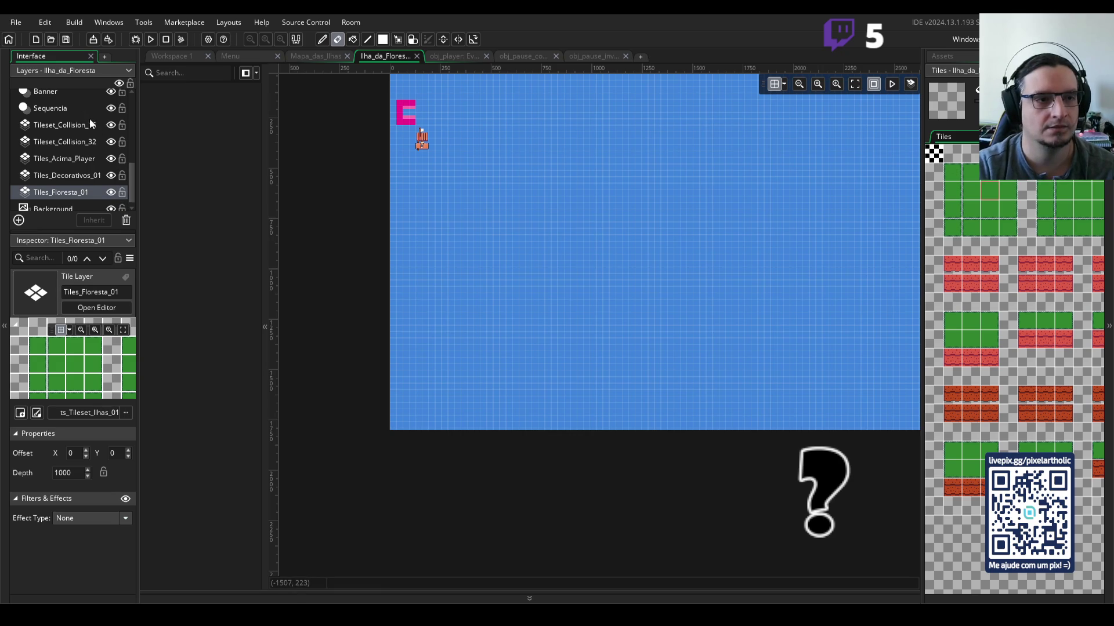
Step: Erase the magenta E-shaped collision tiles on the Tileset_Collision_32 layer
{"action": "left_click", "coordinate": [96, 141]}
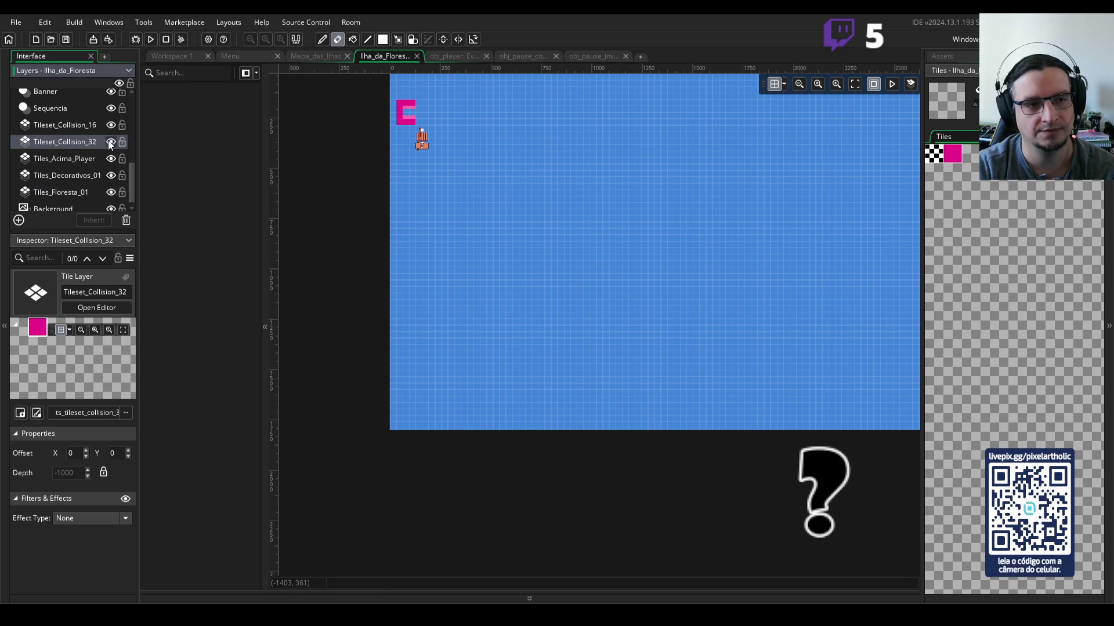
{"action": "key", "text": "d"}
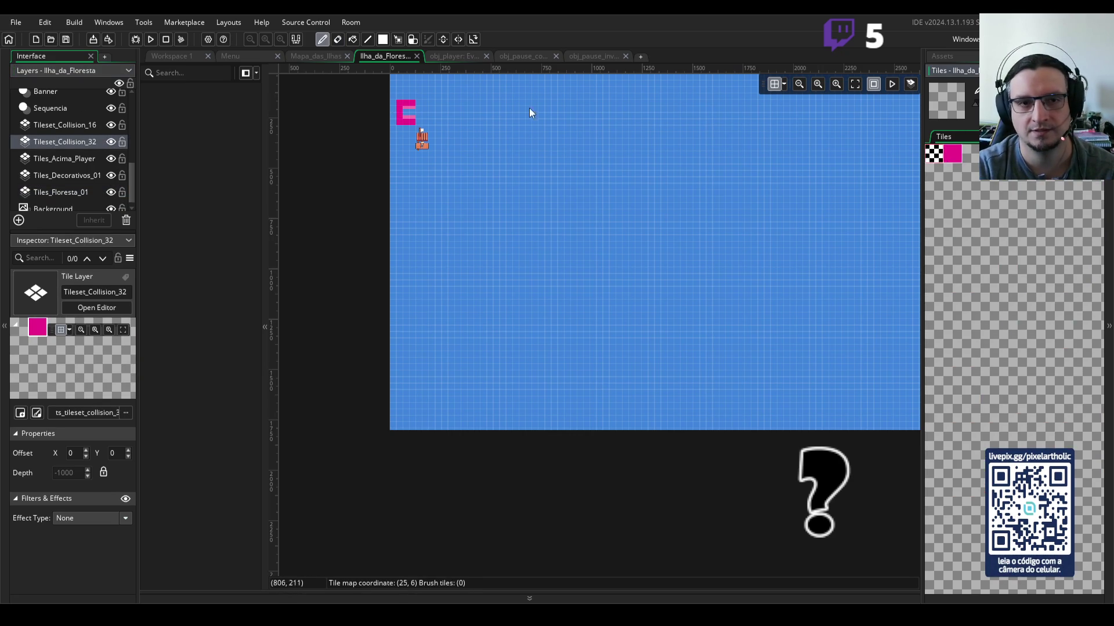
{"action": "left_click_drag", "start_coordinate": [409, 99], "coordinate": [396, 110]}
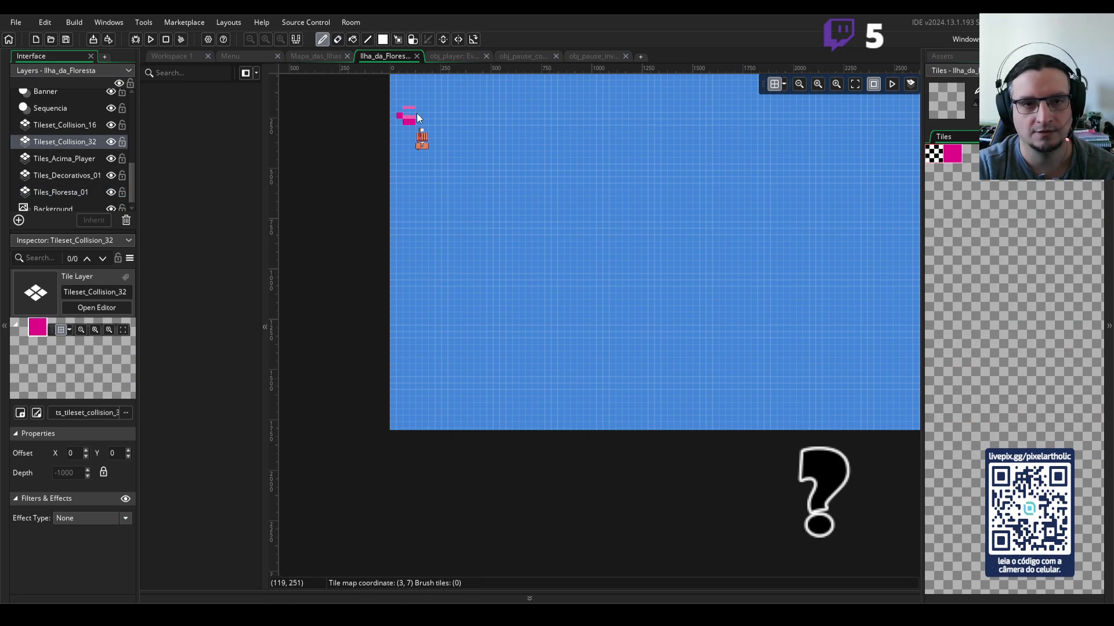
{"action": "scroll", "coordinate": [413, 133], "scroll_direction": "up", "scroll_amount": 3}
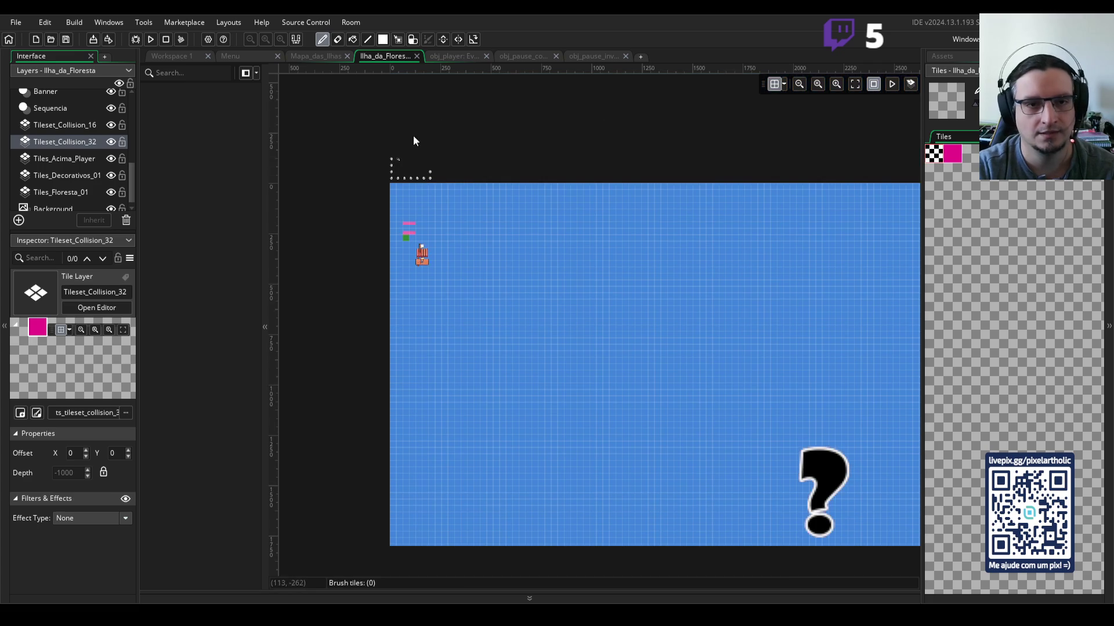
{"action": "scroll", "coordinate": [411, 239], "scroll_direction": "up", "scroll_amount": 5}
{"action": "key", "text": "e"}
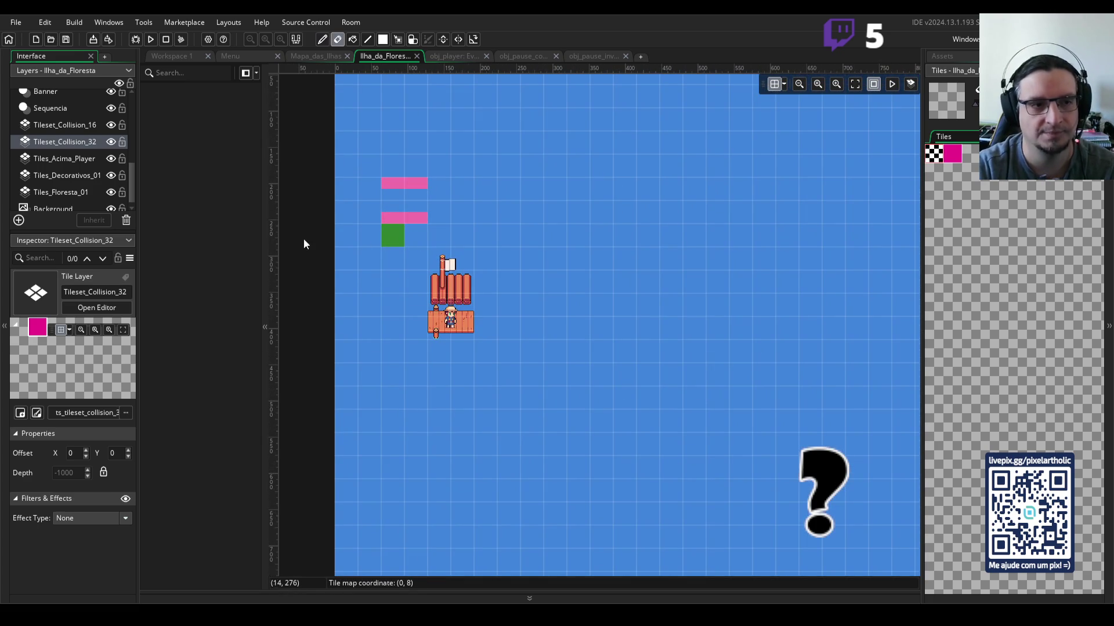
{"action": "scroll", "coordinate": [54, 180], "scroll_direction": "down", "scroll_amount": 1}
Step: Erase the stray green grass tile near the raft on the Tiles_Floresta_01 layer
{"action": "left_click", "coordinate": [60, 185]}
{"action": "left_click", "coordinate": [392, 235]}
{"action": "key", "text": "ctrl+z"}
{"action": "key", "text": "ctrl+y"}
{"action": "key", "text": "d"}
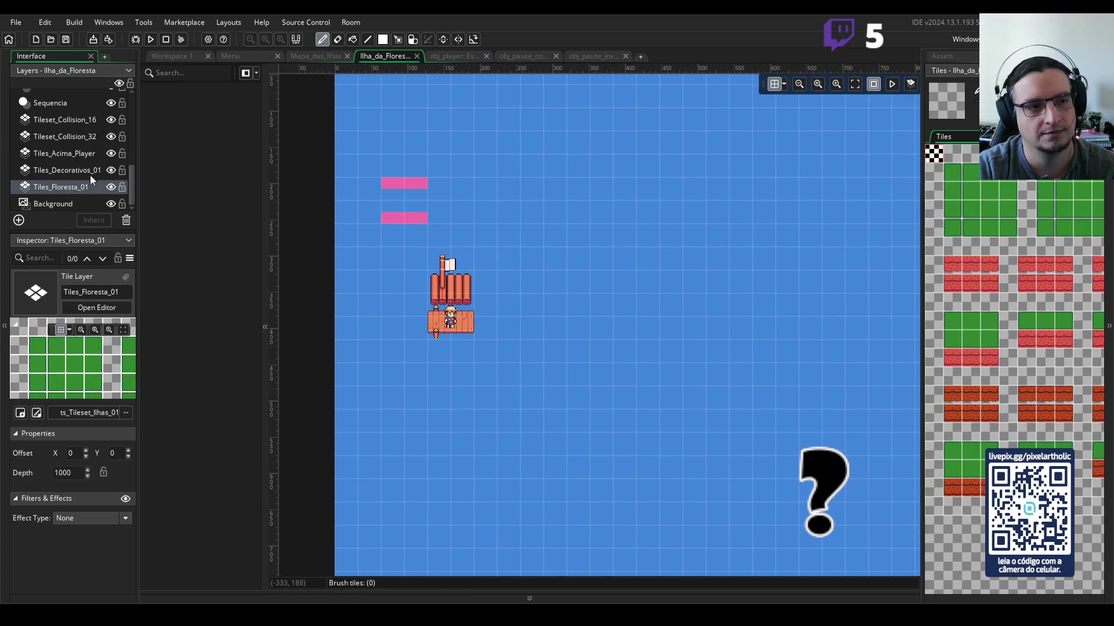
Step: Wipe both pink collision strips from the Tileset_Collision_16 layer with the empty tile
{"action": "left_click", "coordinate": [74, 121]}
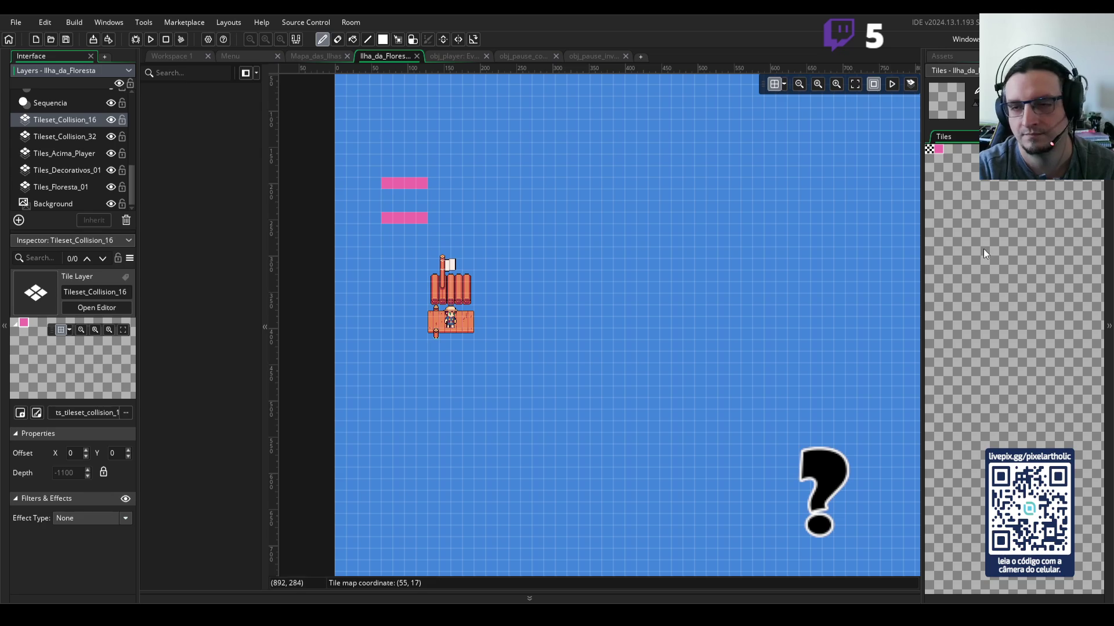
{"action": "scroll", "coordinate": [980, 248], "scroll_direction": "down", "scroll_amount": 2}
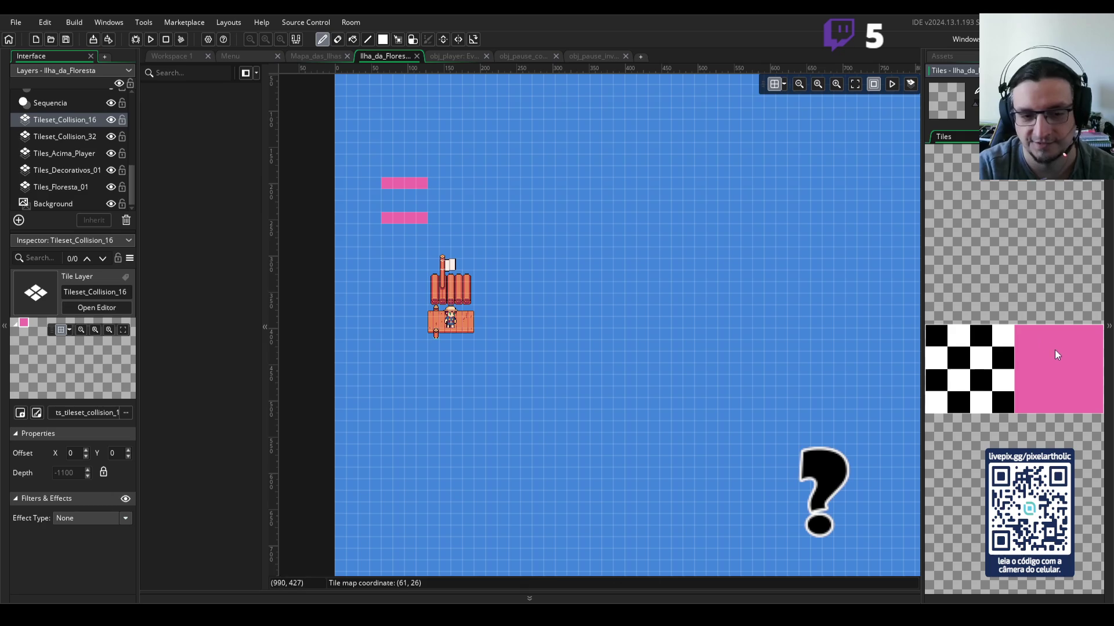
{"action": "scroll", "coordinate": [1006, 285], "scroll_direction": "down", "scroll_amount": 1}
{"action": "scroll", "coordinate": [1007, 284], "scroll_direction": "down", "scroll_amount": 2}
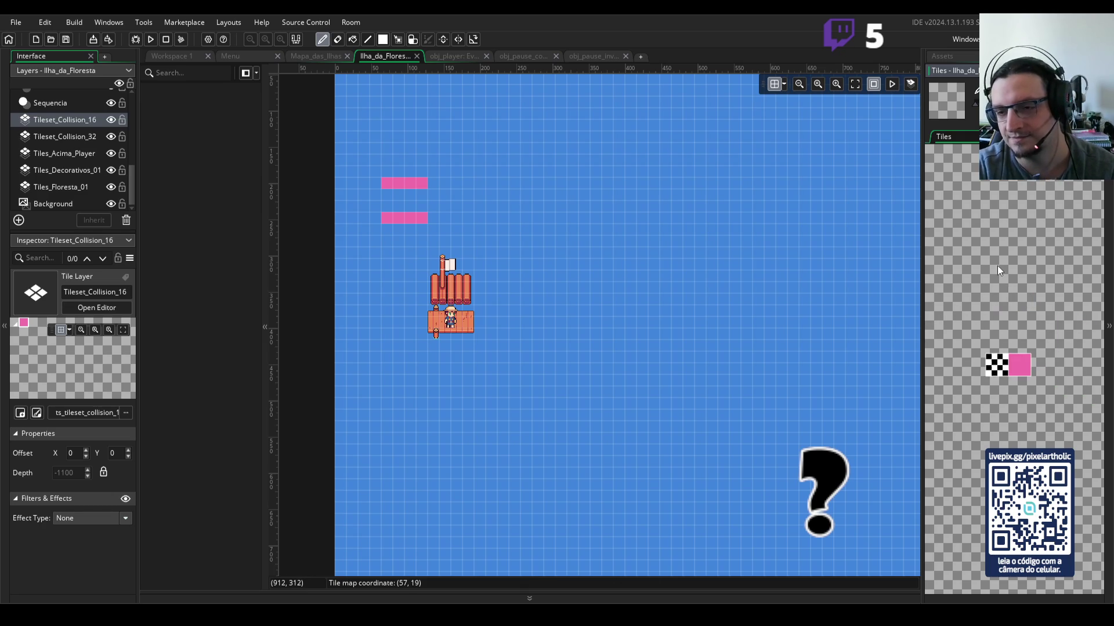
{"action": "scroll", "coordinate": [1008, 297], "scroll_direction": "up", "scroll_amount": 2}
{"action": "left_click_drag", "start_coordinate": [1004, 415], "coordinate": [999, 175]}
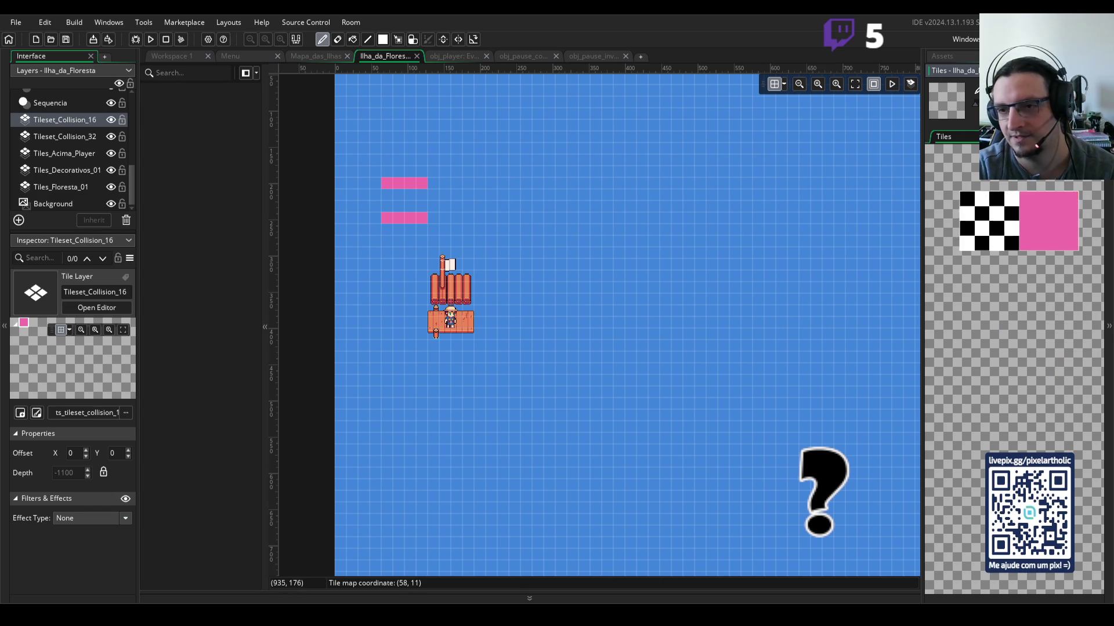
{"action": "left_click", "coordinate": [987, 219]}
{"action": "mouse_move", "coordinate": [390, 219]}
{"action": "left_mouse_down"}
{"action": "mouse_move", "coordinate": [425, 219]}
{"action": "mouse_move", "coordinate": [392, 186]}
{"action": "left_mouse_up"}
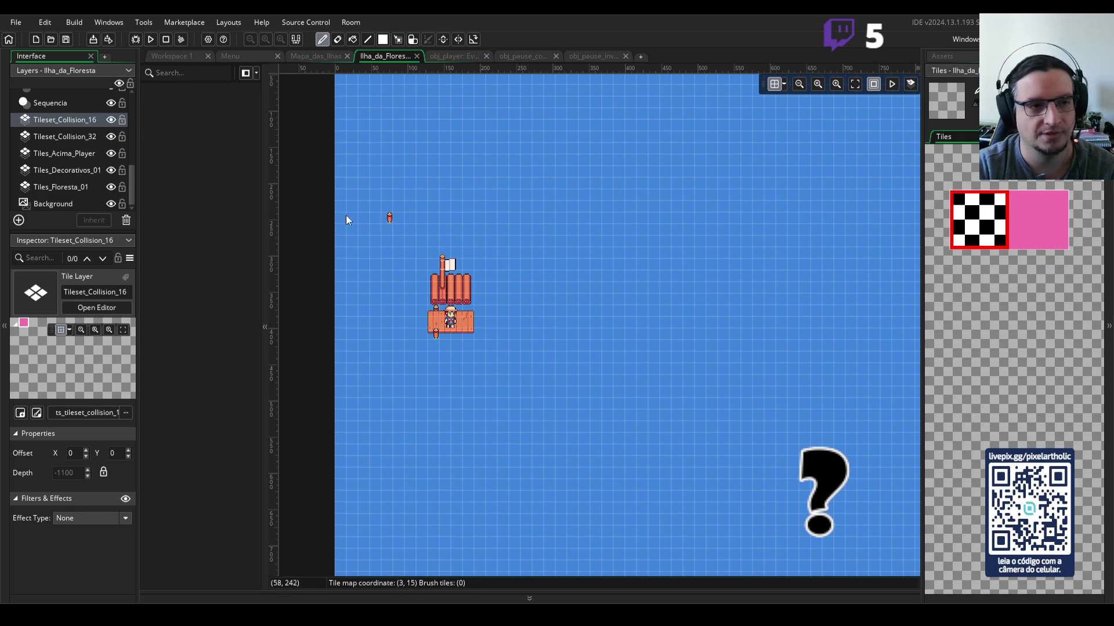
{"action": "left_click", "coordinate": [64, 170]}
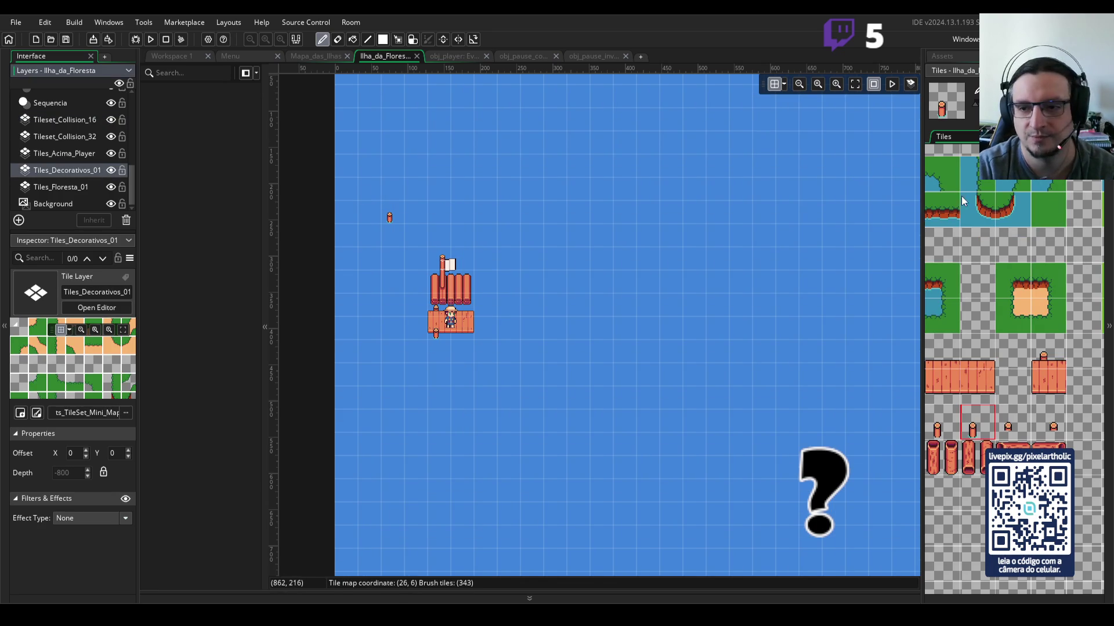
Step: Load the empty tile as the brush on the Tiles_Decorativos_01 layer
{"action": "left_click", "coordinate": [976, 313]}
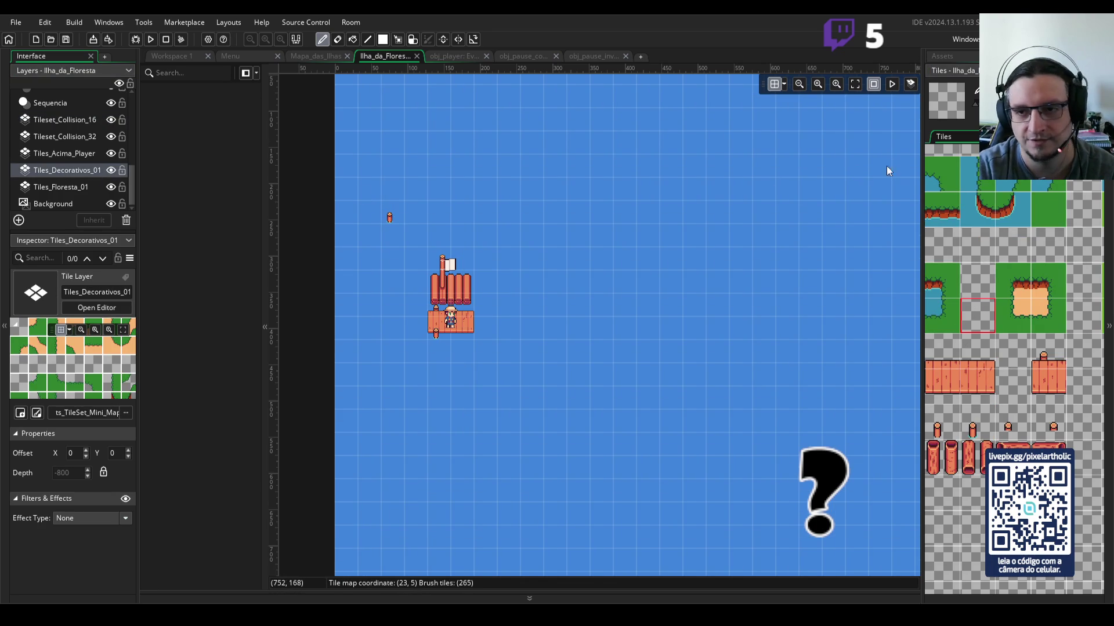
{"action": "scroll", "coordinate": [1072, 353], "scroll_direction": "up", "scroll_amount": 1}
{"action": "scroll", "coordinate": [1072, 353], "scroll_direction": "left", "scroll_amount": 3}
{"action": "scroll", "coordinate": [969, 196], "scroll_direction": "down", "scroll_amount": 3}
{"action": "scroll", "coordinate": [968, 196], "scroll_direction": "right", "scroll_amount": 3}
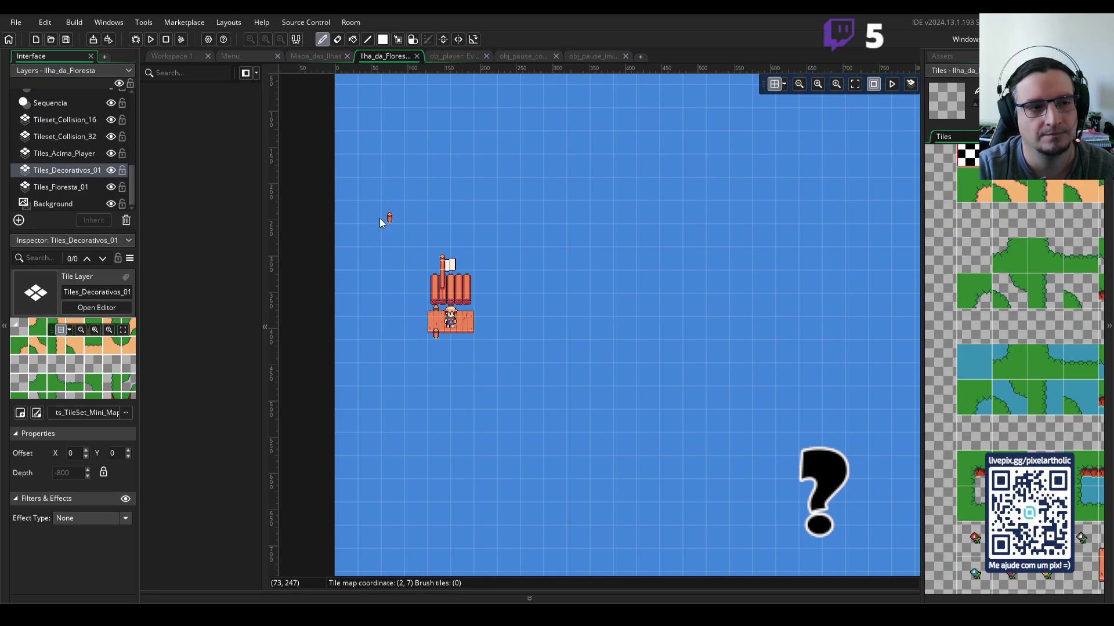
Step: Check Tiles_Acima_Player, then load the plain green grass tile as the Tiles_Floresta_01 brush
{"action": "left_click", "coordinate": [58, 154]}
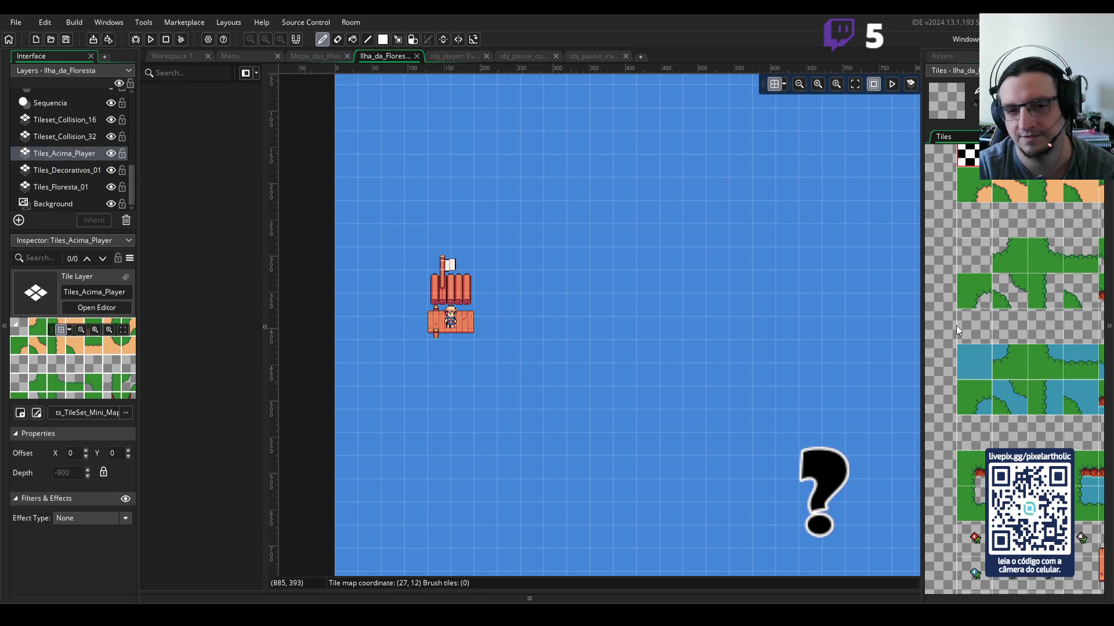
{"action": "scroll", "coordinate": [413, 294], "scroll_direction": "down", "scroll_amount": 2}
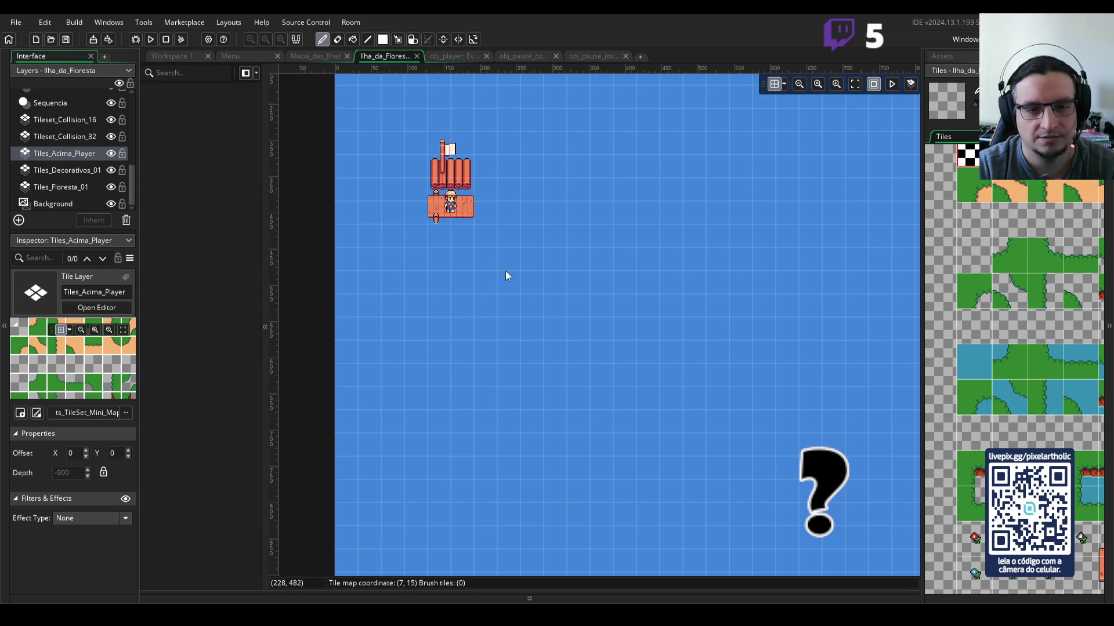
{"action": "scroll", "coordinate": [511, 269], "scroll_direction": "down", "scroll_amount": 3}
{"action": "scroll", "coordinate": [513, 270], "scroll_direction": "right", "scroll_amount": 3}
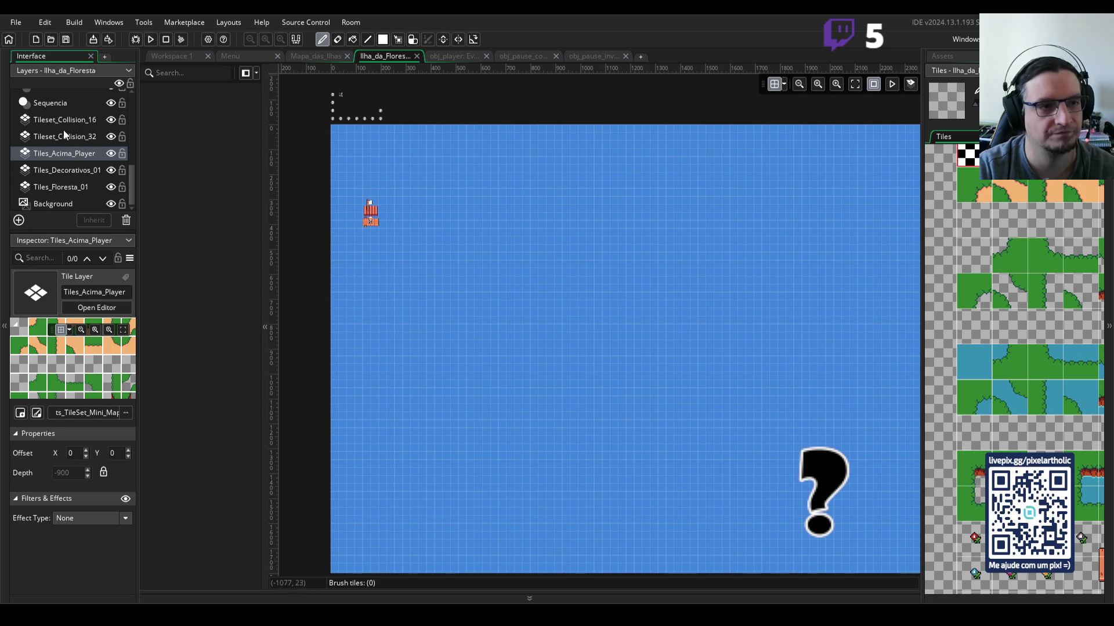
{"action": "scroll", "coordinate": [64, 135], "scroll_direction": "up", "scroll_amount": 1}
{"action": "scroll", "coordinate": [66, 136], "scroll_direction": "up", "scroll_amount": 2}
{"action": "scroll", "coordinate": [68, 145], "scroll_direction": "down", "scroll_amount": 3}
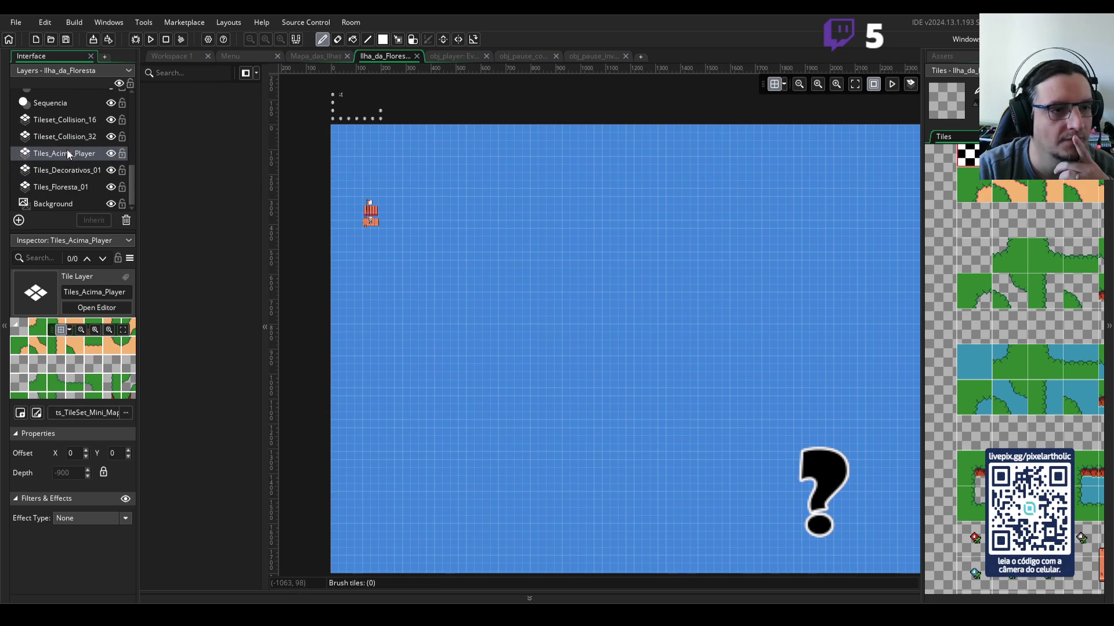
{"action": "left_click", "coordinate": [64, 187]}
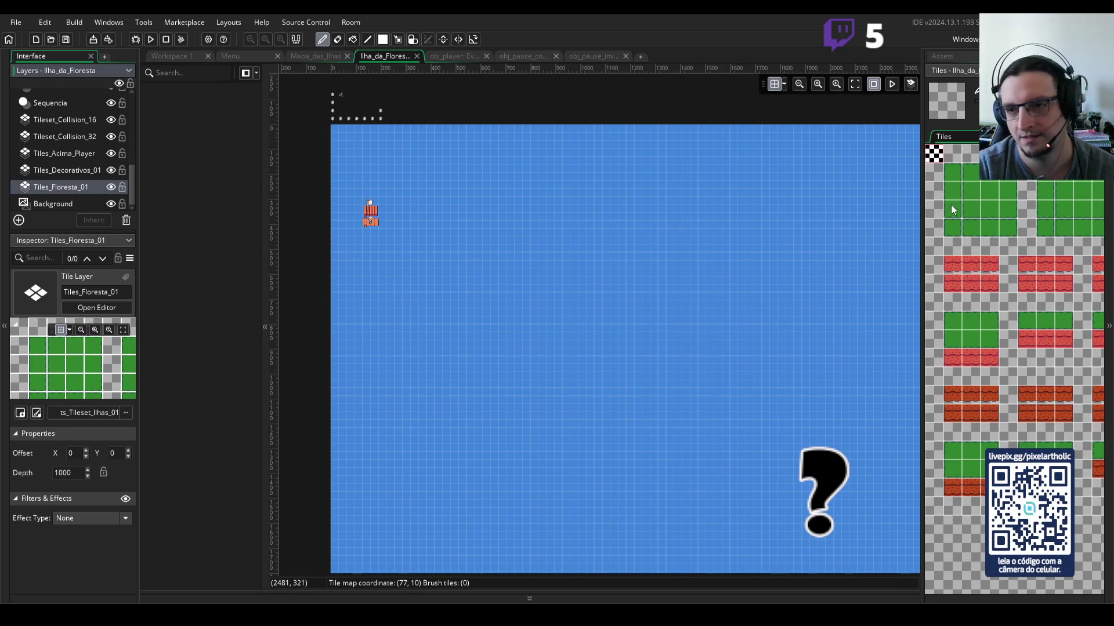
{"action": "left_click", "coordinate": [980, 193]}
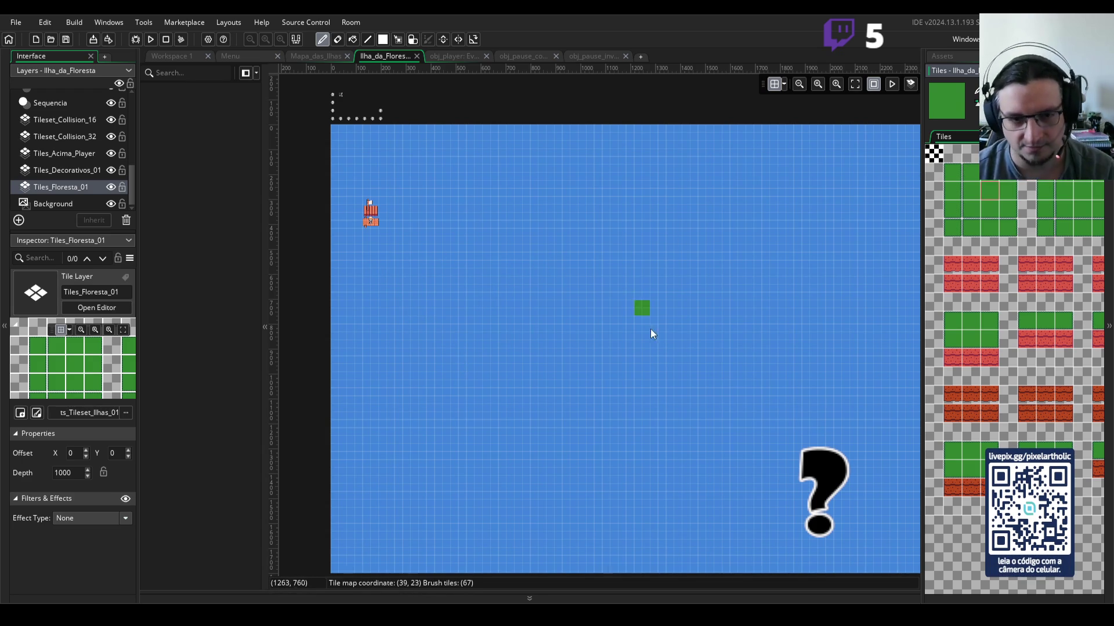
Step: Paint a short grass strip in the water and compare it with the Aseprite reference
{"action": "scroll", "coordinate": [636, 360], "scroll_direction": "down", "scroll_amount": 2}
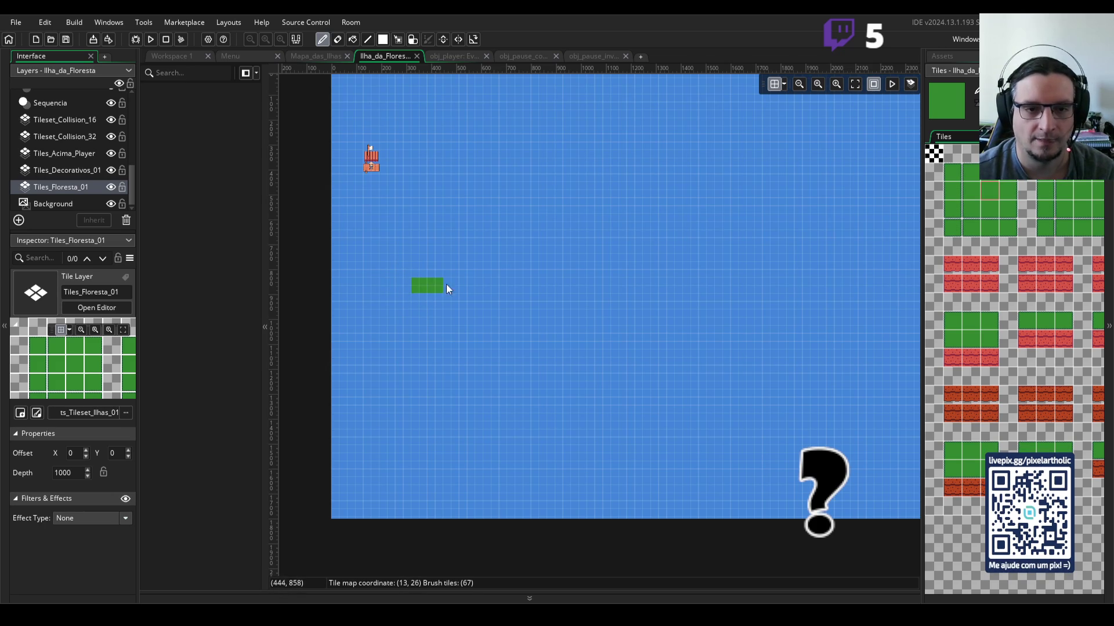
{"action": "left_click_drag", "start_coordinate": [444, 280], "coordinate": [447, 276]}
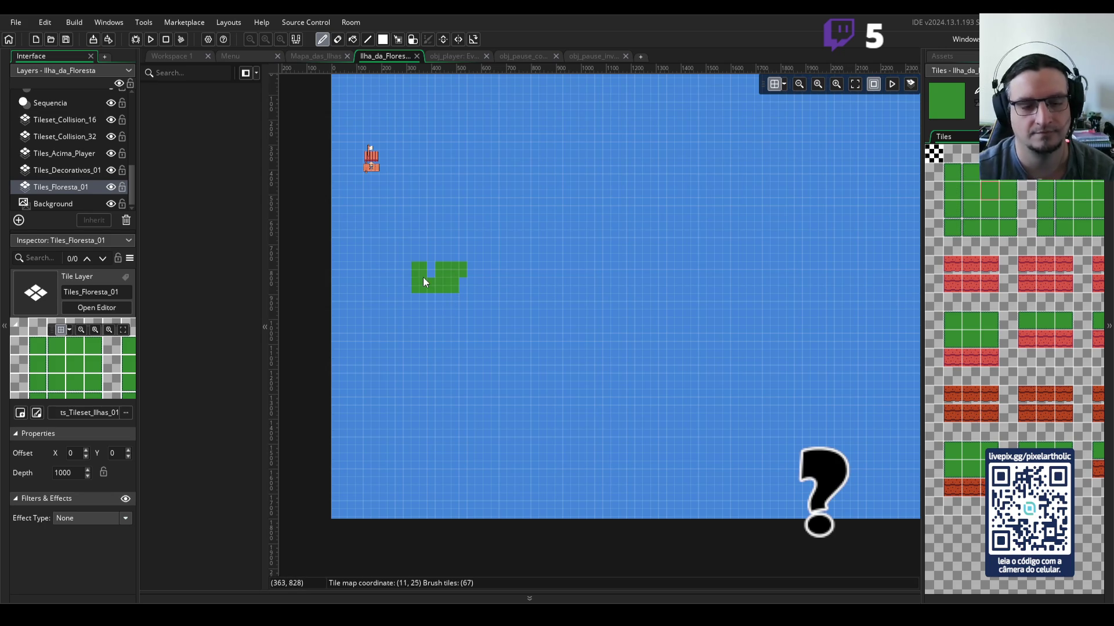
{"action": "key", "text": "alt+Tab"}
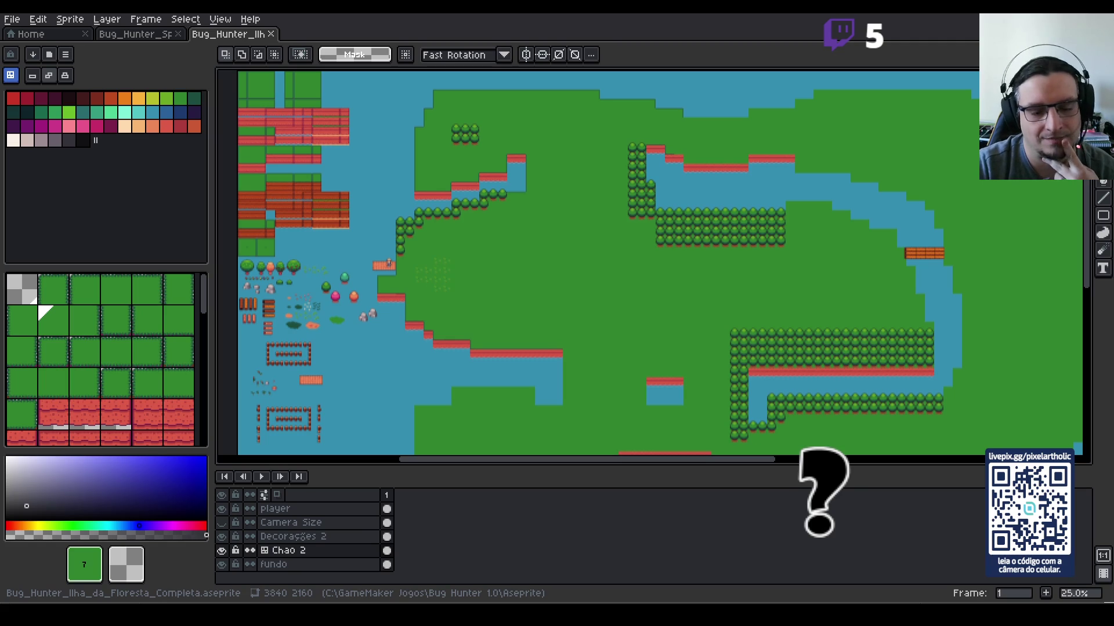
{"action": "key", "text": "alt+Tab"}
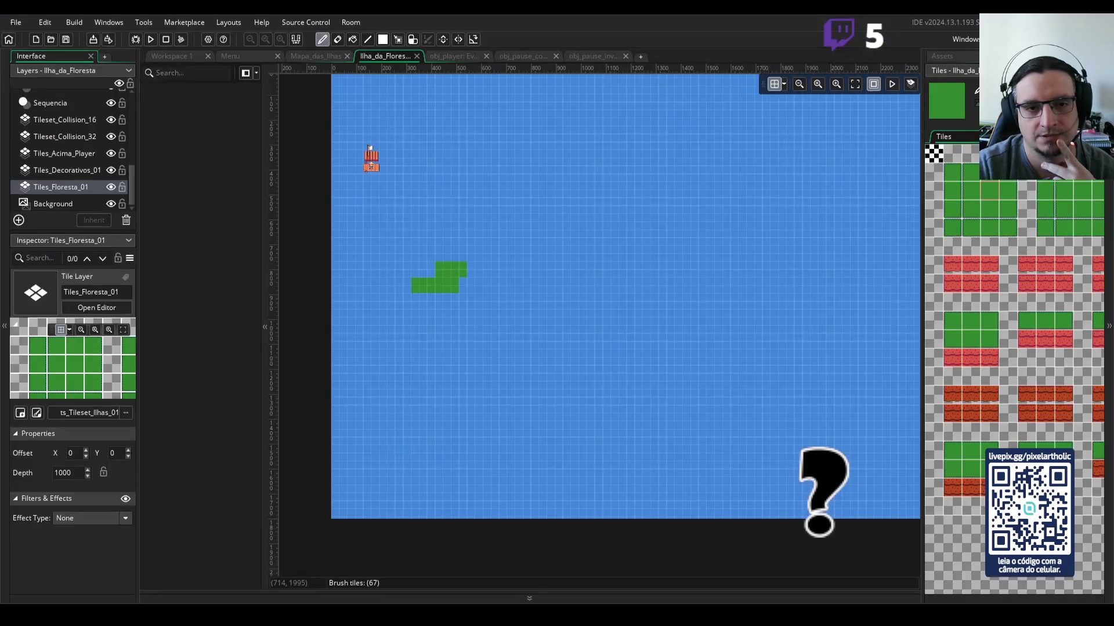
Step: Grow the island's bottom edge, right side and top row, filling its inner water hole
{"action": "left_click", "coordinate": [471, 258]}
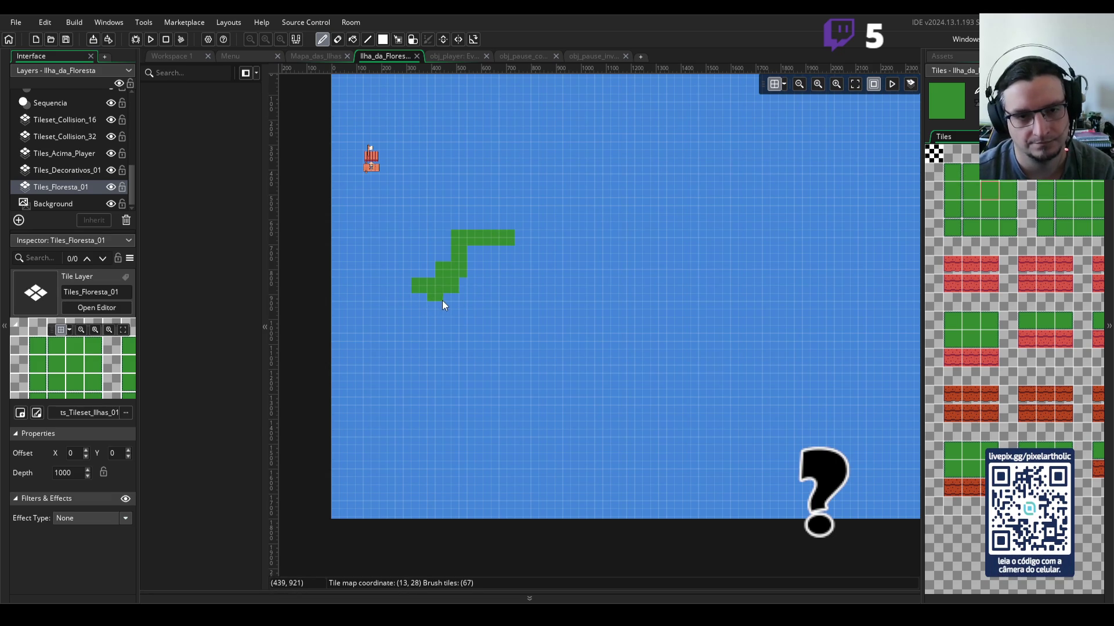
{"action": "mouse_move", "coordinate": [458, 310]}
{"action": "left_mouse_down"}
{"action": "mouse_move", "coordinate": [517, 309]}
{"action": "mouse_move", "coordinate": [518, 253]}
{"action": "left_mouse_up"}
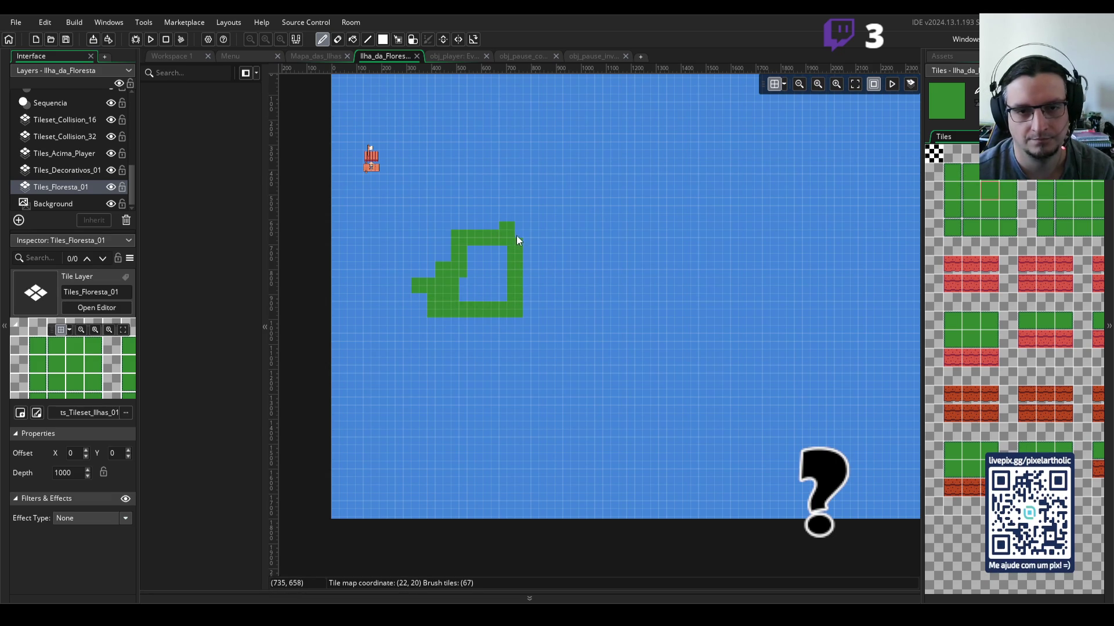
{"action": "left_click_drag", "start_coordinate": [491, 267], "coordinate": [477, 271]}
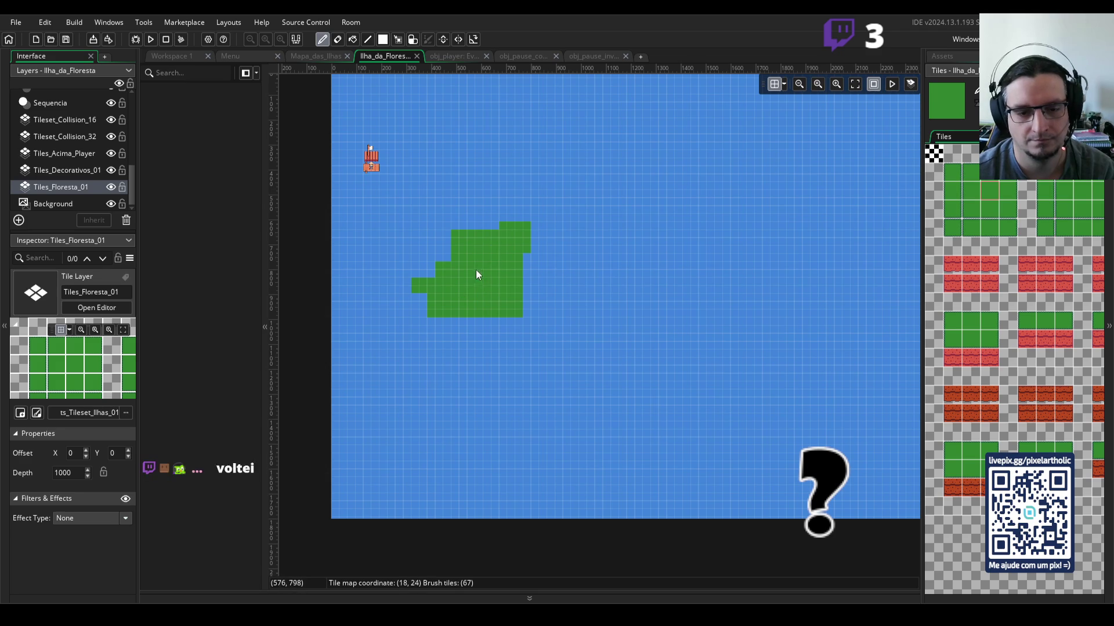
{"action": "left_click_drag", "start_coordinate": [462, 232], "coordinate": [474, 235]}
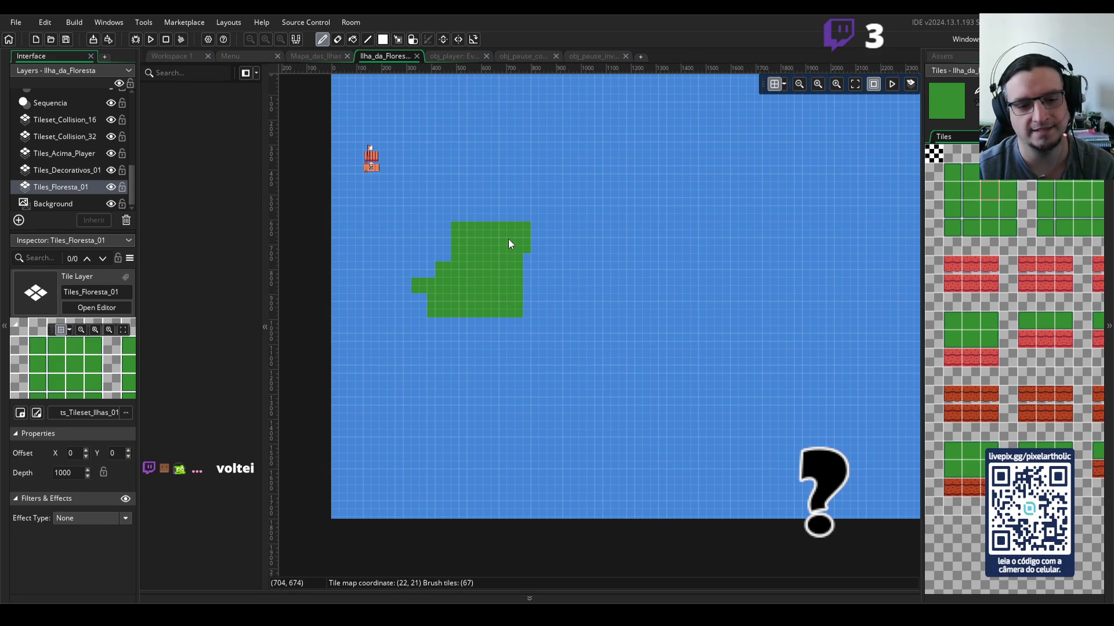
{"action": "key", "text": "alt+Tab"}
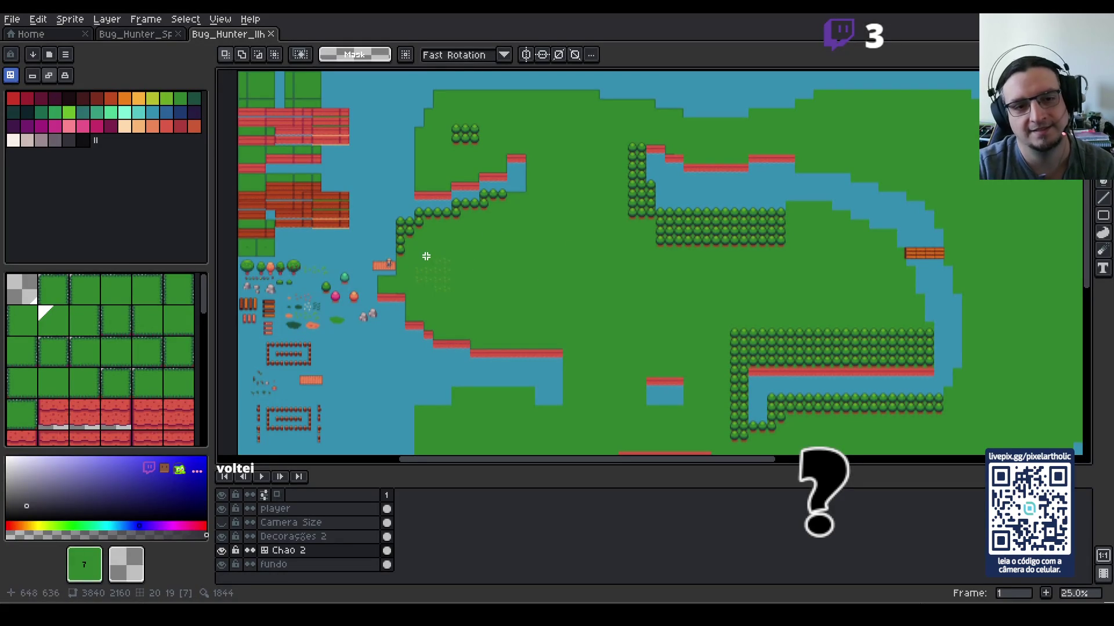
{"action": "scroll", "coordinate": [426, 256], "scroll_direction": "up", "scroll_amount": 2}
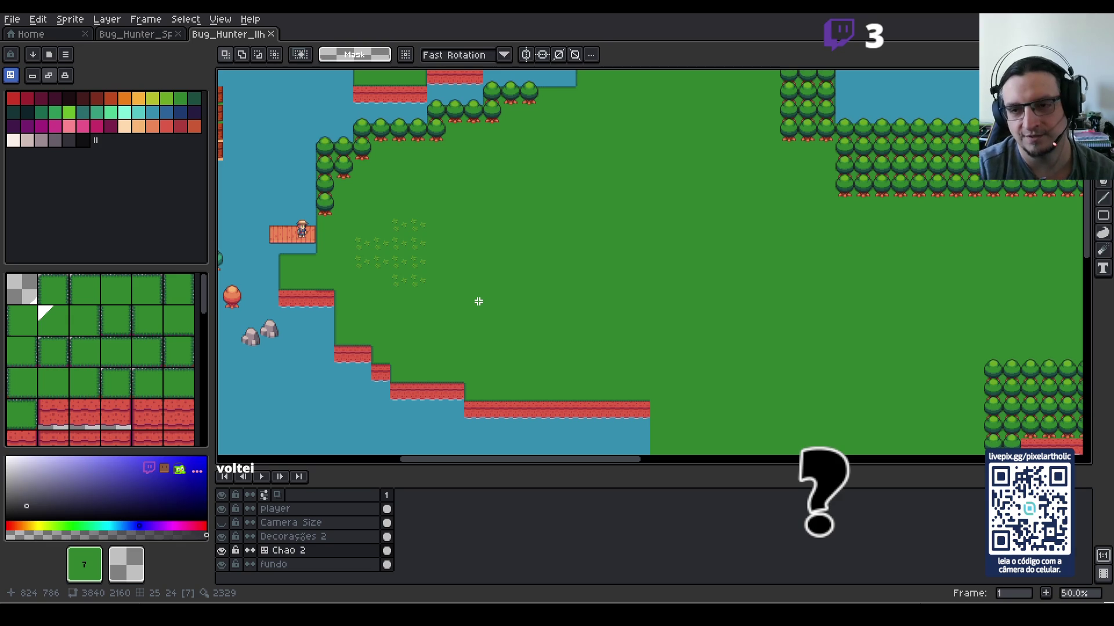
{"action": "scroll", "coordinate": [527, 278], "scroll_direction": "down", "scroll_amount": 3}
{"action": "mouse_move", "coordinate": [527, 276]}
{"action": "left_mouse_down"}
{"action": "mouse_move", "coordinate": [594, 283]}
{"action": "mouse_move", "coordinate": [609, 229]}
{"action": "mouse_move", "coordinate": [597, 232]}
{"action": "mouse_move", "coordinate": [621, 285]}
{"action": "left_mouse_up"}
{"action": "scroll", "coordinate": [531, 244], "scroll_direction": "up", "scroll_amount": 1}
{"action": "scroll", "coordinate": [538, 284], "scroll_direction": "down", "scroll_amount": 1}
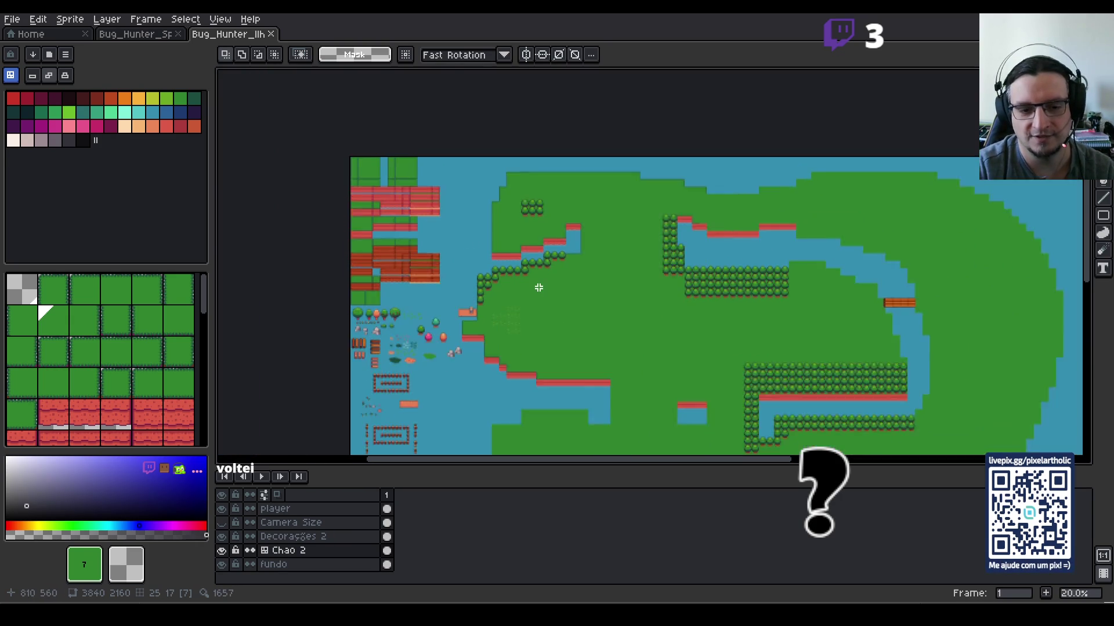
{"action": "scroll", "coordinate": [533, 313], "scroll_direction": "up", "scroll_amount": 1}
{"action": "scroll", "coordinate": [533, 314], "scroll_direction": "up", "scroll_amount": 1}
{"action": "scroll", "coordinate": [530, 312], "scroll_direction": "up", "scroll_amount": 1}
{"action": "mouse_move", "coordinate": [530, 311]}
{"action": "left_mouse_down"}
{"action": "mouse_move", "coordinate": [545, 250]}
{"action": "mouse_move", "coordinate": [552, 293]}
{"action": "left_mouse_up"}
{"action": "scroll", "coordinate": [542, 253], "scroll_direction": "down", "scroll_amount": 1}
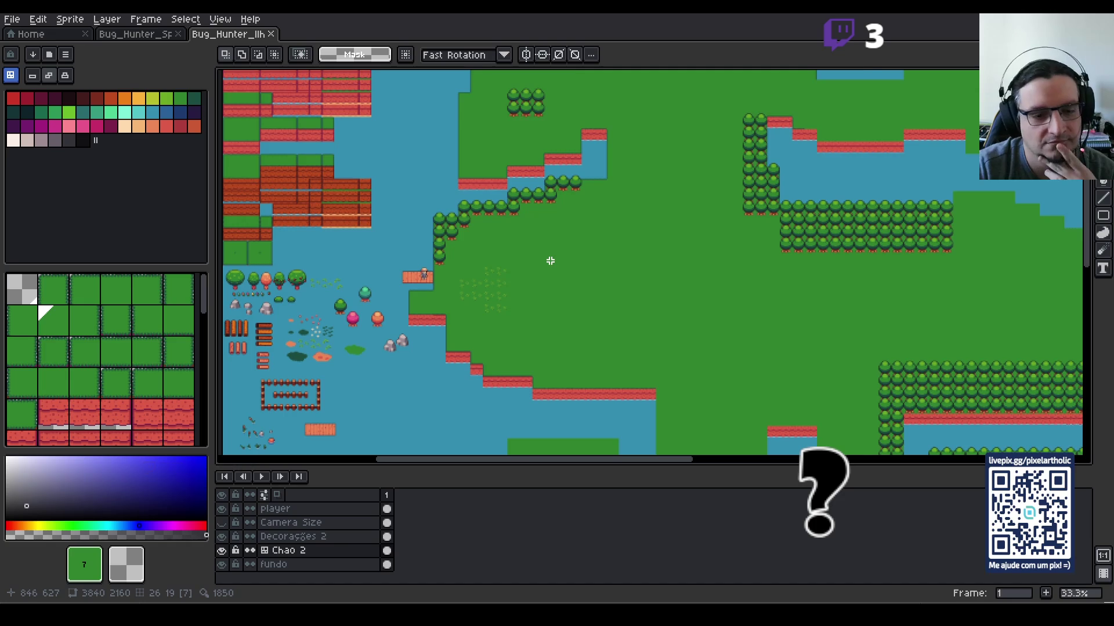
{"action": "scroll", "coordinate": [548, 261], "scroll_direction": "up", "scroll_amount": 1}
{"action": "left_click_drag", "start_coordinate": [500, 216], "coordinate": [566, 293]}
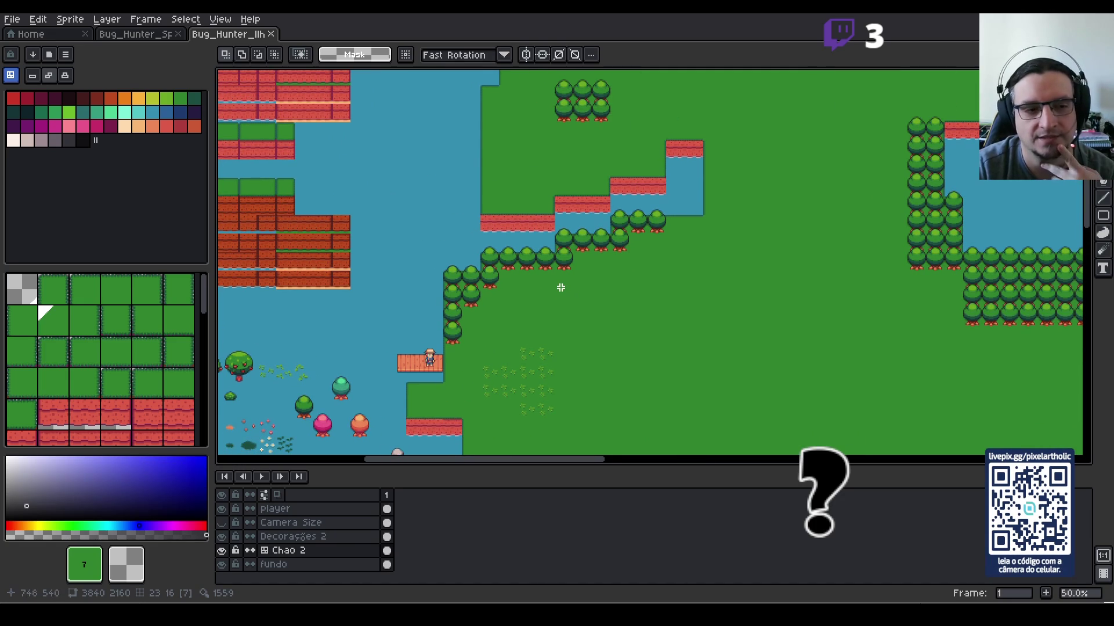
{"action": "scroll", "coordinate": [526, 280], "scroll_direction": "up", "scroll_amount": 1}
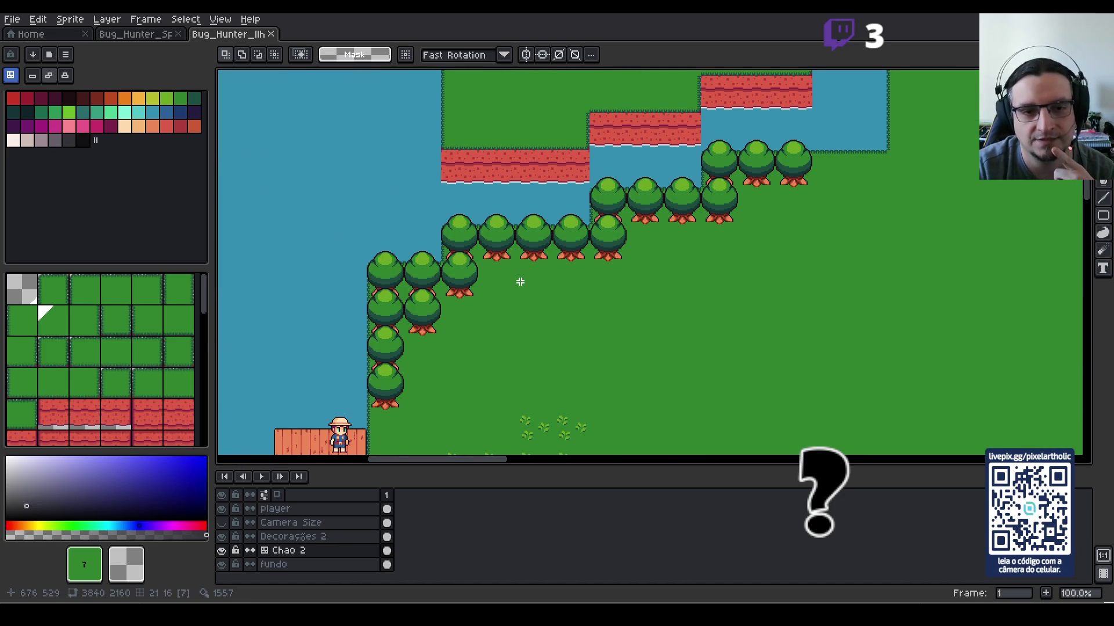
{"action": "left_click_drag", "start_coordinate": [522, 348], "coordinate": [530, 284]}
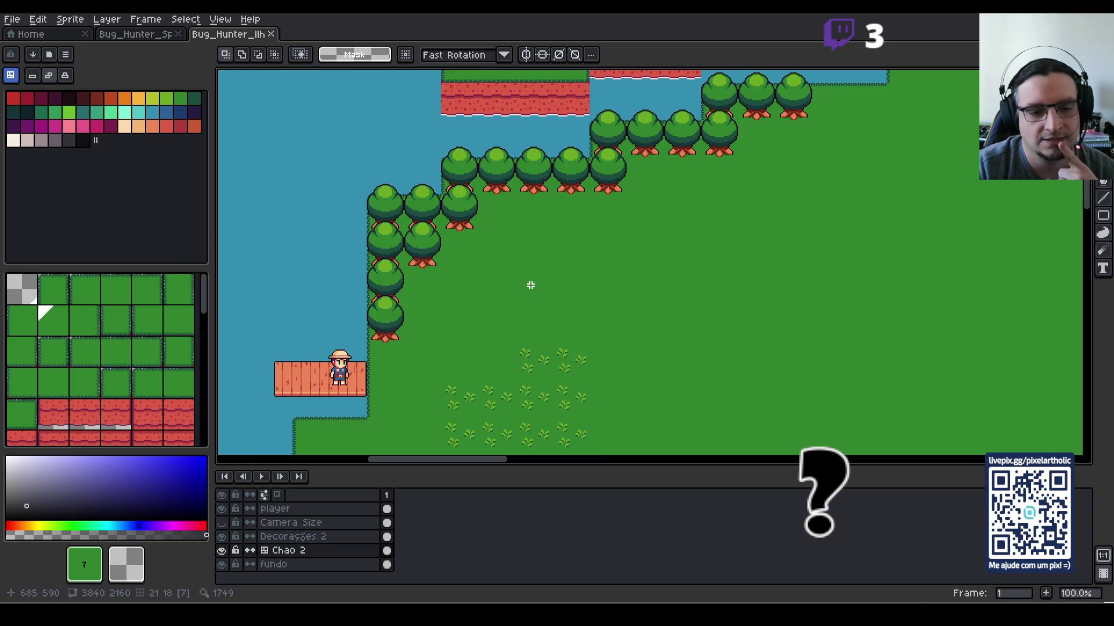
{"action": "scroll", "coordinate": [530, 285], "scroll_direction": "down", "scroll_amount": 1}
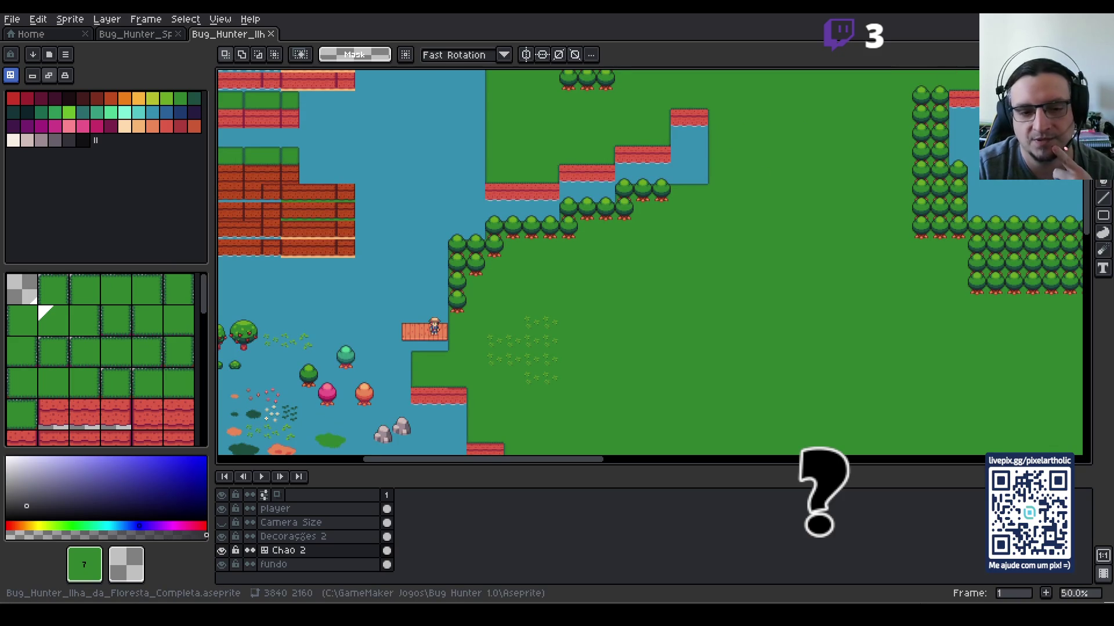
{"action": "key", "text": "alt+Tab"}
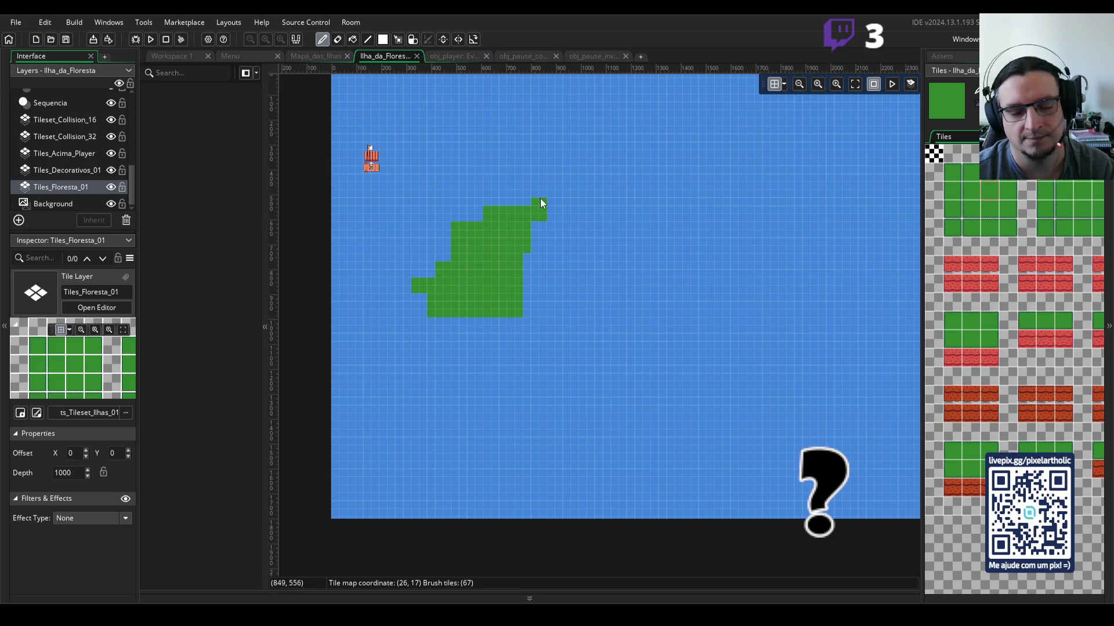
{"action": "key", "text": "alt+Tab"}
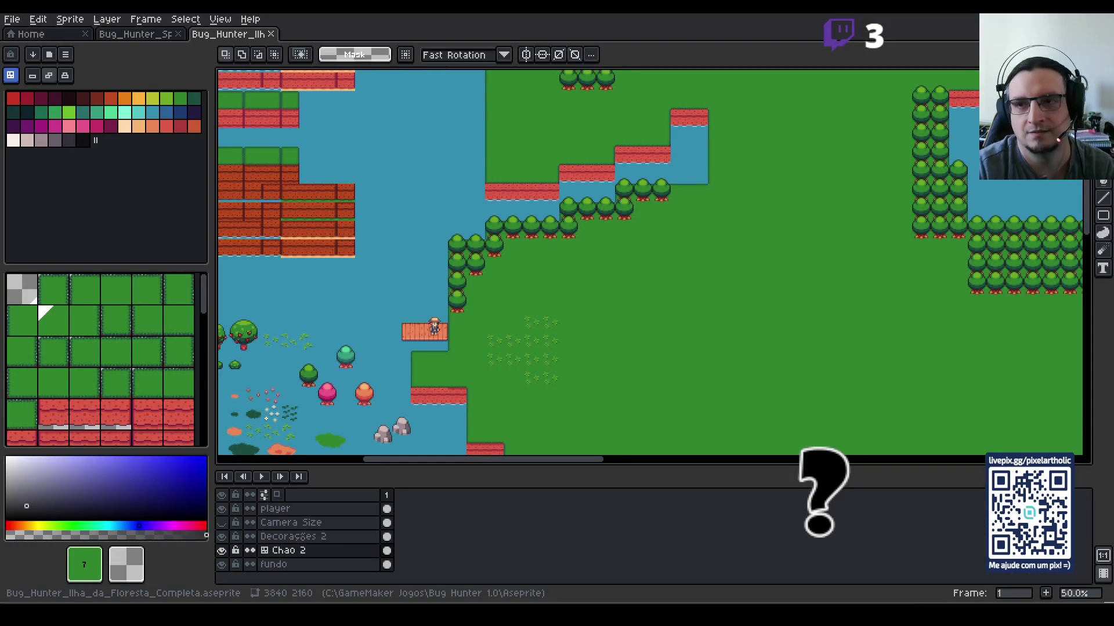
{"action": "key", "text": "alt+Tab"}
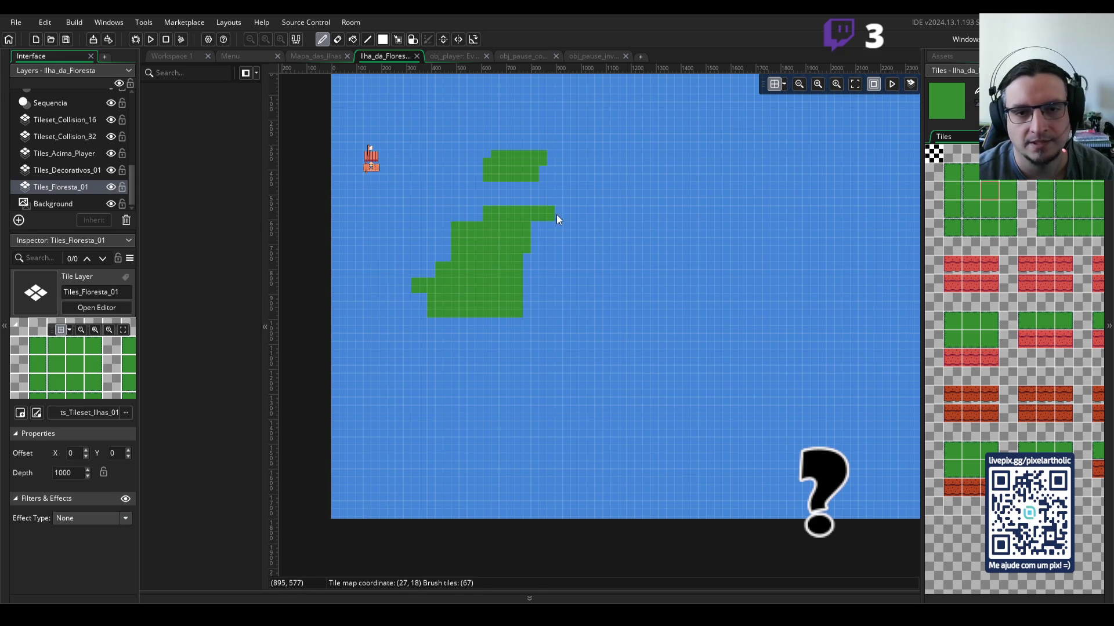
Step: Paint stepped grass strips outlining the upper landmass and fill the gap inside it
{"action": "mouse_move", "coordinate": [569, 200]}
{"action": "left_mouse_down"}
{"action": "mouse_move", "coordinate": [568, 187]}
{"action": "mouse_move", "coordinate": [567, 208]}
{"action": "left_mouse_up"}
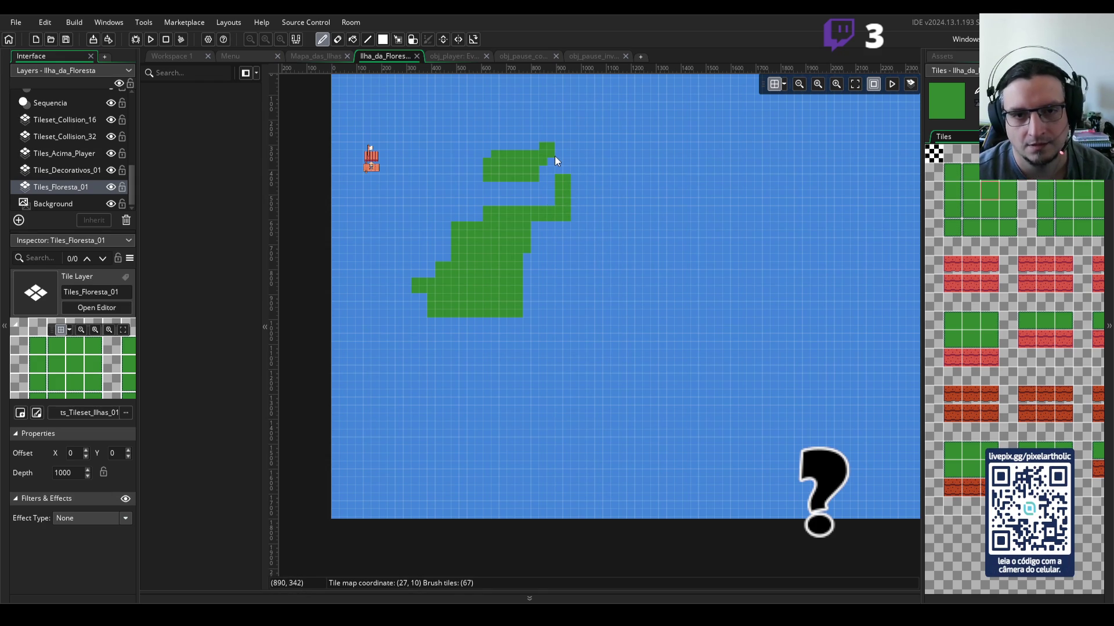
{"action": "mouse_move", "coordinate": [551, 154]}
{"action": "left_mouse_down"}
{"action": "mouse_move", "coordinate": [565, 150]}
{"action": "mouse_move", "coordinate": [584, 187]}
{"action": "mouse_move", "coordinate": [596, 176]}
{"action": "left_mouse_up"}
{"action": "left_click", "coordinate": [576, 149]}
{"action": "left_click", "coordinate": [548, 241]}
{"action": "mouse_move", "coordinate": [538, 245]}
{"action": "left_mouse_down"}
{"action": "mouse_move", "coordinate": [601, 230]}
{"action": "mouse_move", "coordinate": [599, 195]}
{"action": "left_mouse_up"}
{"action": "left_click", "coordinate": [607, 170]}
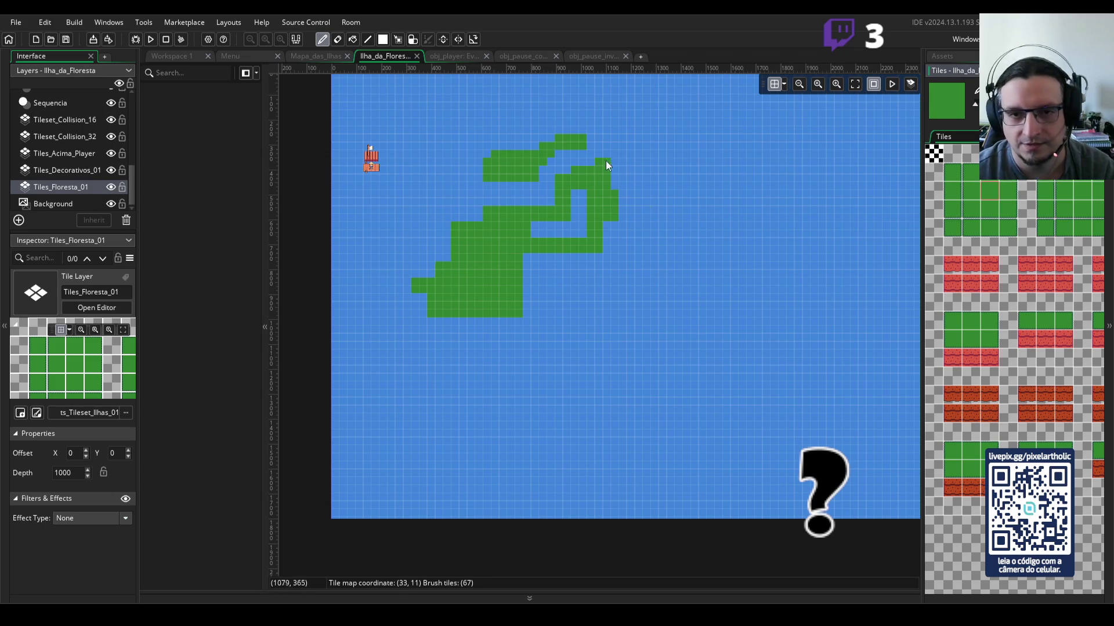
{"action": "mouse_move", "coordinate": [569, 224]}
{"action": "left_mouse_down"}
{"action": "mouse_move", "coordinate": [529, 223]}
{"action": "mouse_move", "coordinate": [573, 218]}
{"action": "mouse_move", "coordinate": [549, 224]}
{"action": "mouse_move", "coordinate": [579, 233]}
{"action": "left_mouse_up"}
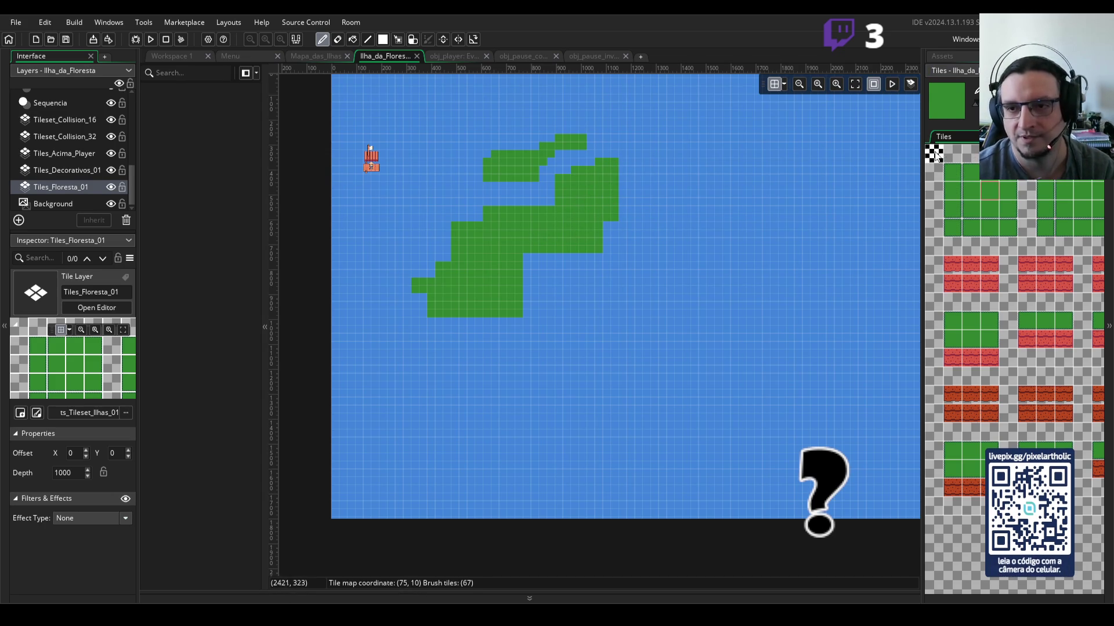
Step: Erase two stray grass tiles and carve the channel between the landmasses
{"action": "left_click", "coordinate": [720, 175], "text": "alt"}
{"action": "scroll", "coordinate": [638, 191], "scroll_direction": "up", "scroll_amount": 3}
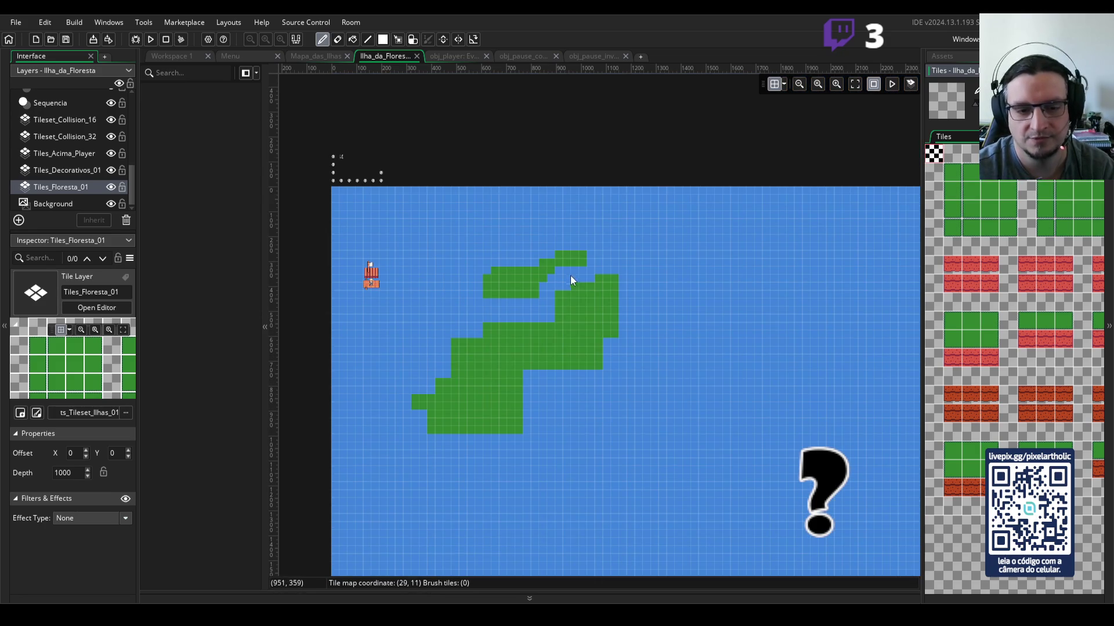
{"action": "scroll", "coordinate": [570, 280], "scroll_direction": "up", "scroll_amount": 4, "text": "ctrl"}
{"action": "key", "text": "e"}
{"action": "mouse_move", "coordinate": [538, 327]}
{"action": "left_mouse_down"}
{"action": "mouse_move", "coordinate": [548, 323]}
{"action": "mouse_move", "coordinate": [515, 376]}
{"action": "mouse_move", "coordinate": [539, 381]}
{"action": "left_mouse_up"}
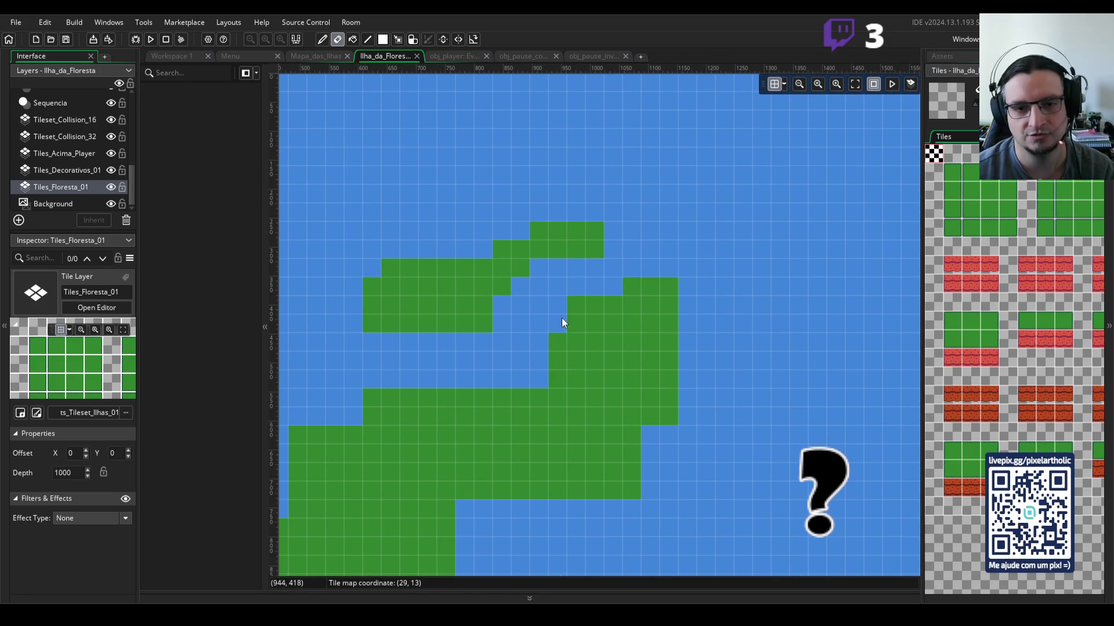
{"action": "left_click", "coordinate": [580, 306]}
{"action": "mouse_move", "coordinate": [583, 305]}
{"action": "left_mouse_down"}
{"action": "mouse_move", "coordinate": [653, 286]}
{"action": "mouse_move", "coordinate": [646, 300]}
{"action": "left_mouse_up"}
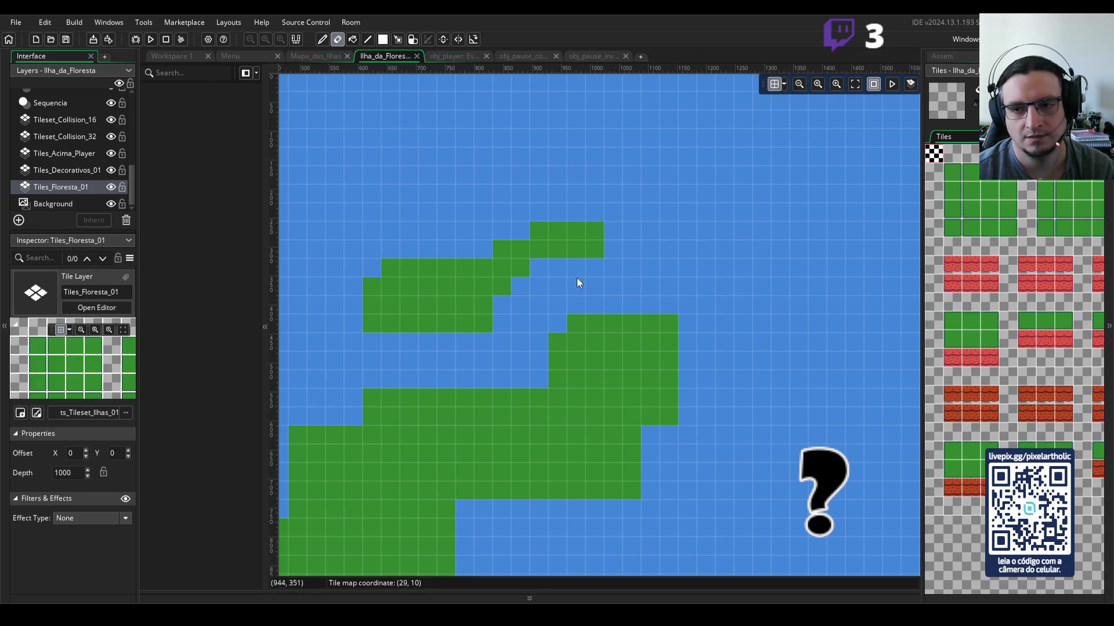
Step: Repaint grass to extend the upper island's rows rightward, adding a vertical column and longer top row
{"action": "left_click", "coordinate": [972, 190]}
{"action": "mouse_move", "coordinate": [614, 249]}
{"action": "left_mouse_down"}
{"action": "mouse_move", "coordinate": [614, 239]}
{"action": "mouse_move", "coordinate": [656, 250]}
{"action": "mouse_move", "coordinate": [650, 230]}
{"action": "left_mouse_up"}
{"action": "left_click", "coordinate": [639, 232]}
{"action": "mouse_move", "coordinate": [392, 250]}
{"action": "left_mouse_down"}
{"action": "mouse_move", "coordinate": [417, 262]}
{"action": "mouse_move", "coordinate": [388, 256]}
{"action": "mouse_move", "coordinate": [397, 188]}
{"action": "left_mouse_up"}
{"action": "mouse_move", "coordinate": [611, 170]}
{"action": "left_mouse_down"}
{"action": "mouse_move", "coordinate": [661, 179]}
{"action": "mouse_move", "coordinate": [659, 163]}
{"action": "mouse_move", "coordinate": [655, 194]}
{"action": "mouse_move", "coordinate": [419, 259]}
{"action": "mouse_move", "coordinate": [415, 197]}
{"action": "mouse_move", "coordinate": [643, 192]}
{"action": "mouse_move", "coordinate": [556, 209]}
{"action": "mouse_move", "coordinate": [422, 211]}
{"action": "mouse_move", "coordinate": [490, 228]}
{"action": "mouse_move", "coordinate": [478, 249]}
{"action": "left_mouse_up"}
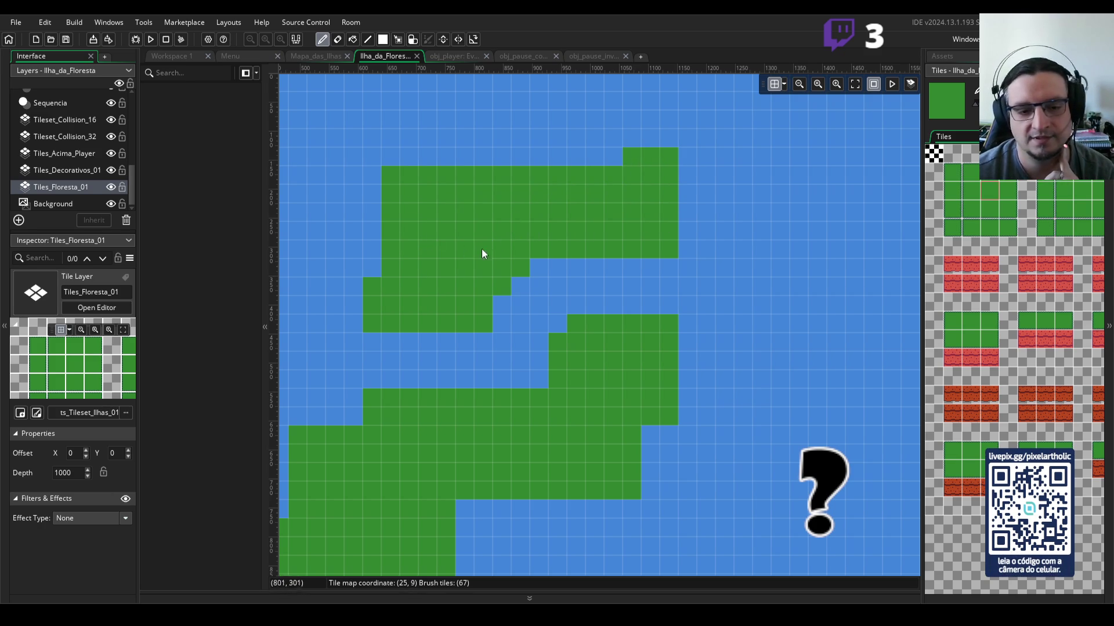
{"action": "scroll", "coordinate": [478, 236], "scroll_direction": "down", "scroll_amount": 1}
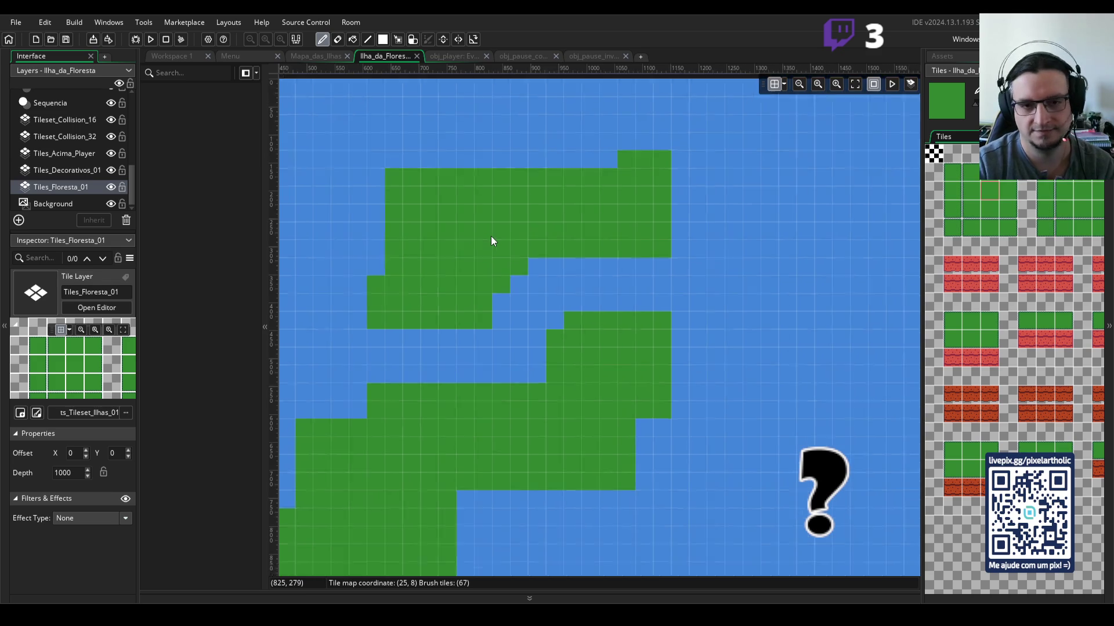
{"action": "scroll", "coordinate": [491, 237], "scroll_direction": "down", "scroll_amount": 3}
{"action": "left_click", "coordinate": [514, 291]}
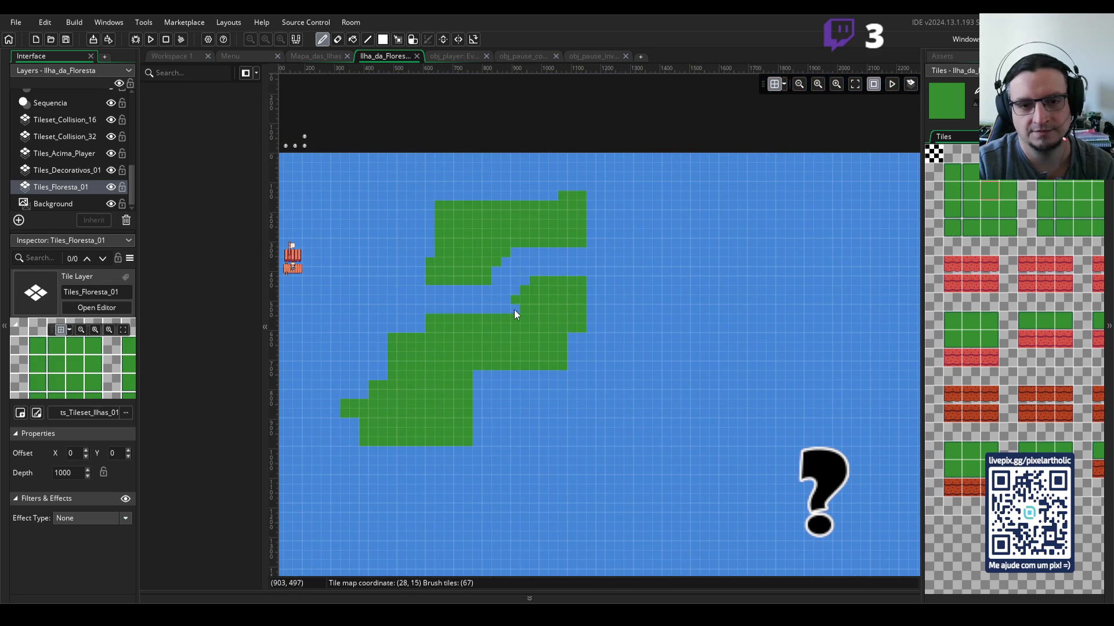
{"action": "right_click", "coordinate": [514, 314]}
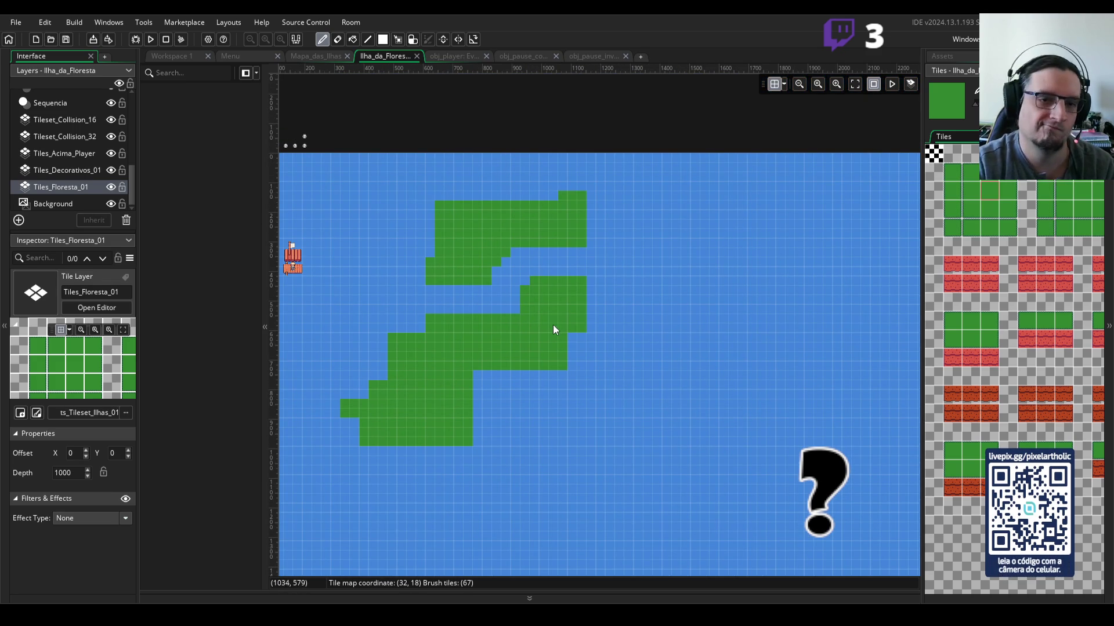
{"action": "key", "text": "alt+Tab"}
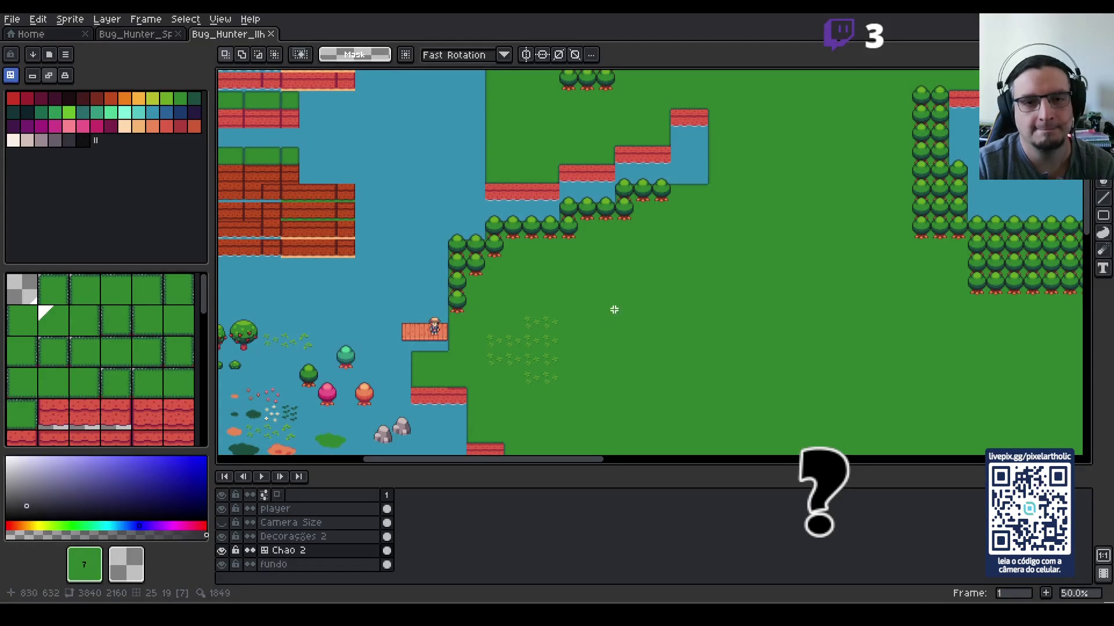
{"action": "key", "text": "alt+Tab"}
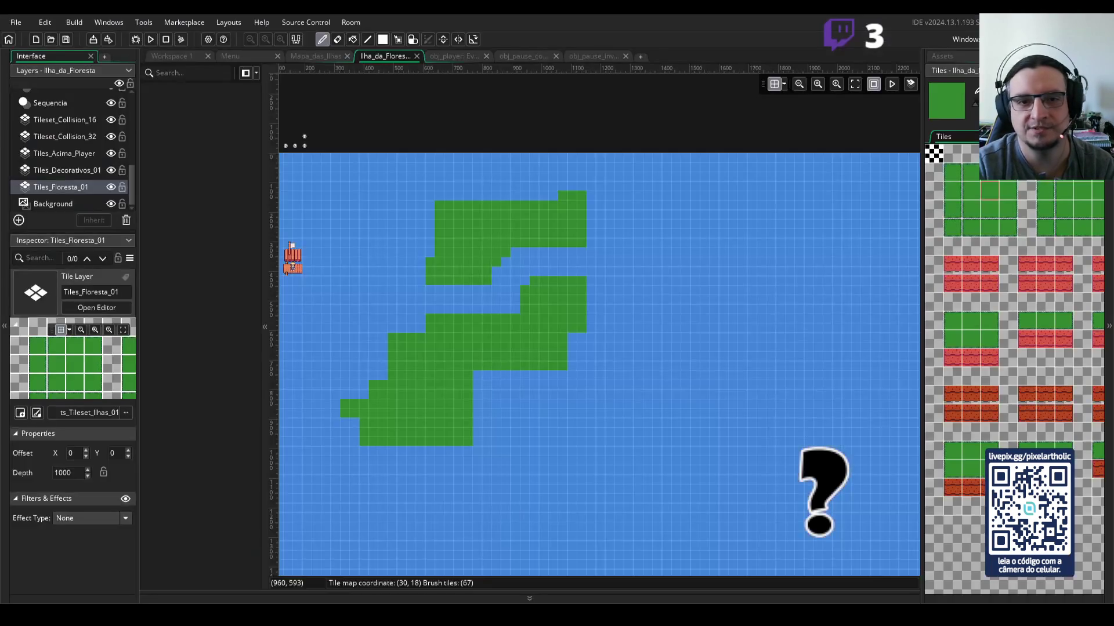
Step: Erase grass tiles around the notch to widen the channel, including the row to its right
{"action": "scroll", "coordinate": [489, 283], "scroll_direction": "up", "scroll_amount": 2}
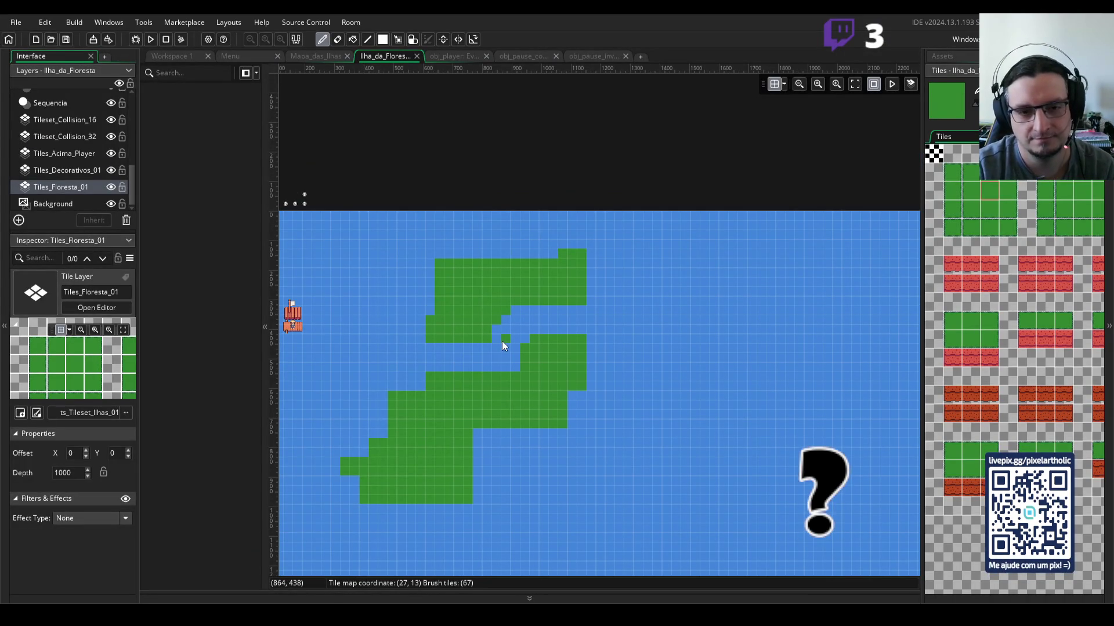
{"action": "scroll", "coordinate": [501, 341], "scroll_direction": "down", "scroll_amount": 2}
{"action": "scroll", "coordinate": [471, 285], "scroll_direction": "up", "scroll_amount": 2}
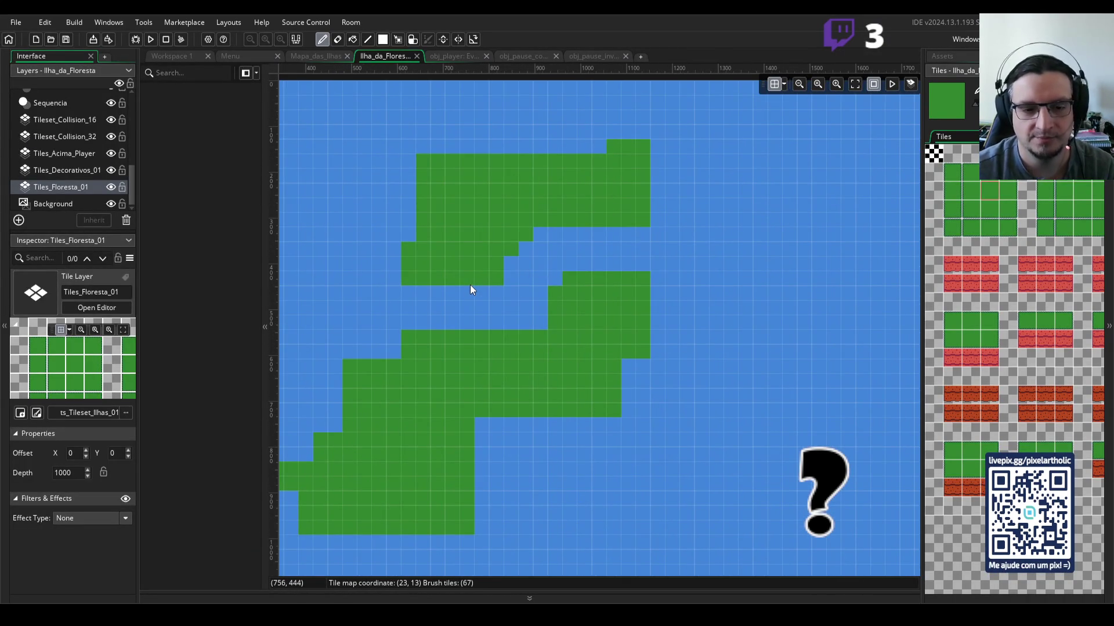
{"action": "left_click", "coordinate": [934, 154]}
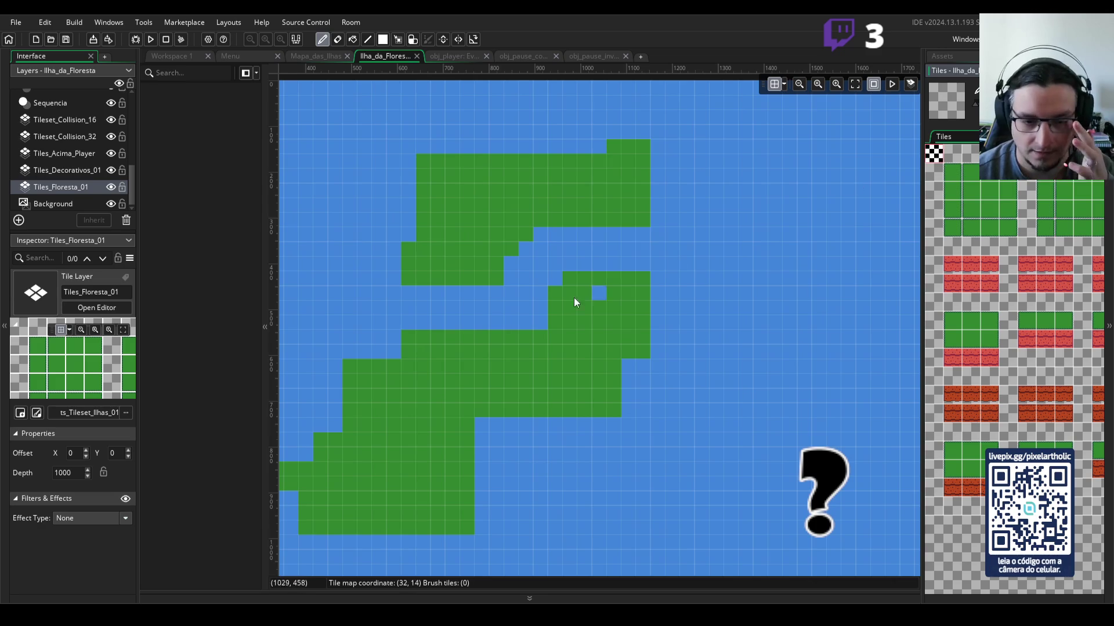
{"action": "left_click", "coordinate": [469, 267]}
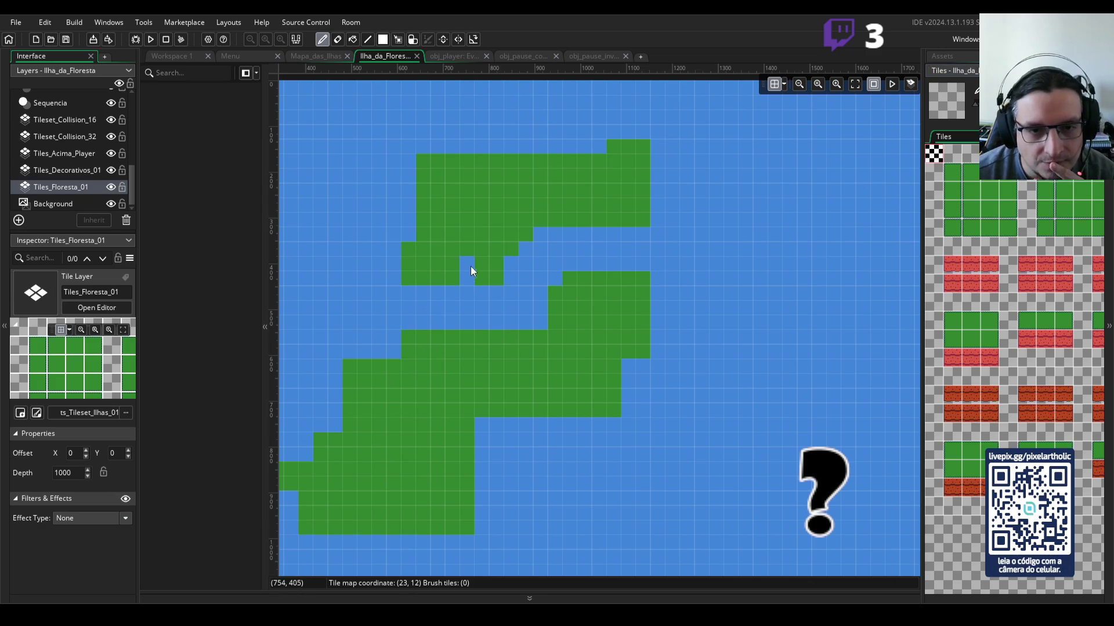
{"action": "left_click", "coordinate": [526, 234]}
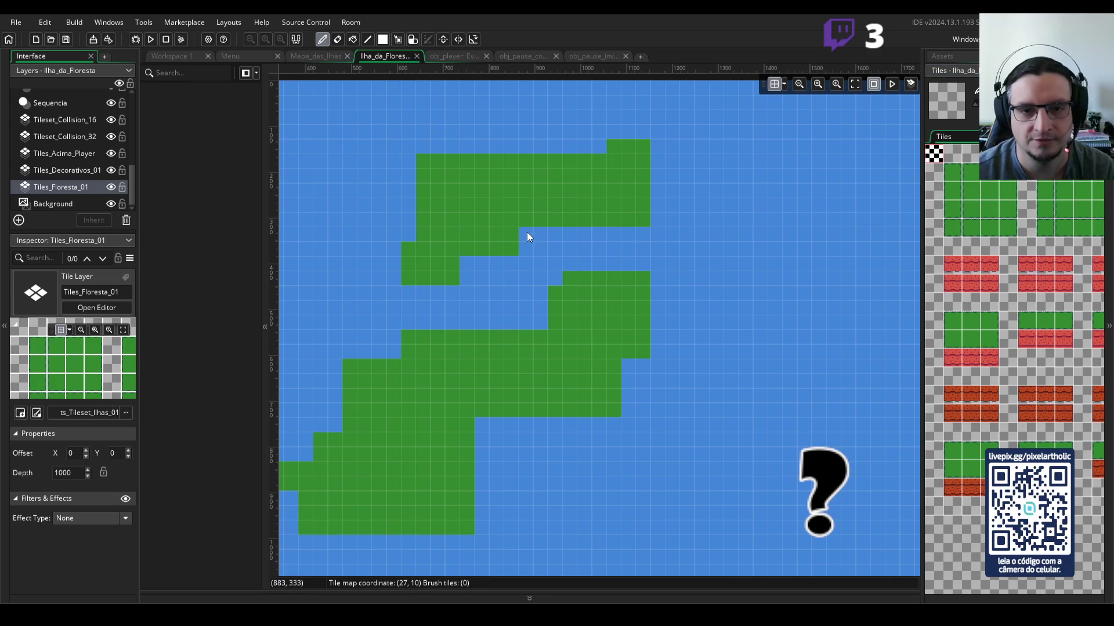
{"action": "left_click", "coordinate": [568, 221]}
{"action": "mouse_move", "coordinate": [566, 220]}
{"action": "left_mouse_down"}
{"action": "mouse_move", "coordinate": [628, 222]}
{"action": "mouse_move", "coordinate": [612, 216]}
{"action": "mouse_move", "coordinate": [635, 207]}
{"action": "mouse_move", "coordinate": [644, 222]}
{"action": "left_mouse_up"}
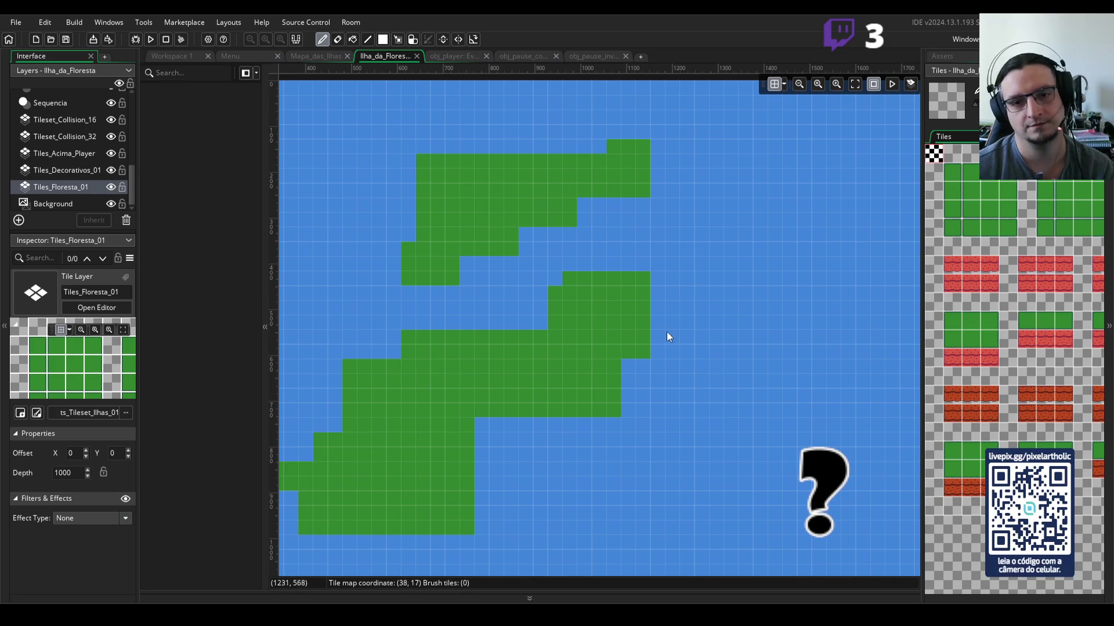
Step: Clear the grass at the channel's end and the lower landmass's top row, keeping the notch tile
{"action": "left_click", "coordinate": [572, 334]}
{"action": "key", "text": "ctrl+z"}
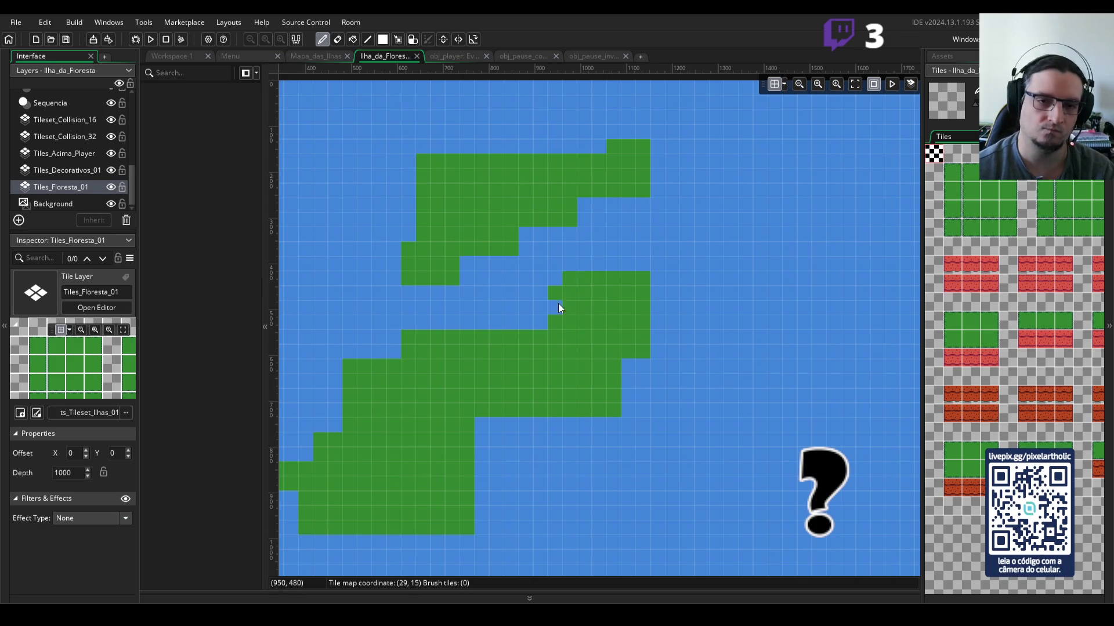
{"action": "left_click", "coordinate": [536, 336]}
{"action": "left_click", "coordinate": [527, 339]}
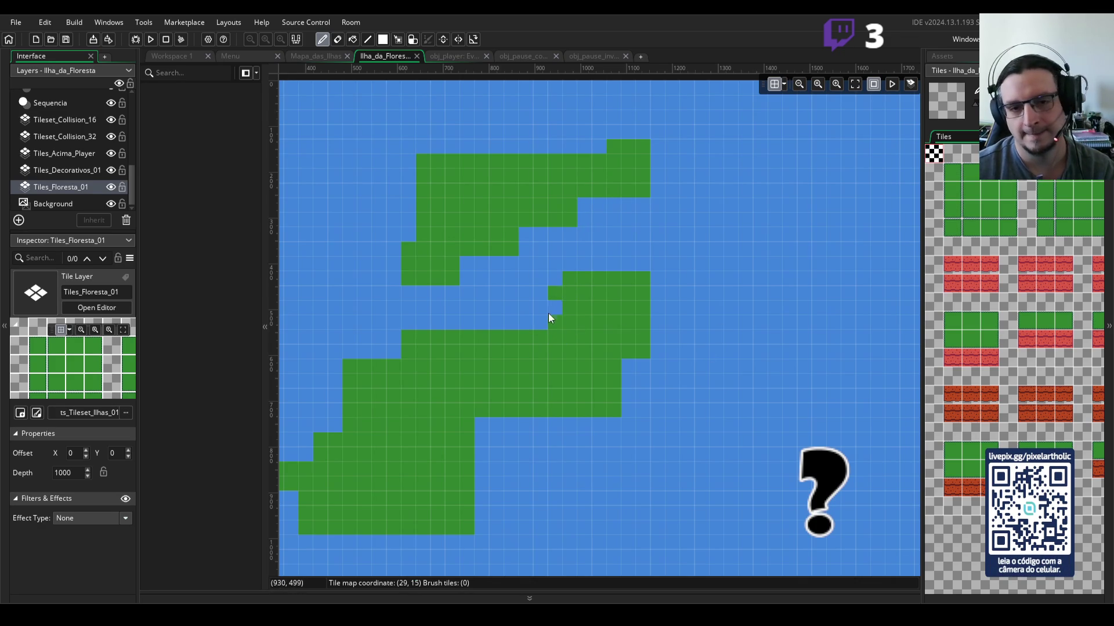
{"action": "mouse_move", "coordinate": [551, 319]}
{"action": "left_mouse_down"}
{"action": "mouse_move", "coordinate": [643, 280]}
{"action": "mouse_move", "coordinate": [555, 316]}
{"action": "mouse_move", "coordinate": [586, 304]}
{"action": "mouse_move", "coordinate": [565, 322]}
{"action": "left_mouse_up"}
{"action": "left_click", "coordinate": [990, 196]}
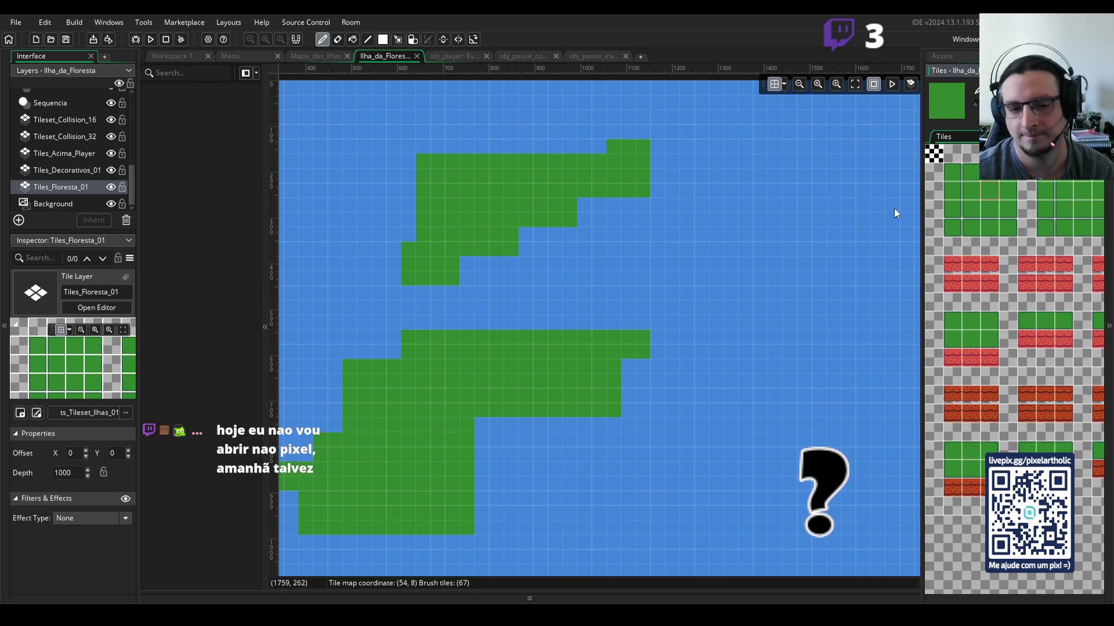
Step: Connect the upper and lower land with grass and widen the island's right side
{"action": "mouse_move", "coordinate": [493, 330]}
{"action": "left_mouse_down"}
{"action": "mouse_move", "coordinate": [499, 297]}
{"action": "mouse_move", "coordinate": [551, 301]}
{"action": "mouse_move", "coordinate": [515, 323]}
{"action": "mouse_move", "coordinate": [535, 323]}
{"action": "left_mouse_up"}
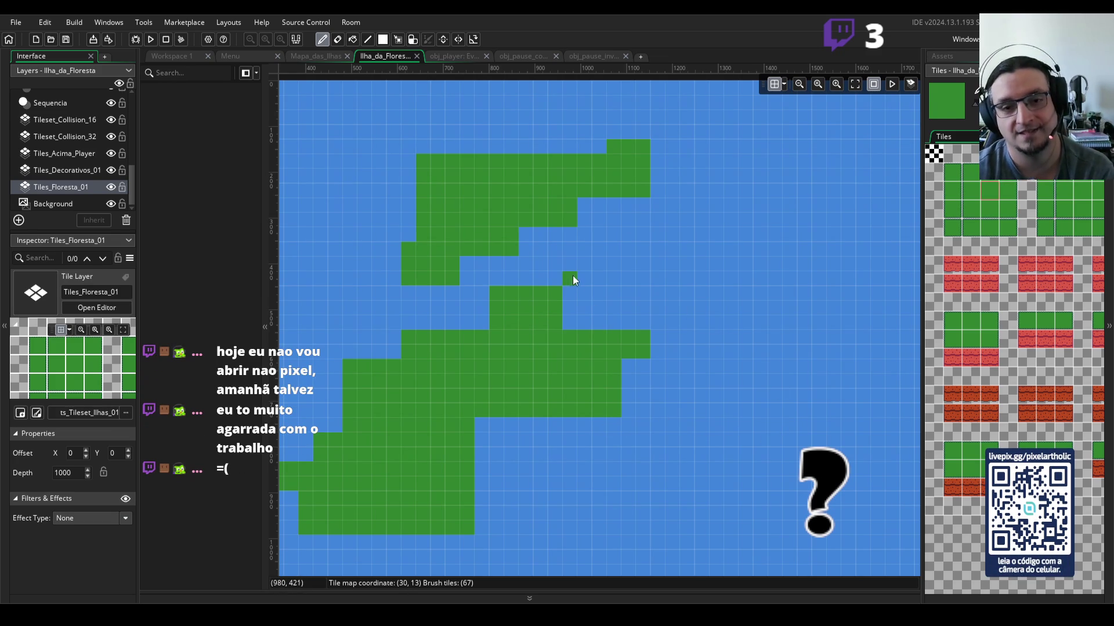
{"action": "mouse_move", "coordinate": [569, 261]}
{"action": "left_mouse_down"}
{"action": "mouse_move", "coordinate": [594, 260]}
{"action": "mouse_move", "coordinate": [594, 331]}
{"action": "mouse_move", "coordinate": [582, 278]}
{"action": "mouse_move", "coordinate": [565, 279]}
{"action": "left_mouse_up"}
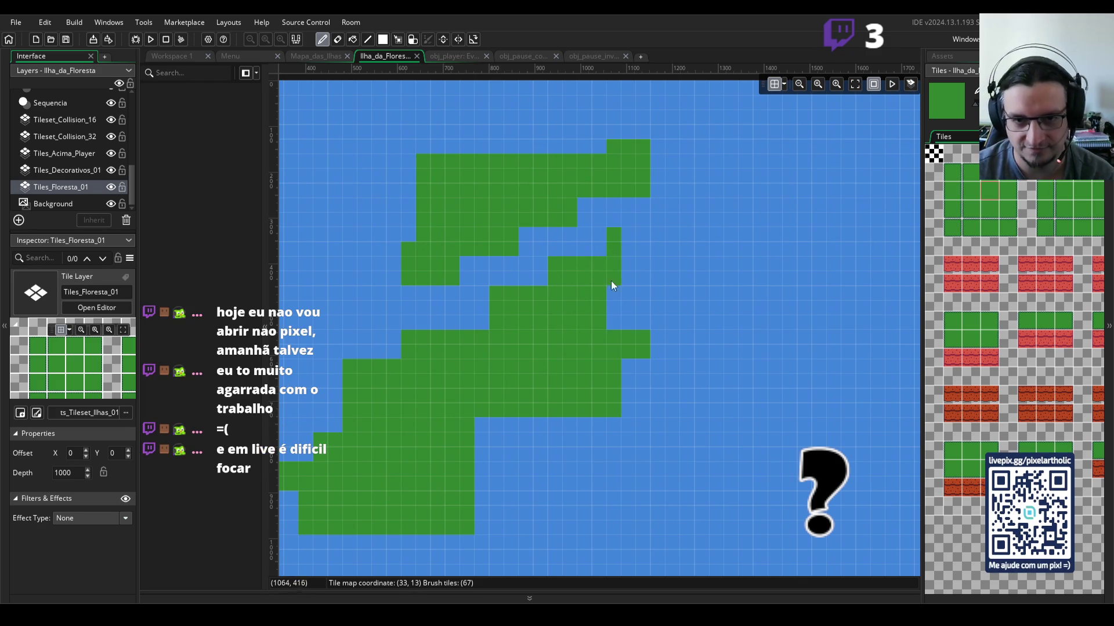
{"action": "mouse_move", "coordinate": [628, 231]}
{"action": "left_mouse_down"}
{"action": "mouse_move", "coordinate": [643, 321]}
{"action": "mouse_move", "coordinate": [623, 241]}
{"action": "left_mouse_up"}
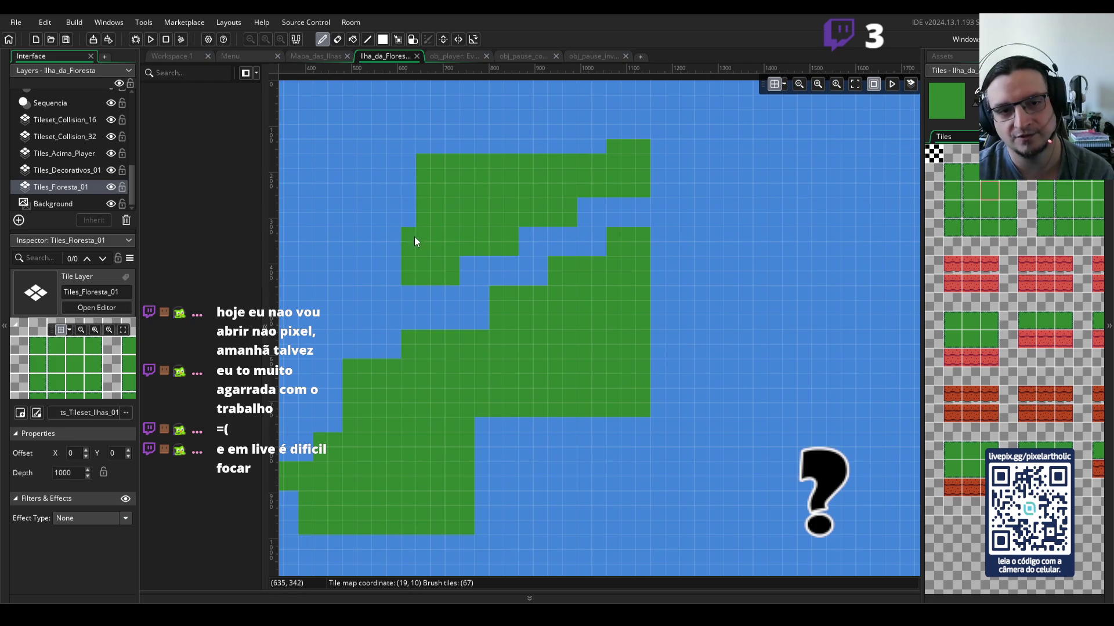
Step: Fill the left-edge notch and top-row gap, then add grass below the left edge
{"action": "left_click_drag", "start_coordinate": [409, 230], "coordinate": [406, 179]}
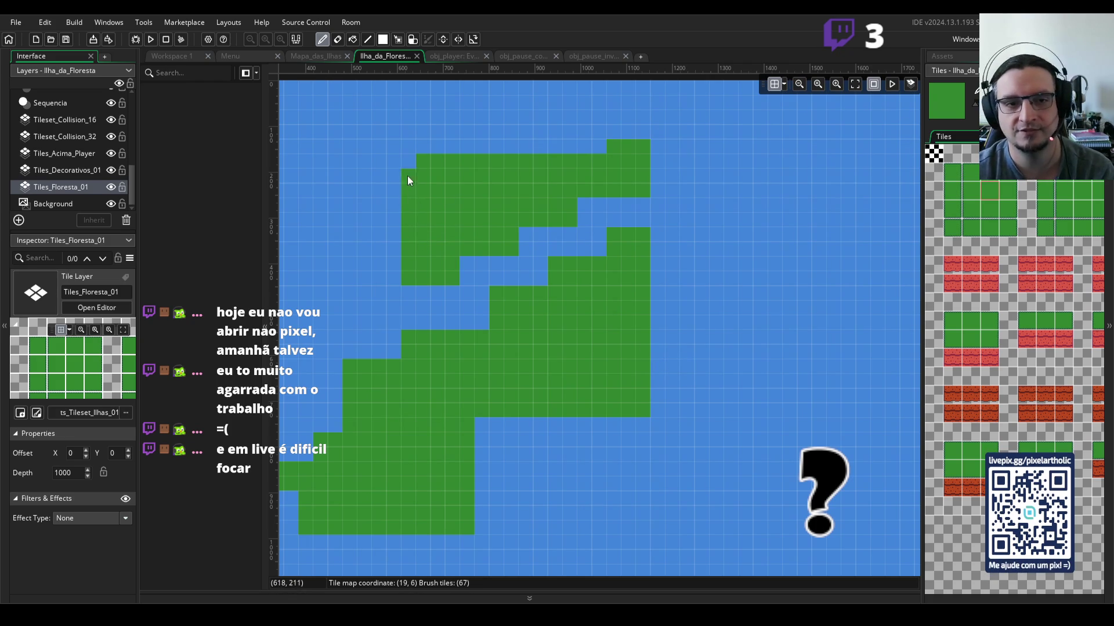
{"action": "left_click_drag", "start_coordinate": [427, 141], "coordinate": [481, 141]}
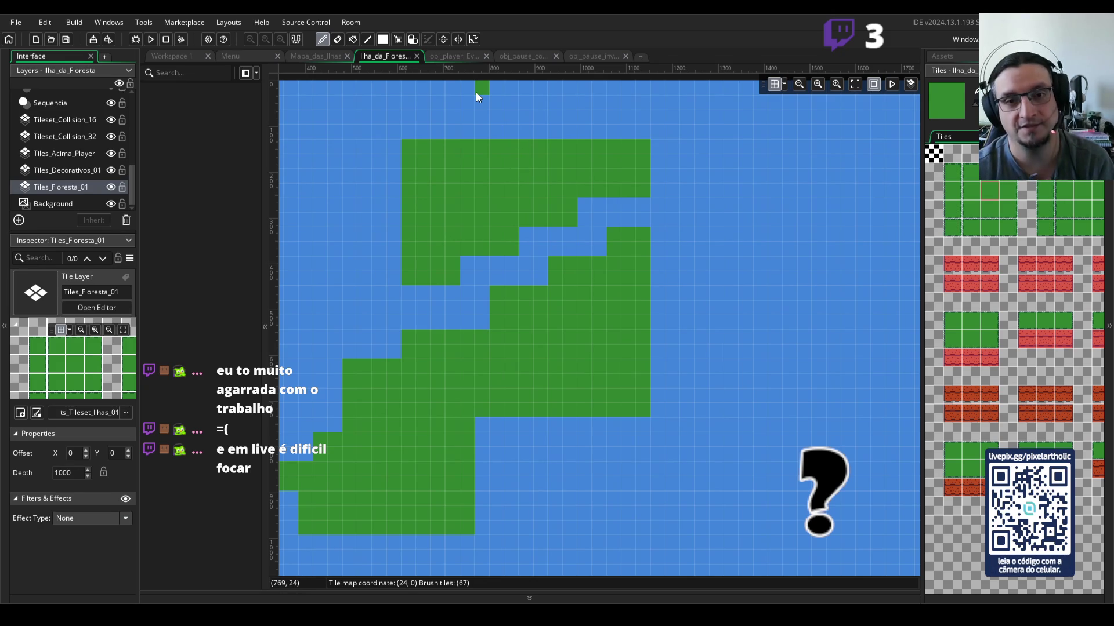
{"action": "key", "text": "ctrl+z"}
{"action": "scroll", "coordinate": [482, 209], "scroll_direction": "down", "scroll_amount": 2}
{"action": "scroll", "coordinate": [481, 209], "scroll_direction": "up", "scroll_amount": 2}
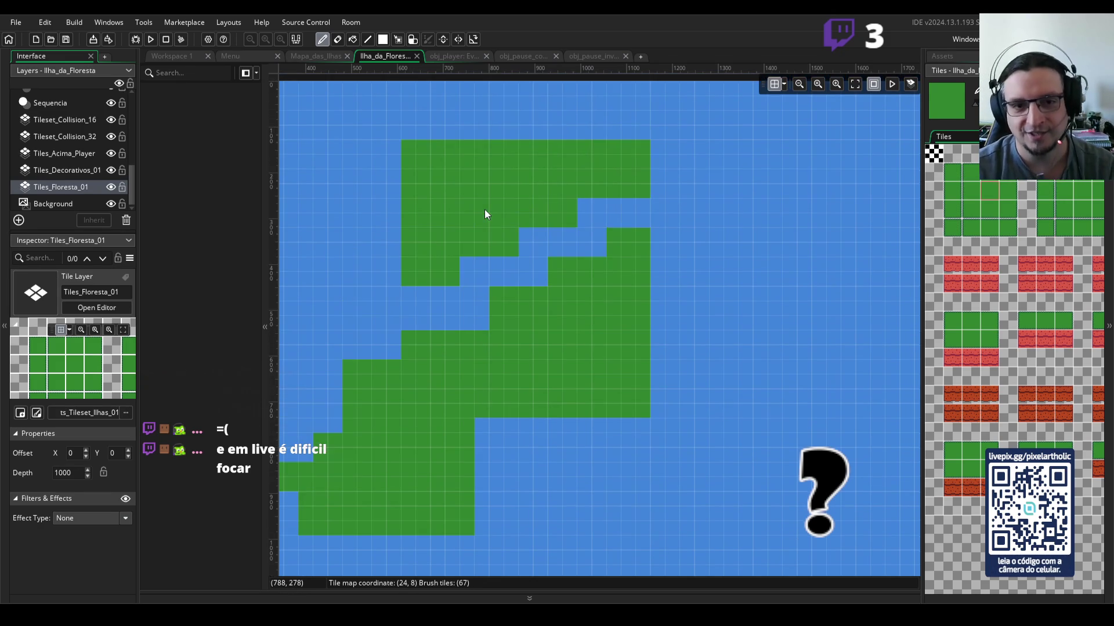
{"action": "scroll", "coordinate": [486, 210], "scroll_direction": "down", "scroll_amount": 1}
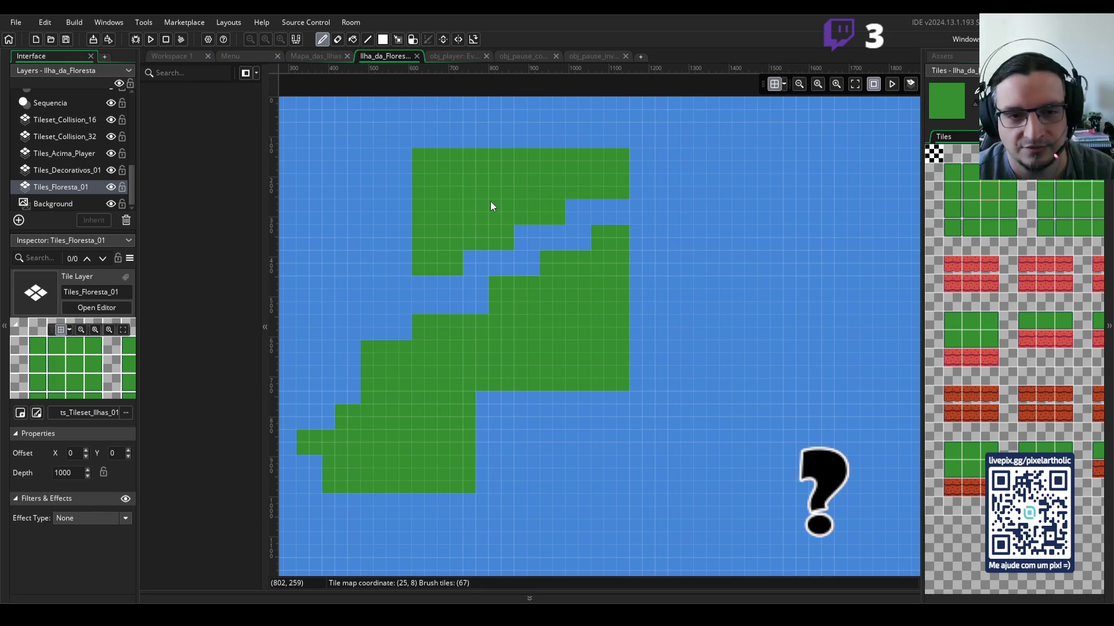
{"action": "left_click", "coordinate": [419, 281]}
{"action": "left_click", "coordinate": [452, 282]}
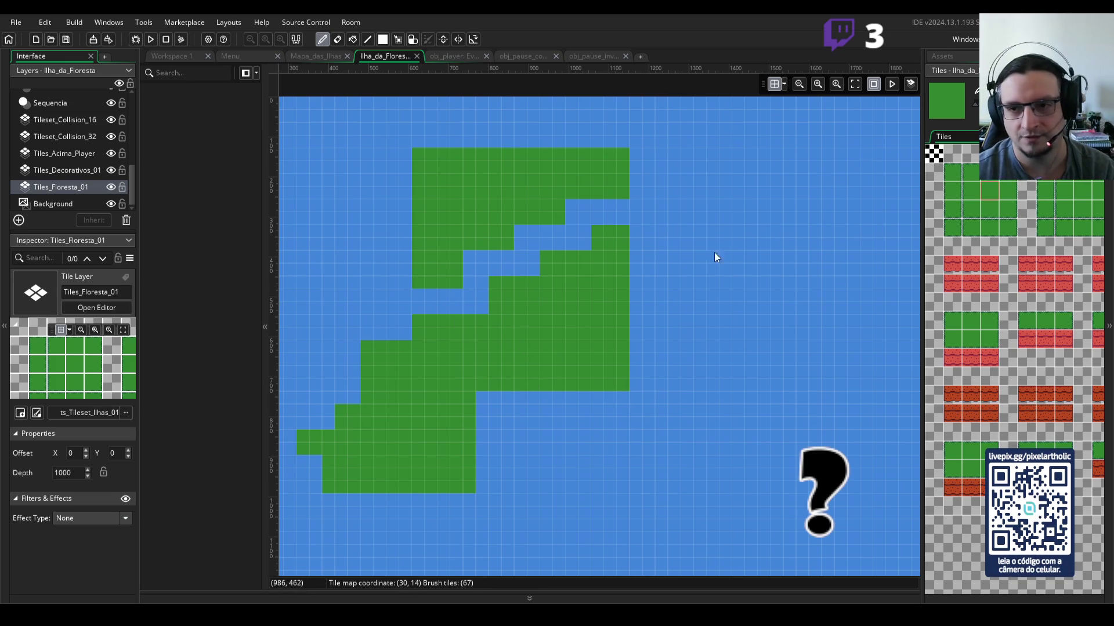
Step: Erase stray grass tiles along the shoreline and on the right
{"action": "right_click", "coordinate": [785, 188]}
{"action": "left_click", "coordinate": [422, 283]}
{"action": "mouse_move", "coordinate": [431, 283]}
{"action": "left_mouse_down"}
{"action": "mouse_move", "coordinate": [573, 194]}
{"action": "mouse_move", "coordinate": [622, 191]}
{"action": "left_mouse_up"}
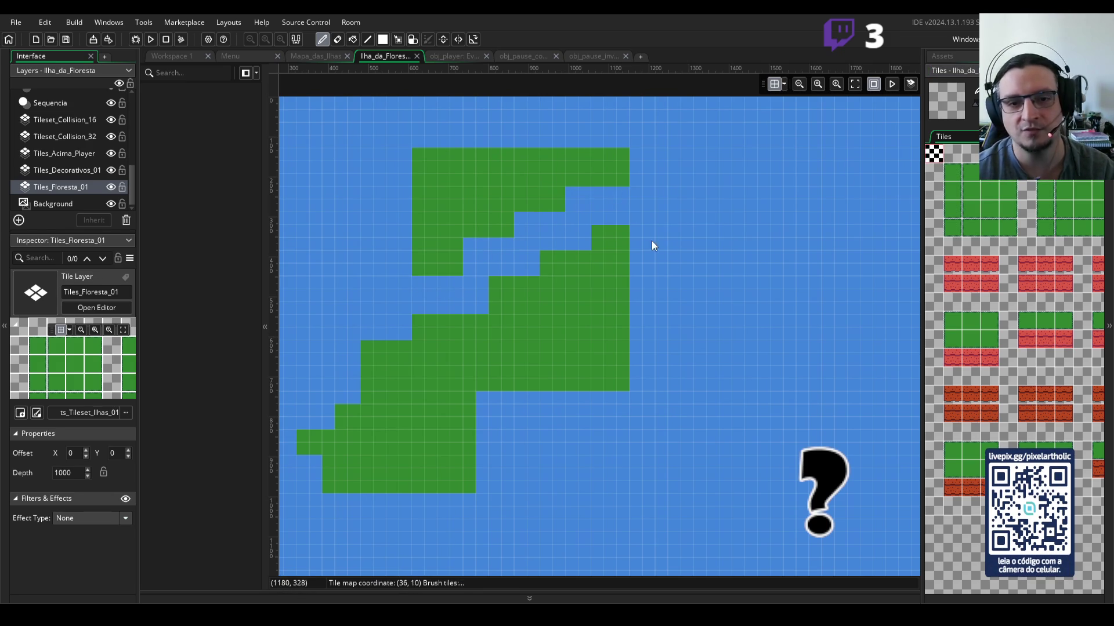
{"action": "left_click", "coordinate": [555, 206]}
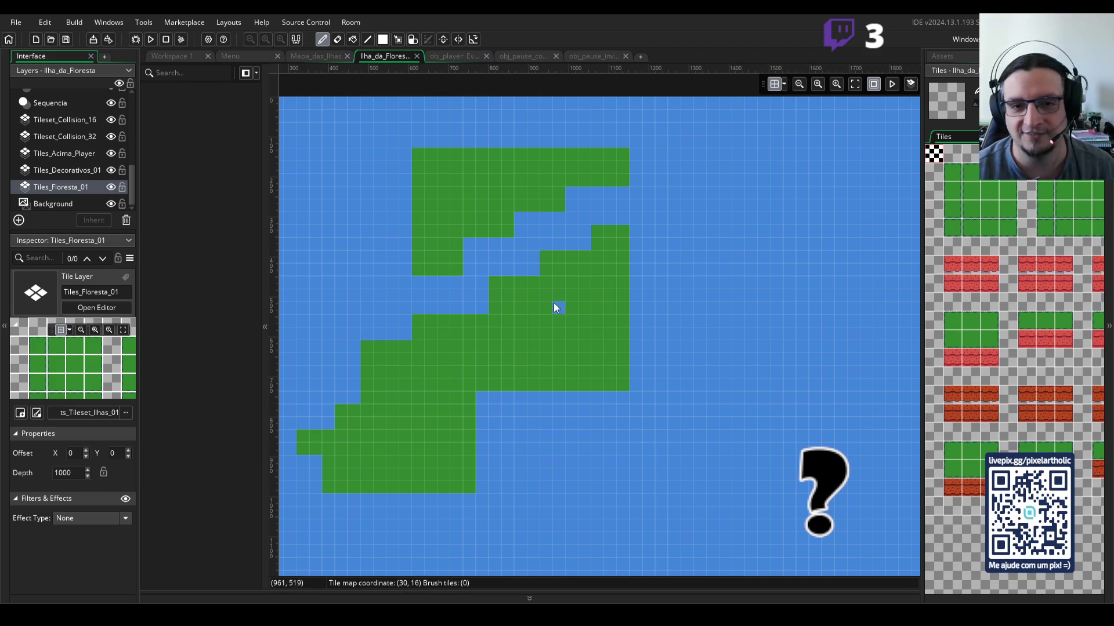
Step: Extend the island's right edge downward and its top block further right with grass
{"action": "left_click", "coordinate": [991, 181]}
{"action": "left_click_drag", "start_coordinate": [642, 231], "coordinate": [635, 381]}
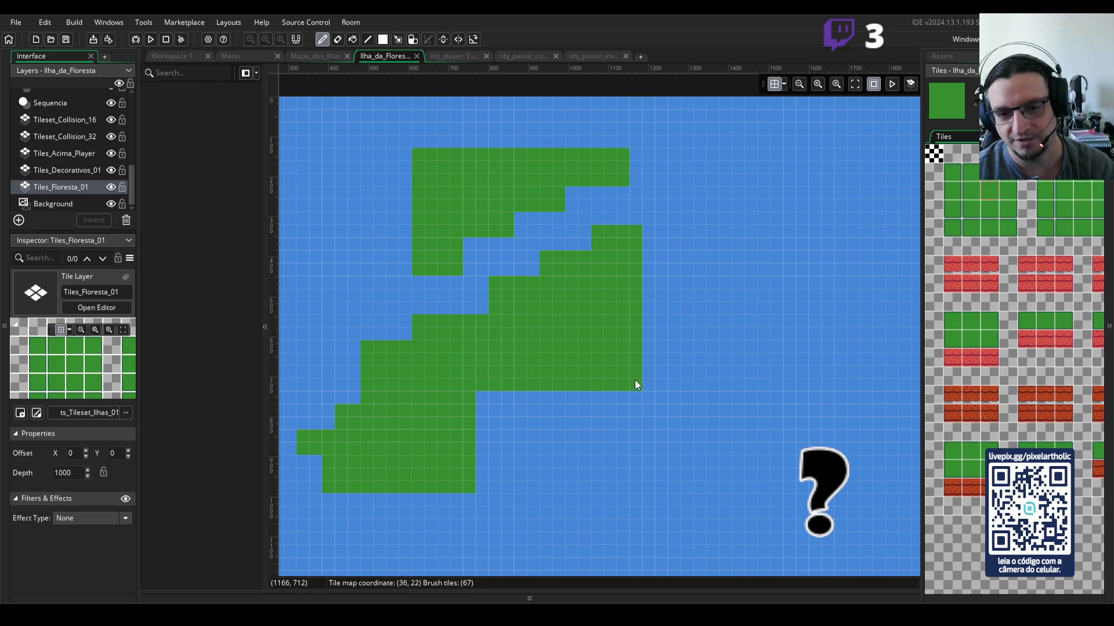
{"action": "left_click_drag", "start_coordinate": [638, 179], "coordinate": [633, 152]}
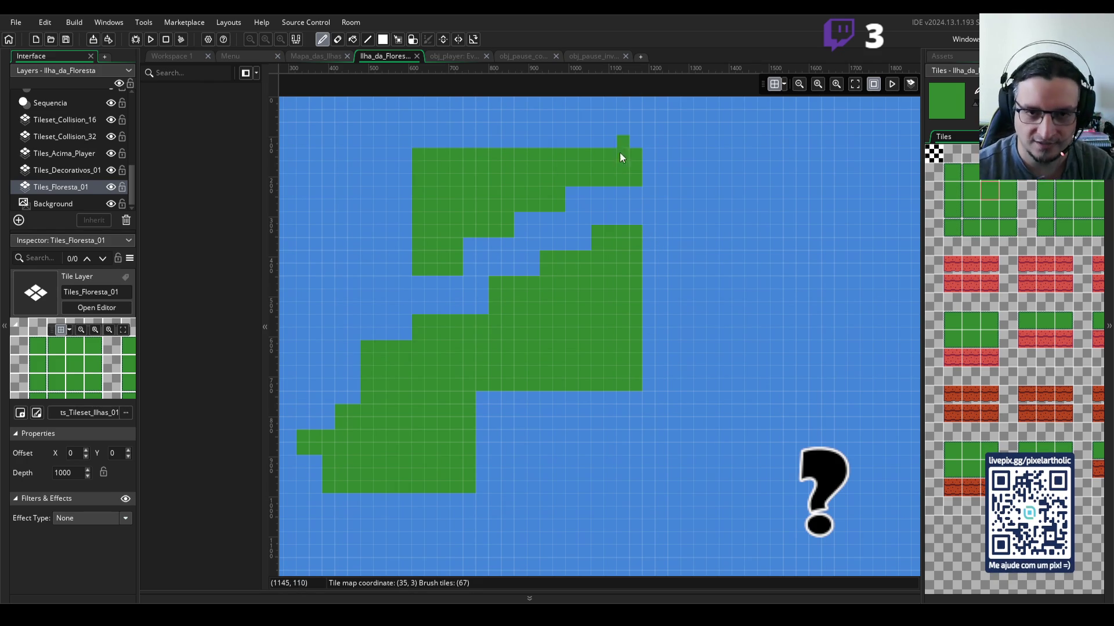
{"action": "scroll", "coordinate": [467, 236], "scroll_direction": "down", "scroll_amount": 1}
{"action": "scroll", "coordinate": [468, 242], "scroll_direction": "down", "scroll_amount": 1}
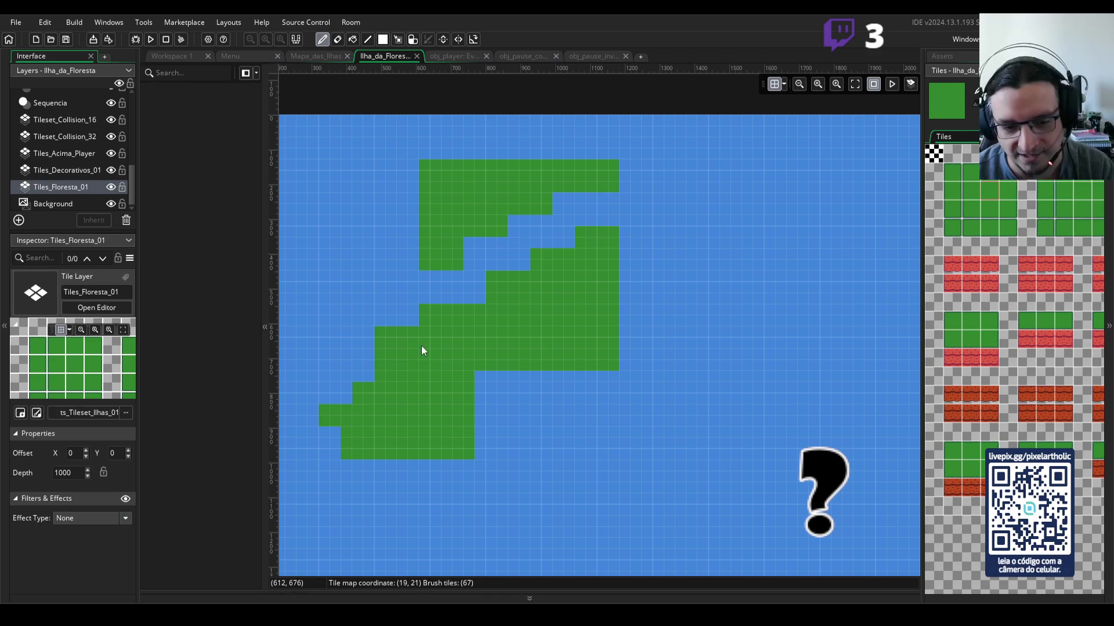
{"action": "left_click_drag", "start_coordinate": [482, 289], "coordinate": [594, 300]}
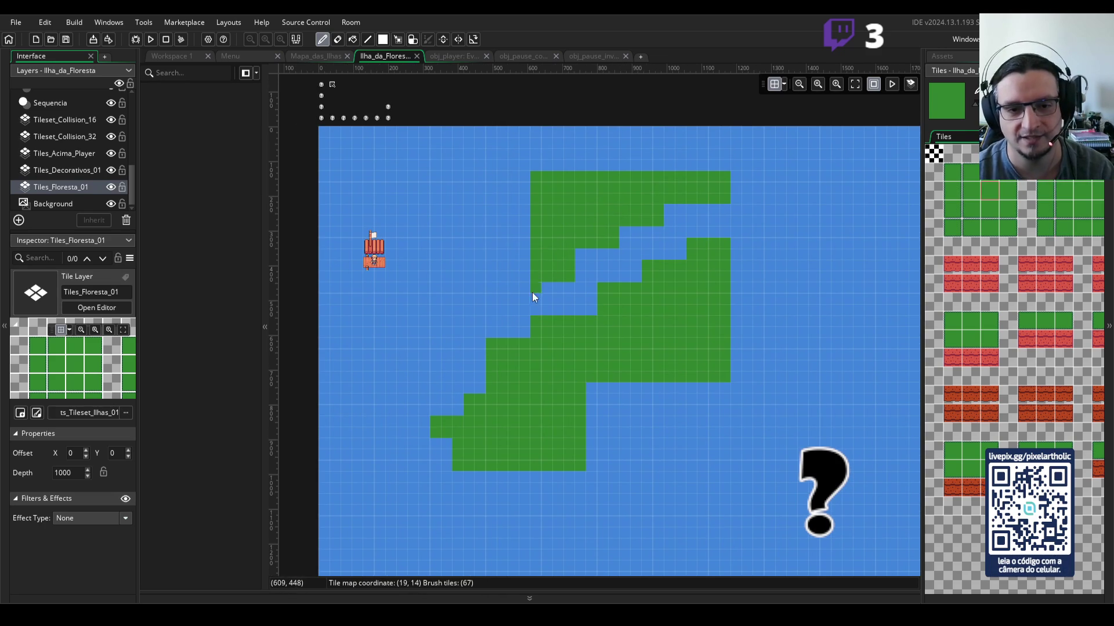
{"action": "scroll", "coordinate": [532, 283], "scroll_direction": "down", "scroll_amount": 2}
{"action": "scroll", "coordinate": [537, 297], "scroll_direction": "up", "scroll_amount": 1}
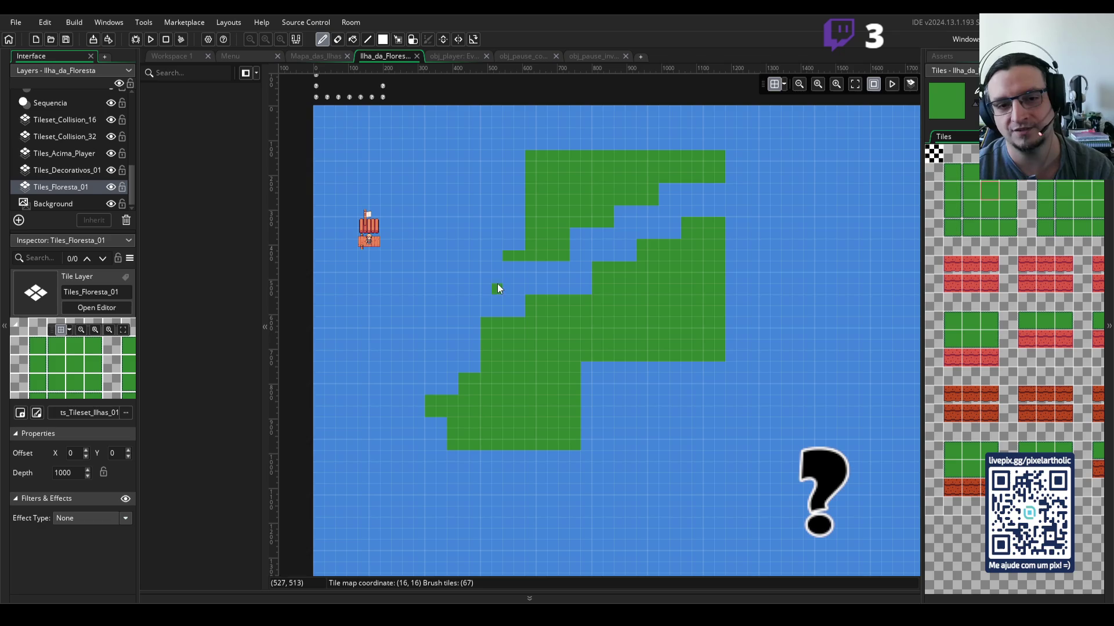
Step: Add a grass column on the left, fill the inner gap, widen the left strip, and remove stray tiles
{"action": "mouse_move", "coordinate": [497, 273]}
{"action": "left_mouse_down"}
{"action": "mouse_move", "coordinate": [486, 280]}
{"action": "mouse_move", "coordinate": [486, 195]}
{"action": "left_mouse_up"}
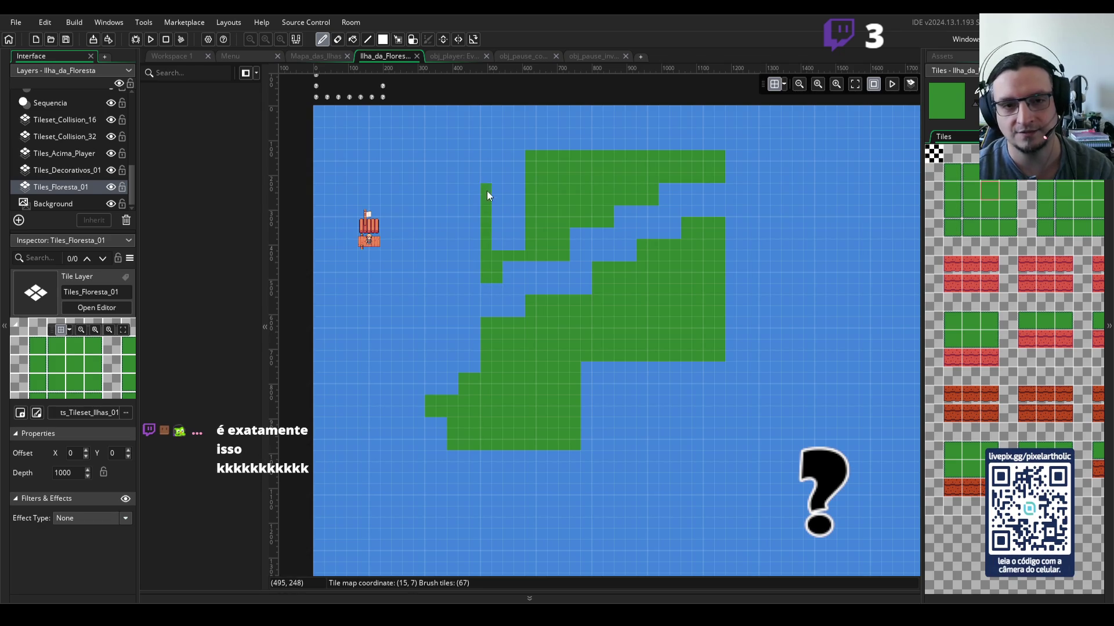
{"action": "mouse_move", "coordinate": [489, 155]}
{"action": "left_mouse_down"}
{"action": "mouse_move", "coordinate": [521, 225]}
{"action": "mouse_move", "coordinate": [492, 190]}
{"action": "mouse_move", "coordinate": [506, 233]}
{"action": "left_mouse_up"}
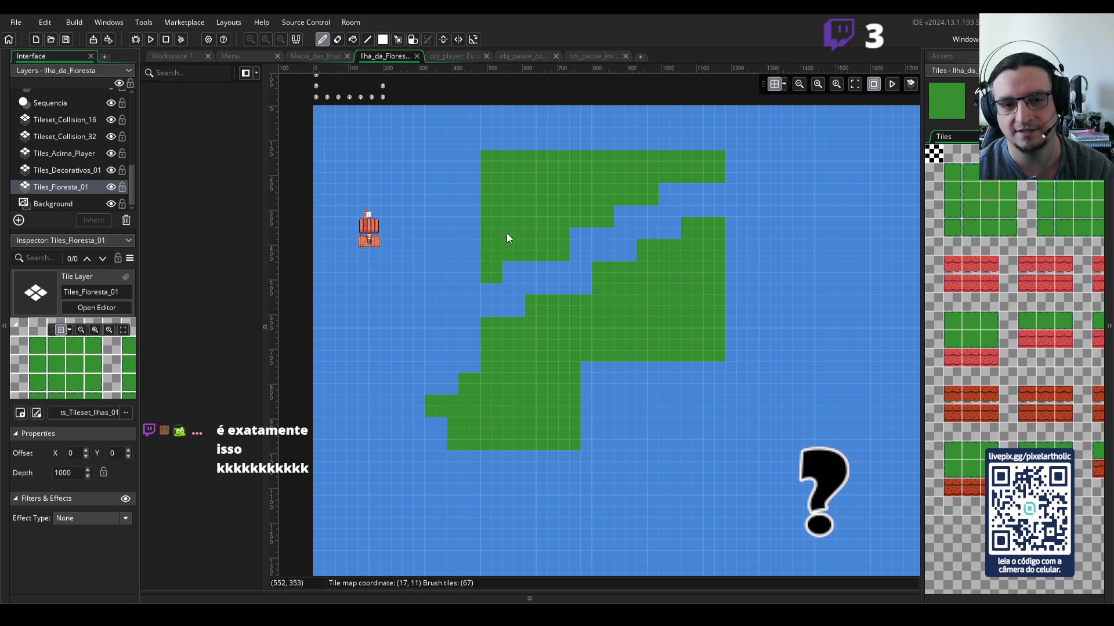
{"action": "right_click", "coordinate": [447, 388]}
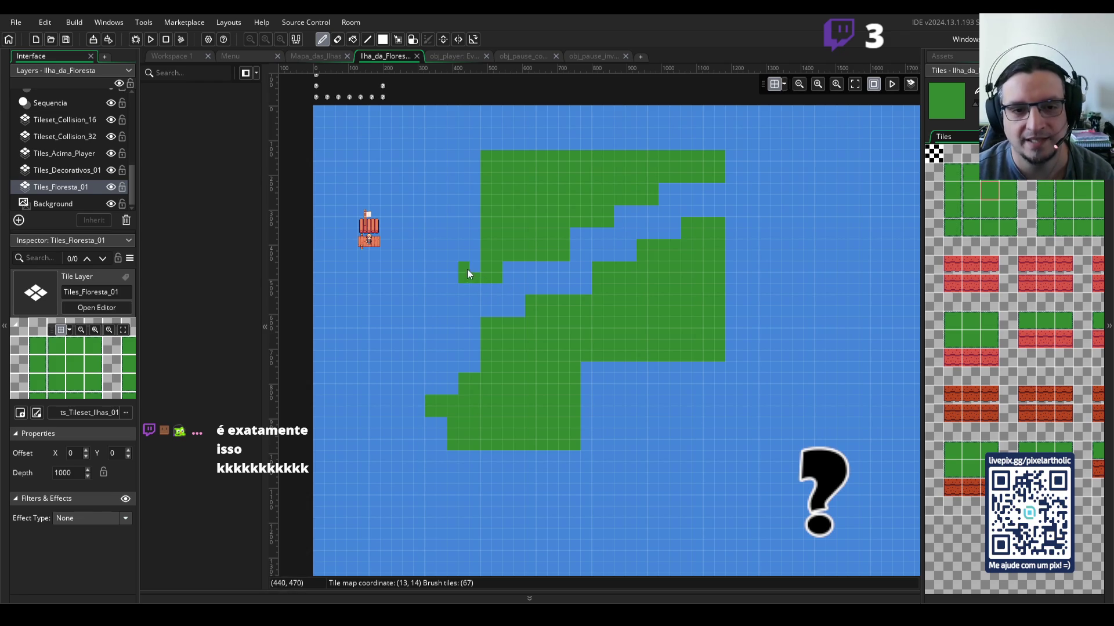
{"action": "mouse_move", "coordinate": [464, 232]}
{"action": "left_mouse_down"}
{"action": "mouse_move", "coordinate": [474, 226]}
{"action": "mouse_move", "coordinate": [474, 268]}
{"action": "left_mouse_up"}
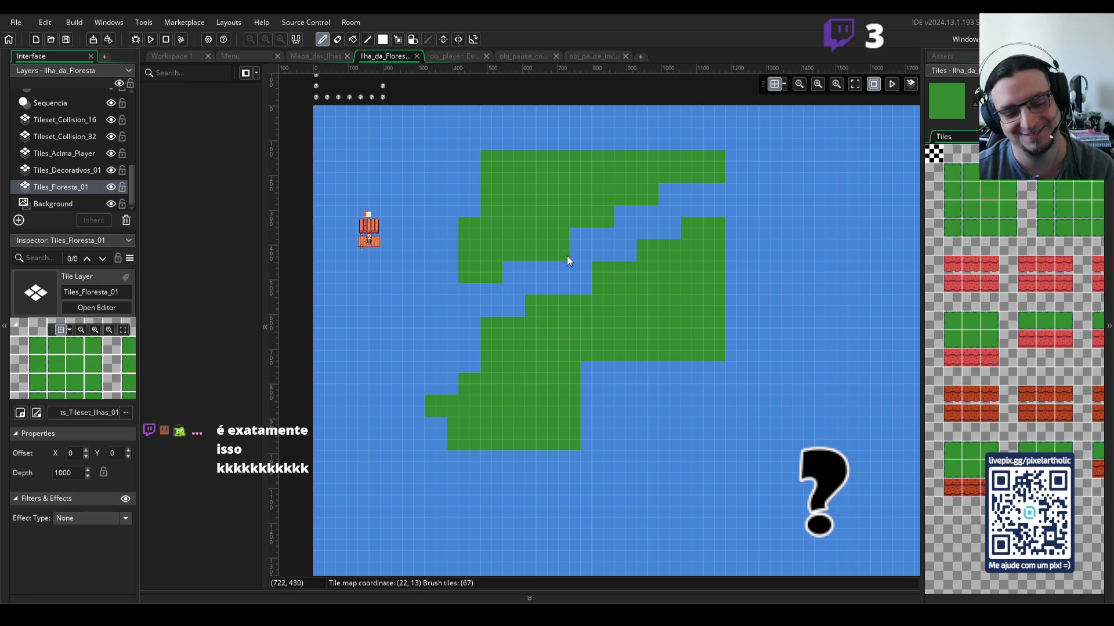
{"action": "key", "text": "e"}
{"action": "left_click", "coordinate": [562, 236]}
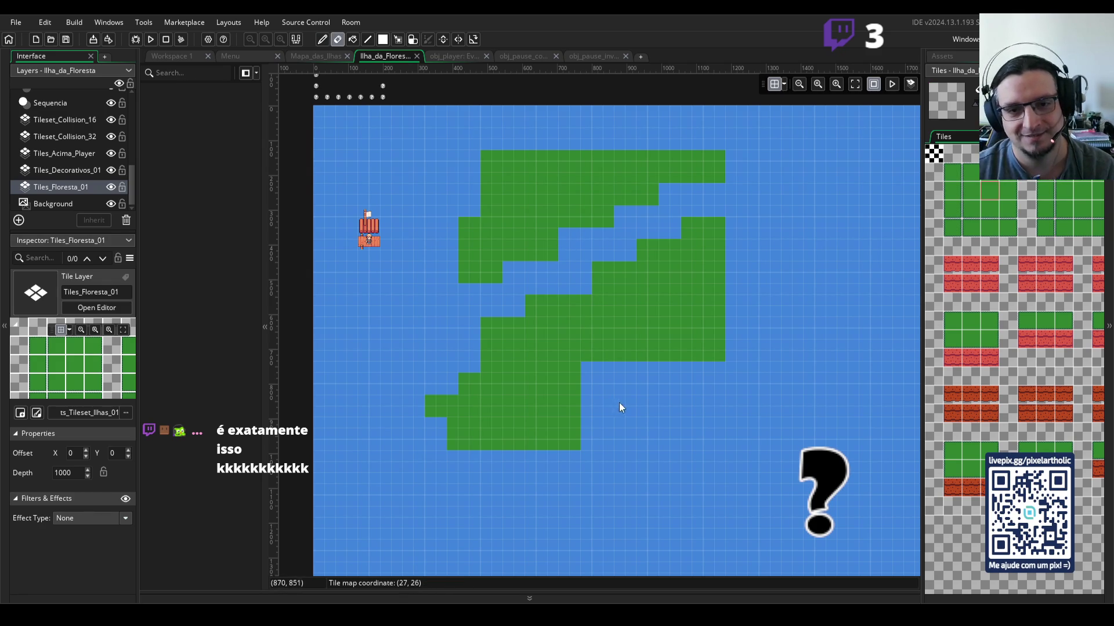
{"action": "left_click", "coordinate": [641, 244]}
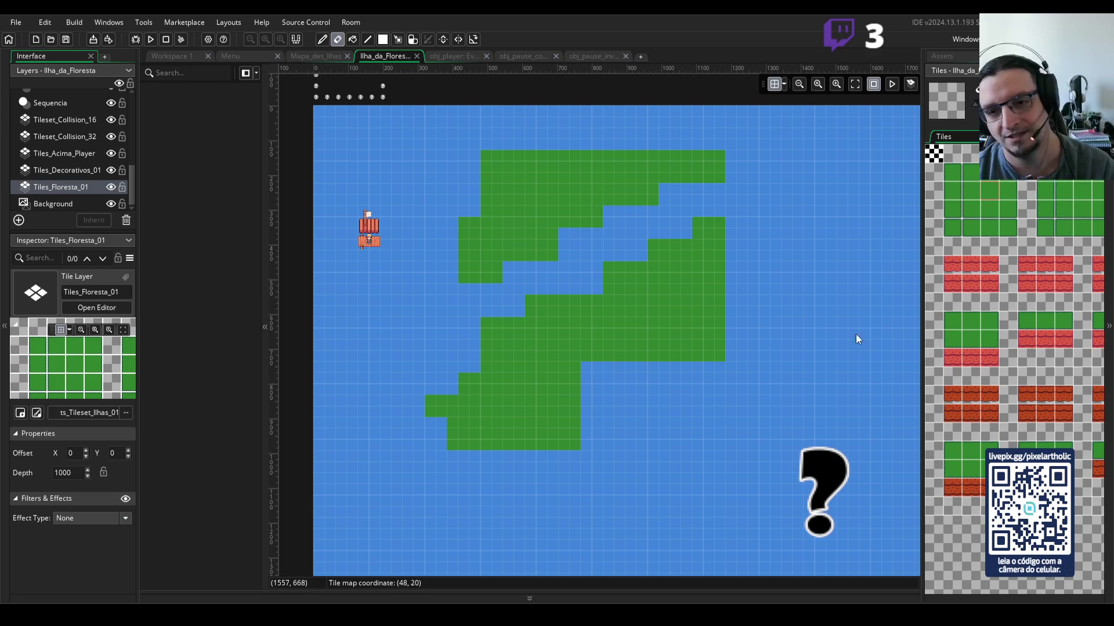
{"action": "left_click", "coordinate": [1059, 326]}
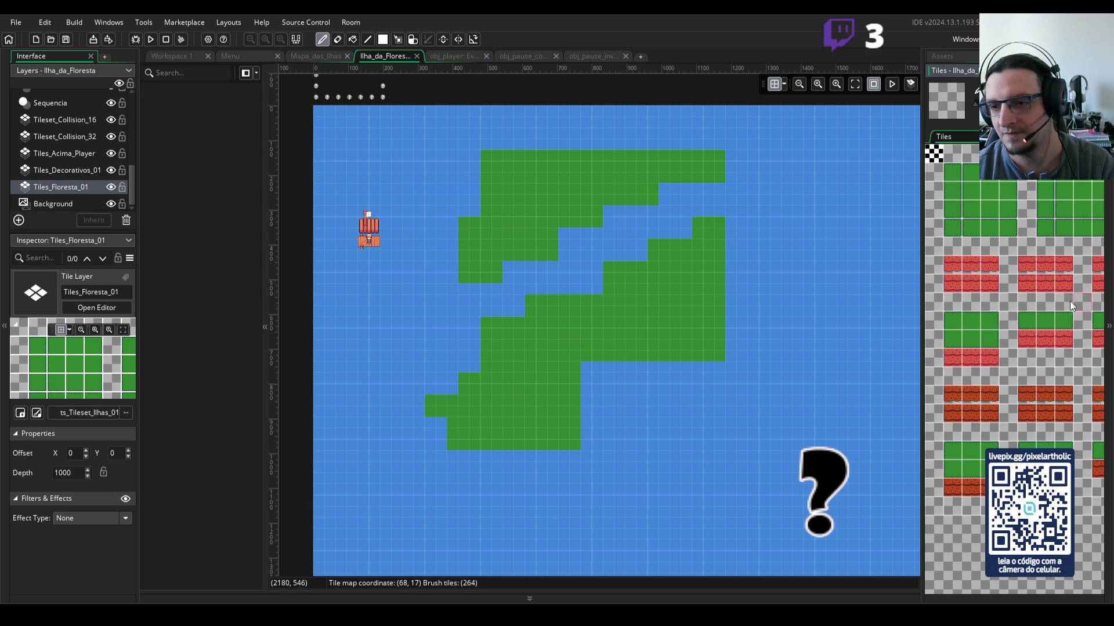
Step: Find the red cliff strip in the Tiles palette and narrow the brush to one cliff tile
{"action": "scroll", "coordinate": [1046, 307], "scroll_direction": "right", "scroll_amount": 1}
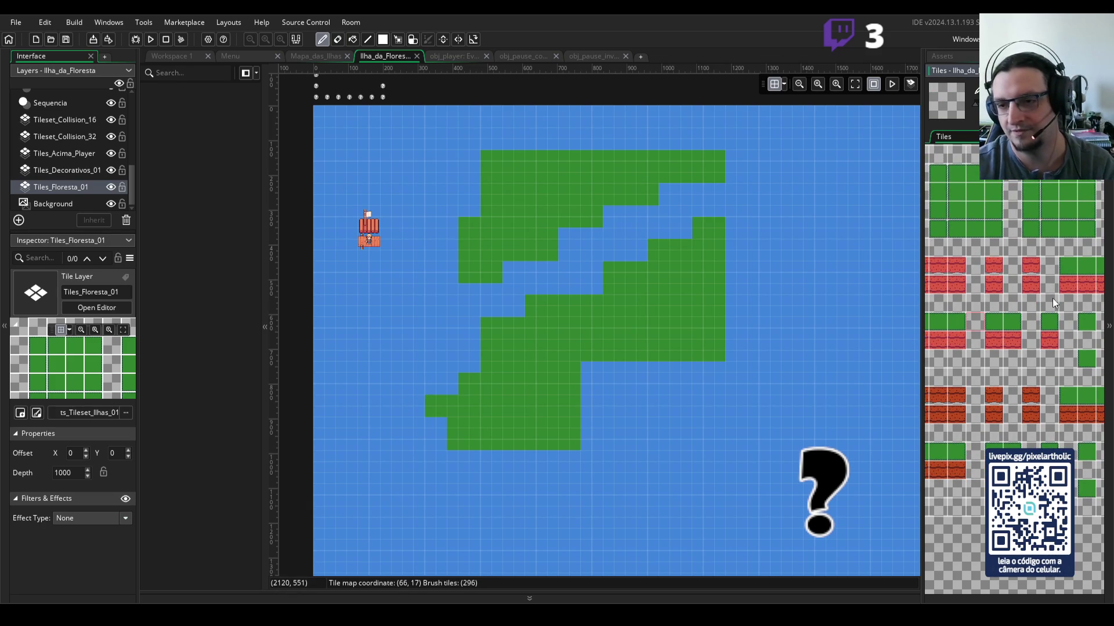
{"action": "scroll", "coordinate": [1052, 298], "scroll_direction": "up", "scroll_amount": 2}
{"action": "scroll", "coordinate": [1053, 307], "scroll_direction": "up", "scroll_amount": 4}
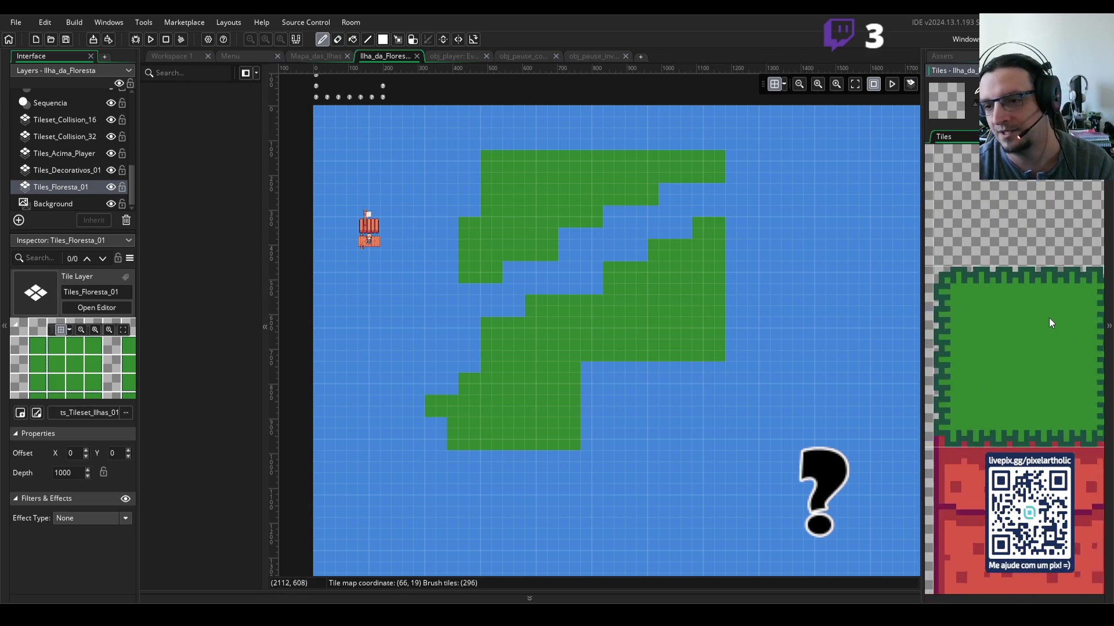
{"action": "scroll", "coordinate": [1047, 322], "scroll_direction": "down", "scroll_amount": 4}
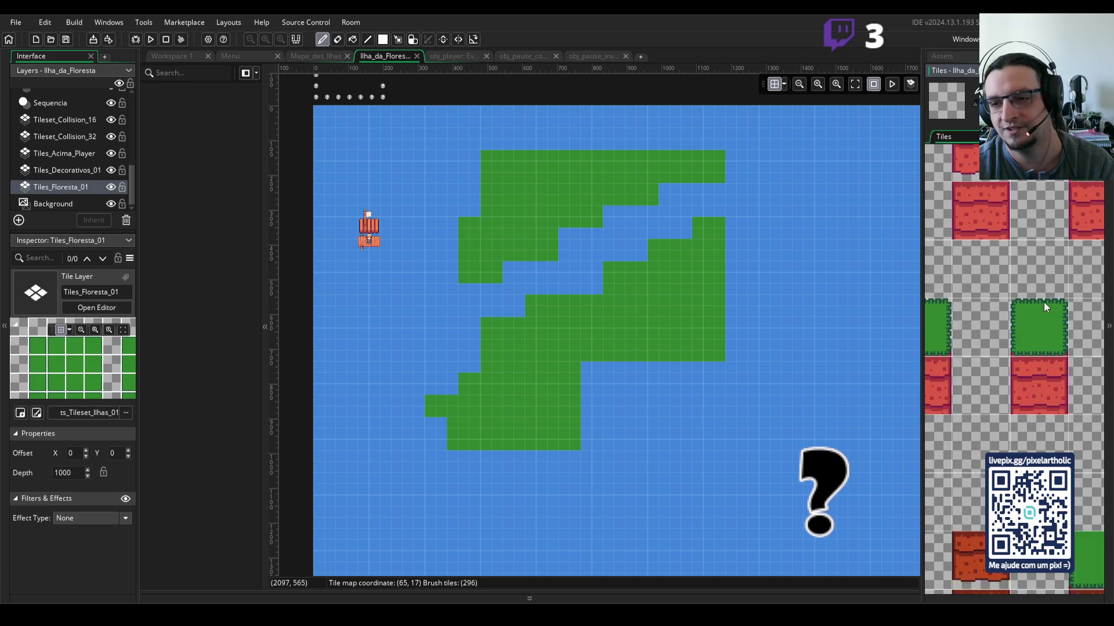
{"action": "scroll", "coordinate": [1042, 298], "scroll_direction": "down", "scroll_amount": 1}
{"action": "scroll", "coordinate": [1039, 294], "scroll_direction": "down", "scroll_amount": 2}
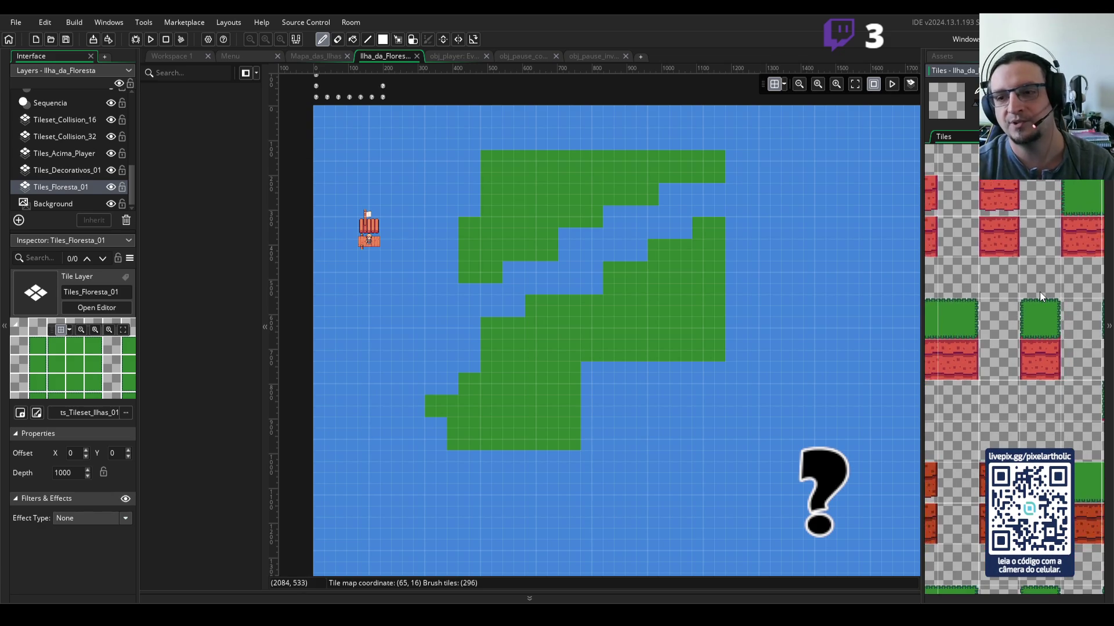
{"action": "scroll", "coordinate": [1039, 296], "scroll_direction": "down", "scroll_amount": 1}
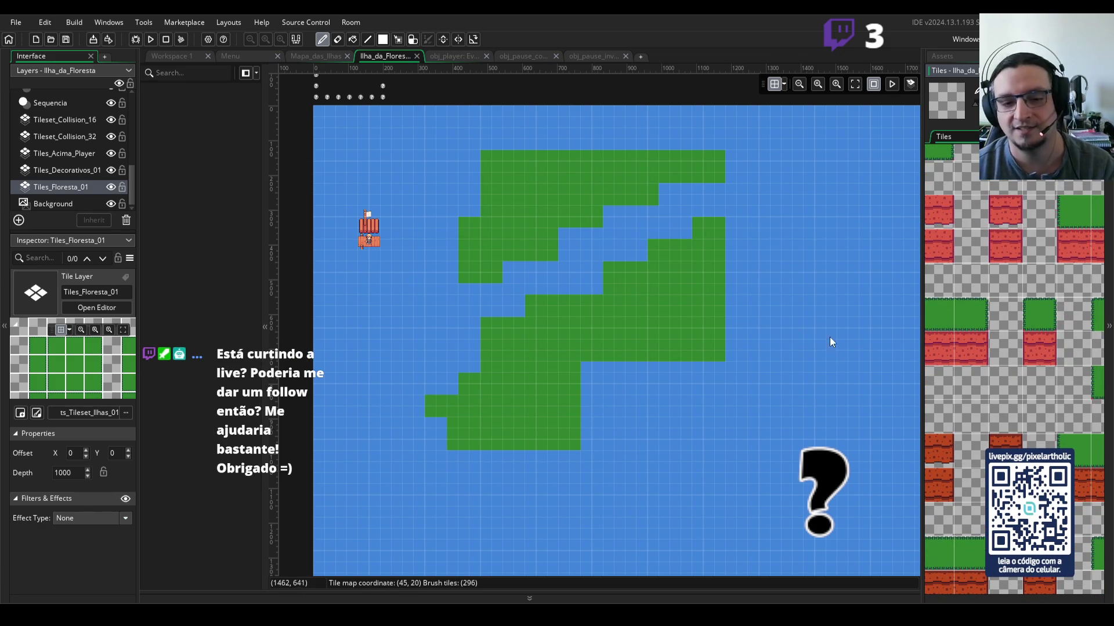
{"action": "scroll", "coordinate": [1006, 342], "scroll_direction": "down", "scroll_amount": 5}
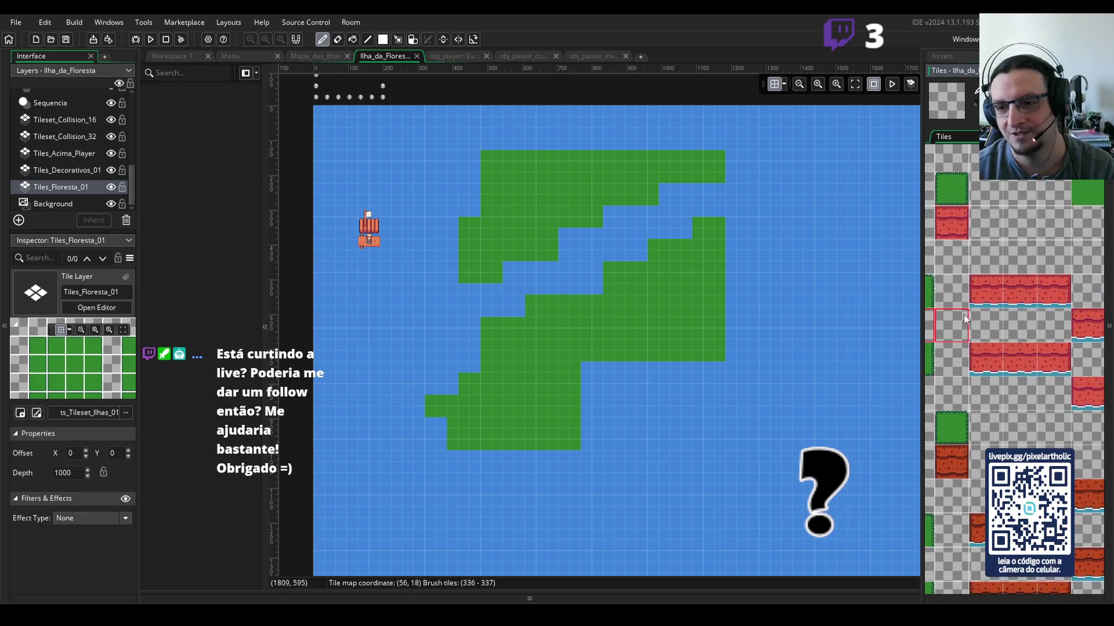
{"action": "left_click", "coordinate": [994, 295]}
{"action": "left_click", "coordinate": [984, 282]}
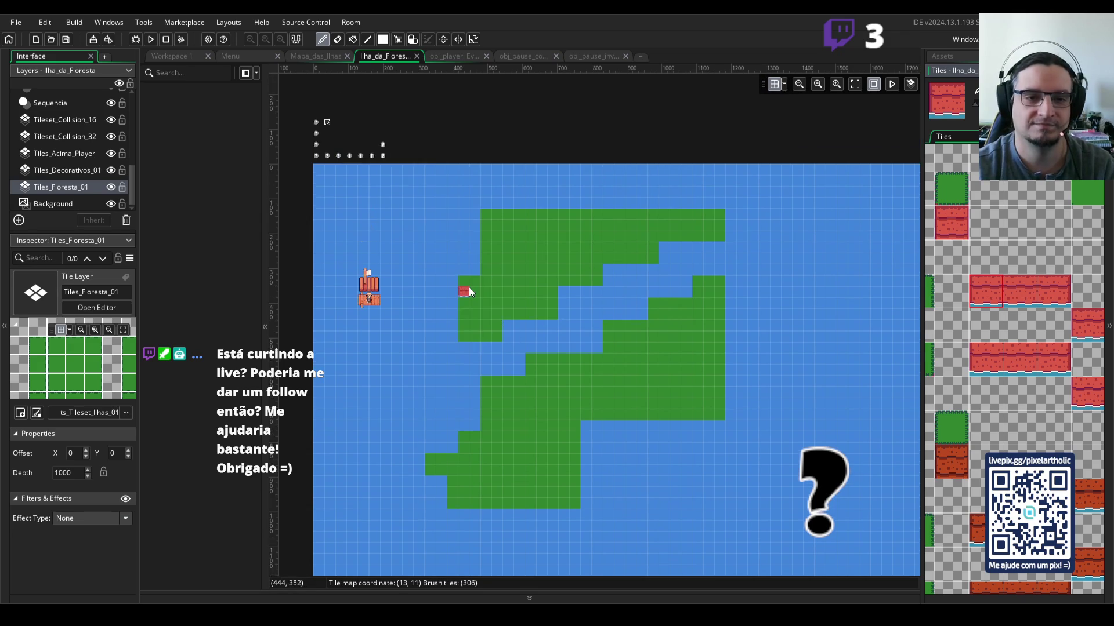
{"action": "scroll", "coordinate": [454, 295], "scroll_direction": "up", "scroll_amount": 3}
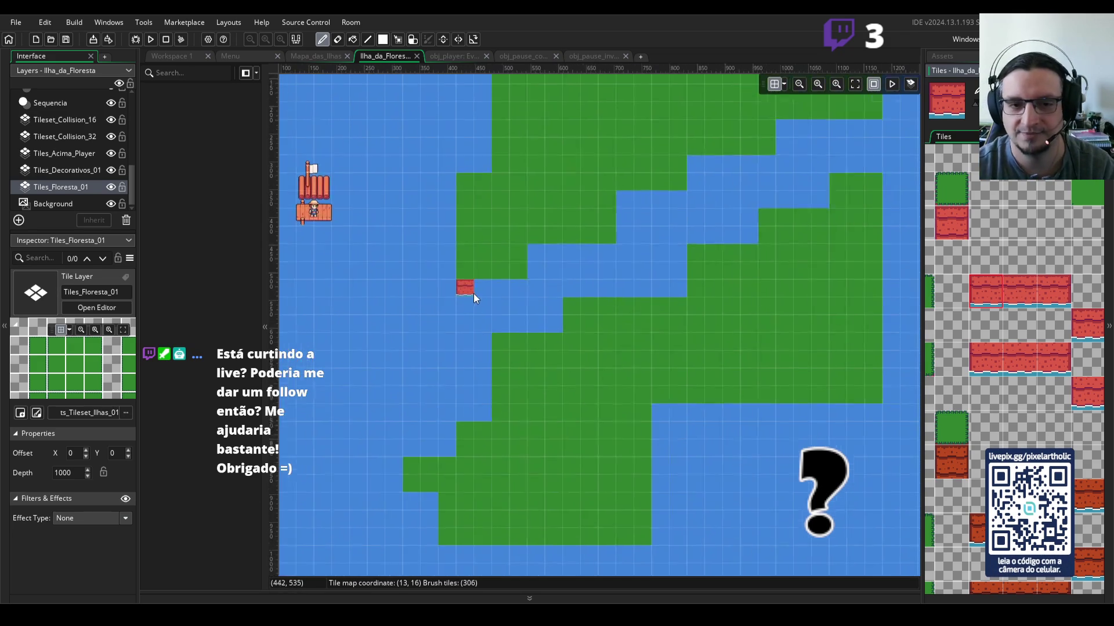
Step: Place the first cliff-edge tiles under grass steps and a right-end piece on the upper shore
{"action": "left_click_drag", "start_coordinate": [732, 259], "coordinate": [682, 305]}
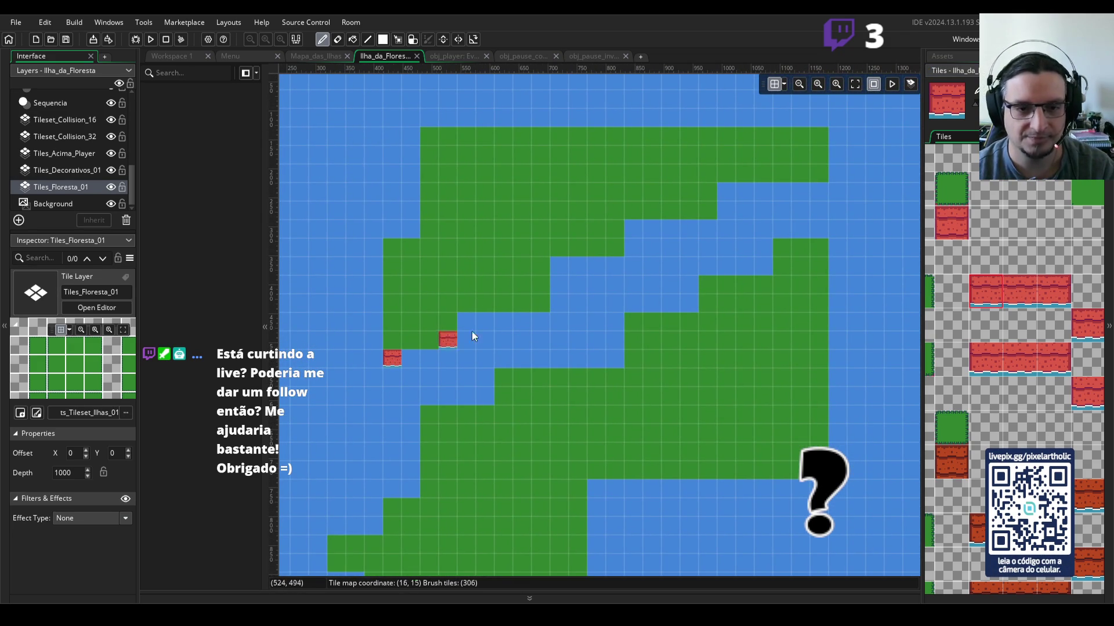
{"action": "left_click", "coordinate": [467, 322]}
{"action": "left_click", "coordinate": [559, 268]}
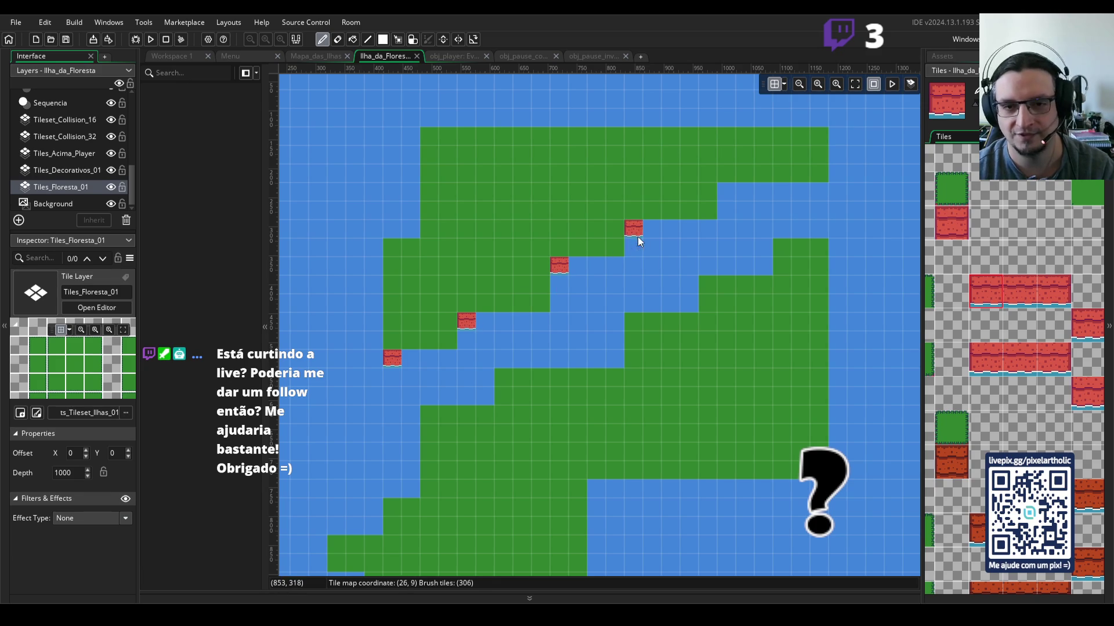
{"action": "left_click", "coordinate": [1062, 289]}
{"action": "left_click", "coordinate": [707, 228]}
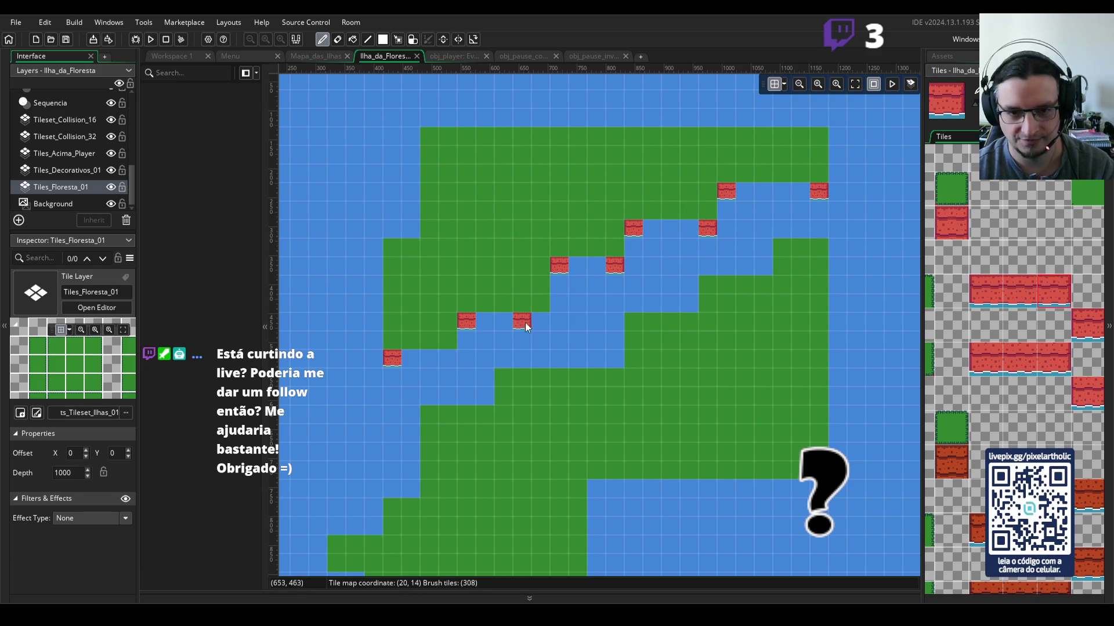
Step: Paint middle cliff-edge pieces as continuous runs along the left, middle and top shores
{"action": "left_click", "coordinate": [1013, 295]}
{"action": "left_click", "coordinate": [439, 356]}
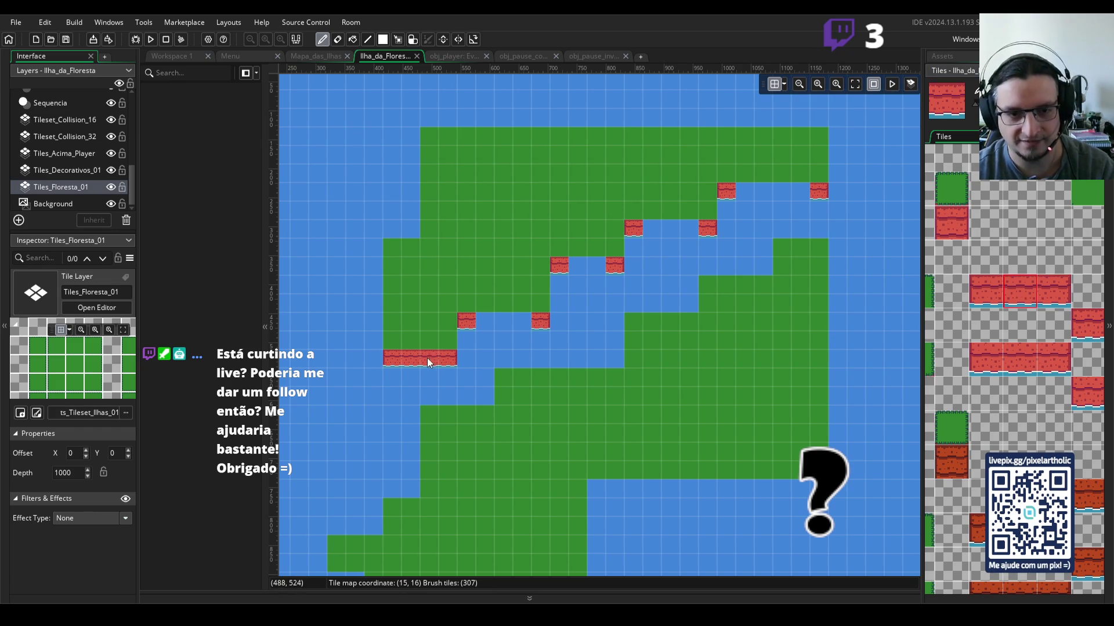
{"action": "left_click", "coordinate": [579, 268]}
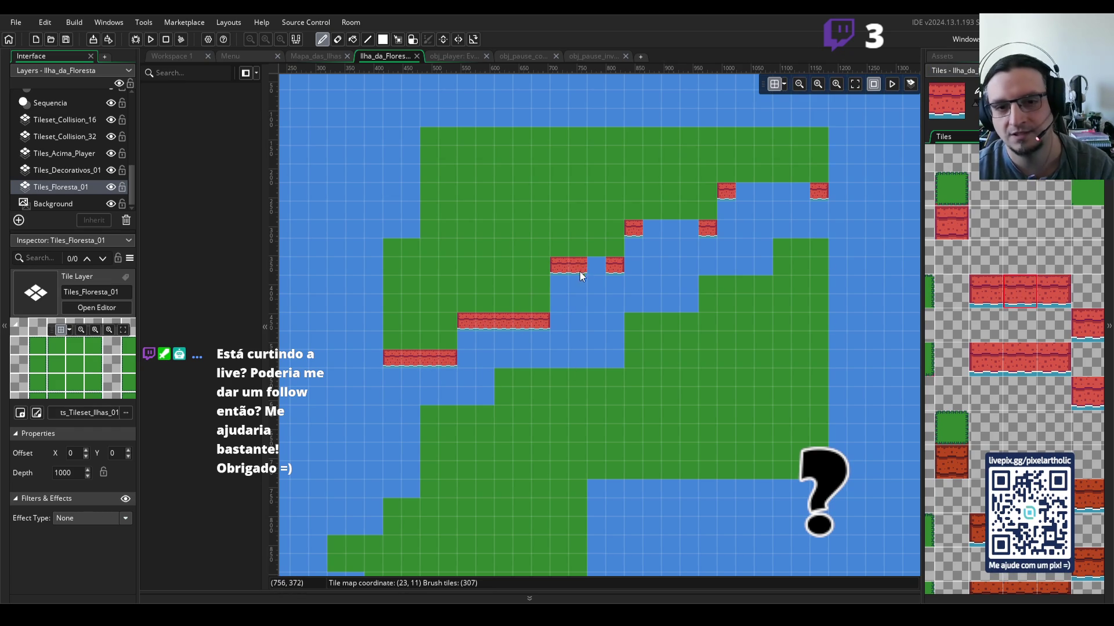
{"action": "left_click", "coordinate": [597, 266]}
{"action": "left_click_drag", "start_coordinate": [656, 226], "coordinate": [686, 231]}
{"action": "left_click", "coordinate": [769, 193]}
{"action": "mouse_move", "coordinate": [770, 193]}
{"action": "left_mouse_down"}
{"action": "mouse_move", "coordinate": [743, 190]}
{"action": "mouse_move", "coordinate": [795, 193]}
{"action": "left_mouse_up"}
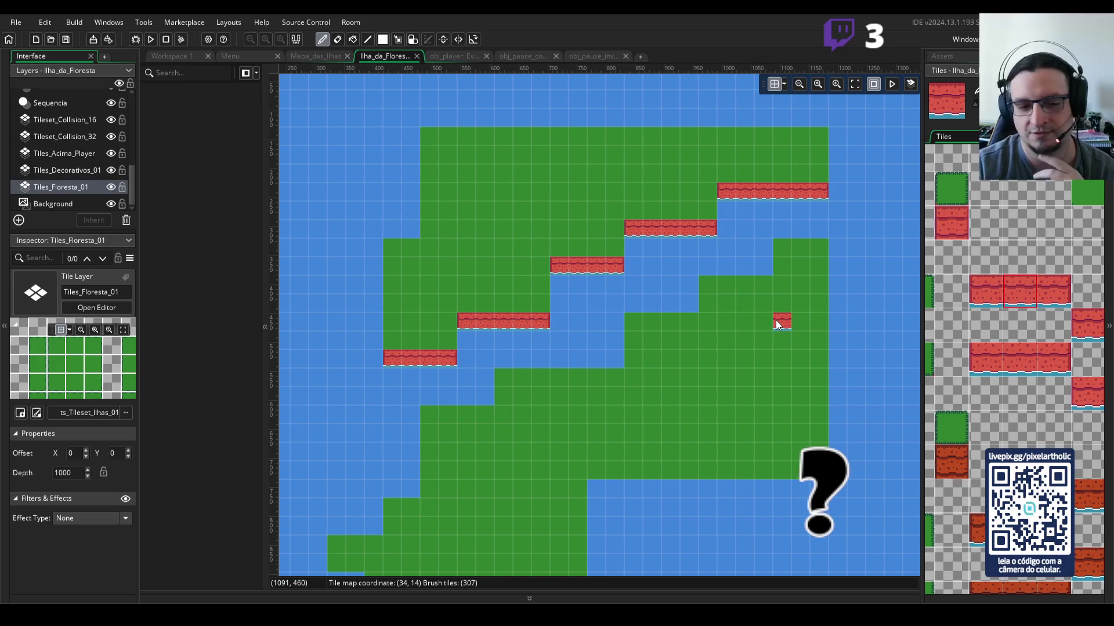
{"action": "scroll", "coordinate": [775, 321], "scroll_direction": "up", "scroll_amount": 2}
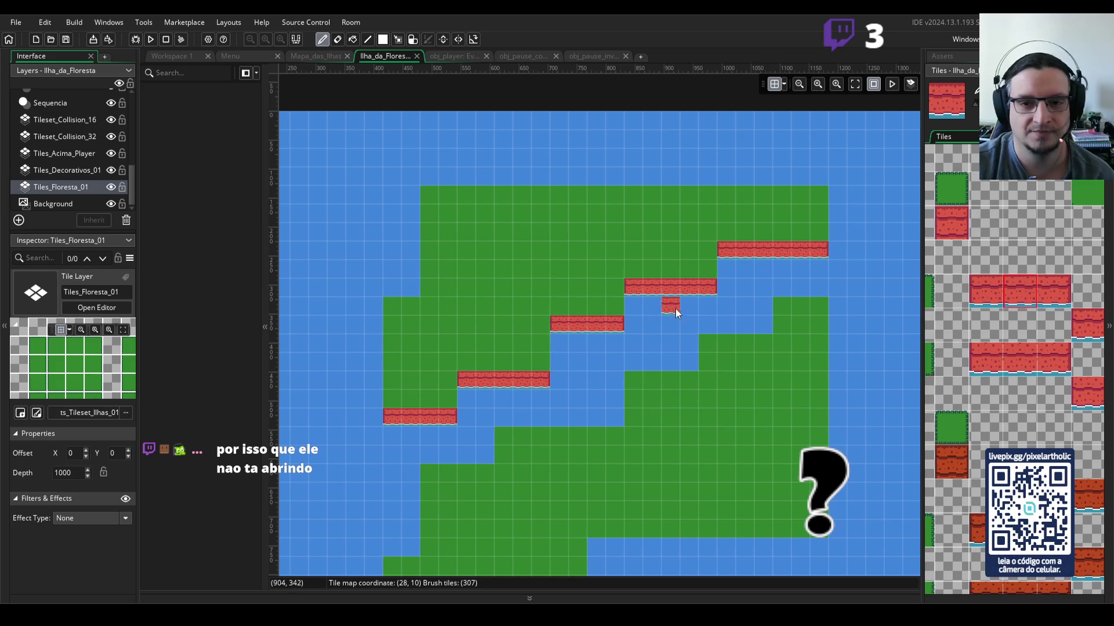
{"action": "mouse_move", "coordinate": [578, 347]}
{"action": "left_mouse_down"}
{"action": "mouse_move", "coordinate": [542, 273]}
{"action": "mouse_move", "coordinate": [597, 284]}
{"action": "left_mouse_up"}
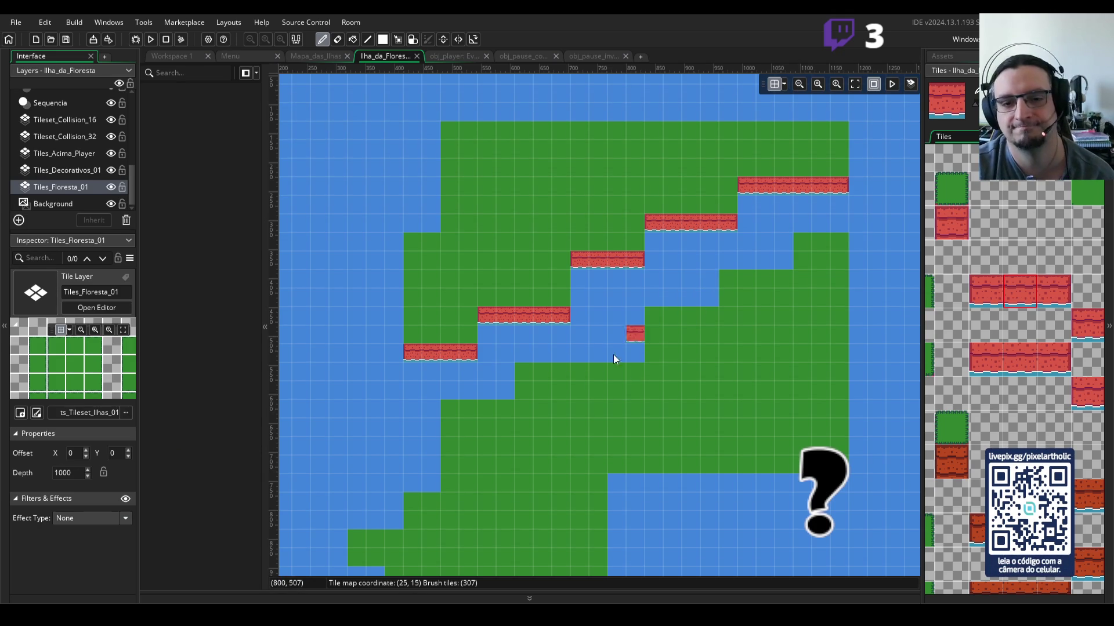
Step: Paint a two-tile red cliff edge, left and right ends, under the island's western step
{"action": "scroll", "coordinate": [631, 290], "scroll_direction": "down", "scroll_amount": 5}
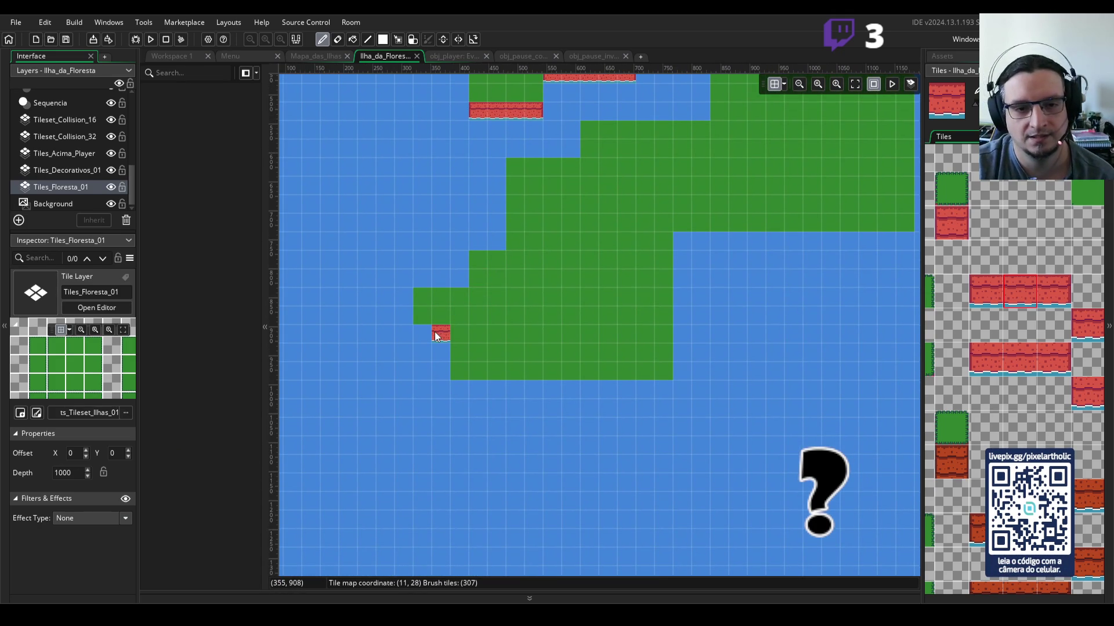
{"action": "scroll", "coordinate": [436, 336], "scroll_direction": "up", "scroll_amount": 5}
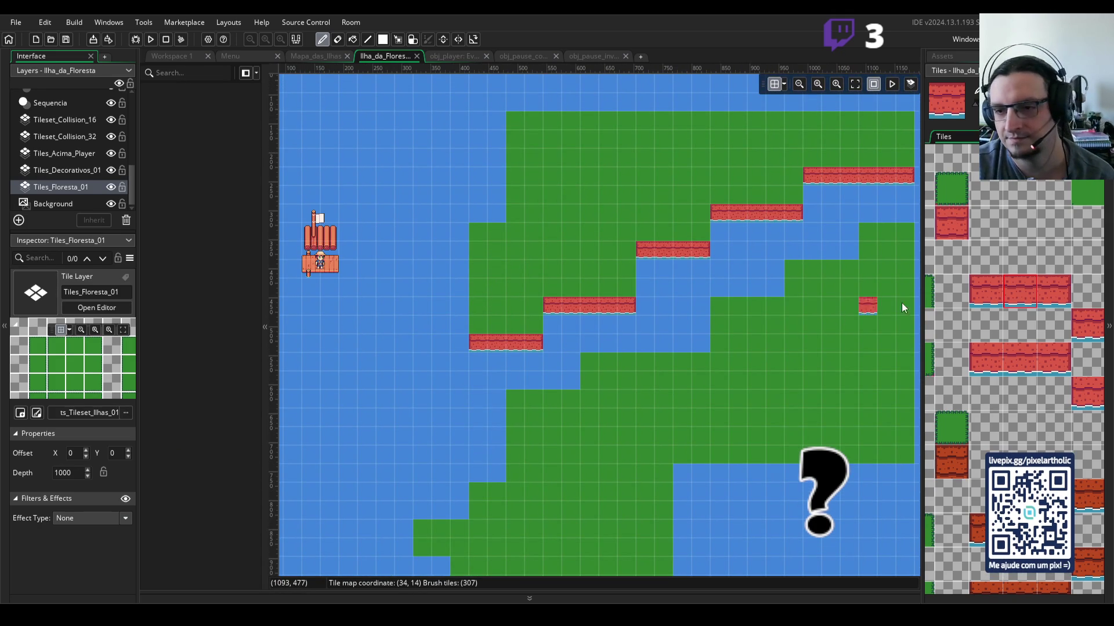
{"action": "left_click", "coordinate": [976, 297]}
{"action": "scroll", "coordinate": [579, 349], "scroll_direction": "down", "scroll_amount": 5}
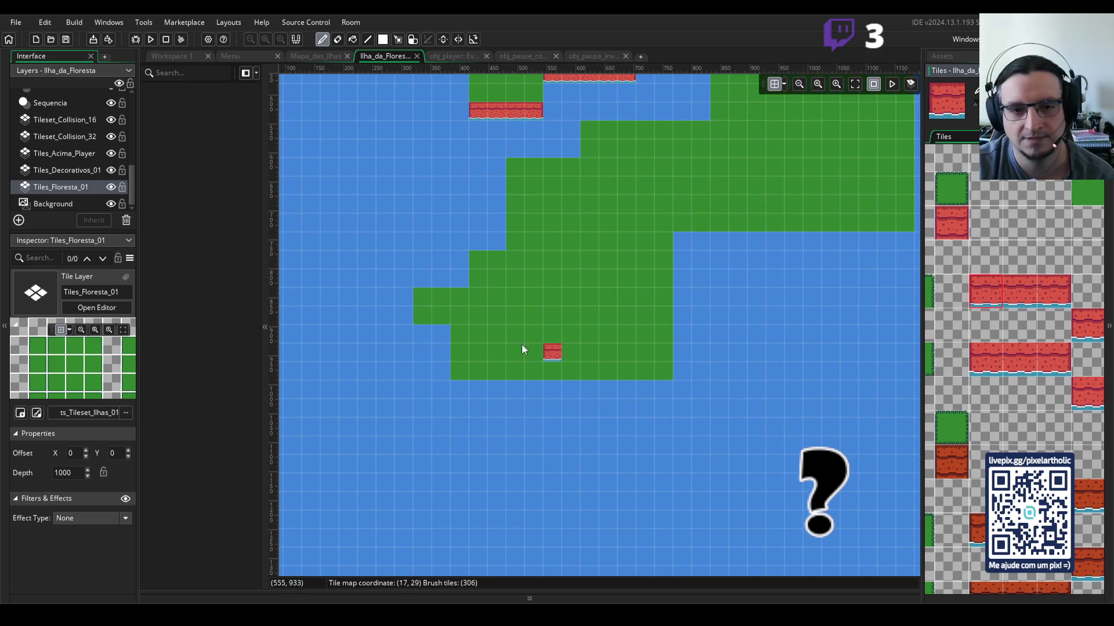
{"action": "left_click", "coordinate": [420, 335]}
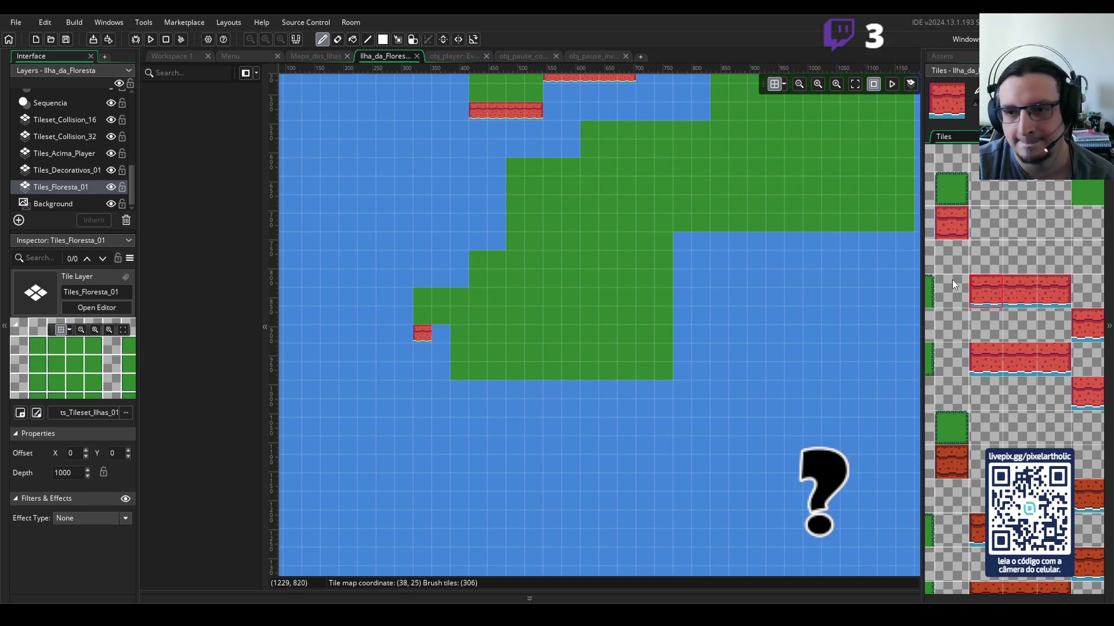
{"action": "left_click", "coordinate": [1052, 296]}
{"action": "left_click", "coordinate": [442, 338]}
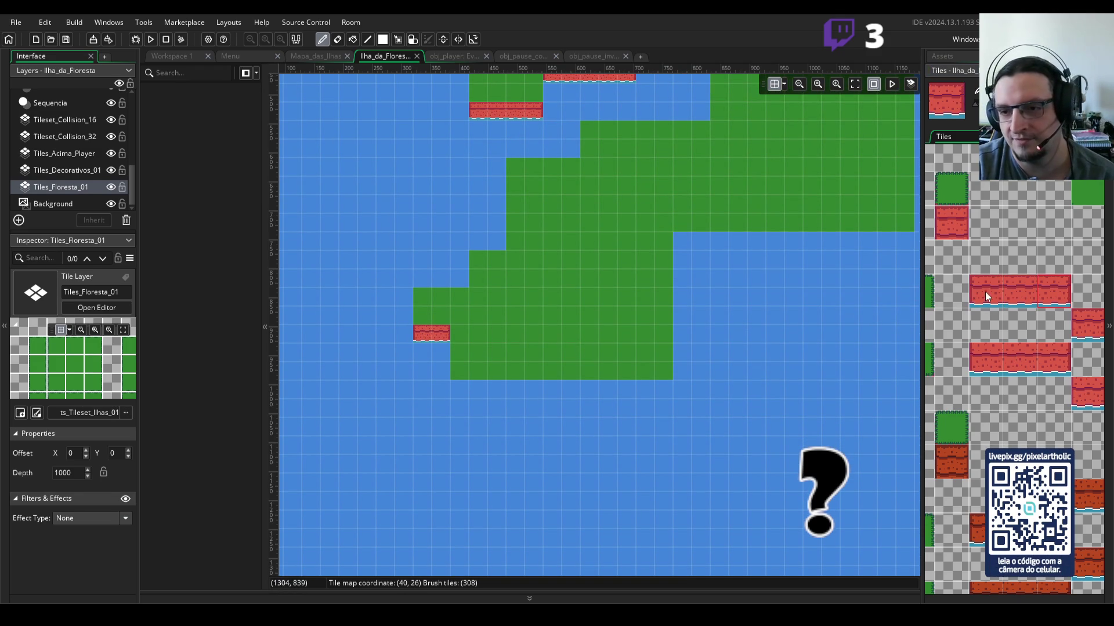
Step: Paint a red cliff strip of end and middle tiles along the island's south shore
{"action": "left_click", "coordinate": [458, 394]}
{"action": "left_click", "coordinate": [1063, 296]}
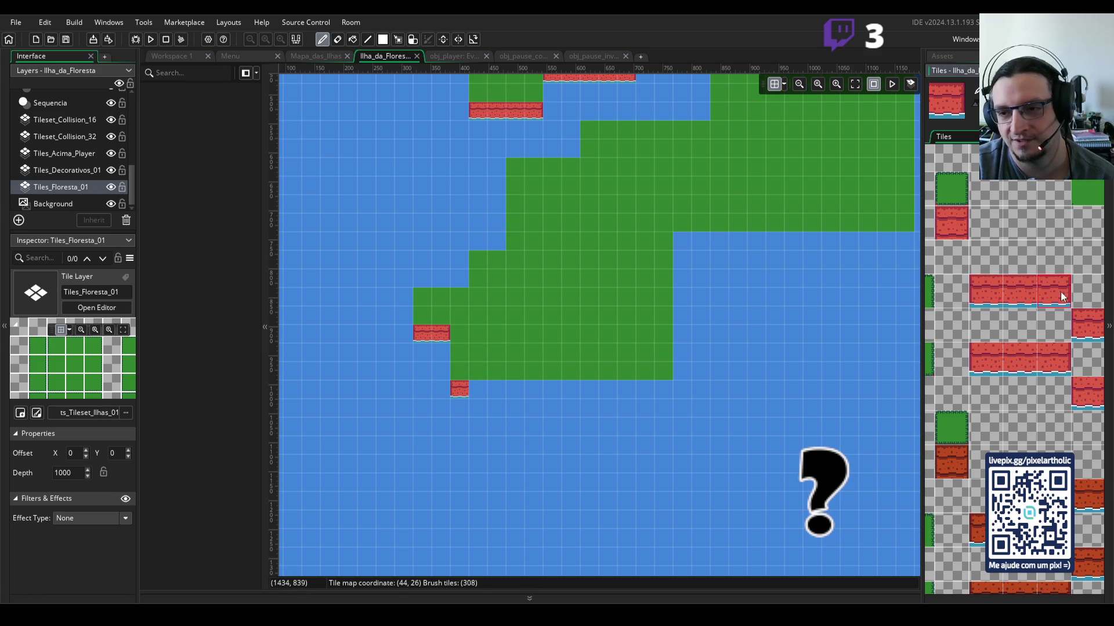
{"action": "left_click", "coordinate": [660, 393]}
{"action": "left_click", "coordinate": [1021, 293]}
{"action": "left_click", "coordinate": [629, 392]}
{"action": "left_click_drag", "start_coordinate": [639, 393], "coordinate": [506, 389]}
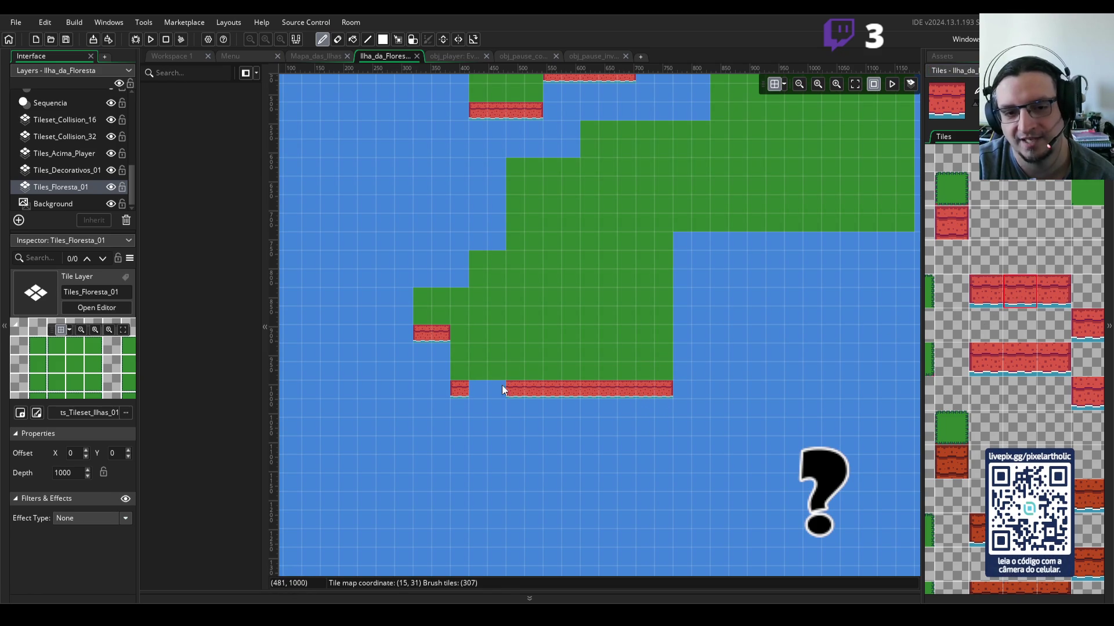
{"action": "left_click", "coordinate": [590, 369]}
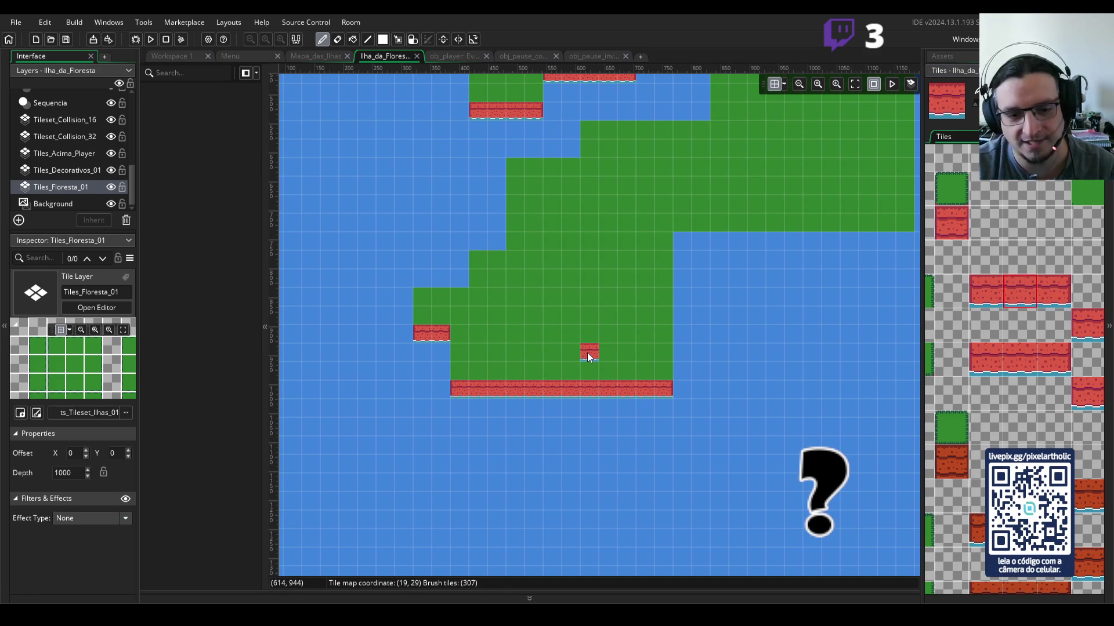
Step: Turn off the room grid lines and center the whole island map in view
{"action": "scroll", "coordinate": [712, 312], "scroll_direction": "down", "scroll_amount": 2}
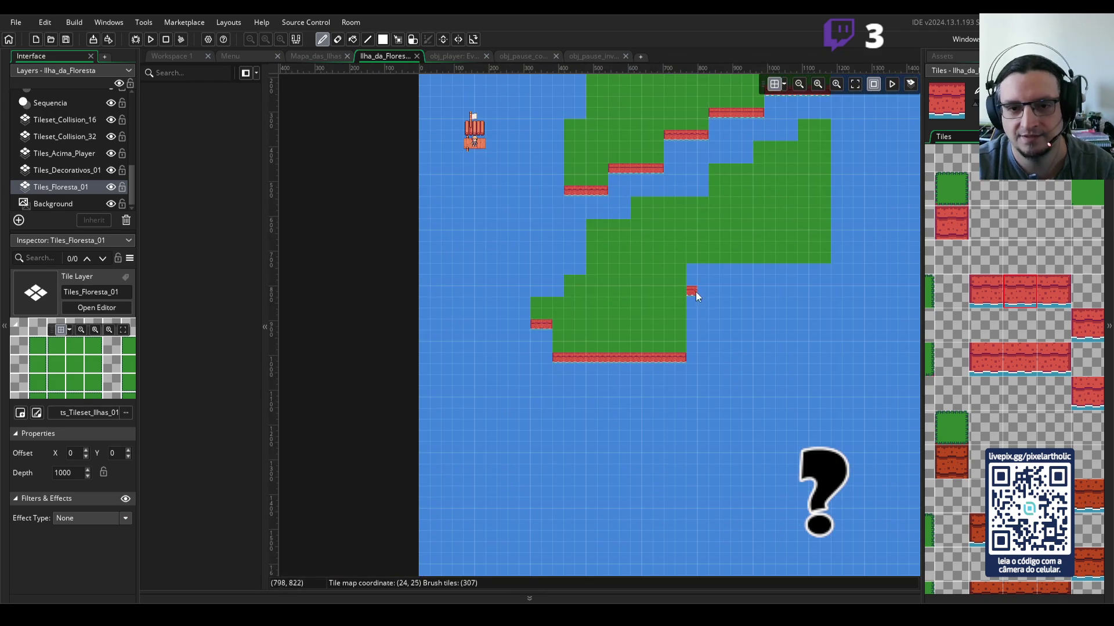
{"action": "scroll", "coordinate": [691, 272], "scroll_direction": "down", "scroll_amount": 2}
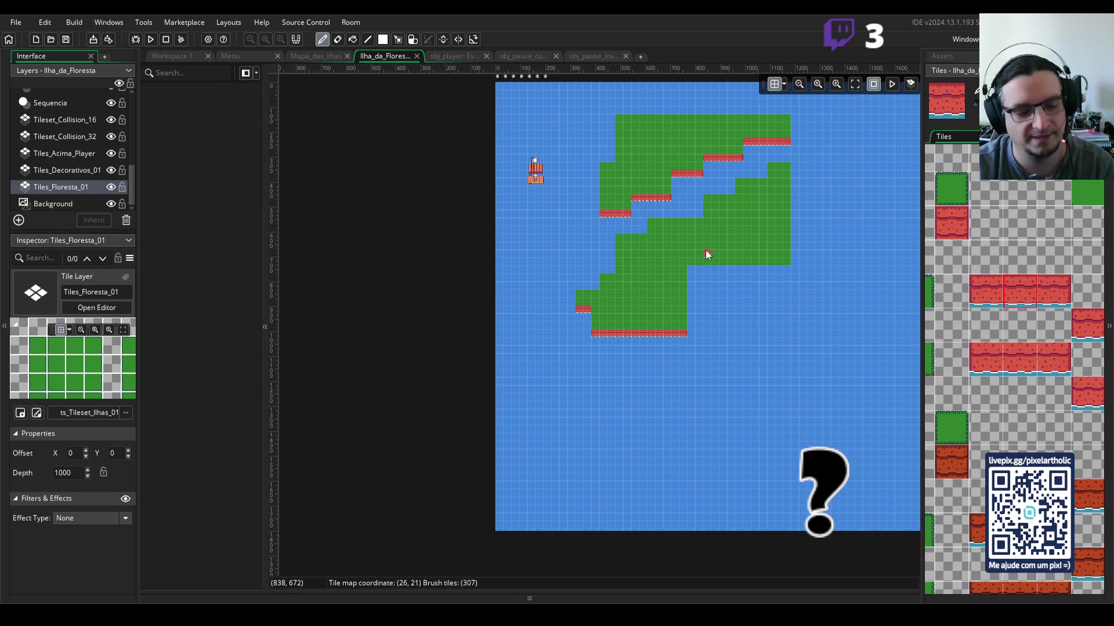
{"action": "left_click_drag", "start_coordinate": [711, 242], "coordinate": [660, 287]}
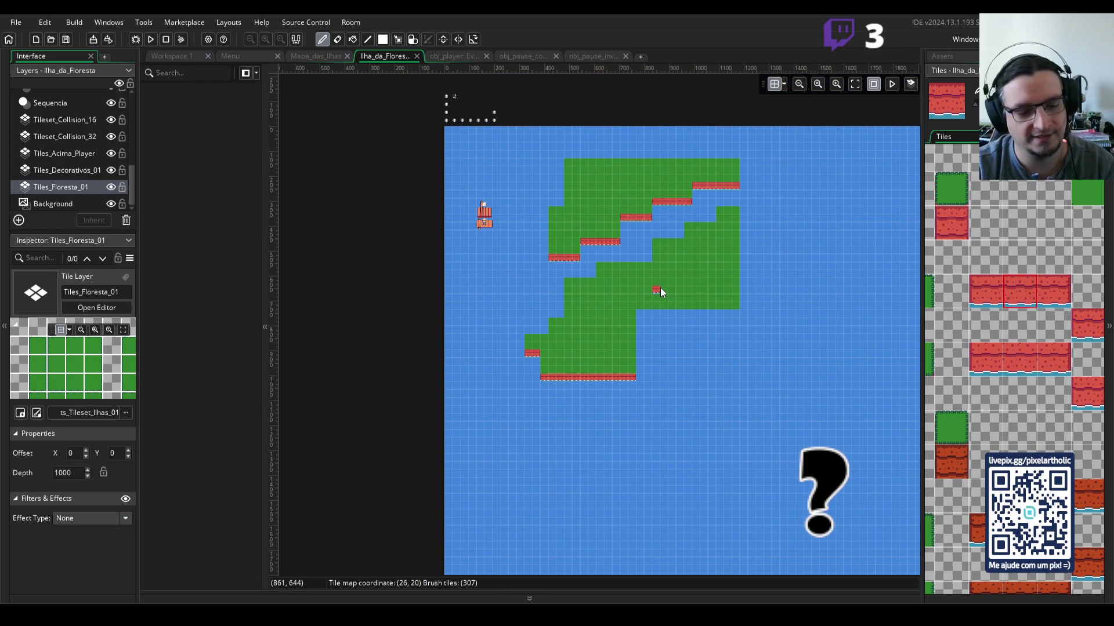
{"action": "left_click", "coordinate": [775, 84]}
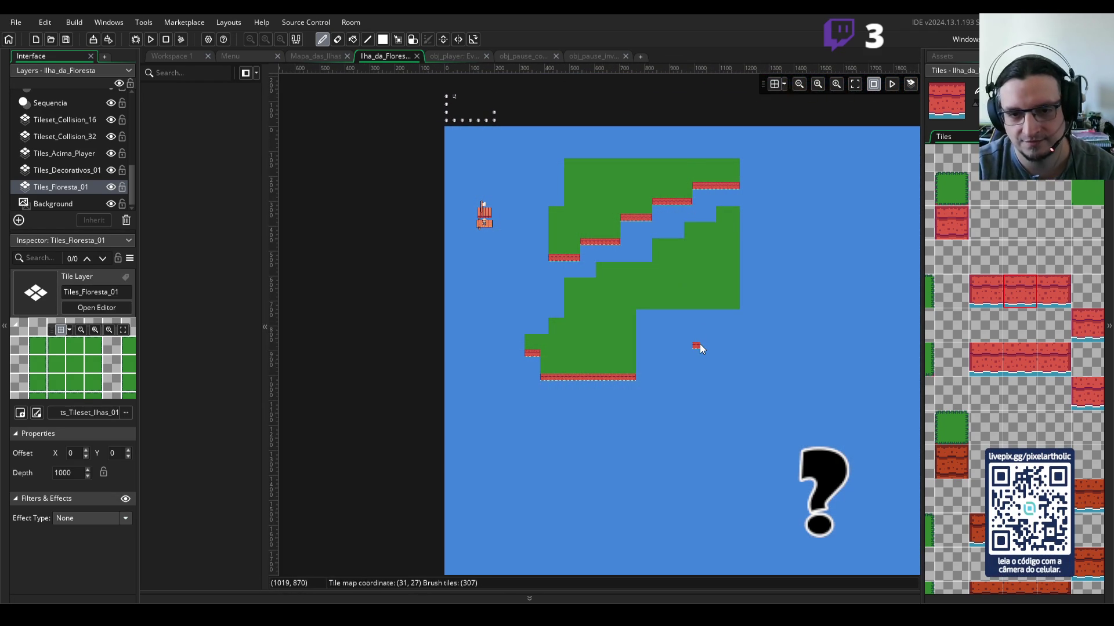
{"action": "scroll", "coordinate": [699, 345], "scroll_direction": "up", "scroll_amount": 2}
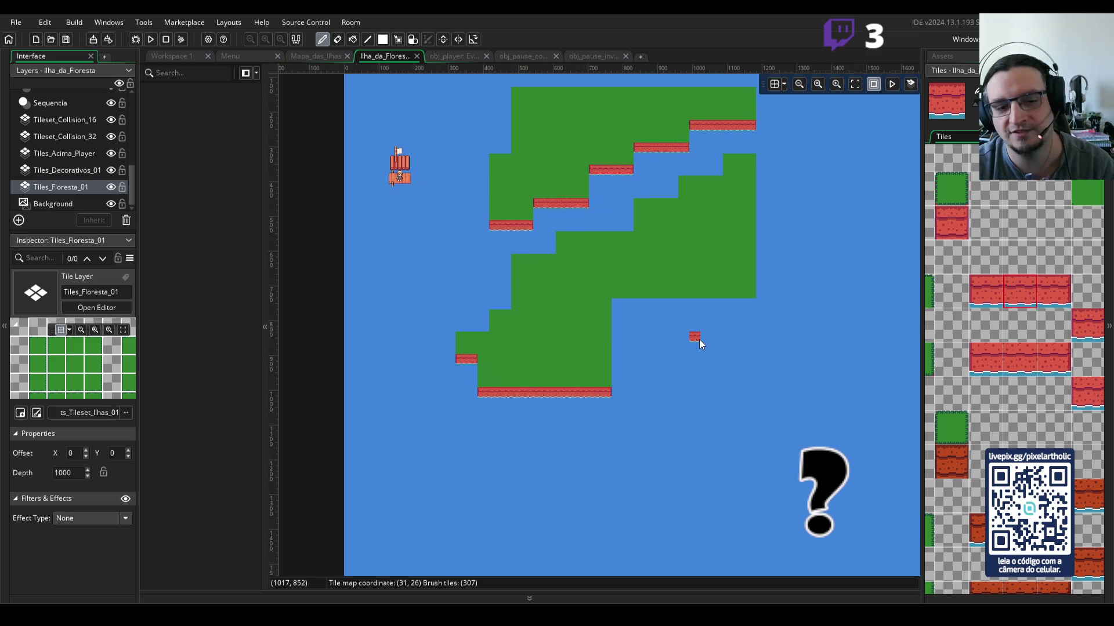
{"action": "scroll", "coordinate": [699, 342], "scroll_direction": "up", "scroll_amount": 1}
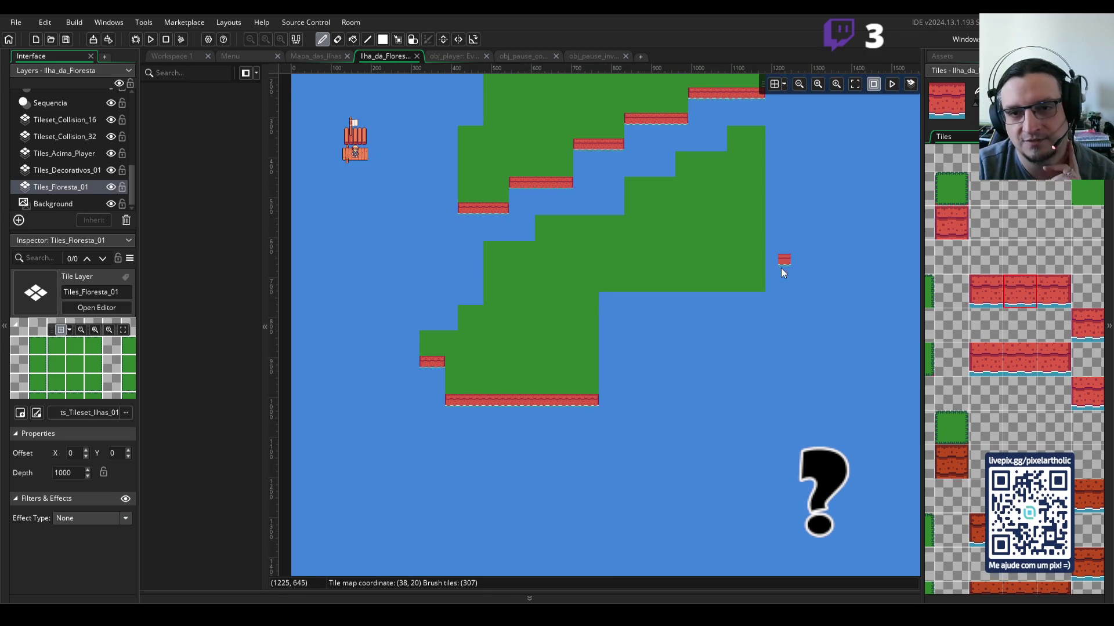
{"action": "left_click_drag", "start_coordinate": [784, 261], "coordinate": [771, 377]}
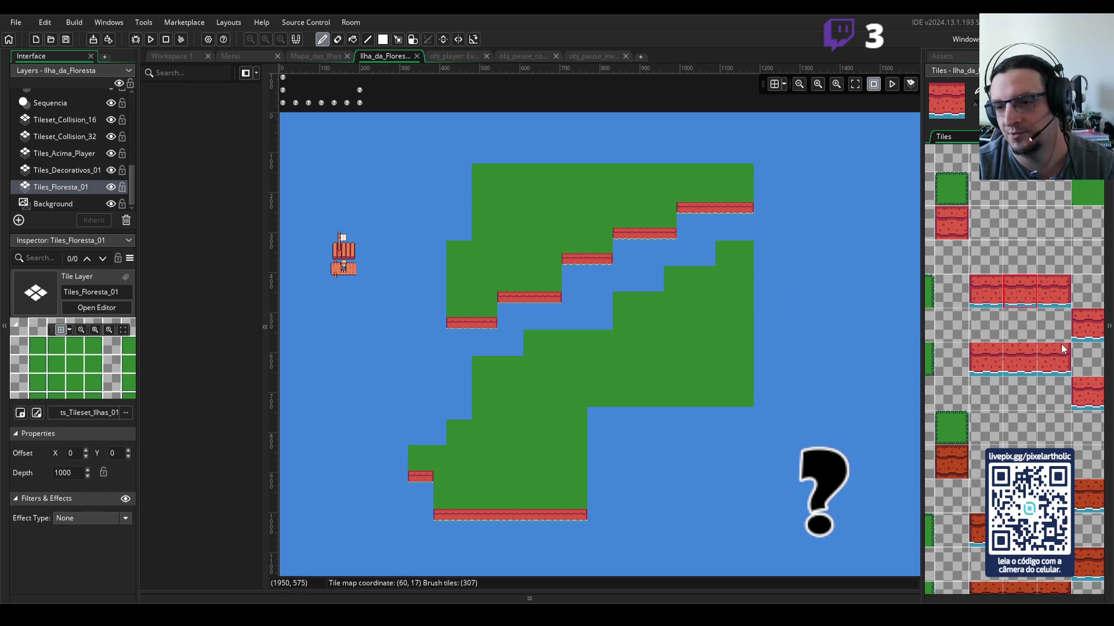
Step: Load the three-tile red cliff strip (tiles 374–376) from the island tileset as the brush
{"action": "scroll", "coordinate": [1031, 336], "scroll_direction": "down", "scroll_amount": 5}
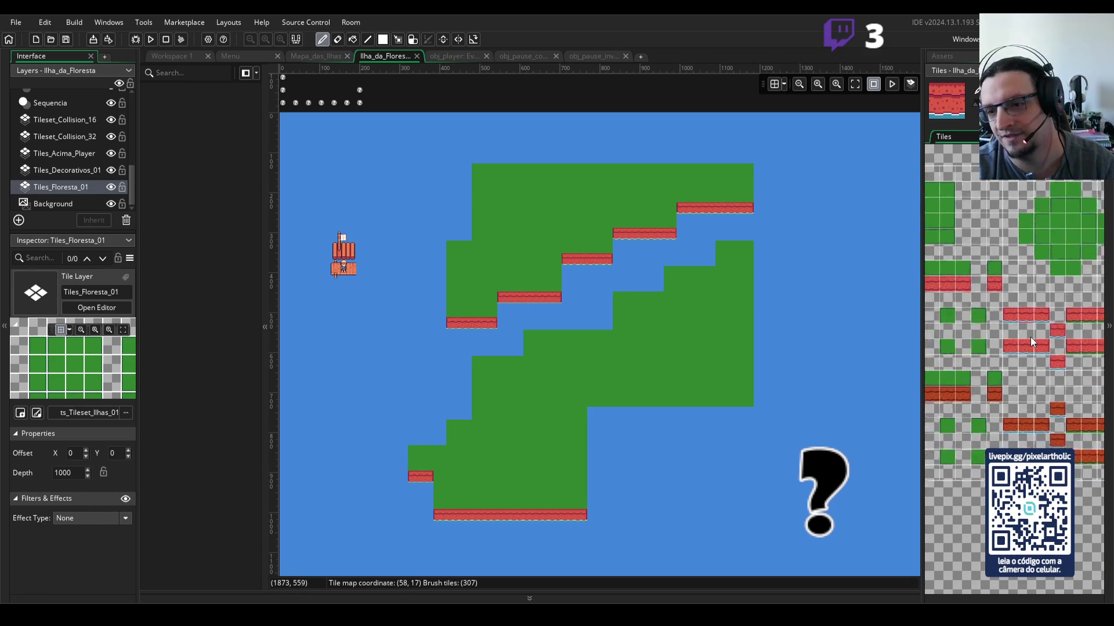
{"action": "scroll", "coordinate": [1029, 337], "scroll_direction": "up", "scroll_amount": 3}
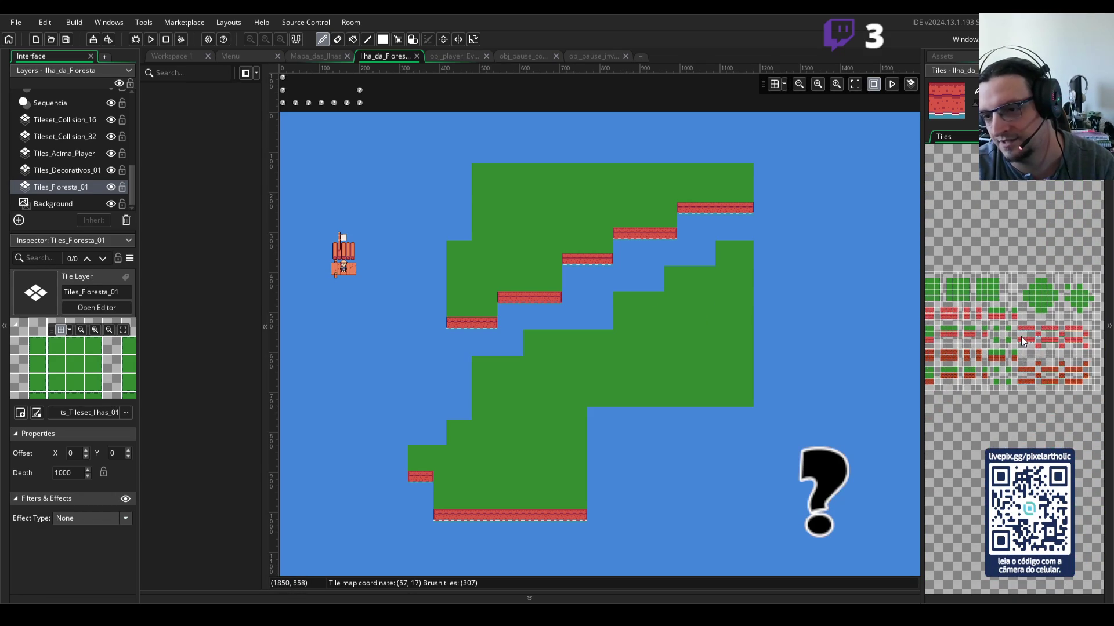
{"action": "scroll", "coordinate": [1015, 322], "scroll_direction": "up", "scroll_amount": 5}
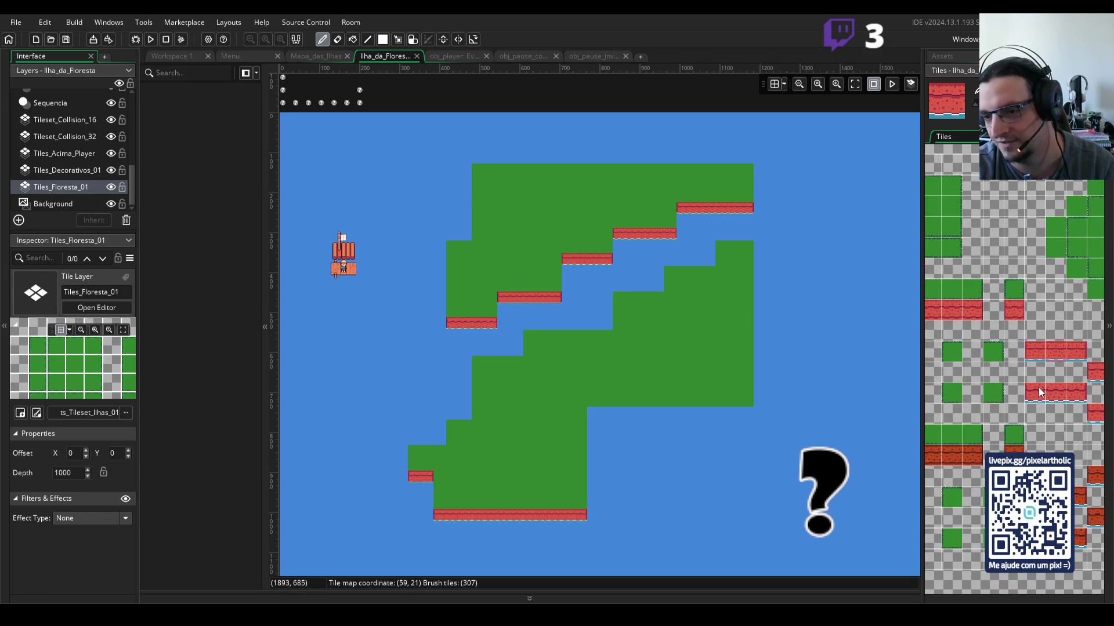
{"action": "scroll", "coordinate": [1038, 385], "scroll_direction": "down", "scroll_amount": 5}
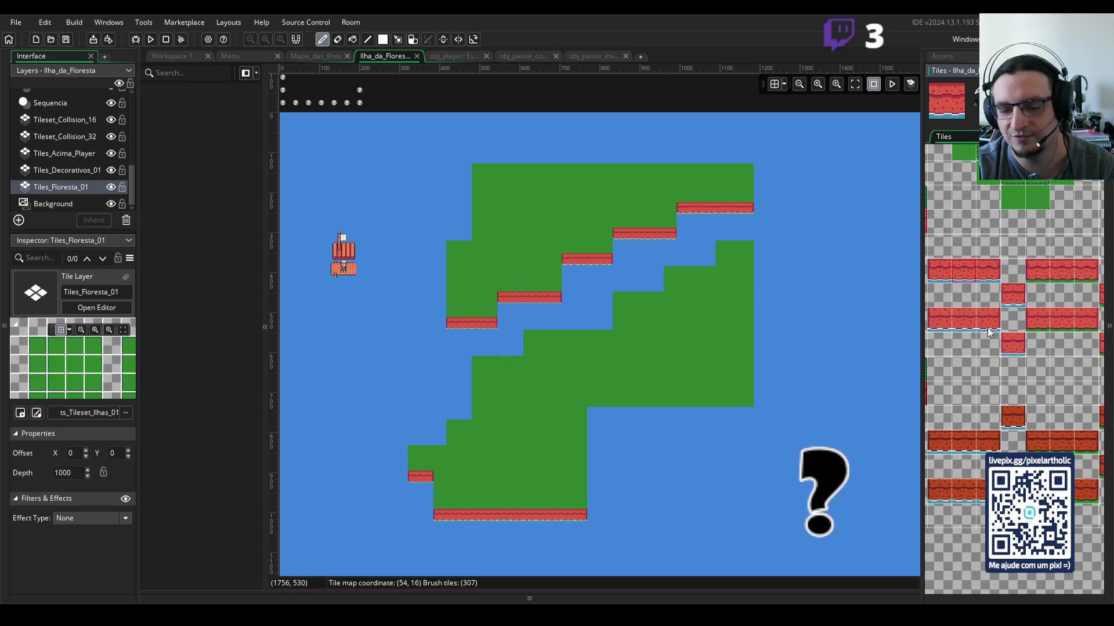
{"action": "scroll", "coordinate": [987, 348], "scroll_direction": "down", "scroll_amount": 3}
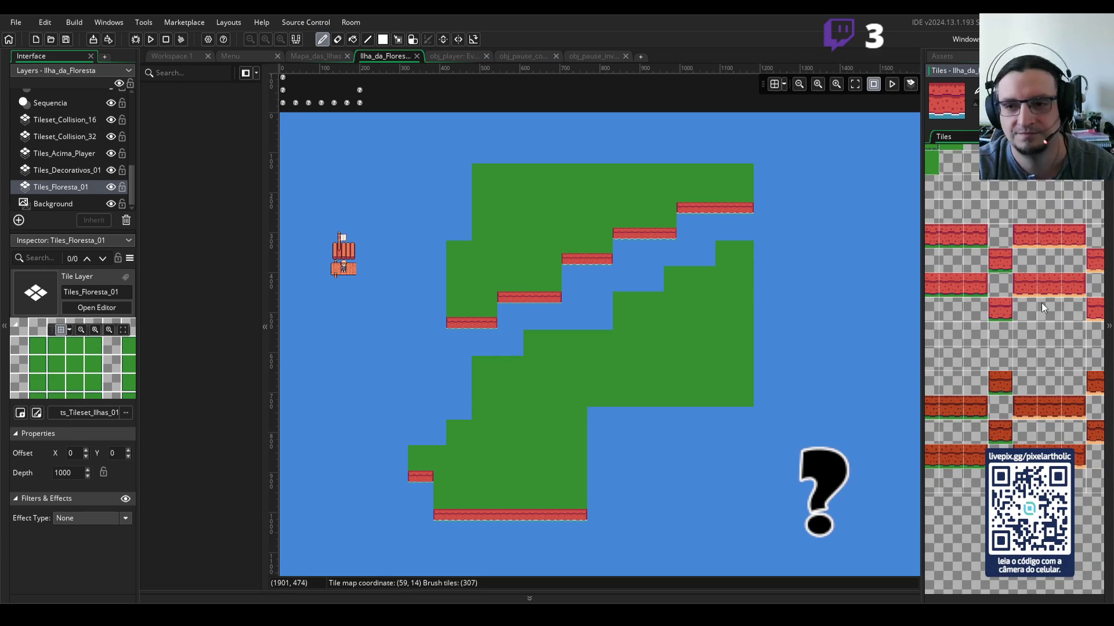
{"action": "scroll", "coordinate": [964, 261], "scroll_direction": "up", "scroll_amount": 2}
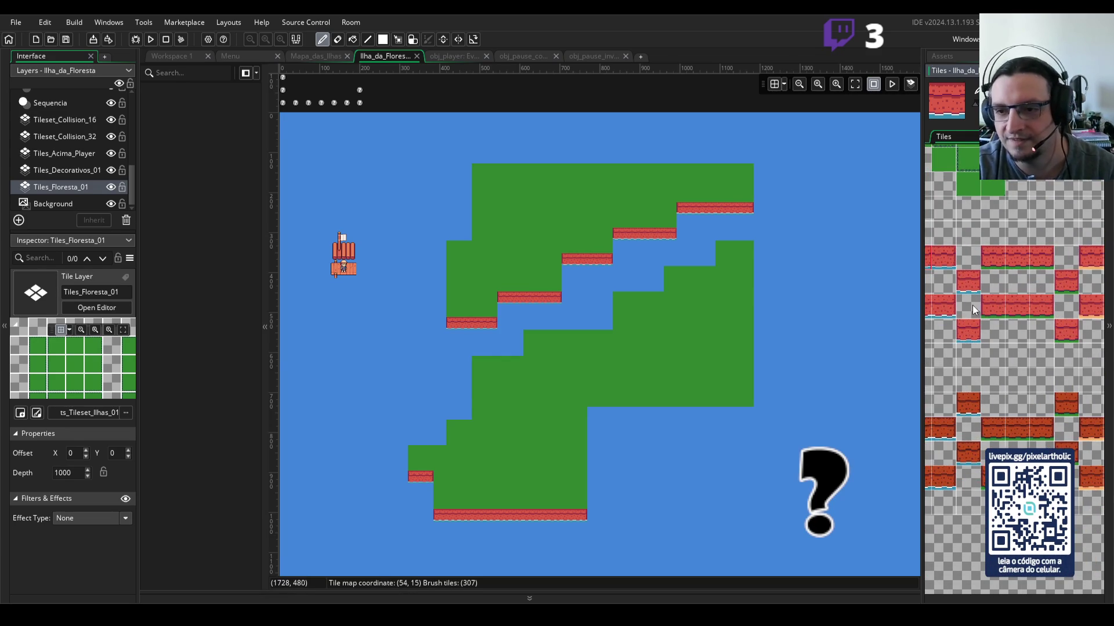
{"action": "left_click_drag", "start_coordinate": [992, 301], "coordinate": [1042, 306]}
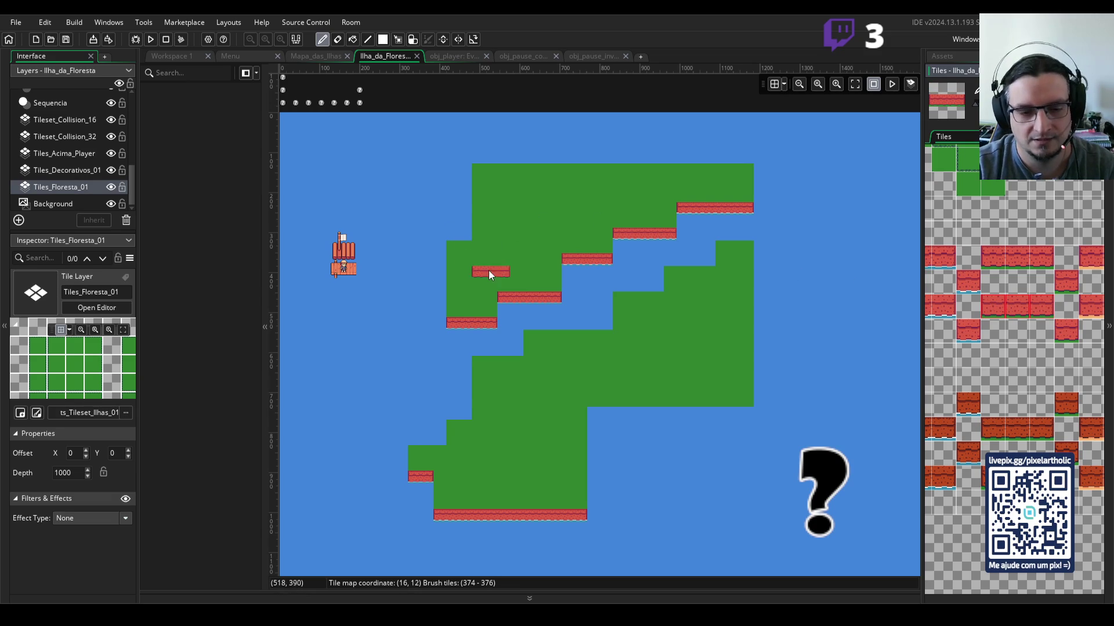
Step: Inspect the stepped cliffs and tree line on the Aseprite reference map, then return to GameMaker
{"action": "key", "text": "alt+Tab"}
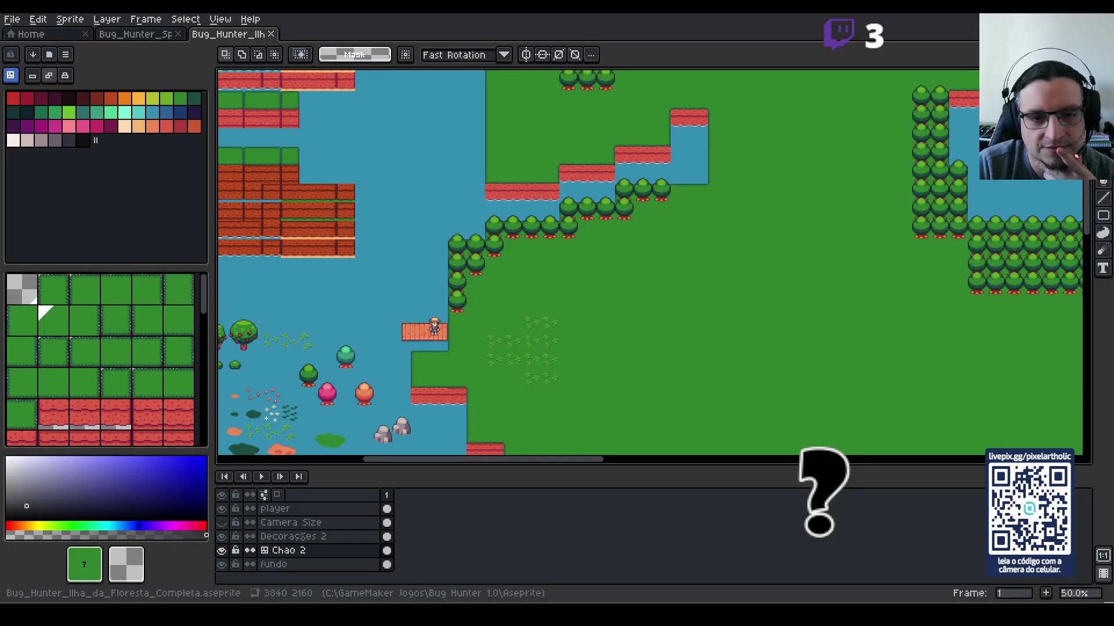
{"action": "scroll", "coordinate": [650, 231], "scroll_direction": "up", "scroll_amount": 1}
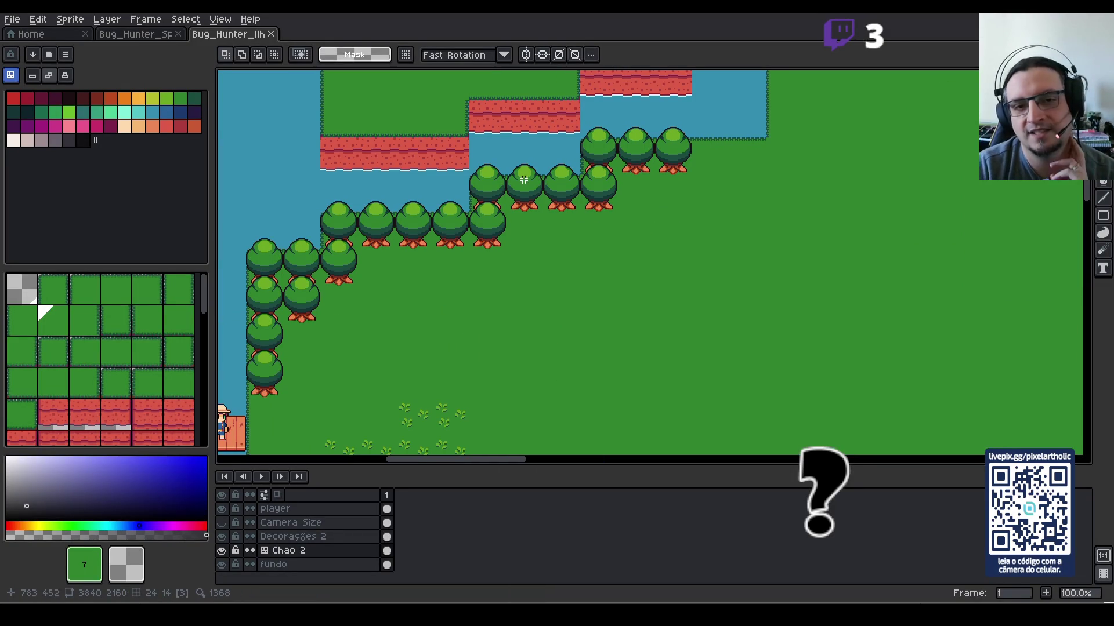
{"action": "mouse_move", "coordinate": [489, 140]}
{"action": "left_mouse_down"}
{"action": "mouse_move", "coordinate": [597, 226]}
{"action": "mouse_move", "coordinate": [621, 179]}
{"action": "left_mouse_up"}
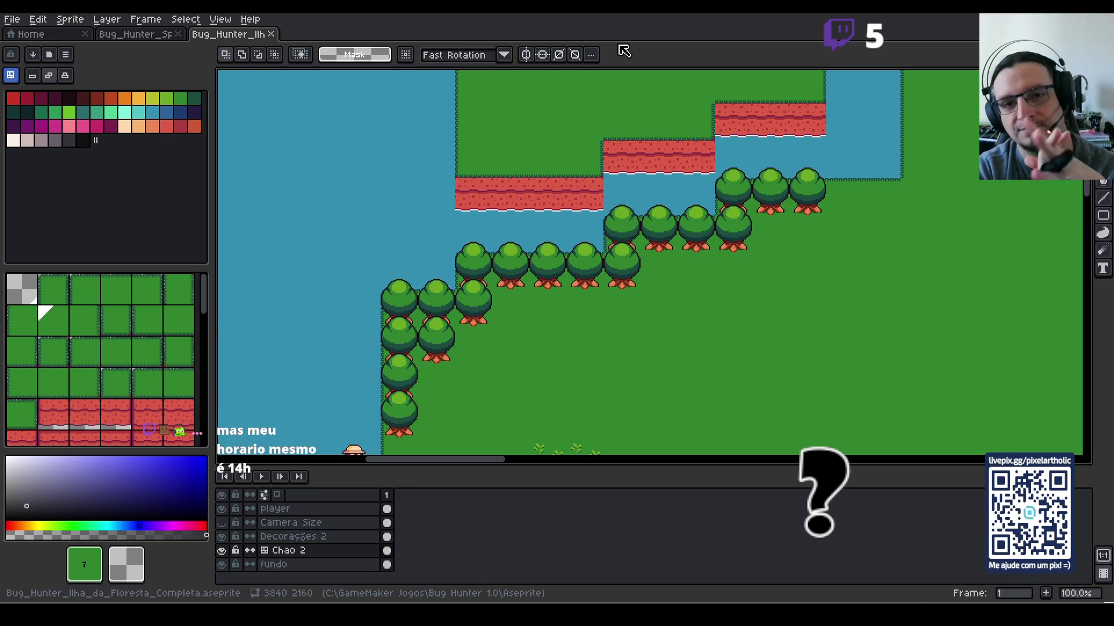
{"action": "scroll", "coordinate": [720, 167], "scroll_direction": "down", "scroll_amount": 2}
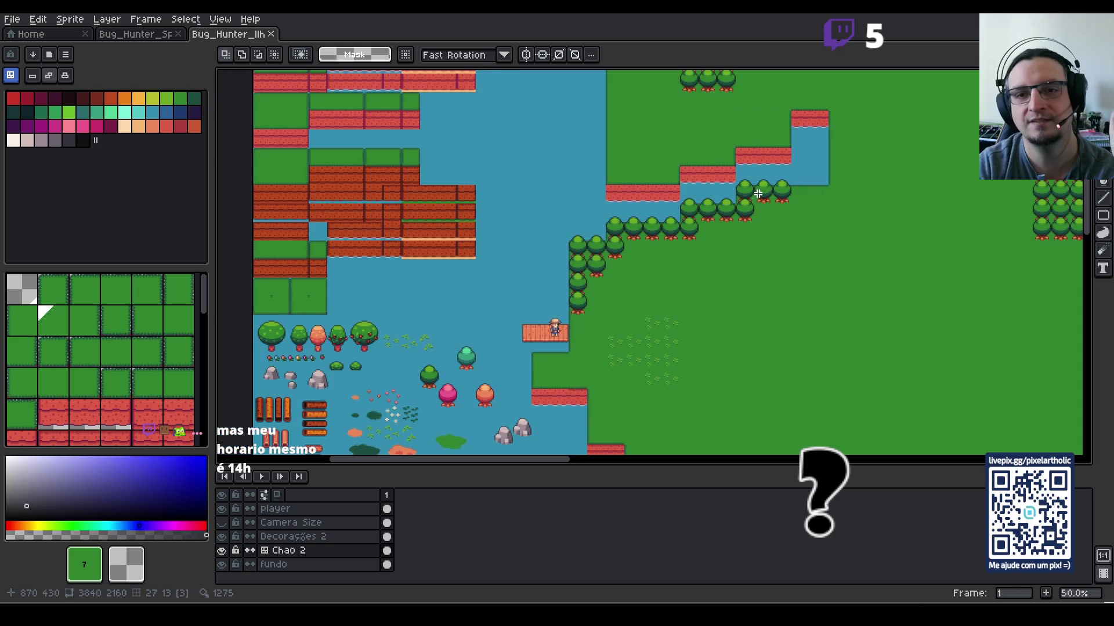
{"action": "scroll", "coordinate": [651, 216], "scroll_direction": "up", "scroll_amount": 2}
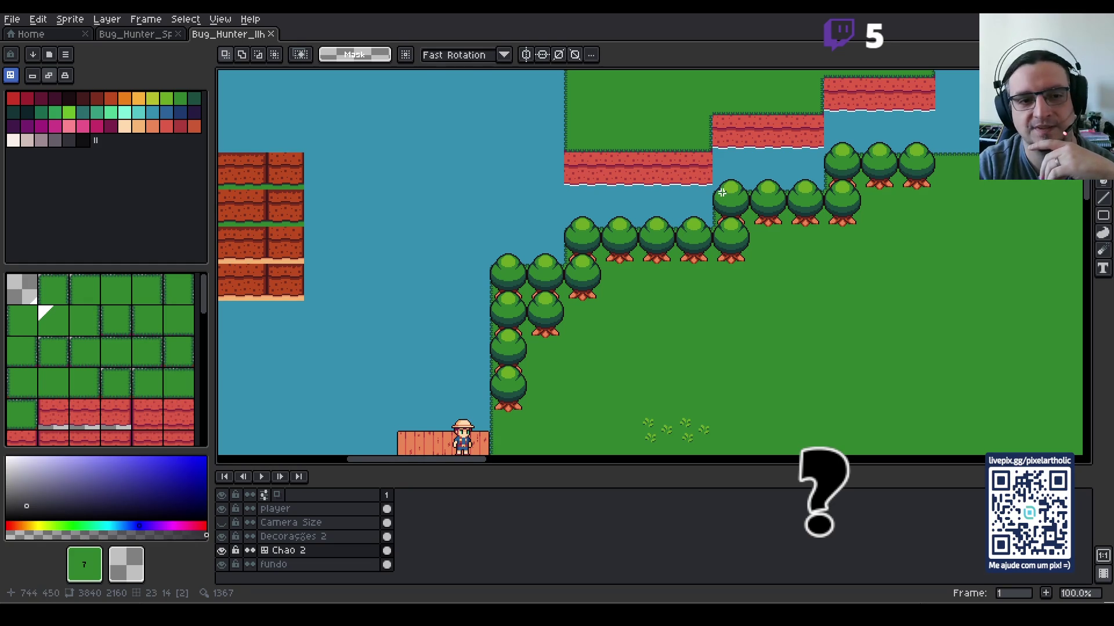
{"action": "scroll", "coordinate": [806, 154], "scroll_direction": "down", "scroll_amount": 1}
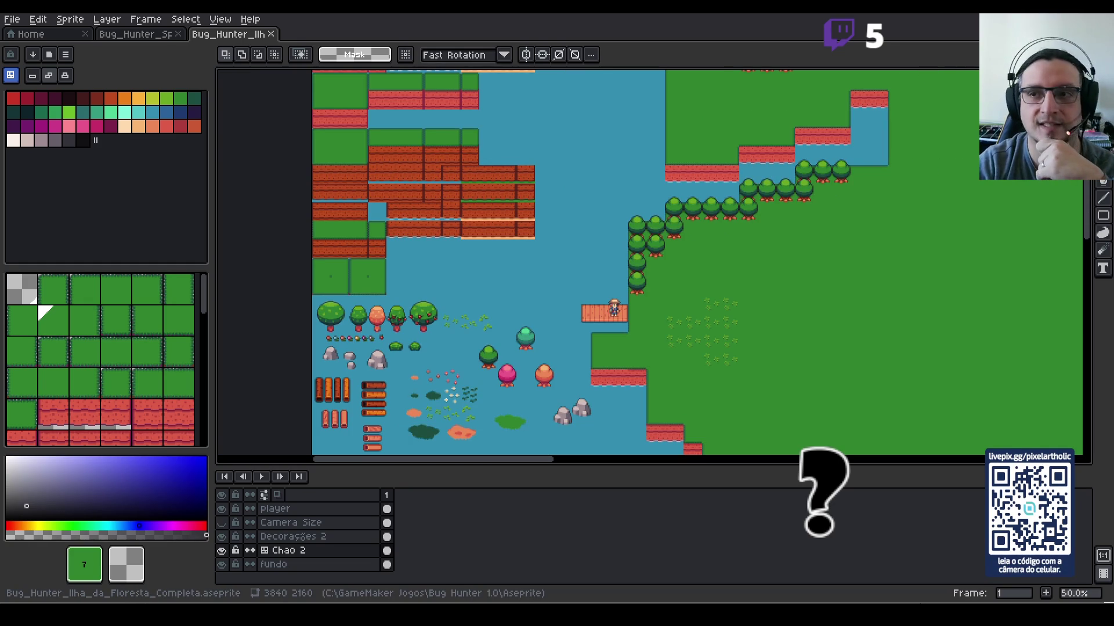
{"action": "key", "text": "alt+Tab"}
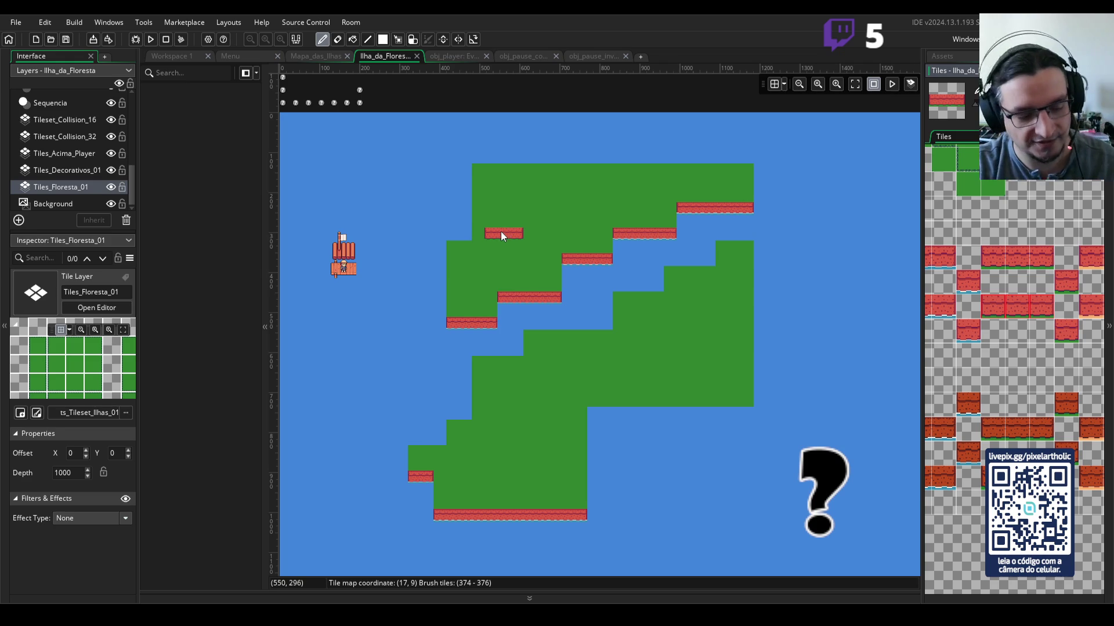
Step: Move the short red cliff strip four tiles left on the island's upper-left grass
{"action": "scroll", "coordinate": [500, 231], "scroll_direction": "up", "scroll_amount": 3}
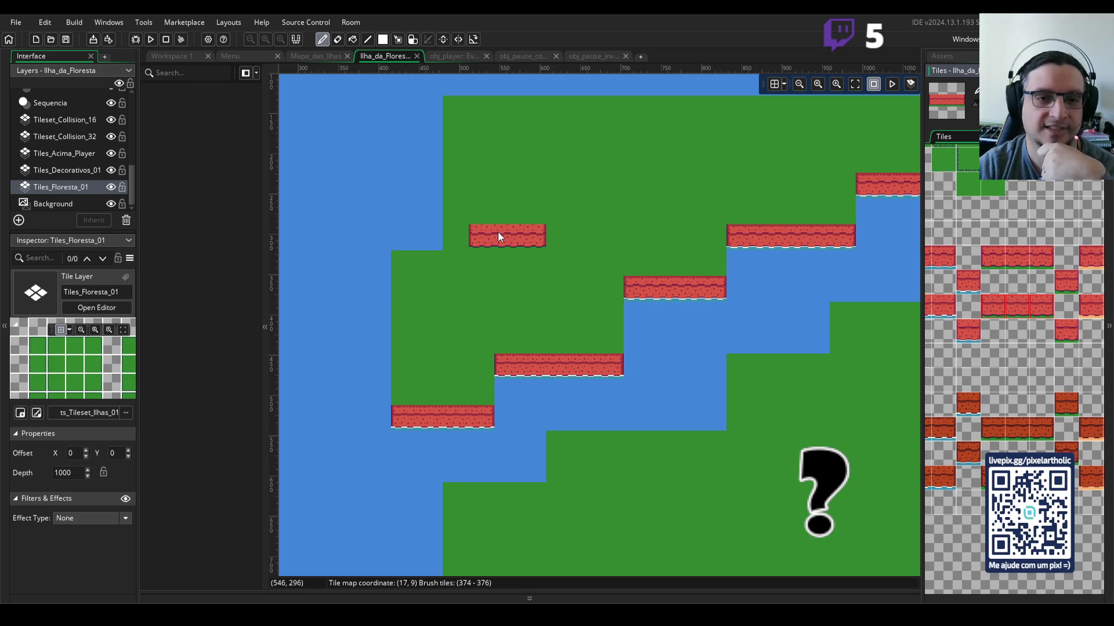
{"action": "left_click_drag", "start_coordinate": [498, 232], "coordinate": [447, 242]}
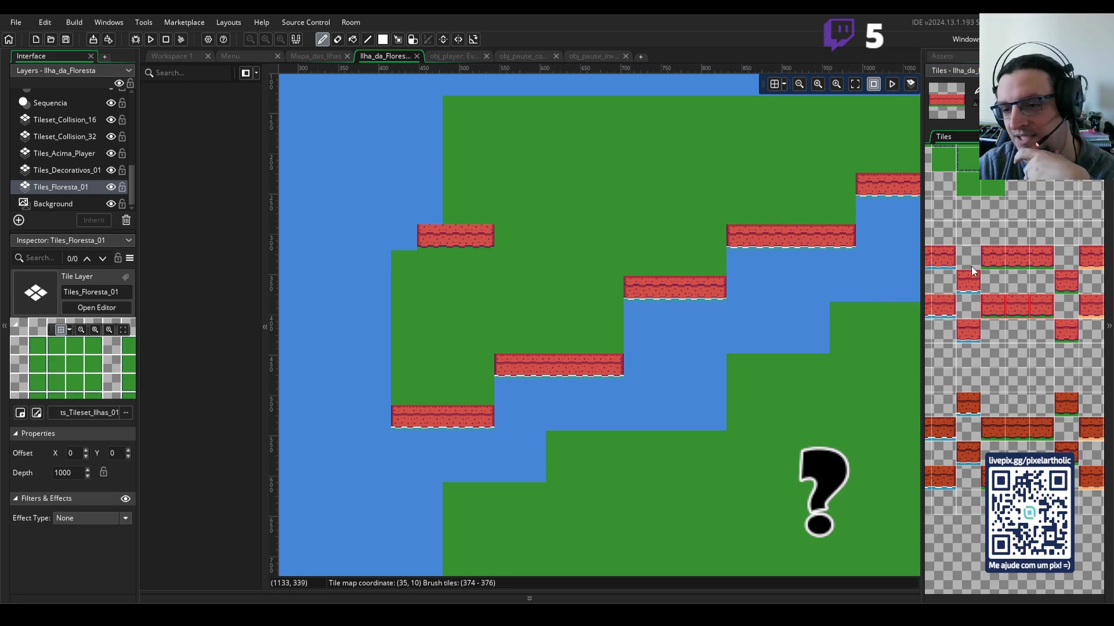
{"action": "scroll", "coordinate": [1073, 256], "scroll_direction": "down", "scroll_amount": 2}
{"action": "scroll", "coordinate": [1073, 256], "scroll_direction": "down", "scroll_amount": 4}
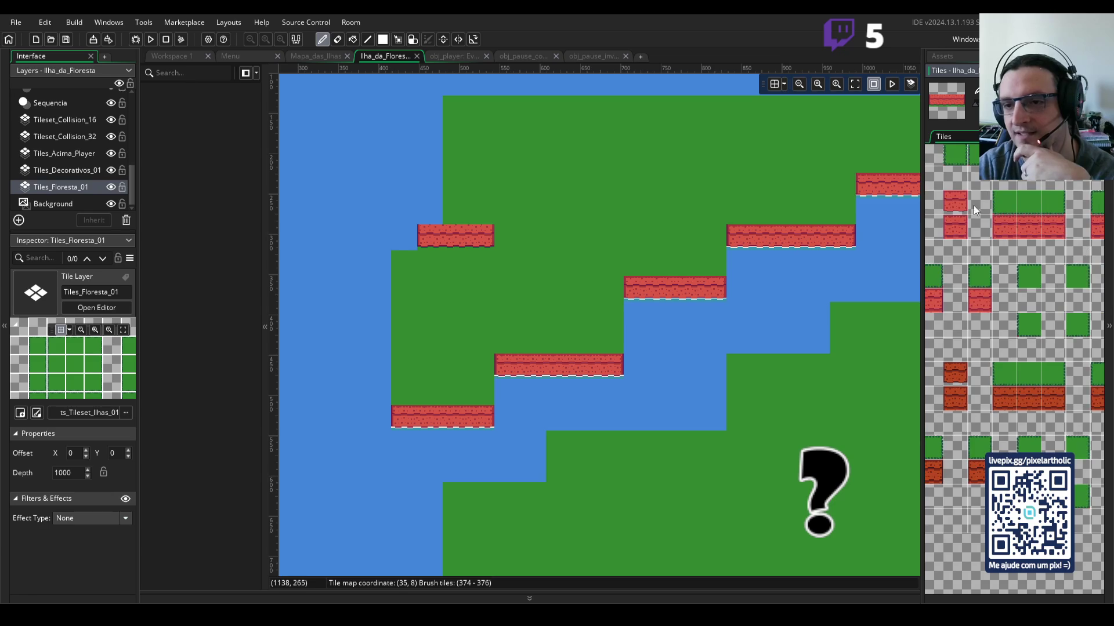
{"action": "scroll", "coordinate": [1031, 221], "scroll_direction": "down", "scroll_amount": 4}
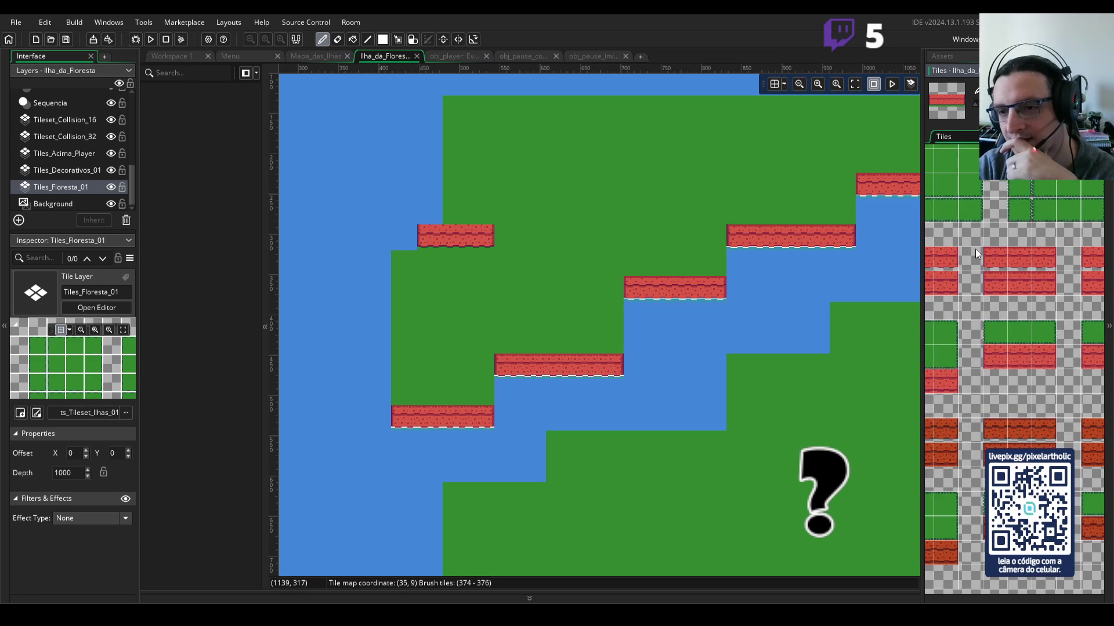
Step: Paint red cliff tiles upward to build a tall multi-row cliff block
{"action": "left_click", "coordinate": [996, 252]}
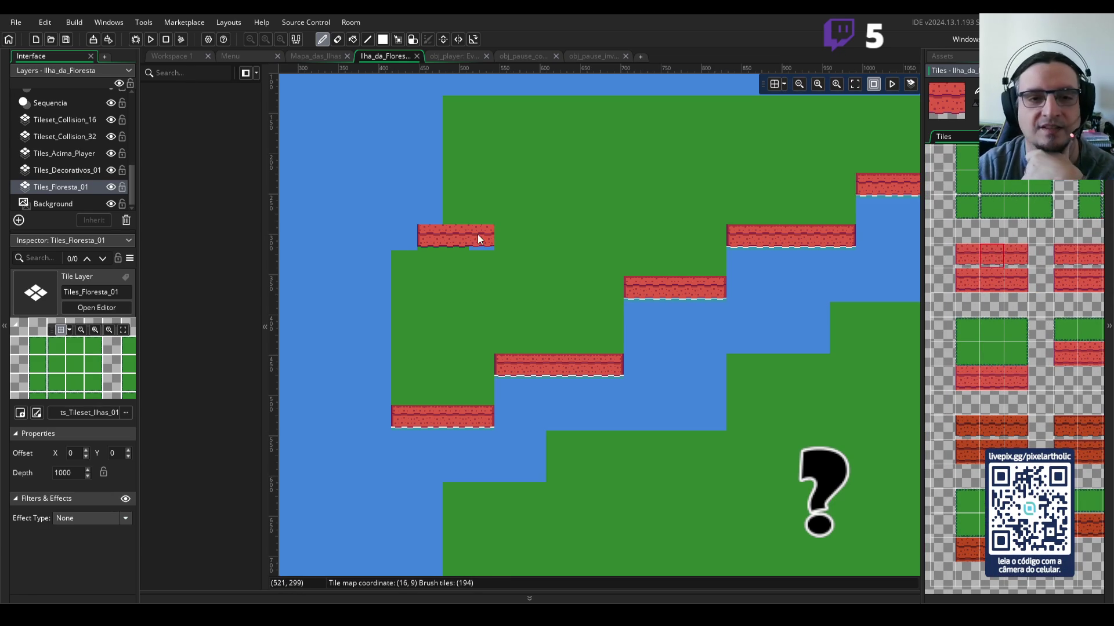
{"action": "left_click", "coordinate": [994, 280]}
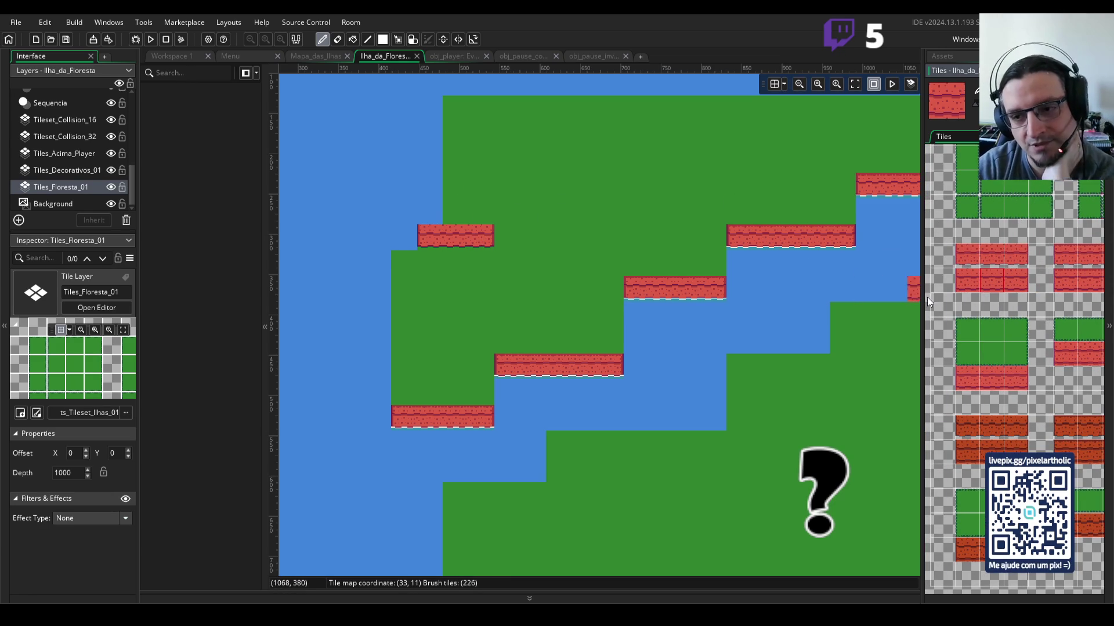
{"action": "left_click", "coordinate": [962, 289]}
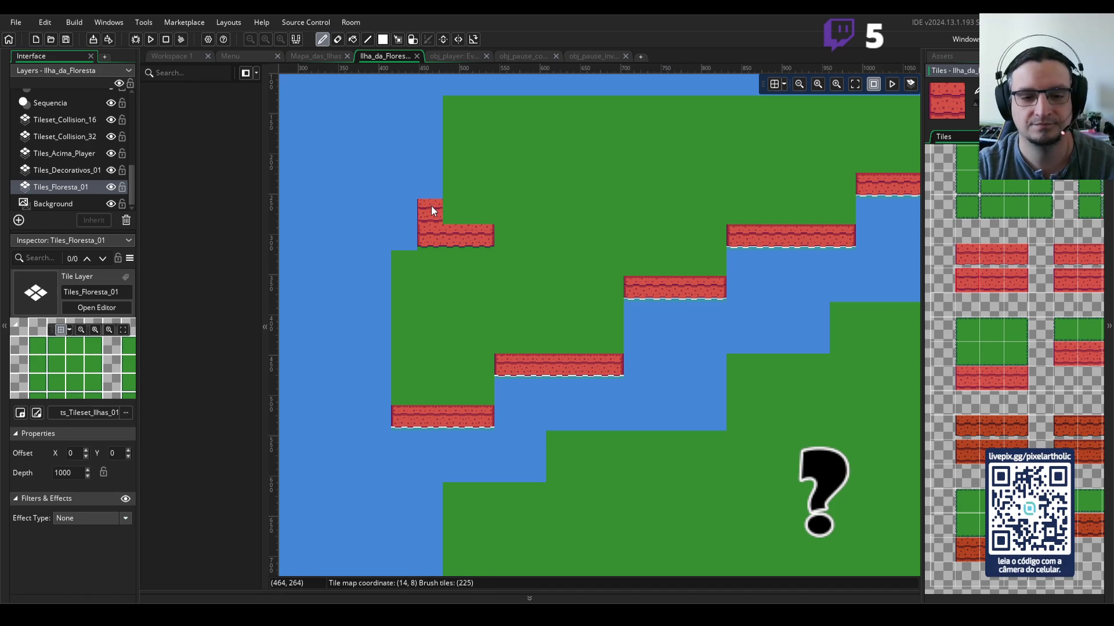
{"action": "scroll", "coordinate": [430, 206], "scroll_direction": "up", "scroll_amount": 1}
{"action": "scroll", "coordinate": [430, 207], "scroll_direction": "up", "scroll_amount": 1}
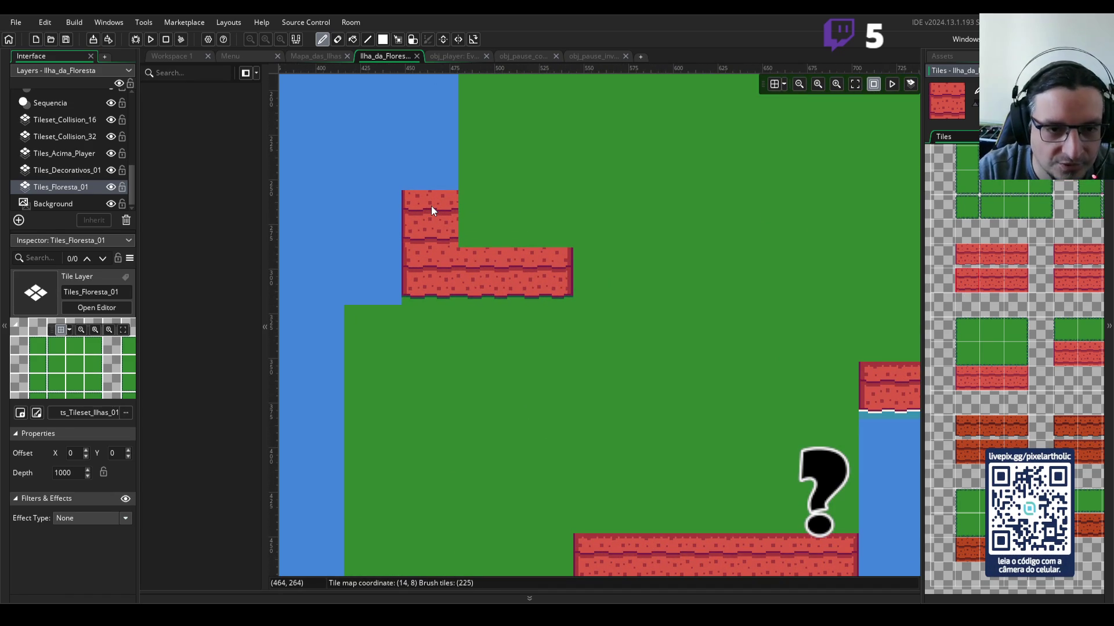
{"action": "scroll", "coordinate": [431, 207], "scroll_direction": "down", "scroll_amount": 2}
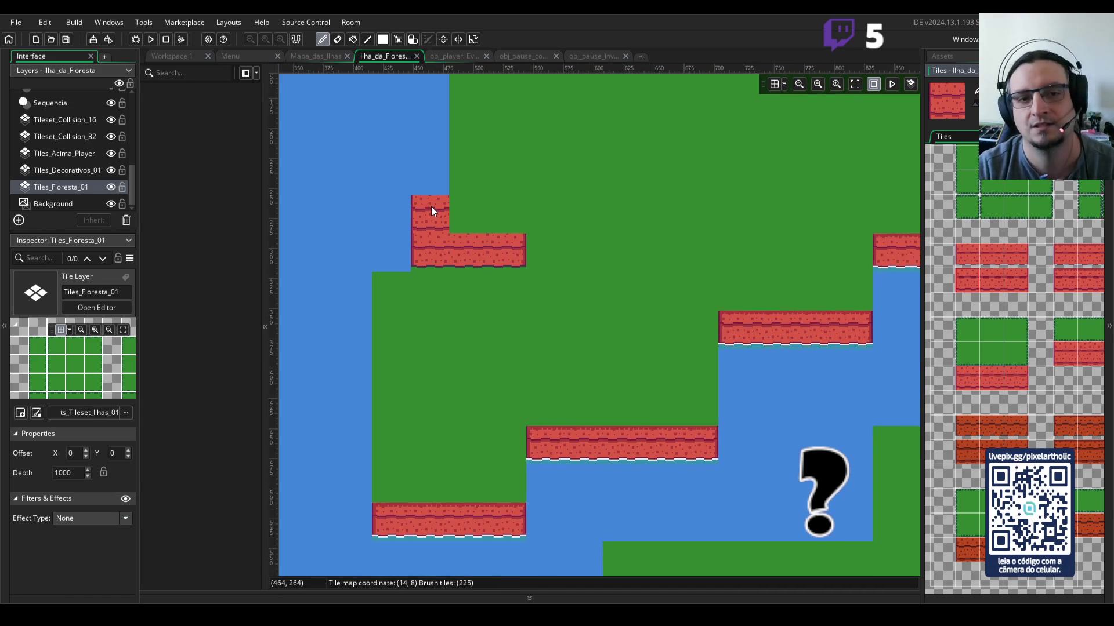
{"action": "left_click", "coordinate": [426, 182]}
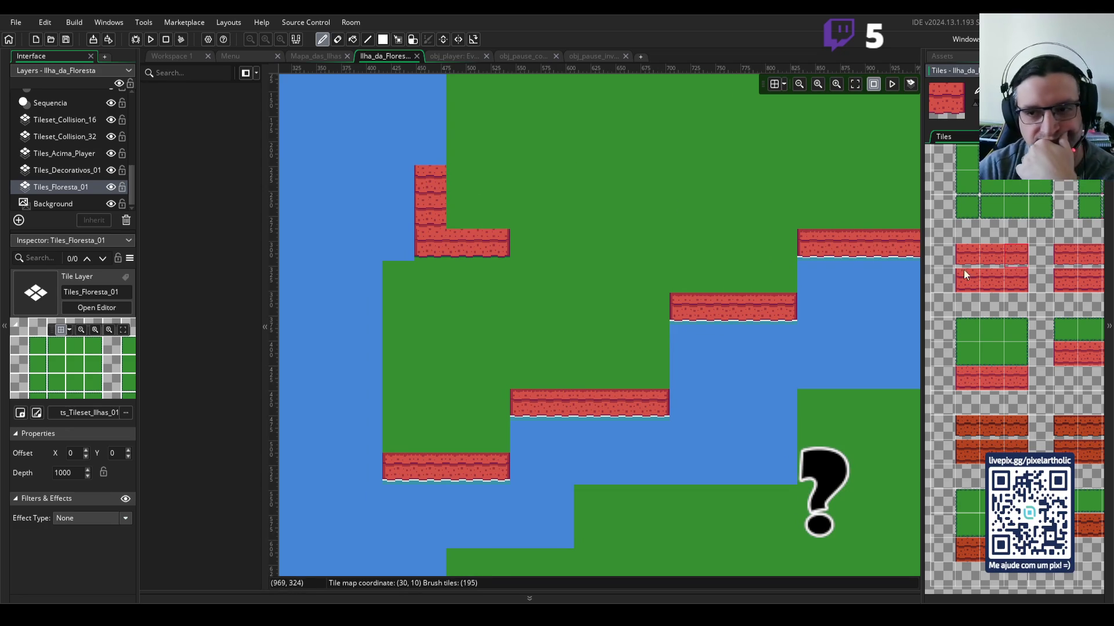
{"action": "left_click", "coordinate": [1015, 283]}
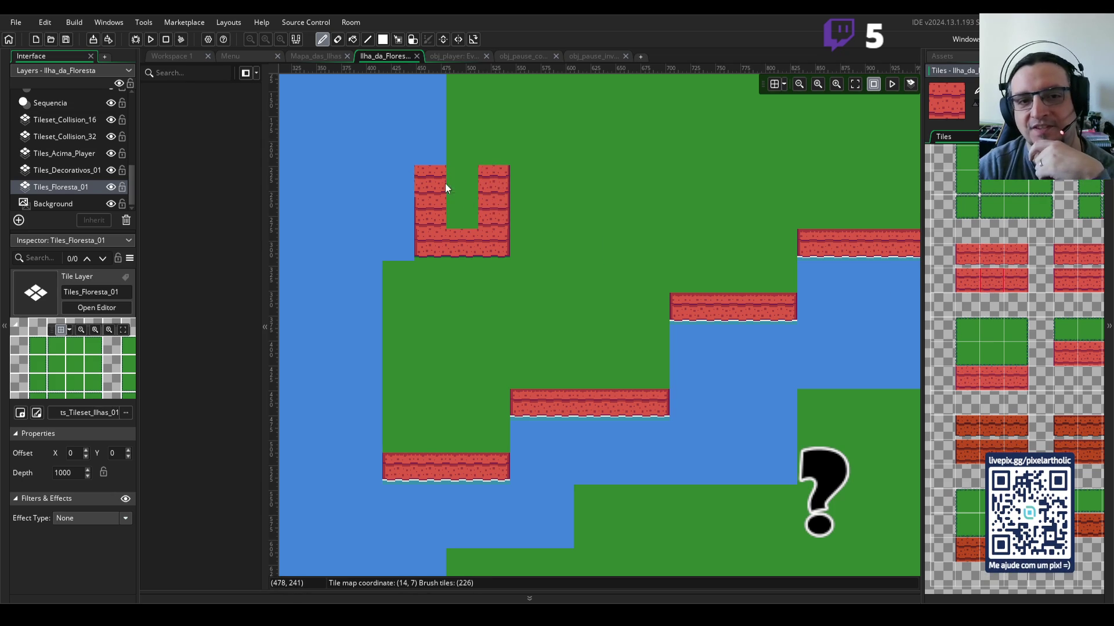
{"action": "left_click_drag", "start_coordinate": [534, 179], "coordinate": [564, 257]}
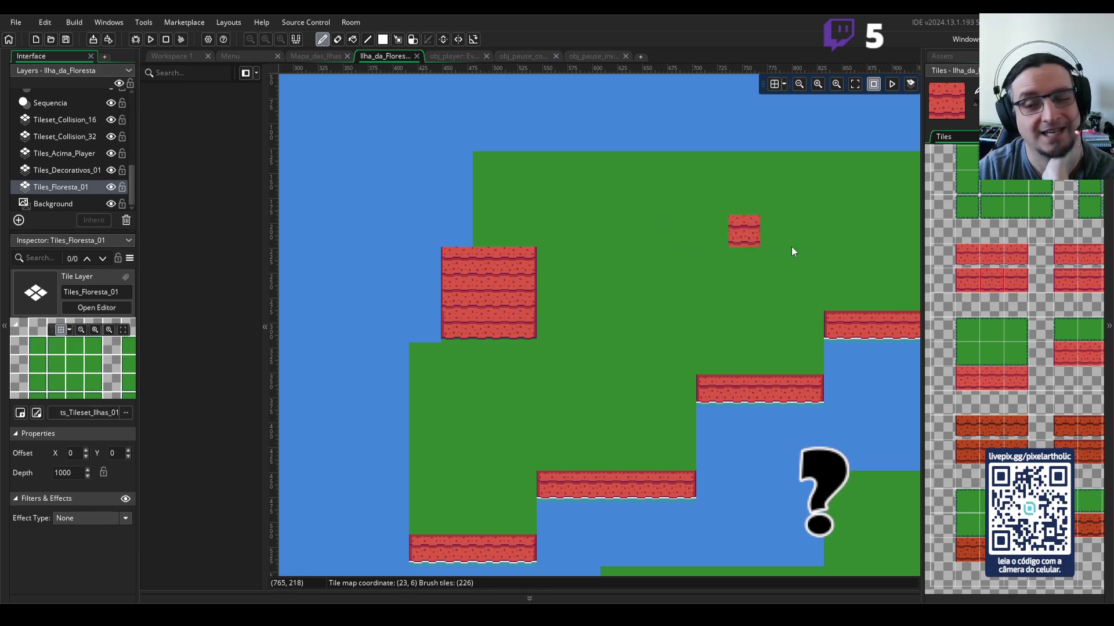
Step: Paint green grass-edge tiles at the cliff corner and above the cliff
{"action": "left_click", "coordinate": [964, 351]}
{"action": "left_click", "coordinate": [453, 233]}
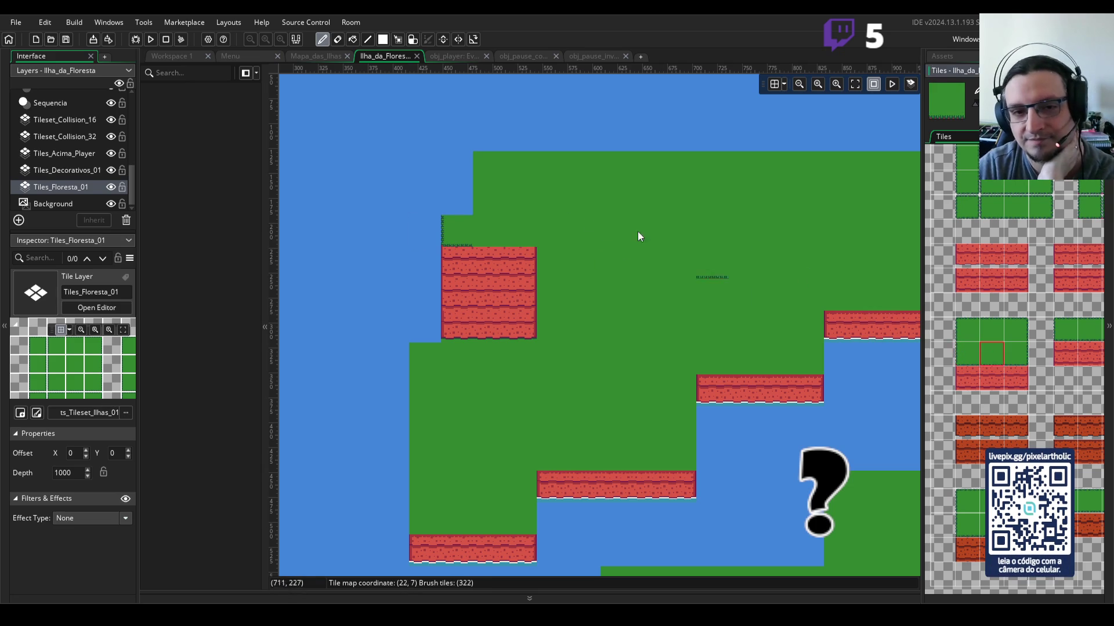
{"action": "left_click", "coordinate": [485, 230]}
{"action": "left_click", "coordinate": [990, 354]}
{"action": "left_click", "coordinate": [1023, 355]}
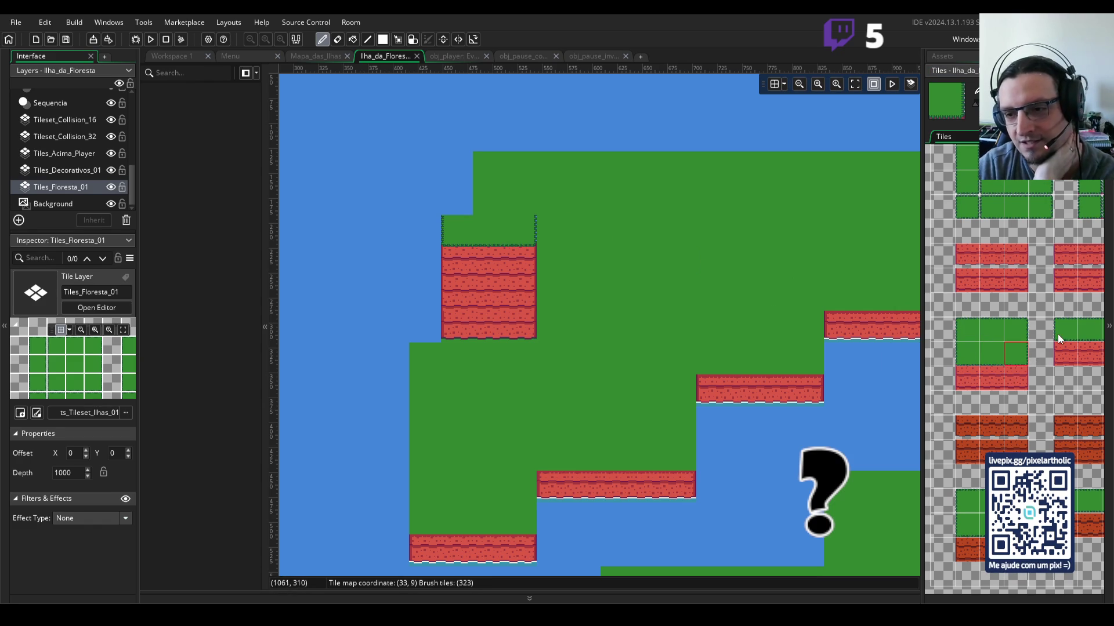
Step: Place a green edge tile at map cell (14,5) and fill the blue notch with grass
{"action": "scroll", "coordinate": [996, 208], "scroll_direction": "up", "scroll_amount": 1}
{"action": "scroll", "coordinate": [995, 203], "scroll_direction": "up", "scroll_amount": 1}
{"action": "left_click", "coordinate": [993, 187]}
{"action": "left_click", "coordinate": [453, 193]}
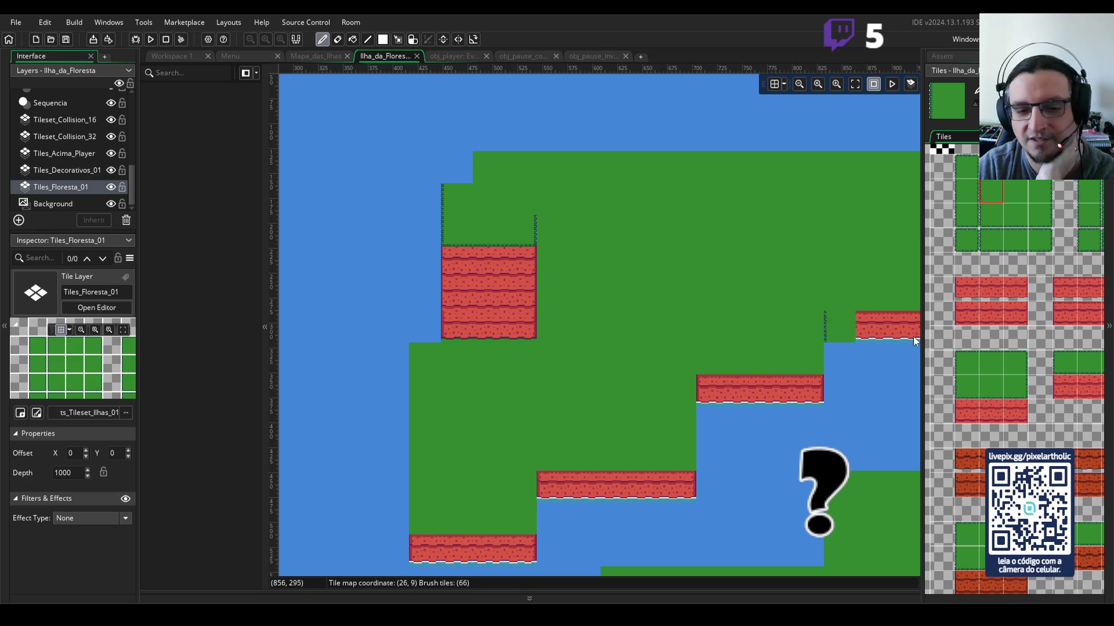
{"action": "left_click", "coordinate": [967, 363]}
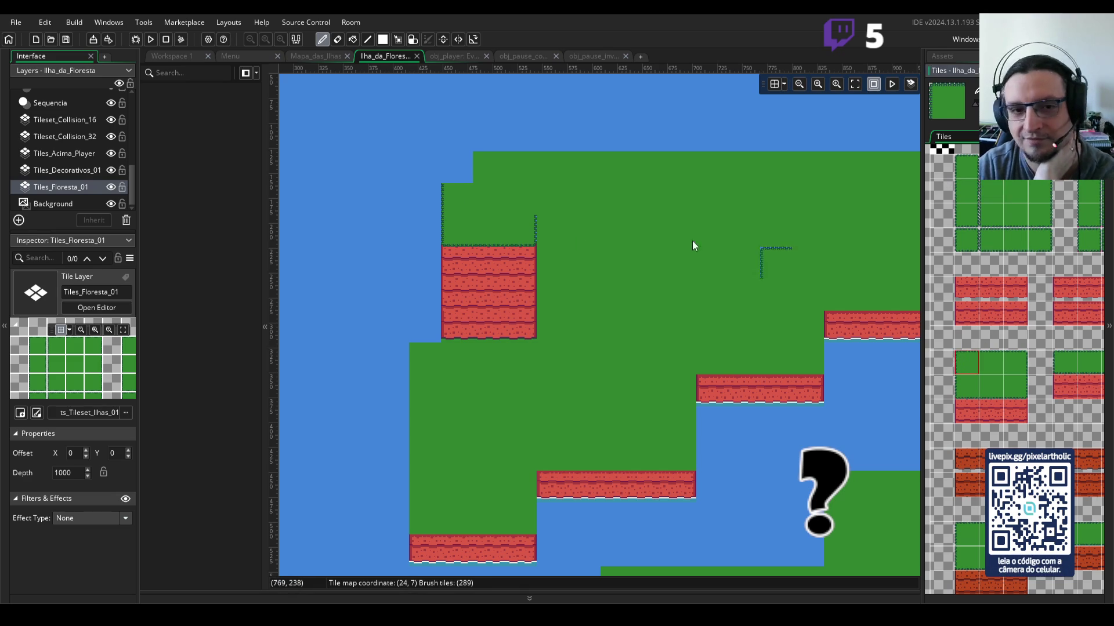
{"action": "left_click", "coordinate": [446, 165]}
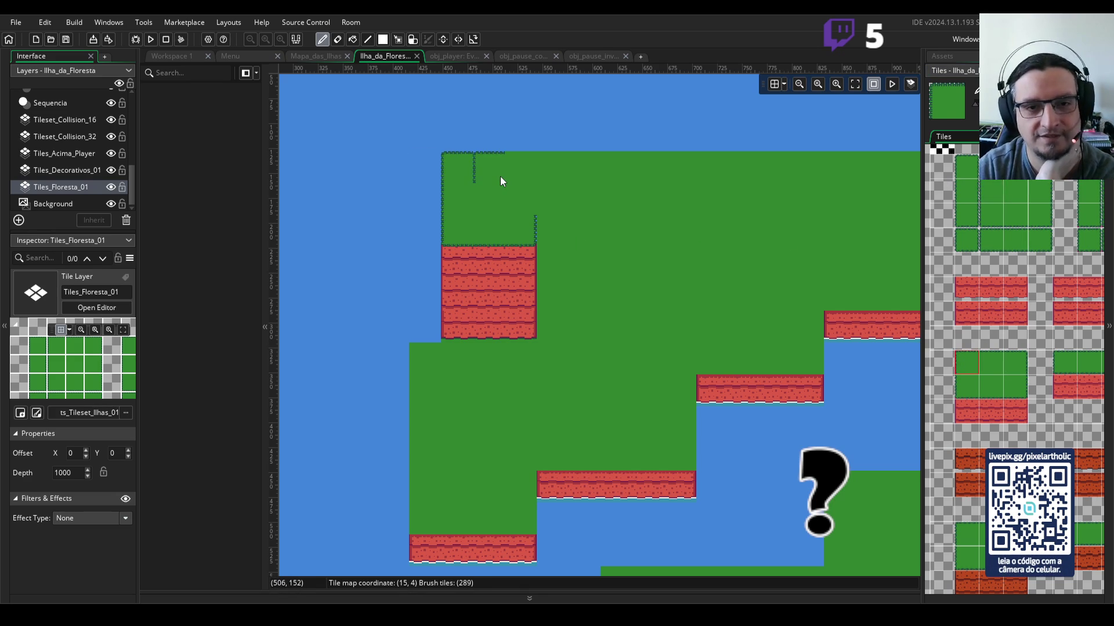
Step: Paint the grass top edge along the island's top row, removing one extra tile
{"action": "left_click", "coordinate": [987, 365]}
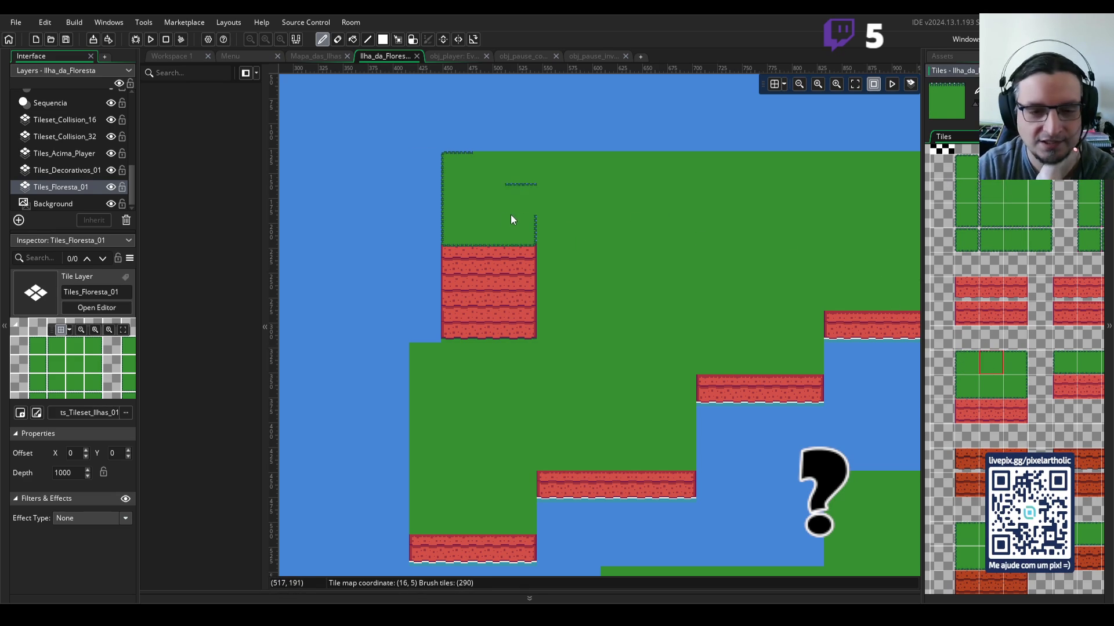
{"action": "left_click_drag", "start_coordinate": [507, 167], "coordinate": [669, 164]}
{"action": "scroll", "coordinate": [666, 226], "scroll_direction": "right", "scroll_amount": 5}
{"action": "left_click", "coordinate": [576, 166]}
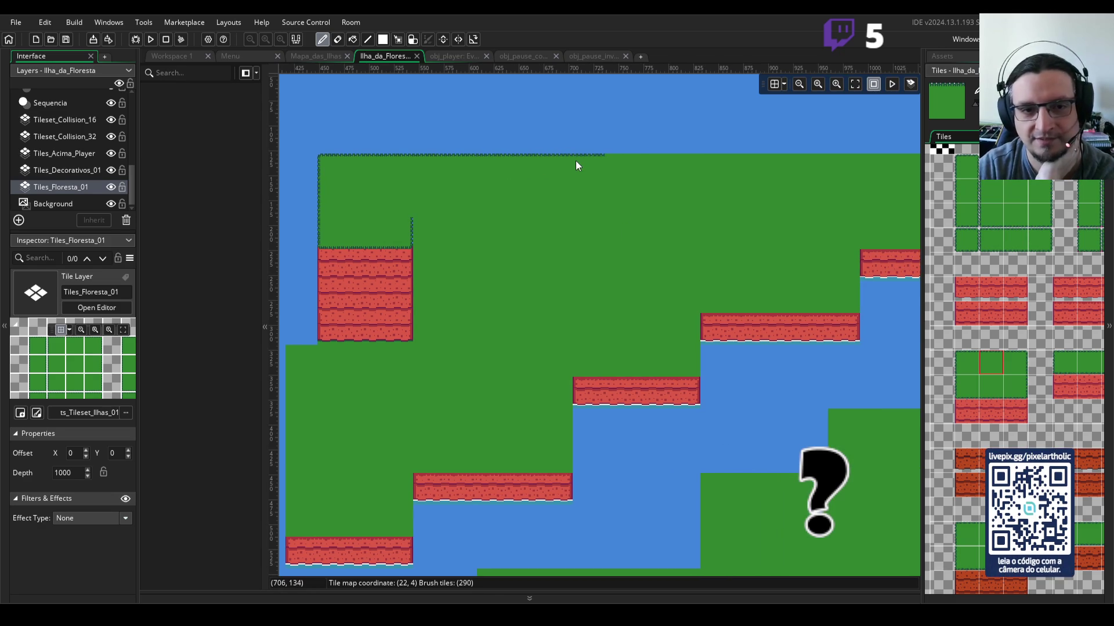
{"action": "right_click", "coordinate": [576, 166]}
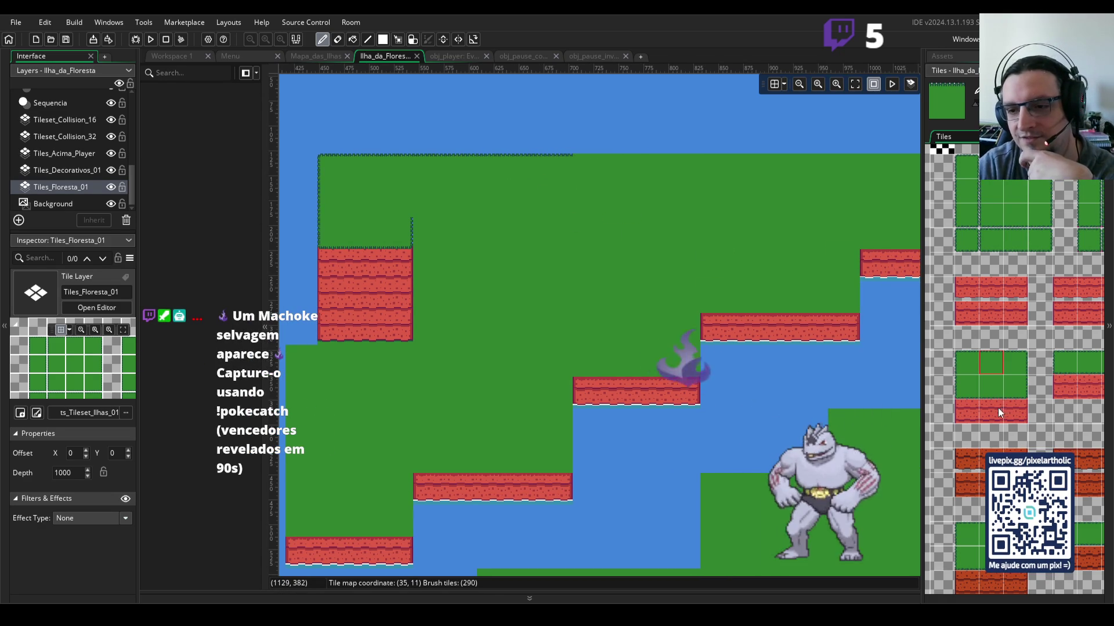
Step: Stamp a grass-over-brick block beside the cliff and a red cliff tile on the shoreline
{"action": "left_click_drag", "start_coordinate": [996, 391], "coordinate": [993, 404]}
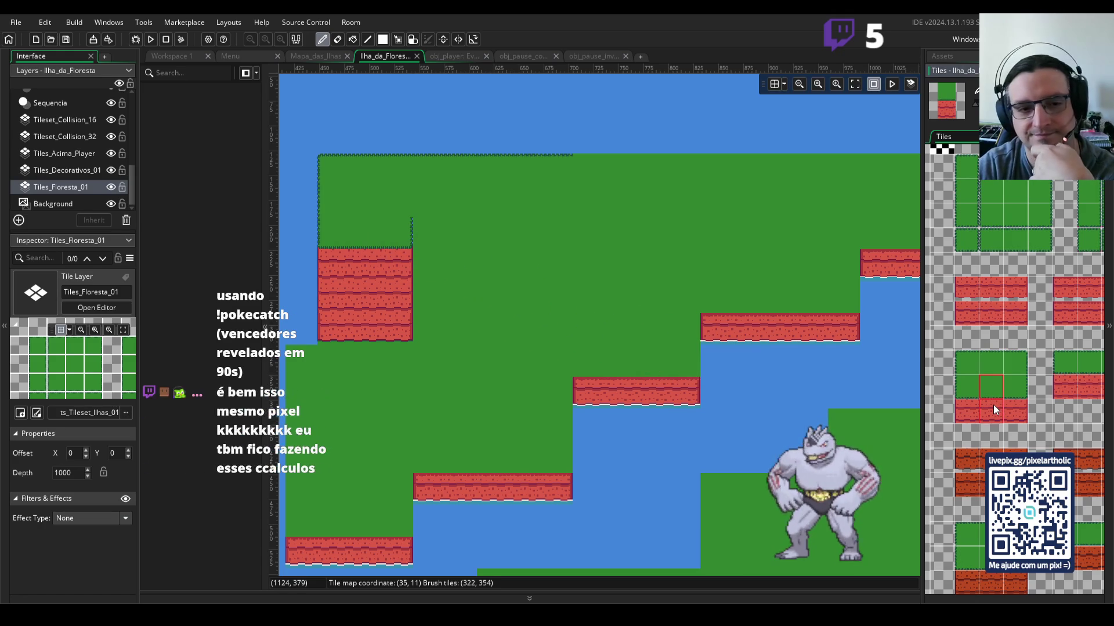
{"action": "left_click", "coordinate": [420, 244]}
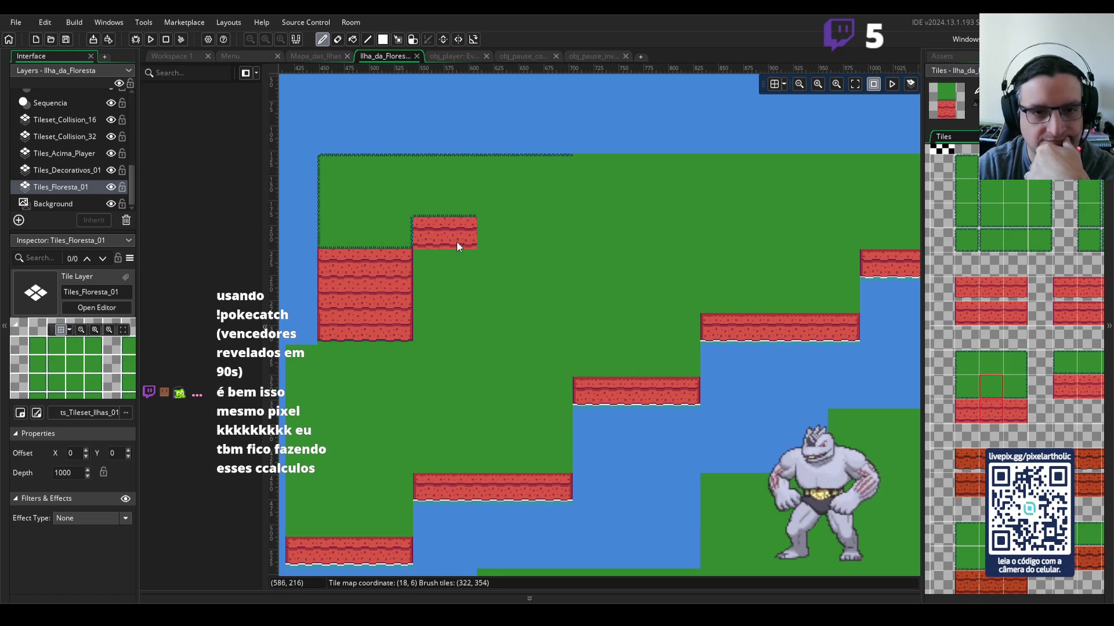
{"action": "left_click", "coordinate": [462, 250]}
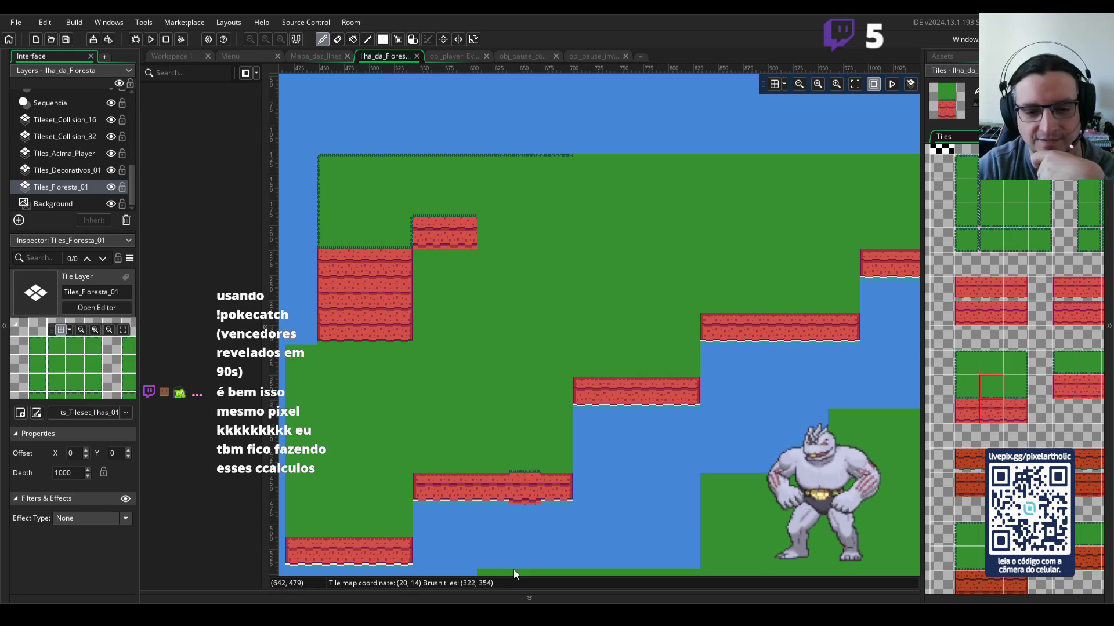
{"action": "key", "text": "alt+Tab"}
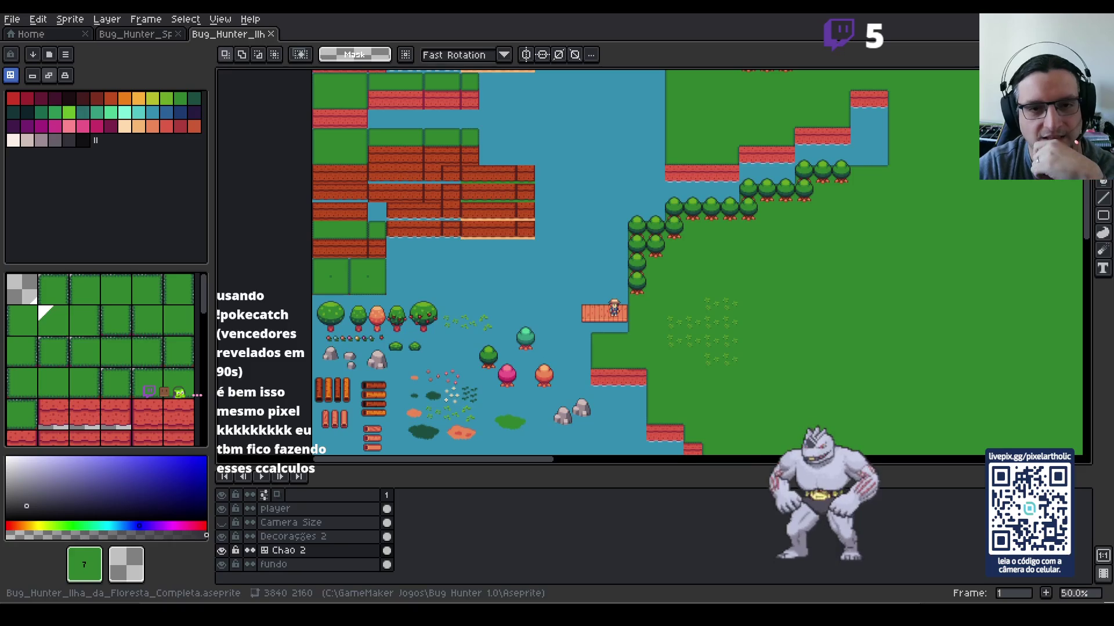
Step: Pan and zoom across the Aseprite reference map, including its left water area, then return to GameMaker
{"action": "scroll", "coordinate": [481, 253], "scroll_direction": "right", "scroll_amount": 5}
{"action": "scroll", "coordinate": [481, 253], "scroll_direction": "down", "scroll_amount": 1}
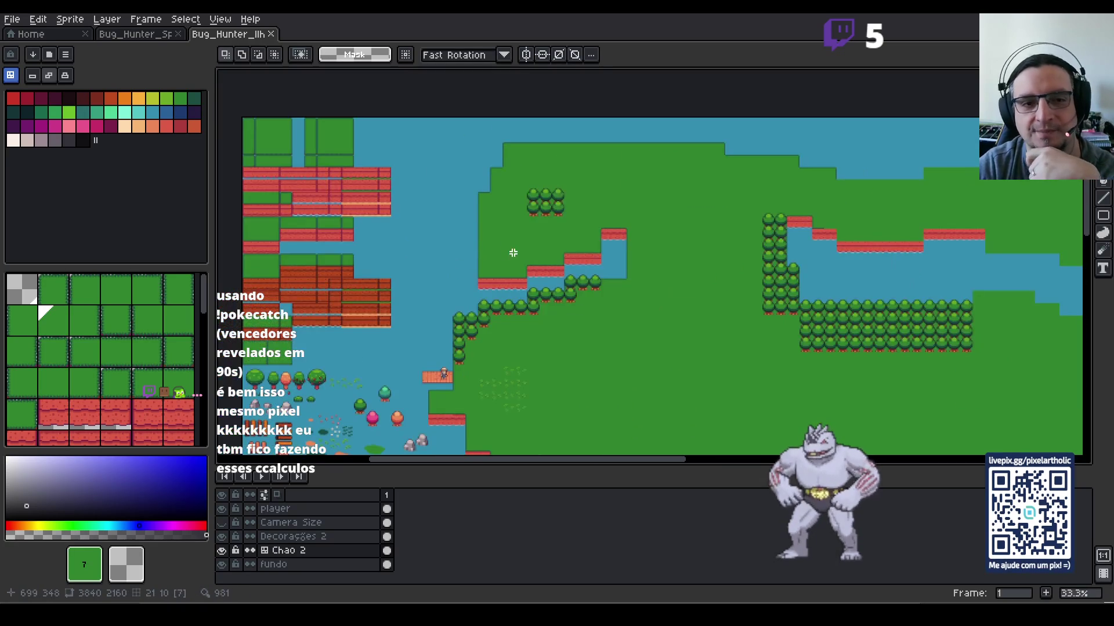
{"action": "scroll", "coordinate": [516, 244], "scroll_direction": "up", "scroll_amount": 1}
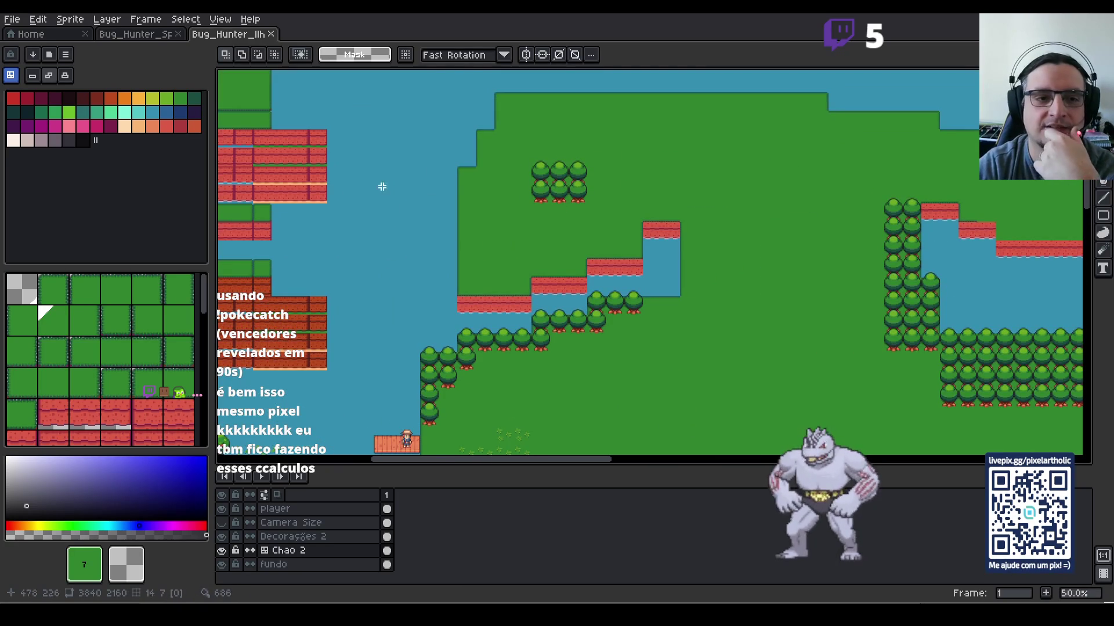
{"action": "mouse_move", "coordinate": [745, 287]}
{"action": "left_mouse_down"}
{"action": "mouse_move", "coordinate": [452, 182]}
{"action": "mouse_move", "coordinate": [438, 271]}
{"action": "mouse_move", "coordinate": [529, 280]}
{"action": "left_mouse_up"}
{"action": "scroll", "coordinate": [529, 279], "scroll_direction": "down", "scroll_amount": 1}
{"action": "mouse_move", "coordinate": [748, 157]}
{"action": "left_mouse_down"}
{"action": "mouse_move", "coordinate": [638, 241]}
{"action": "mouse_move", "coordinate": [713, 142]}
{"action": "left_mouse_up"}
{"action": "mouse_move", "coordinate": [635, 336]}
{"action": "left_mouse_down"}
{"action": "mouse_move", "coordinate": [830, 174]}
{"action": "mouse_move", "coordinate": [810, 268]}
{"action": "left_mouse_up"}
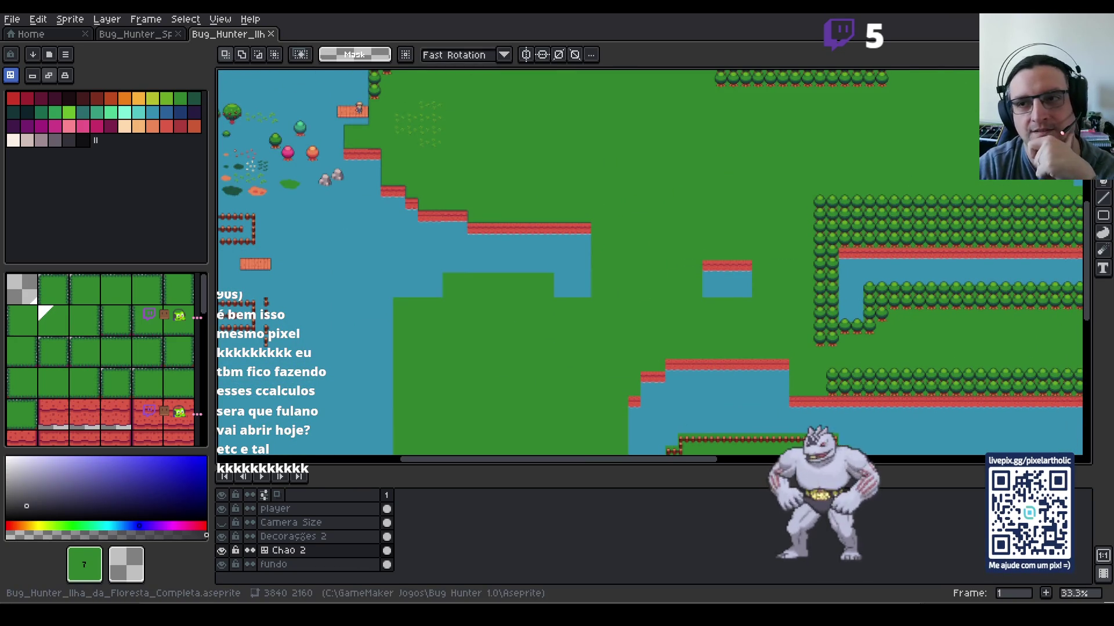
{"action": "key", "text": "alt+Tab"}
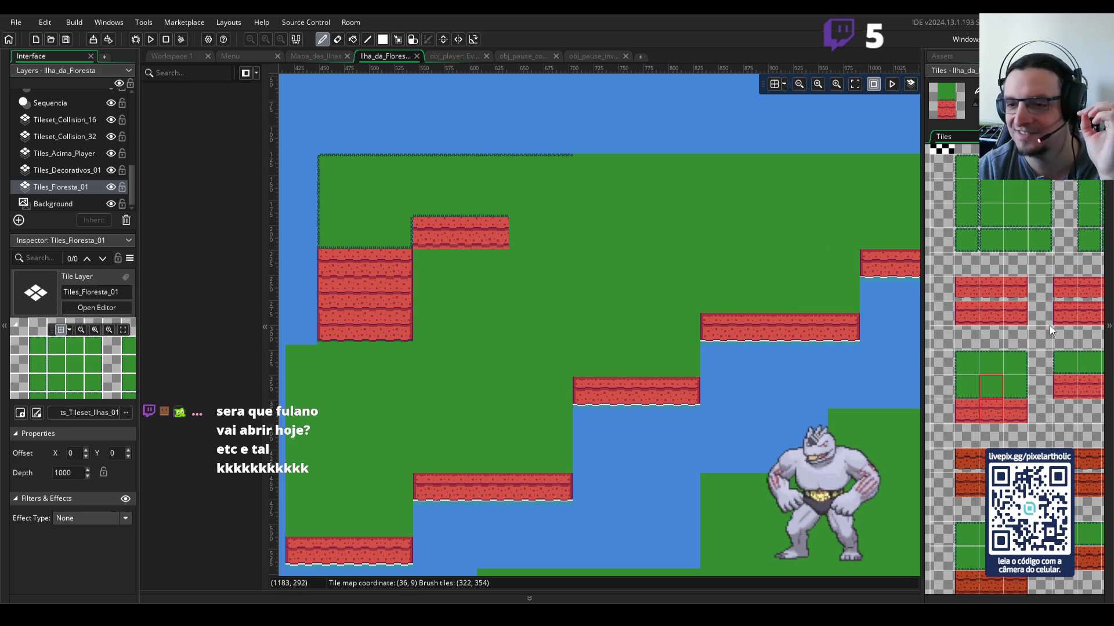
Step: Pick the single red cliff tile, survey the island's inlet shores, then select the green grass tile
{"action": "left_click", "coordinate": [994, 312]}
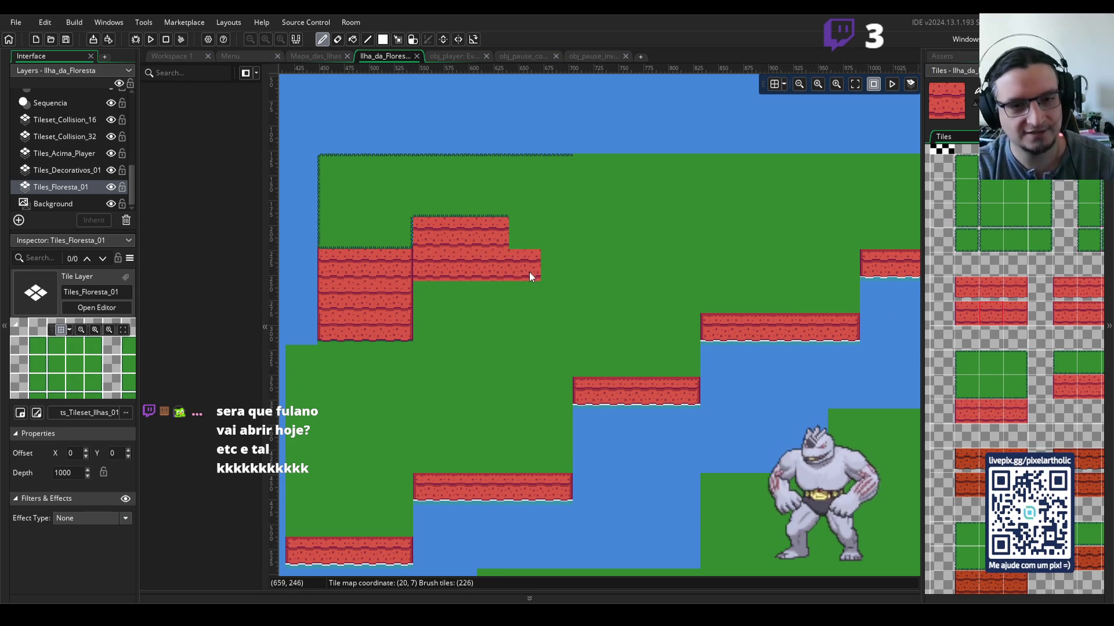
{"action": "scroll", "coordinate": [529, 273], "scroll_direction": "down", "scroll_amount": 2}
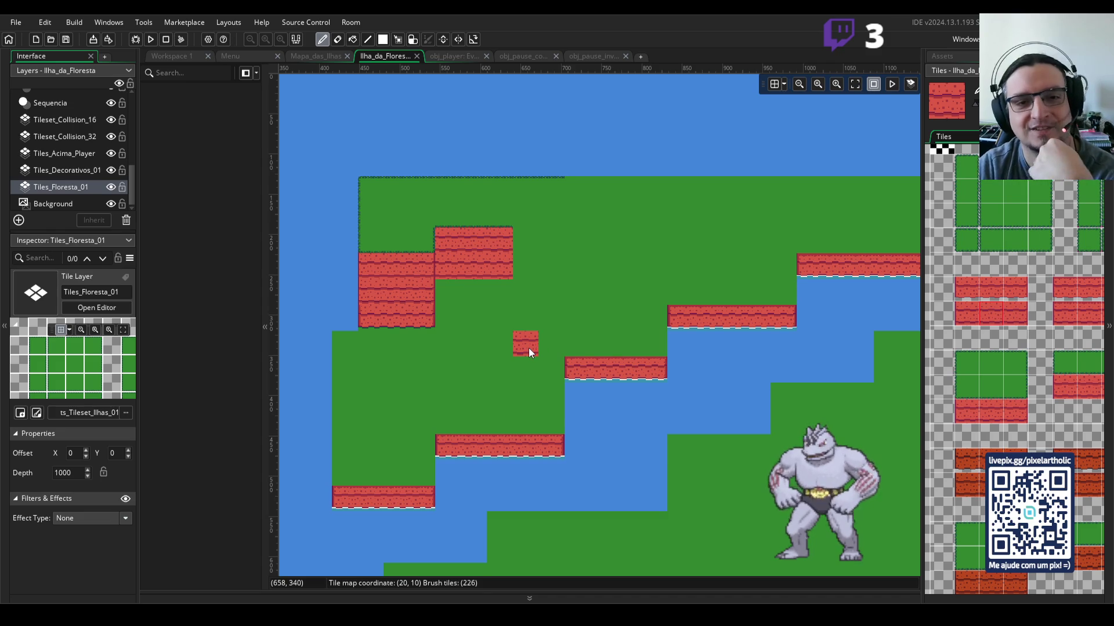
{"action": "scroll", "coordinate": [649, 291], "scroll_direction": "down", "scroll_amount": 2}
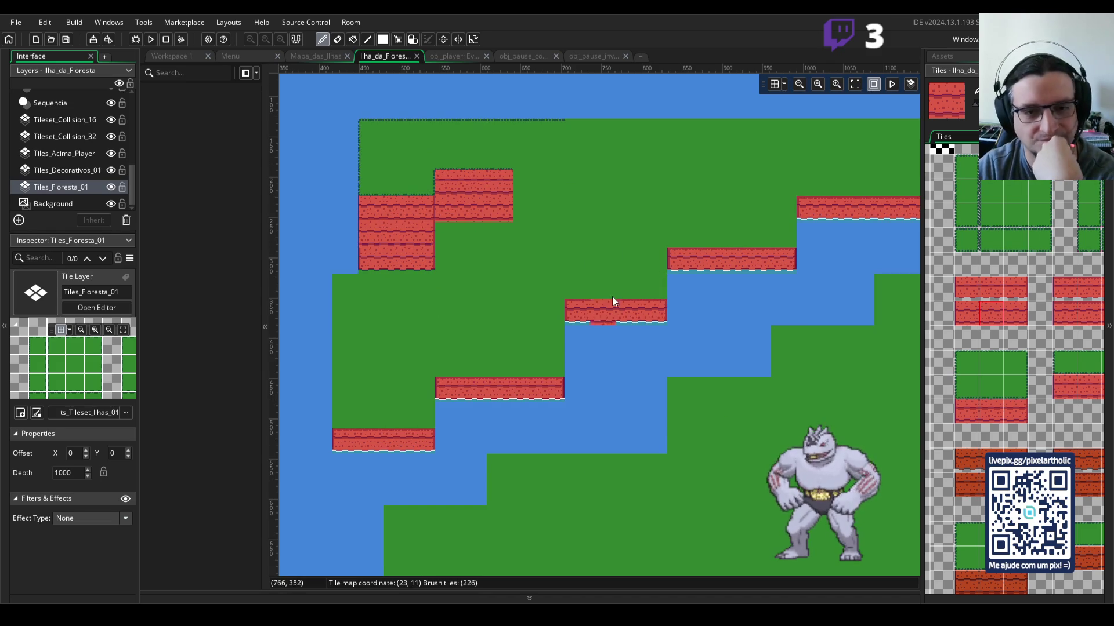
{"action": "mouse_move", "coordinate": [830, 317]}
{"action": "left_mouse_down"}
{"action": "mouse_move", "coordinate": [615, 296]}
{"action": "mouse_move", "coordinate": [823, 267]}
{"action": "left_mouse_up"}
{"action": "scroll", "coordinate": [731, 278], "scroll_direction": "down", "scroll_amount": 4}
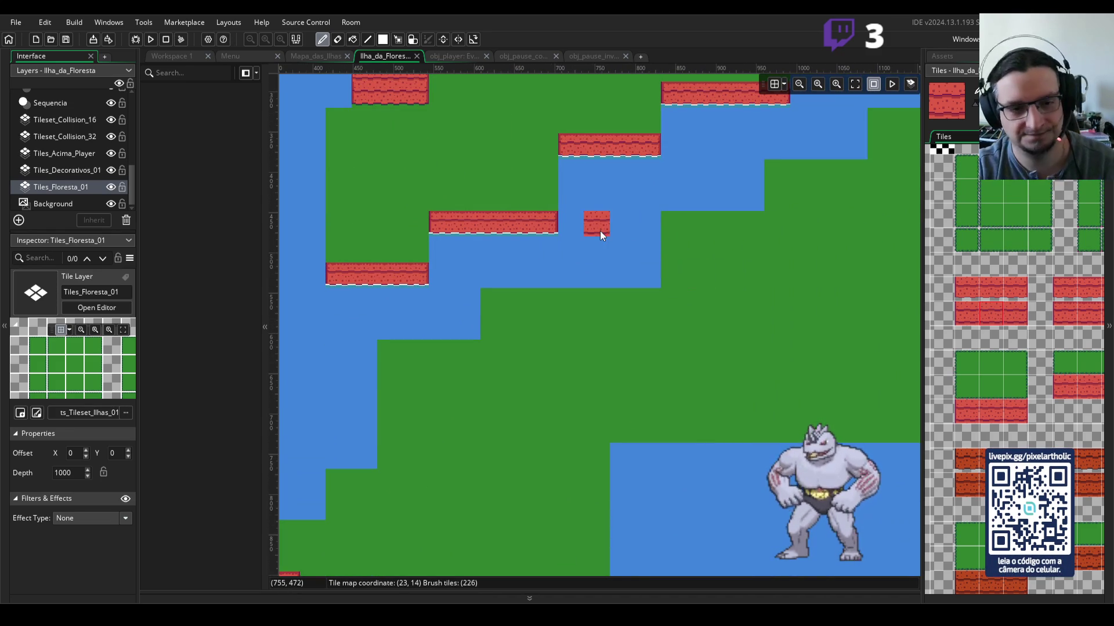
{"action": "scroll", "coordinate": [597, 232], "scroll_direction": "down", "scroll_amount": 3}
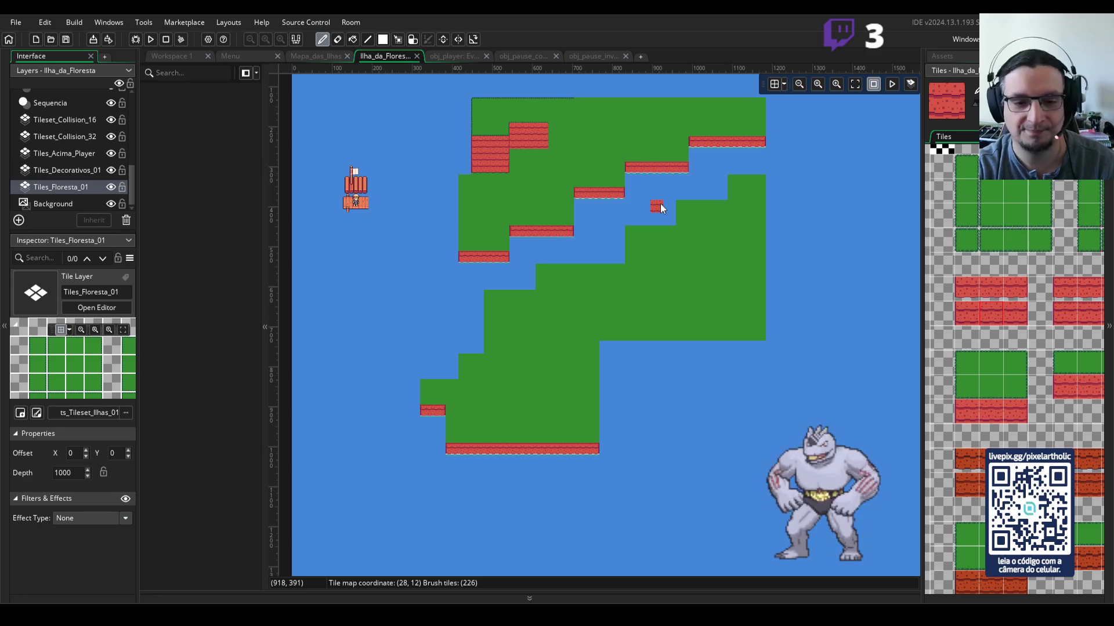
{"action": "scroll", "coordinate": [661, 203], "scroll_direction": "up", "scroll_amount": 2}
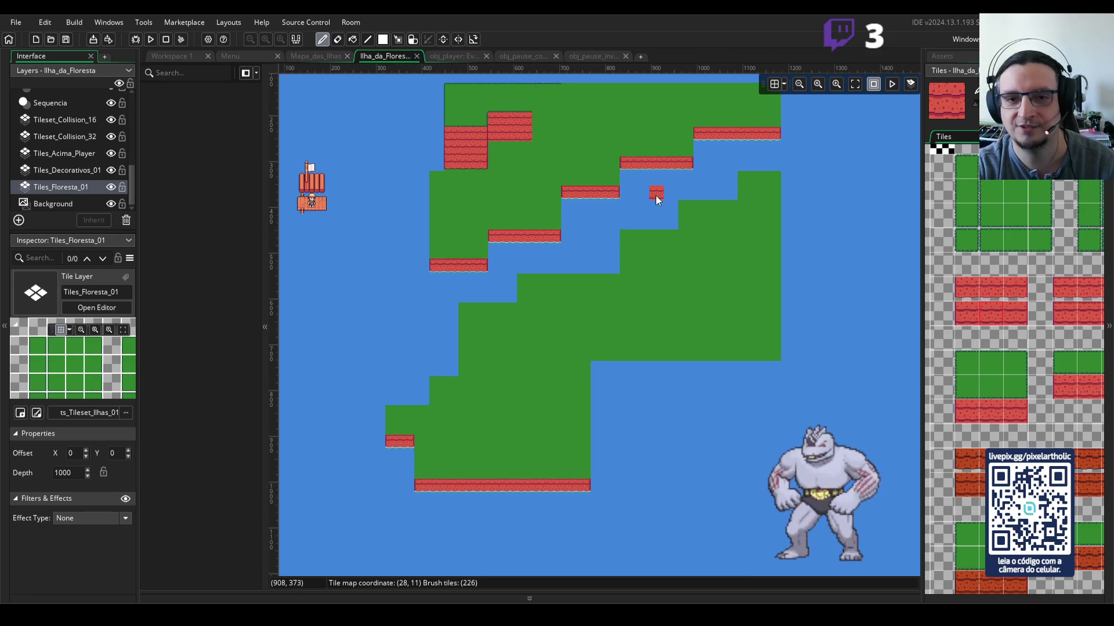
{"action": "left_click_drag", "start_coordinate": [577, 148], "coordinate": [571, 180]}
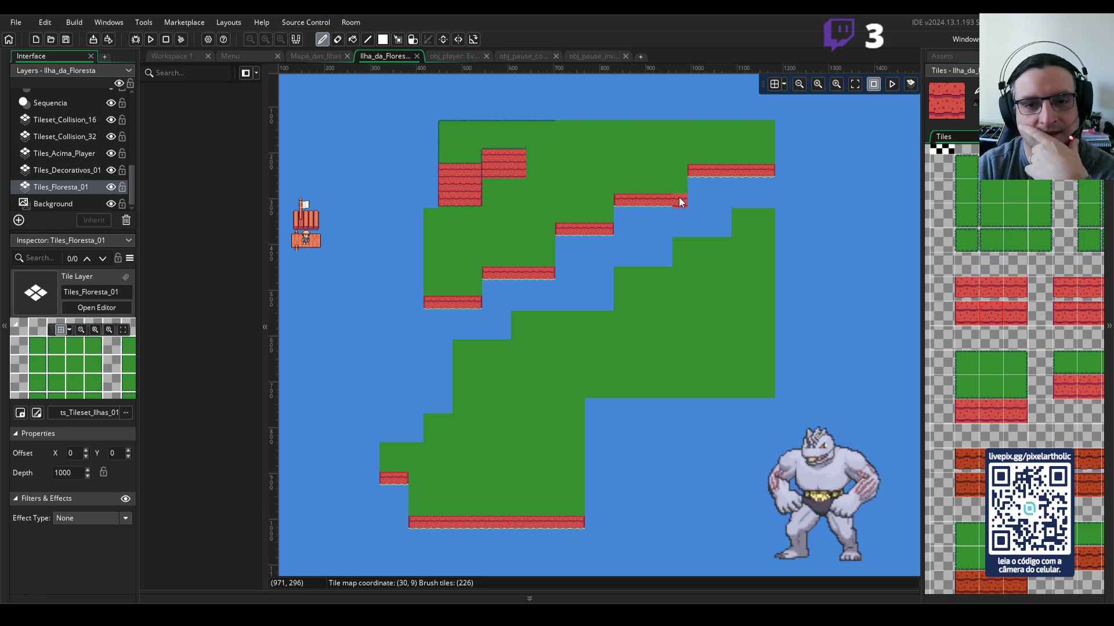
{"action": "left_click", "coordinate": [1015, 193]}
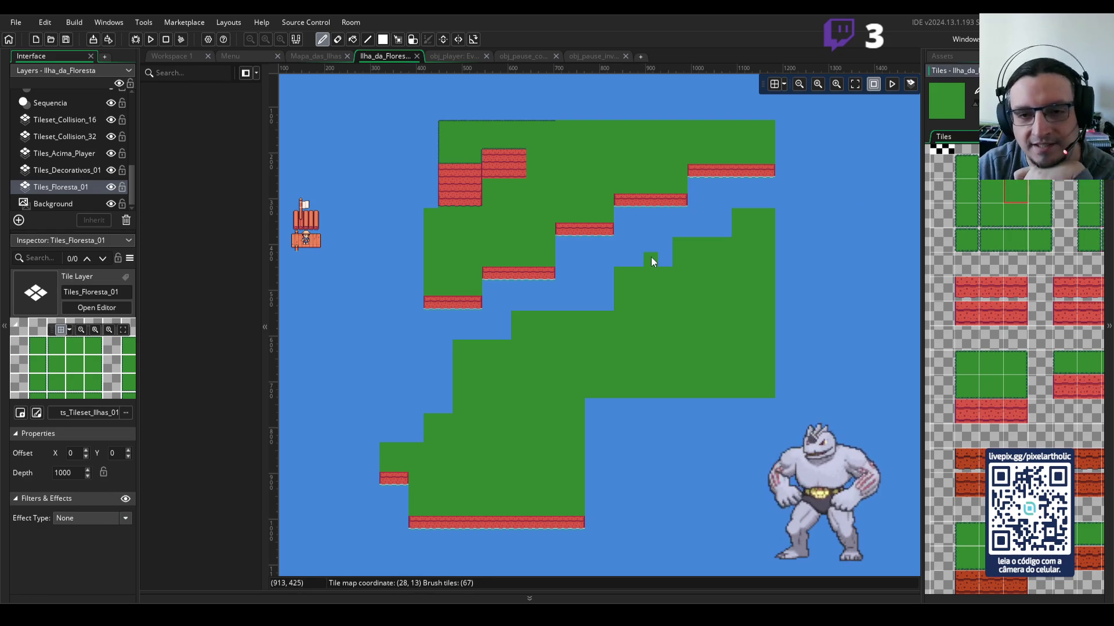
Step: Make Tiles_Decorativos_01 the active layer from the Ilha_da_Floresta room's Layers list
{"action": "left_click_drag", "start_coordinate": [553, 332], "coordinate": [618, 224]}
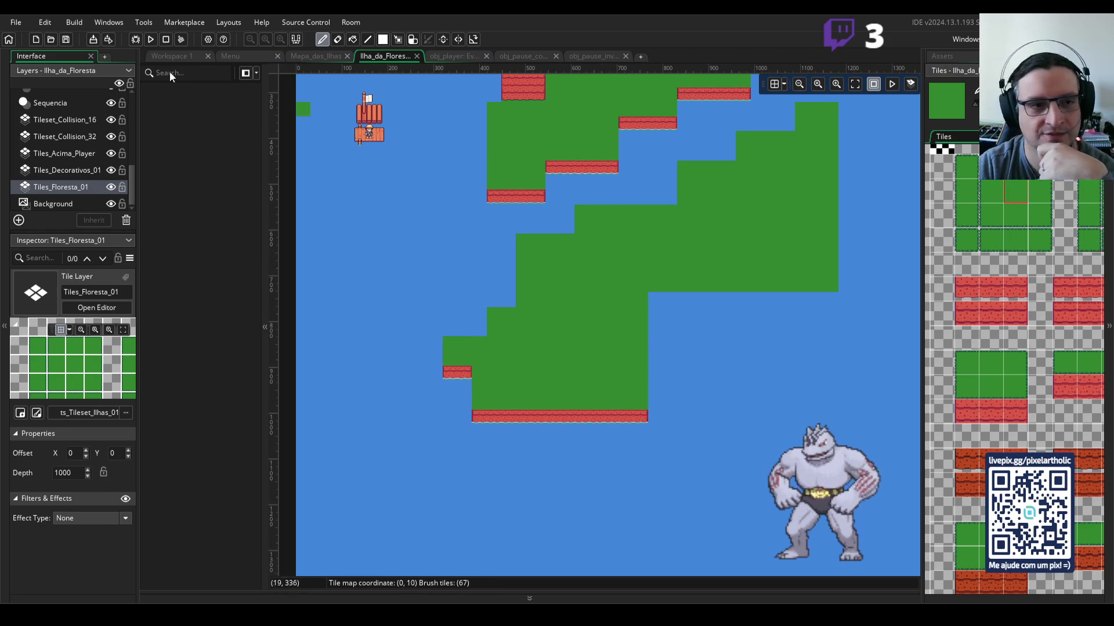
{"action": "scroll", "coordinate": [76, 148], "scroll_direction": "up", "scroll_amount": 5}
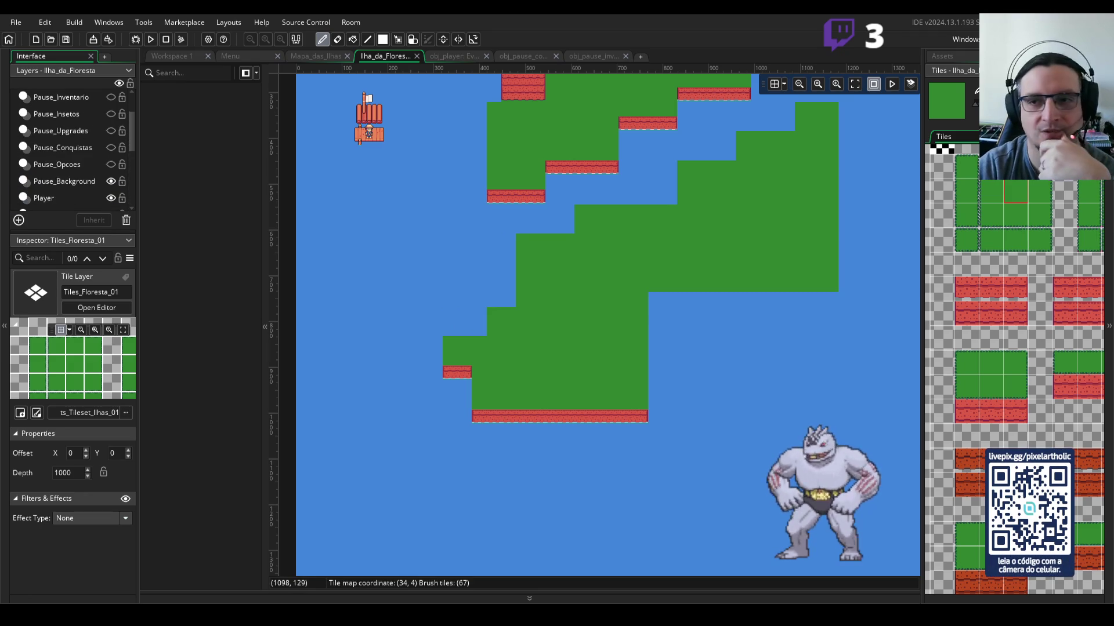
{"action": "left_click", "coordinate": [969, 54]}
{"action": "scroll", "coordinate": [107, 128], "scroll_direction": "up", "scroll_amount": 3}
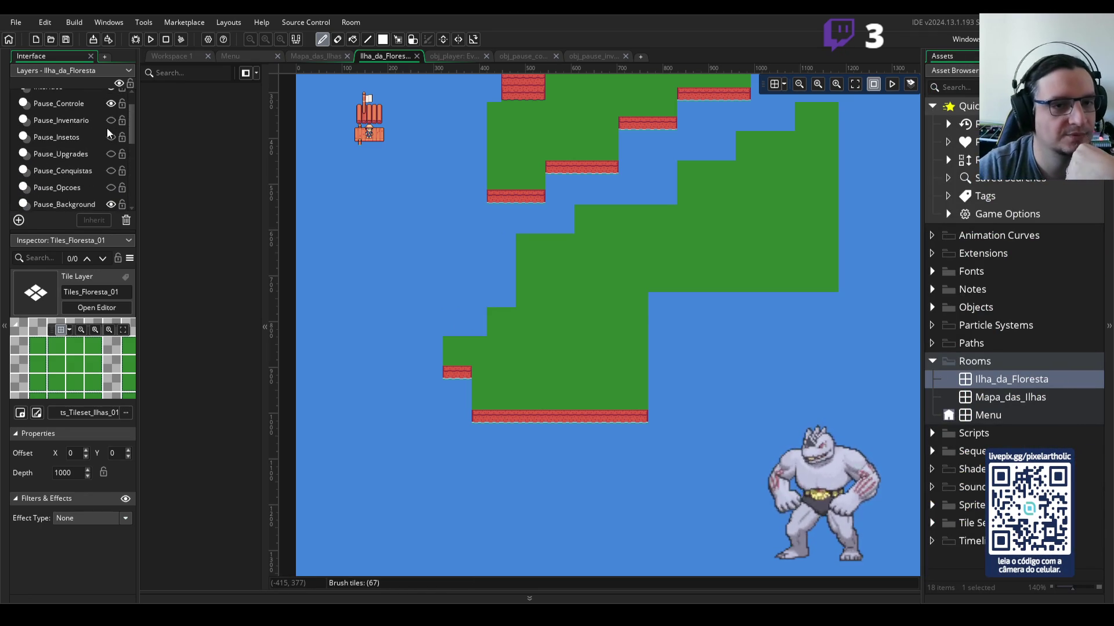
{"action": "scroll", "coordinate": [107, 127], "scroll_direction": "down", "scroll_amount": 5}
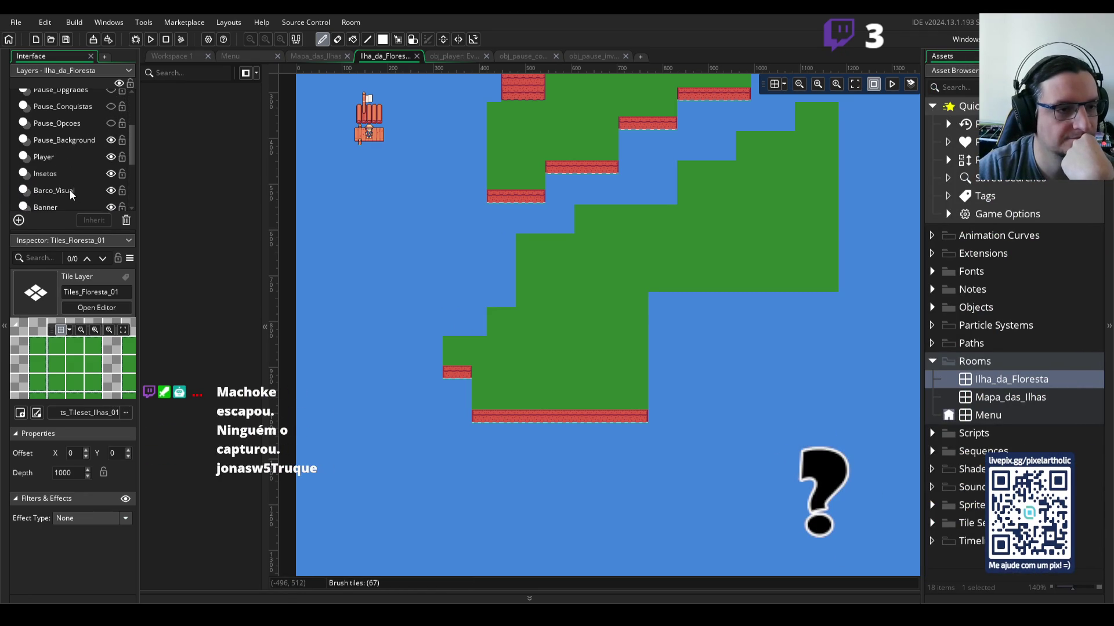
{"action": "scroll", "coordinate": [71, 170], "scroll_direction": "down", "scroll_amount": 5}
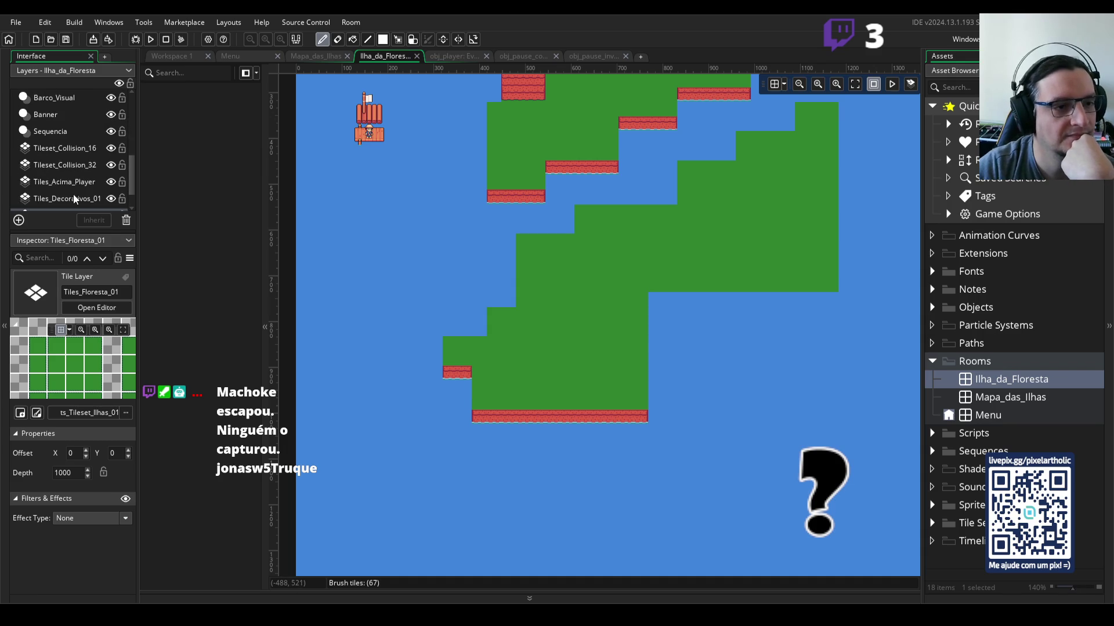
{"action": "left_click", "coordinate": [73, 196]}
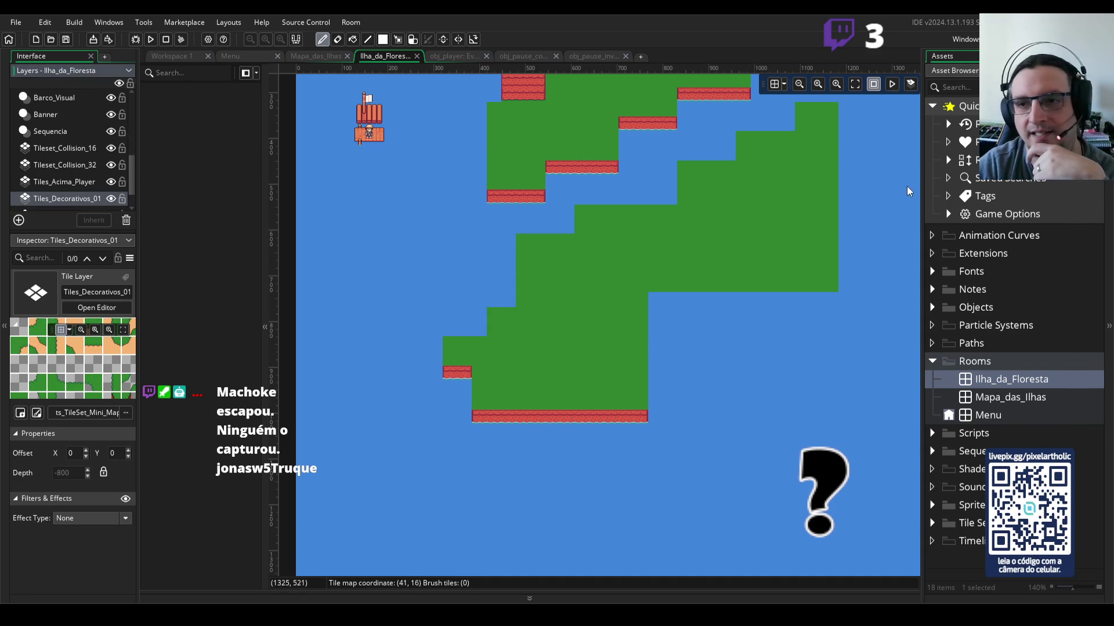
Step: Erase the old raft tiles beside the player on the Tiles_Decorativos_01 layer
{"action": "left_click", "coordinate": [997, 56]}
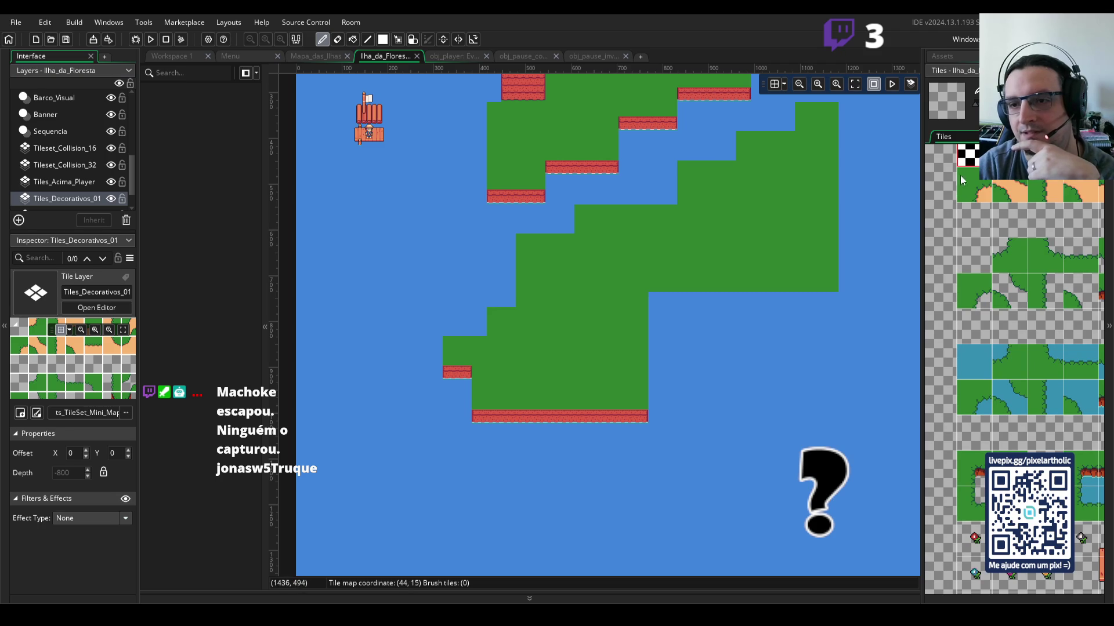
{"action": "left_click", "coordinate": [366, 136]}
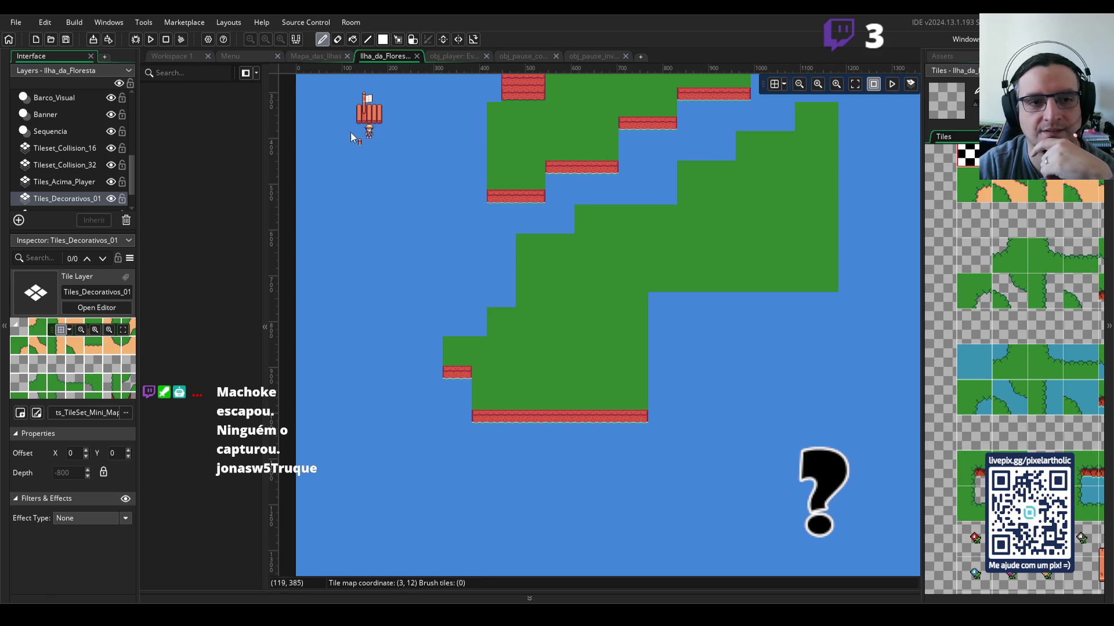
{"action": "left_click", "coordinate": [81, 183]}
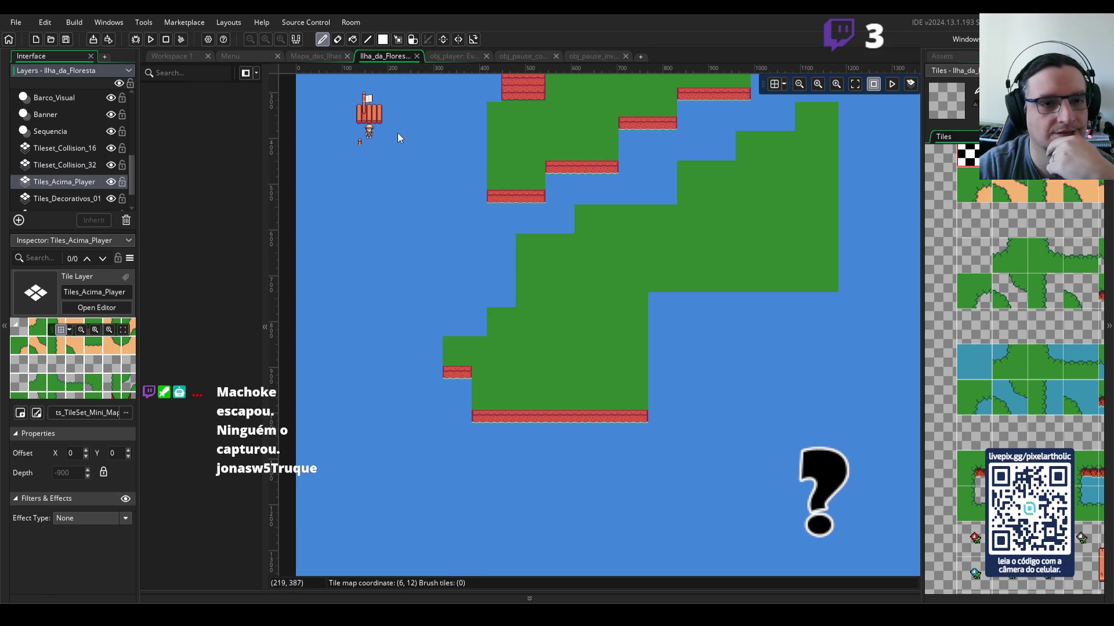
{"action": "left_click", "coordinate": [68, 199]}
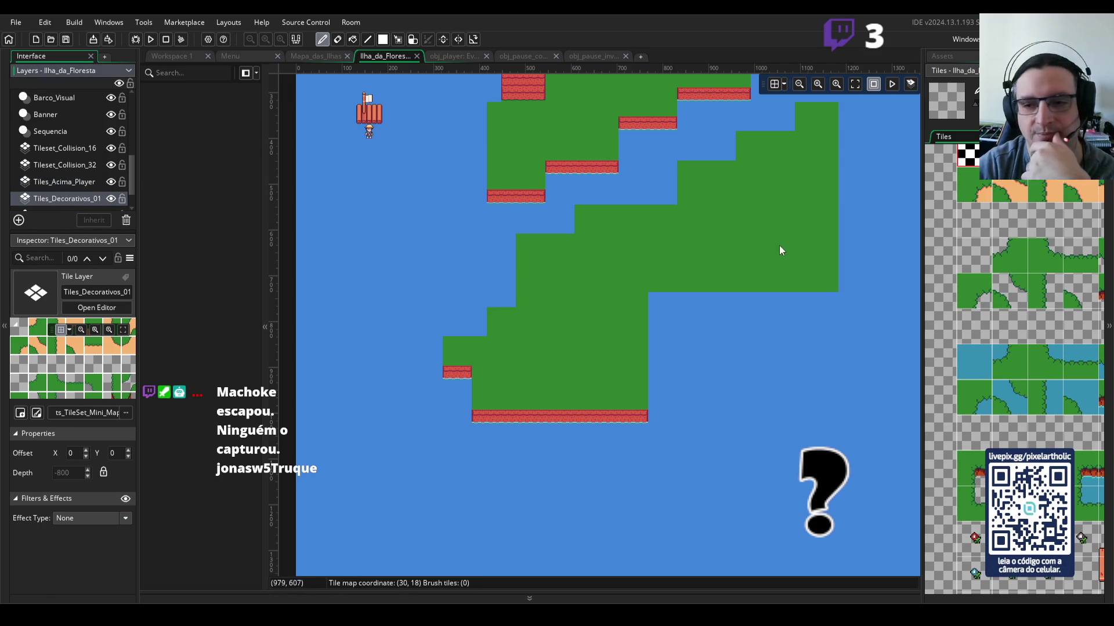
Step: Select the single post-and-raft dock tile from the wooden raft tiles in the palette
{"action": "scroll", "coordinate": [1037, 272], "scroll_direction": "down", "scroll_amount": 10}
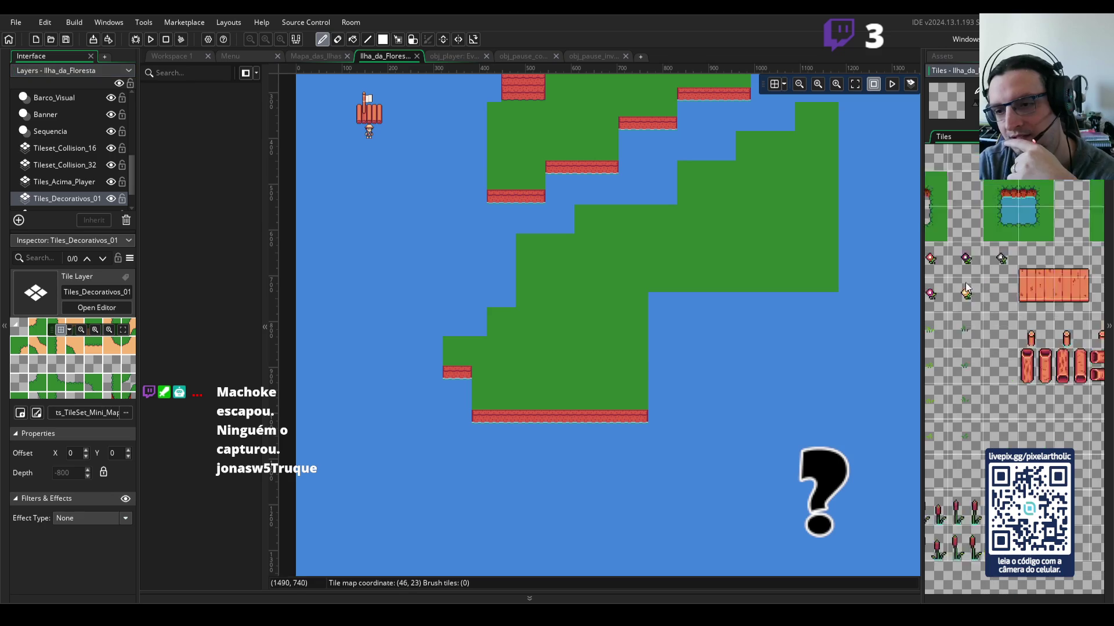
{"action": "left_click_drag", "start_coordinate": [946, 234], "coordinate": [978, 259]}
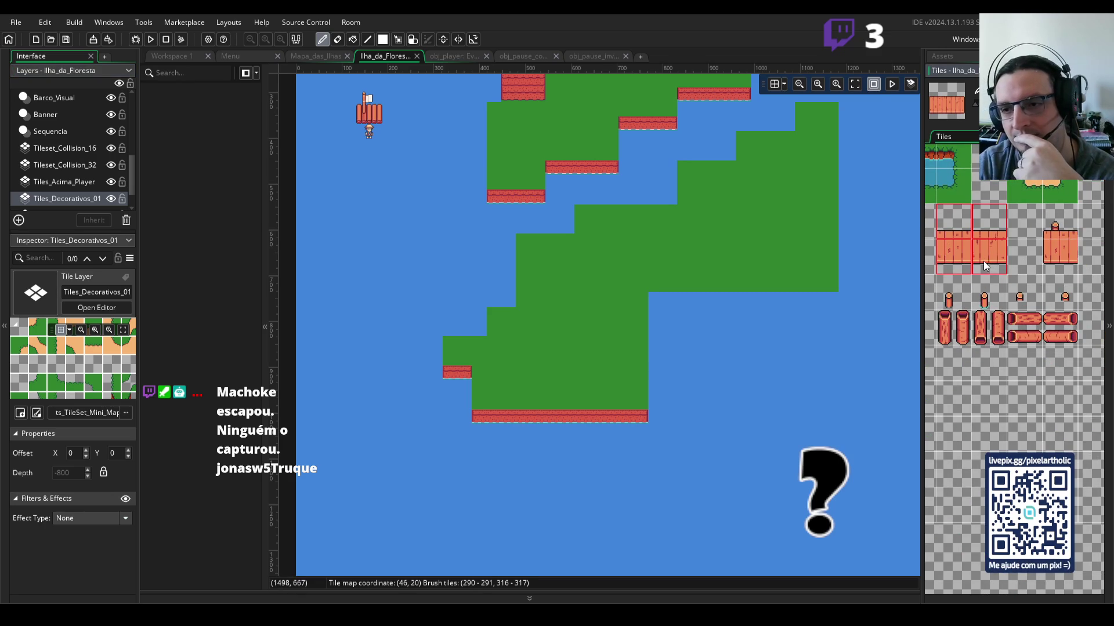
{"action": "left_click_drag", "start_coordinate": [1055, 228], "coordinate": [1063, 256]}
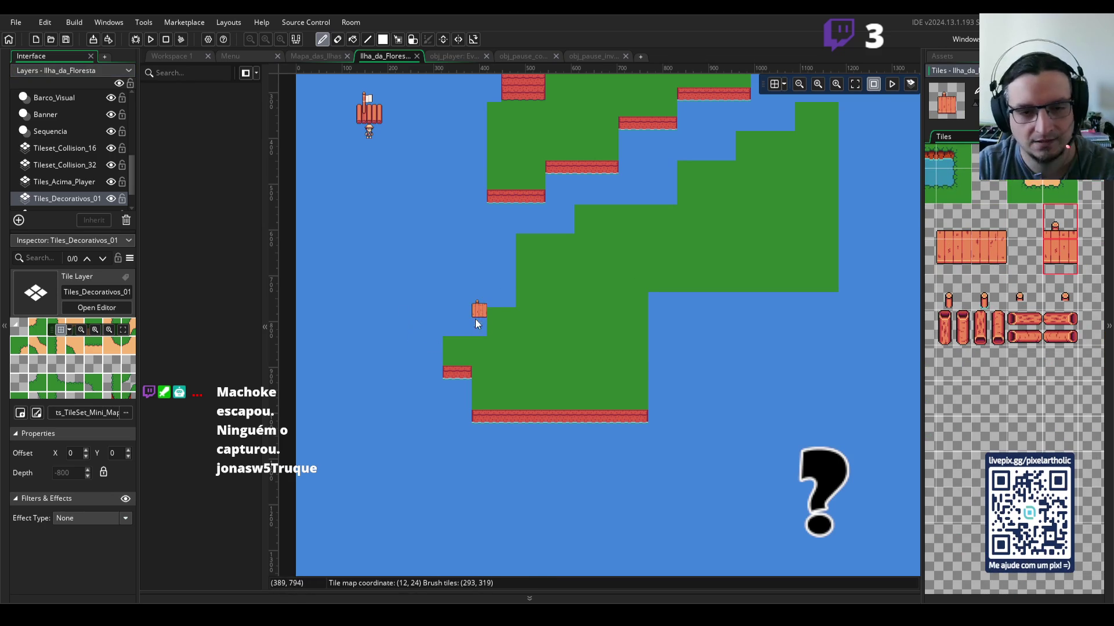
{"action": "scroll", "coordinate": [471, 326], "scroll_direction": "up", "scroll_amount": 8}
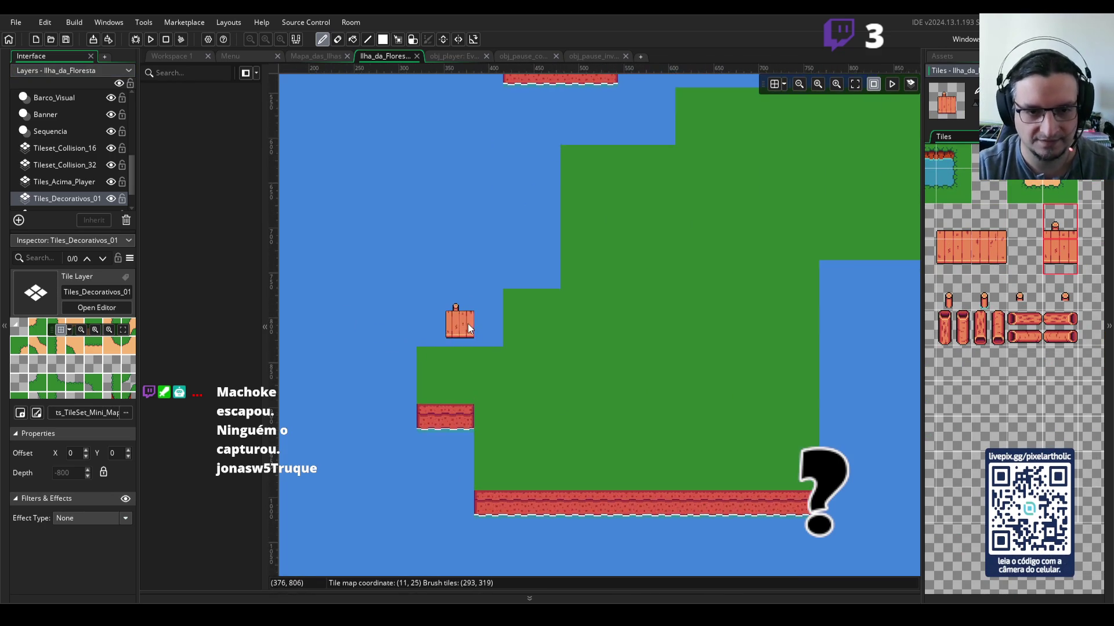